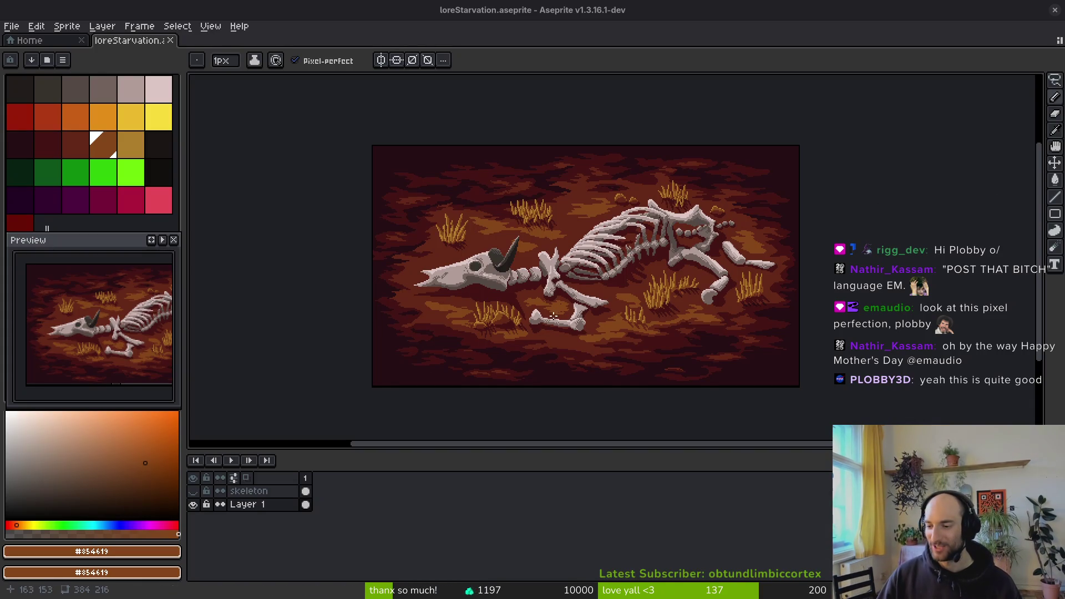
Undo and redo the last edit in Aseprite, then switch to the browser's r/PixelArt post form.
key(ctrl+z)
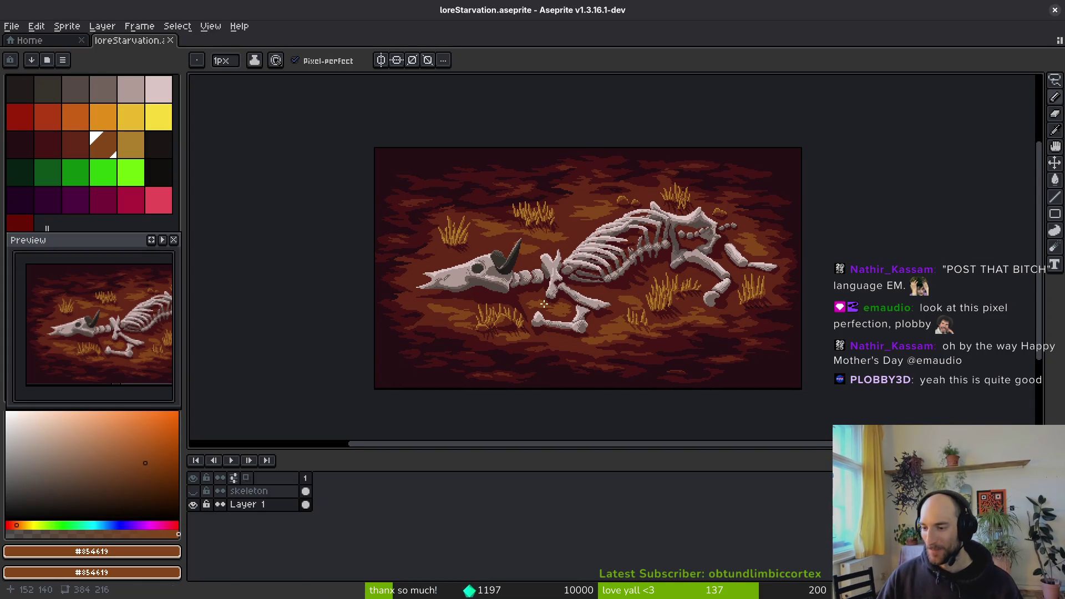
key(ctrl+y)
key(alt)
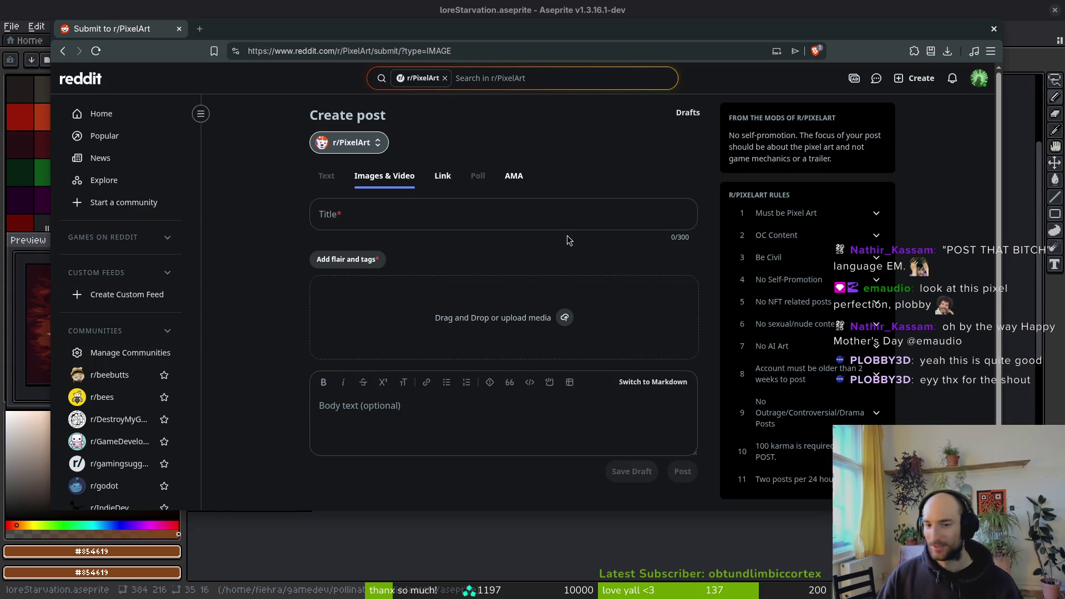
Enter the title 'save the bees or we will look like this!', apply Hand Pixelled flair, pick loreStarvation.png.
click(349, 216)
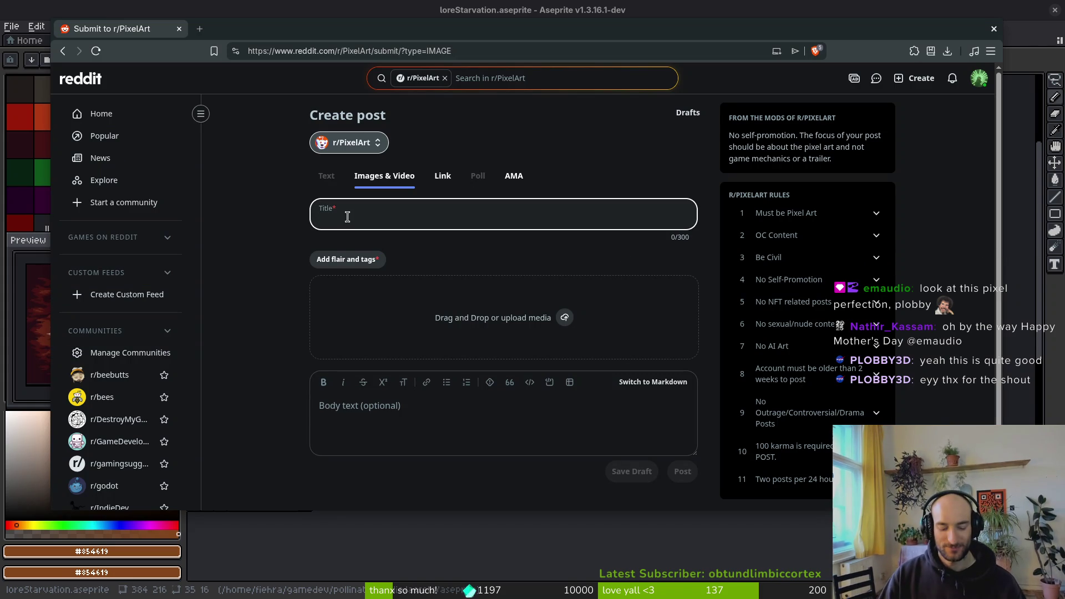
text(save thebvee)
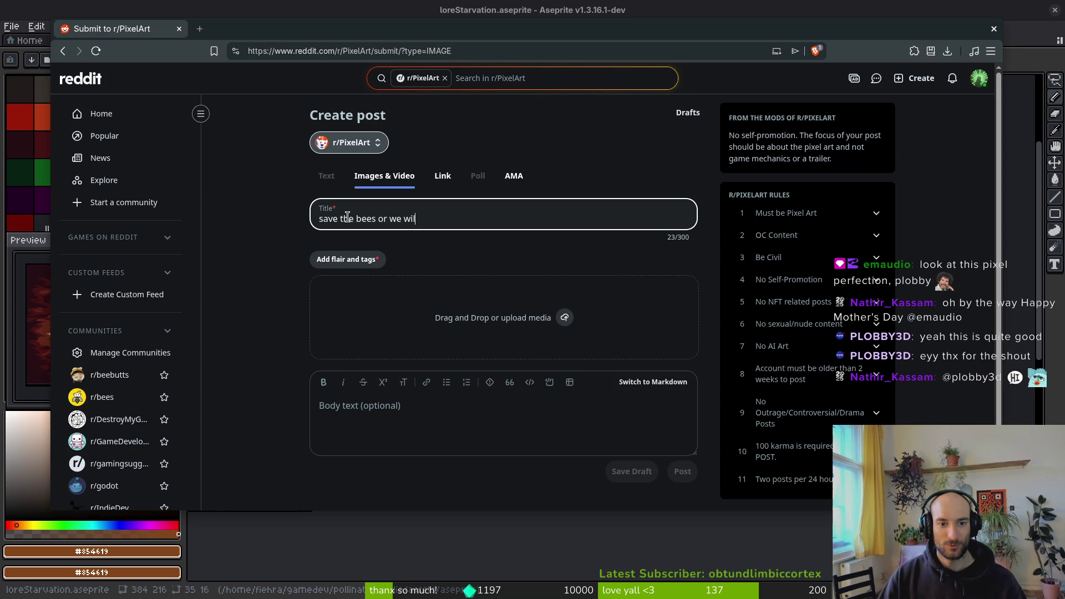
text(ke h)
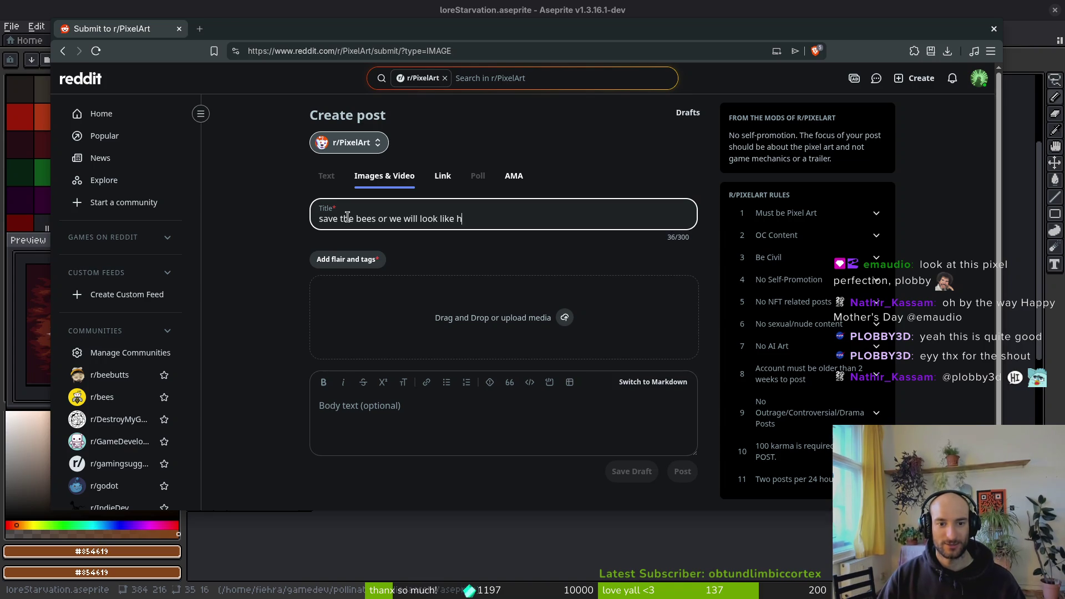
text(itthis!)
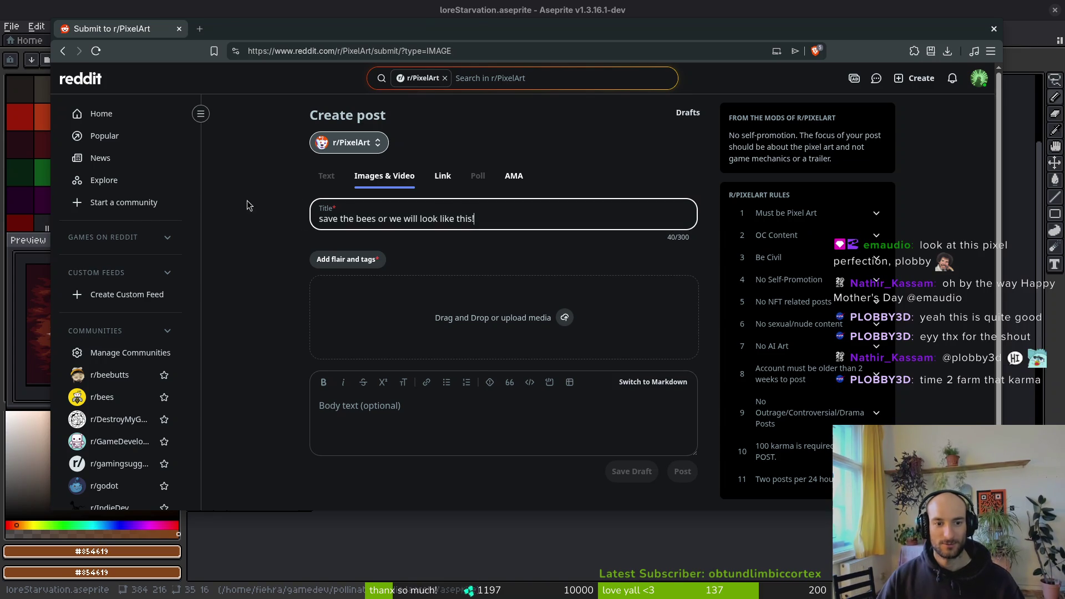
click(346, 259)
click(410, 308)
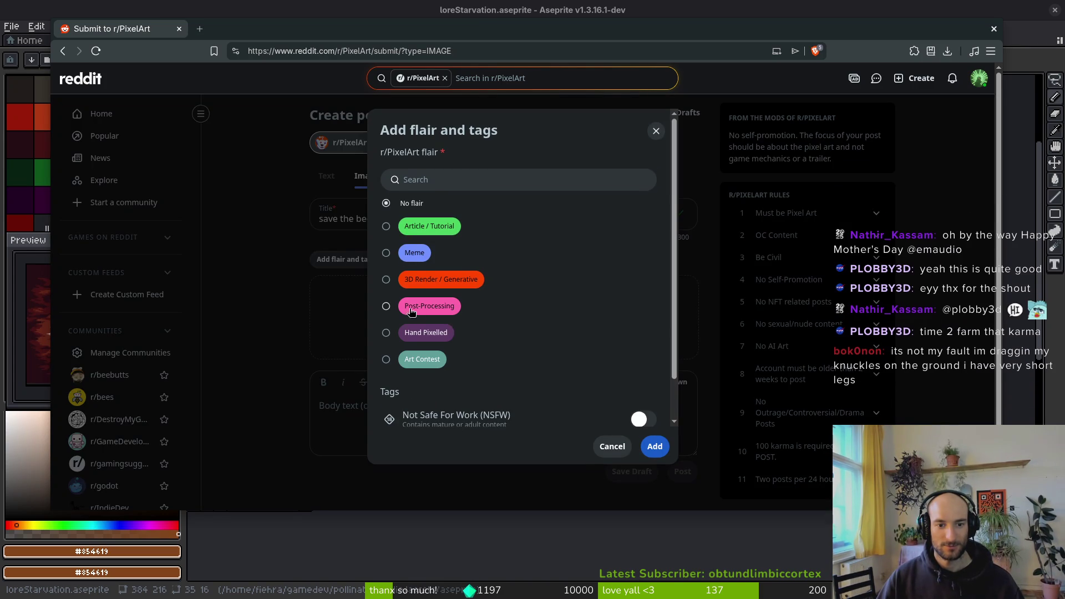
click(424, 332)
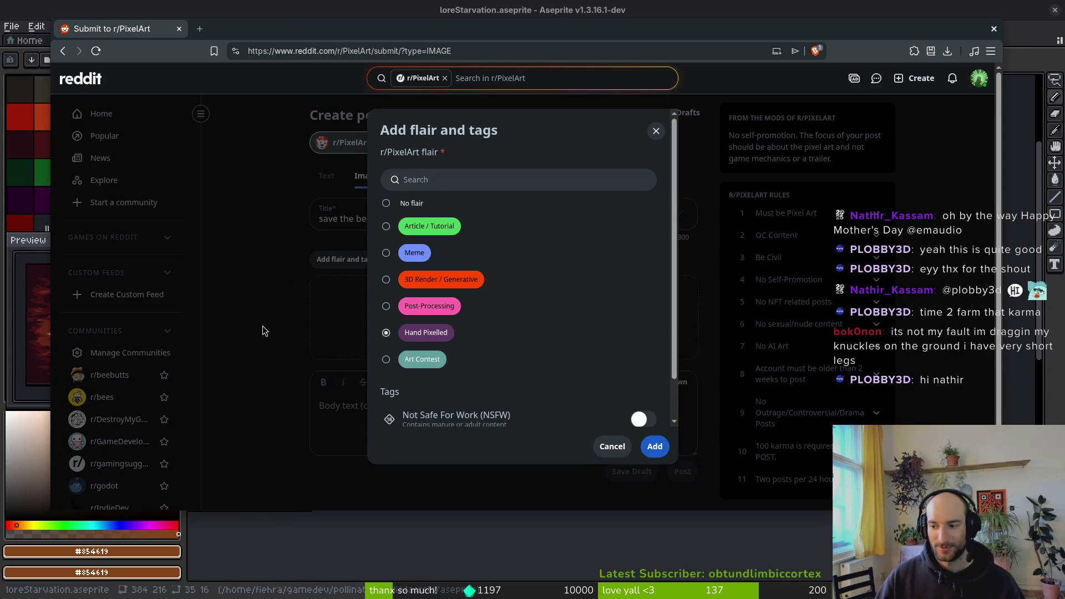
click(654, 447)
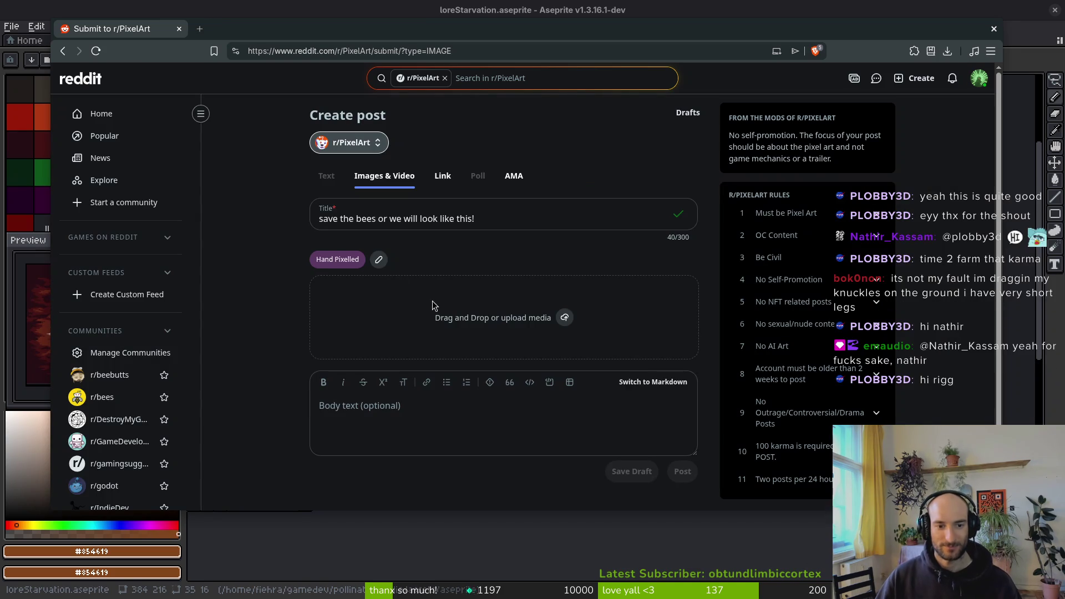
click(565, 317)
click(433, 178)
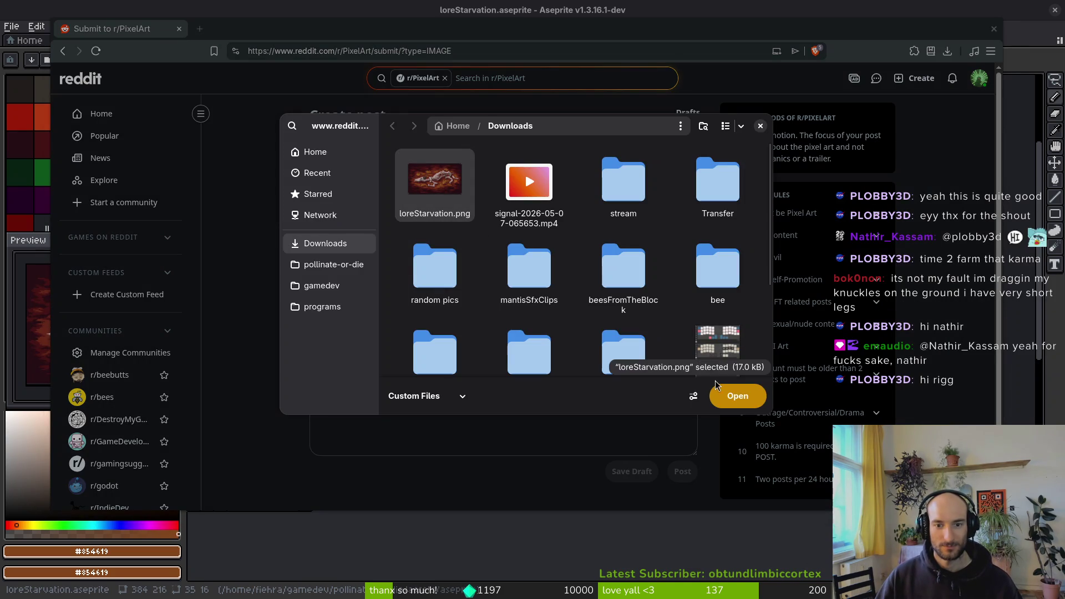
Upload loreStarvation.png, write body 'my first finished lore panel for pollinate or die', and post it.
click(737, 395)
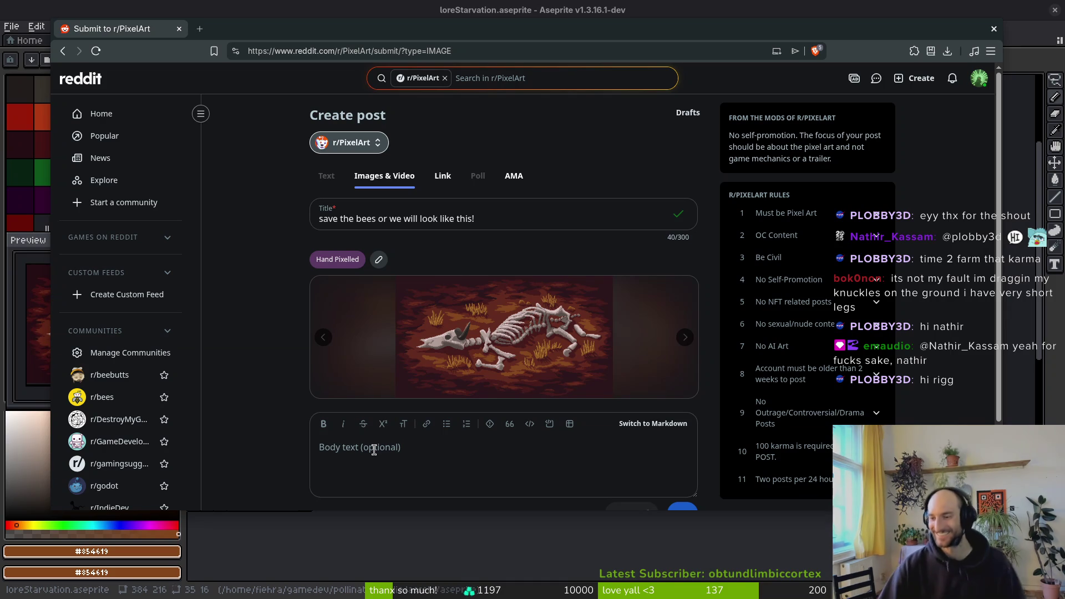
scroll(341, 372, down, 2)
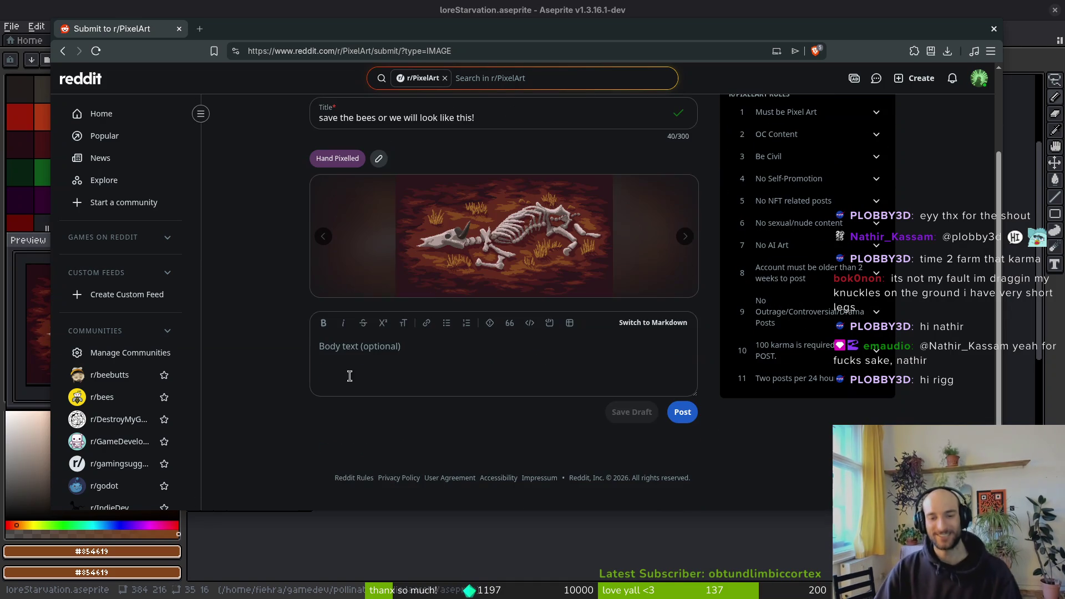
click(338, 351)
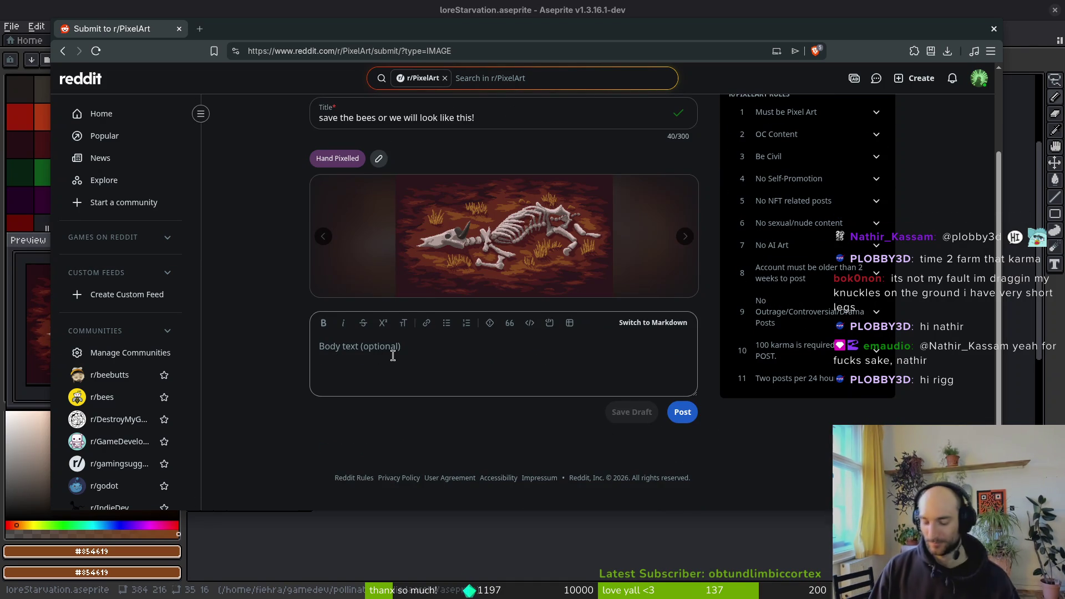
text(workin)
key(ctrl+a)
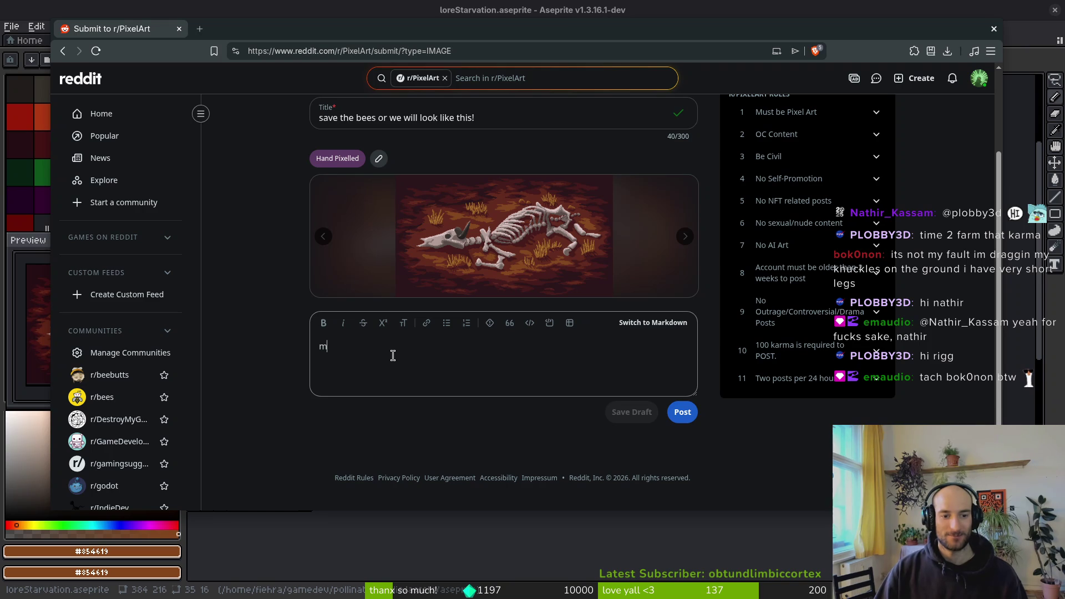
text(my first finished)
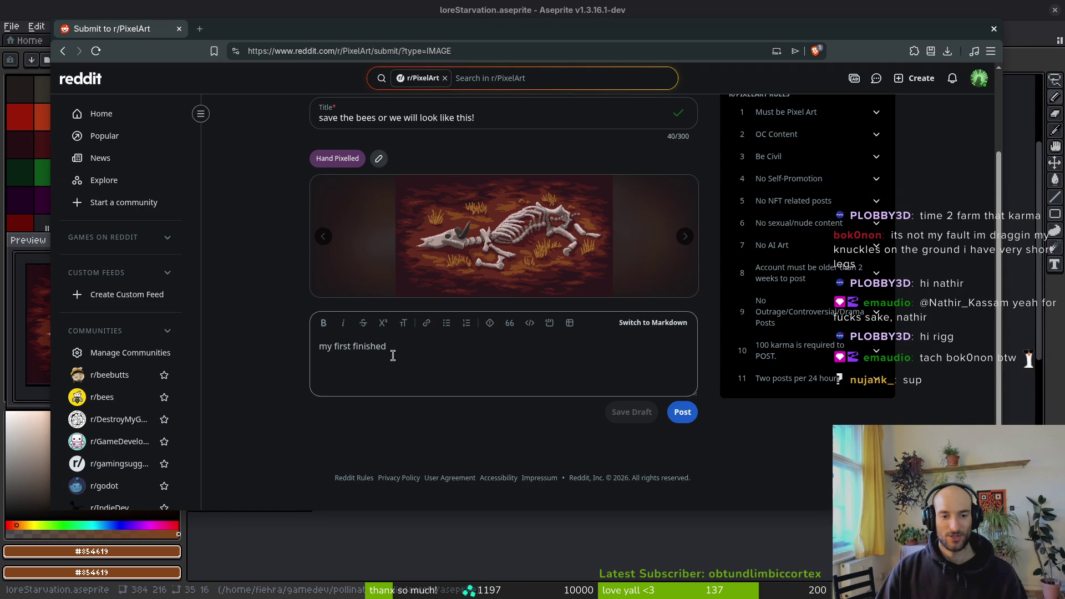
text( lore panel for pollinate or die)
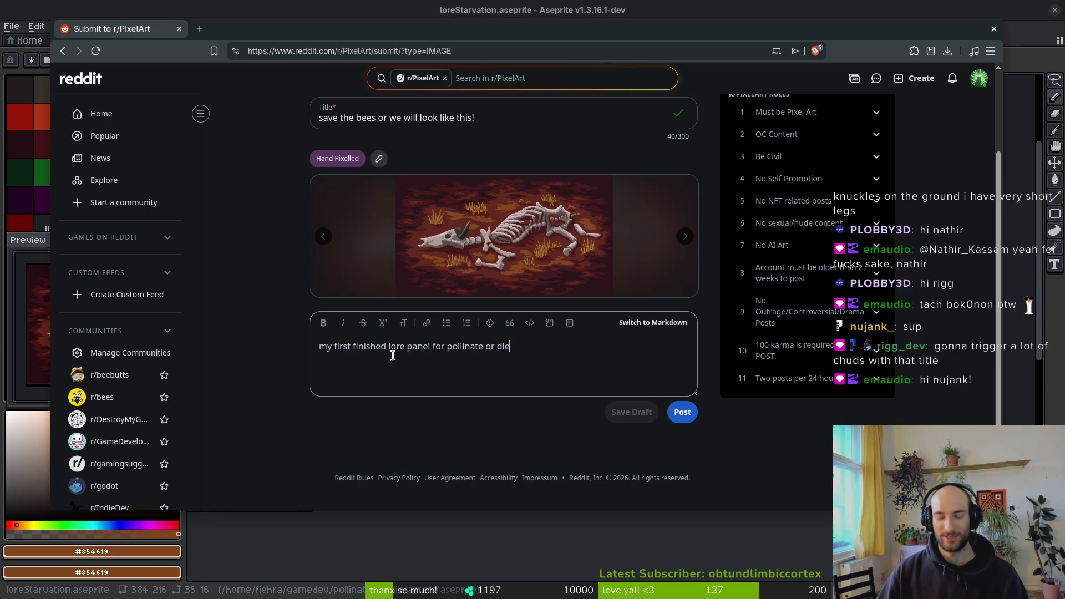
click(688, 419)
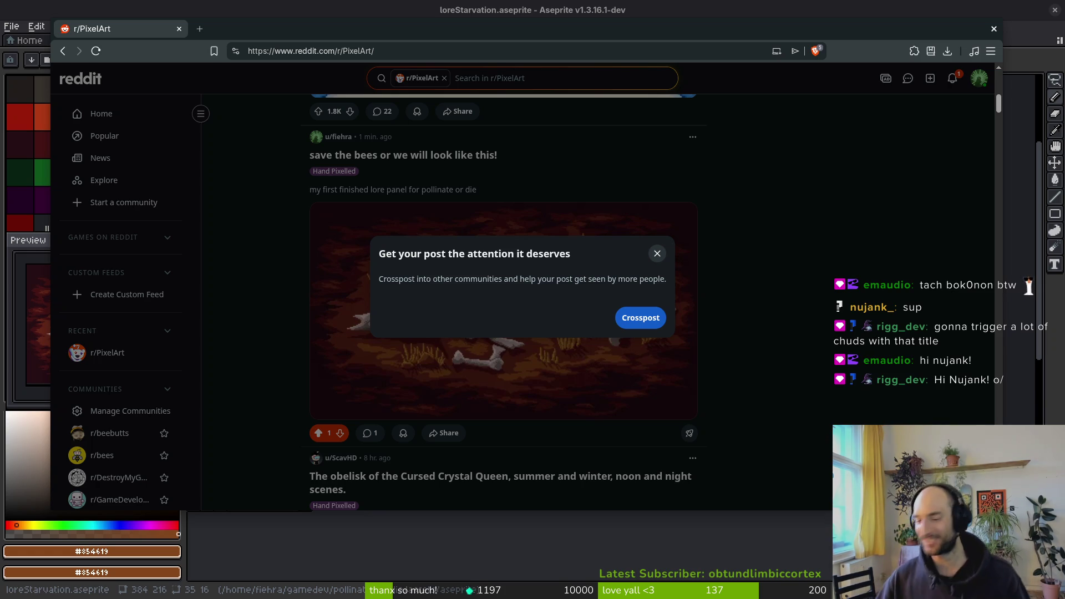
Dismiss the crosspost prompt and view the posted skeleton image enlarged twice.
click(660, 254)
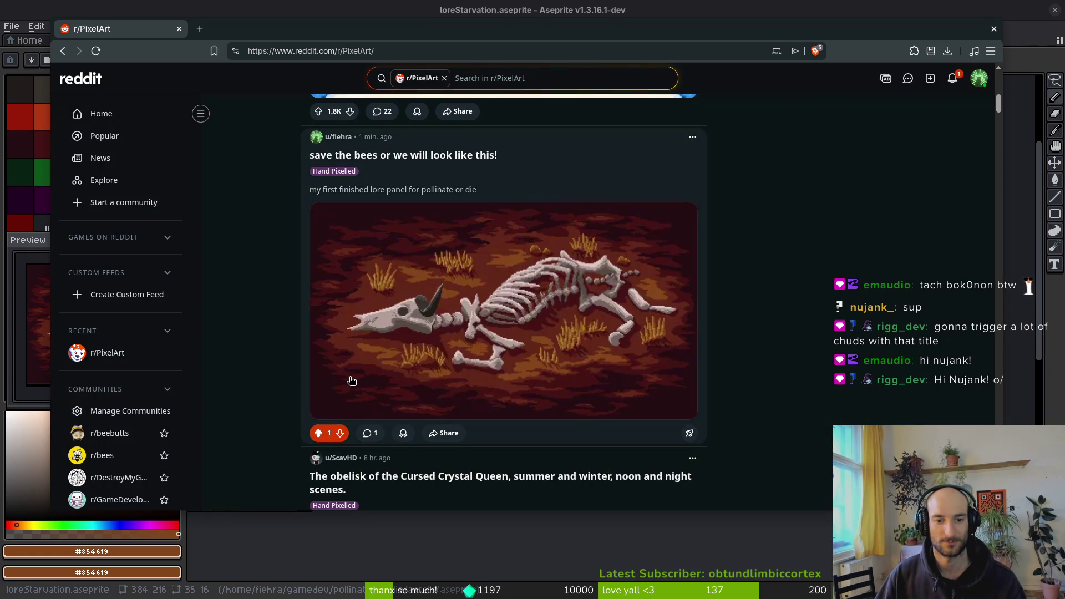
click(391, 309)
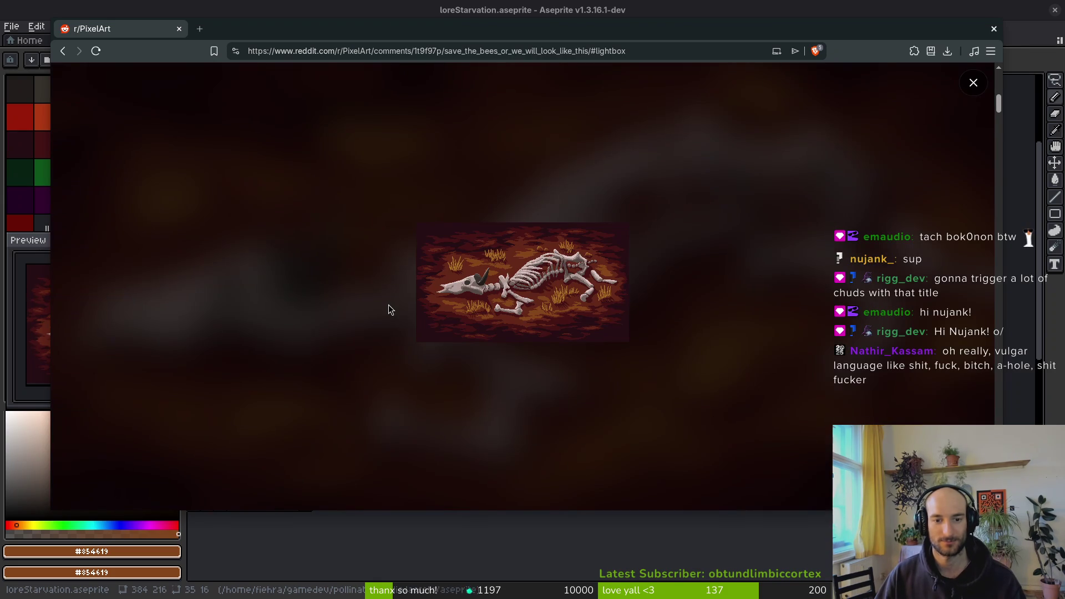
click(974, 82)
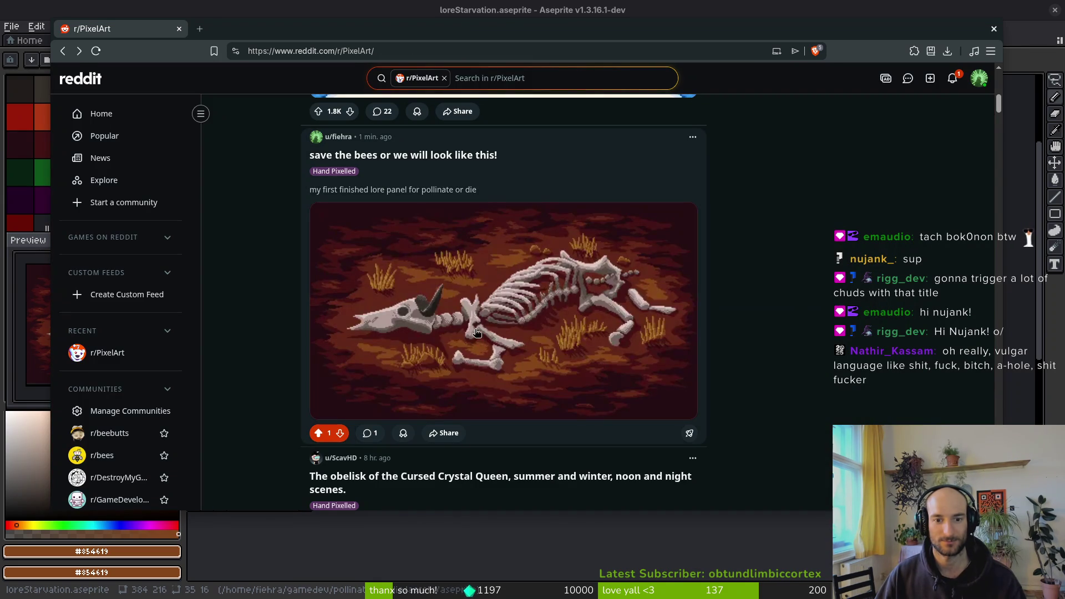
click(481, 353)
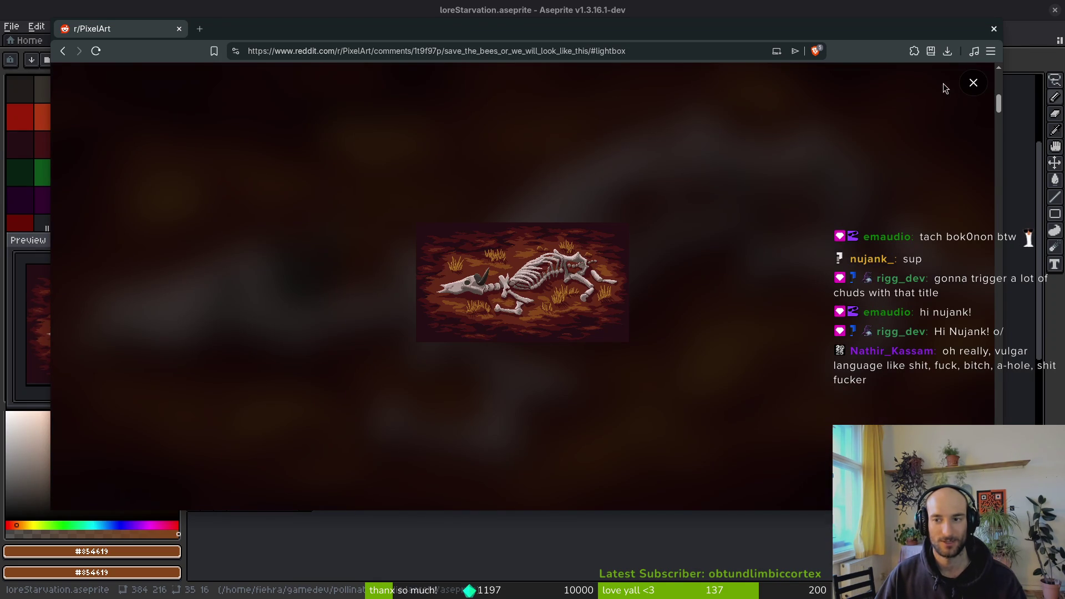
click(974, 82)
Delete the newly published 'save the bees' post and confirm the deletion.
click(693, 136)
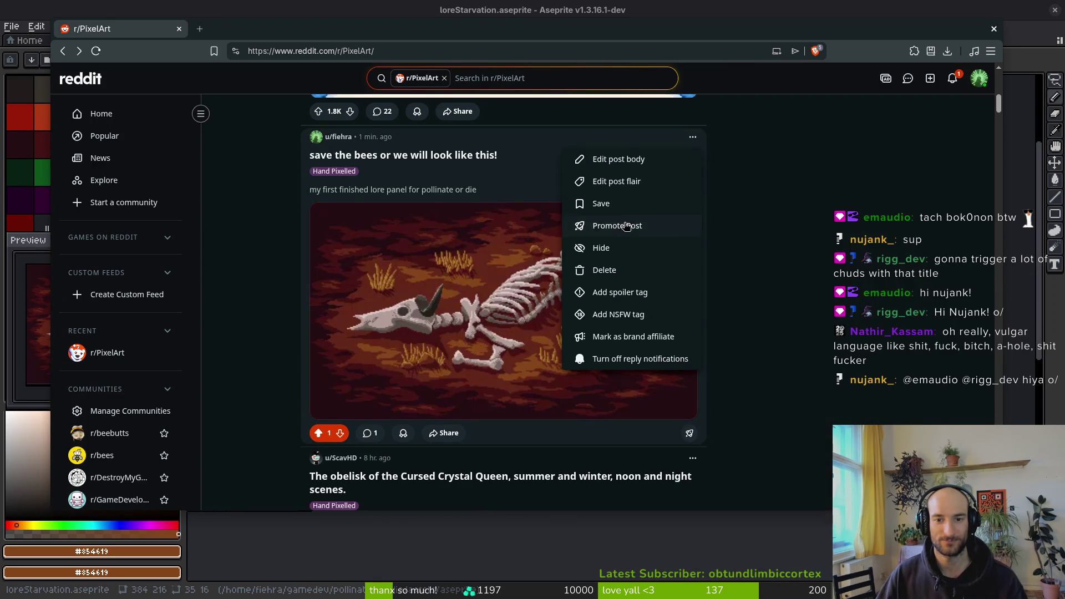
click(609, 271)
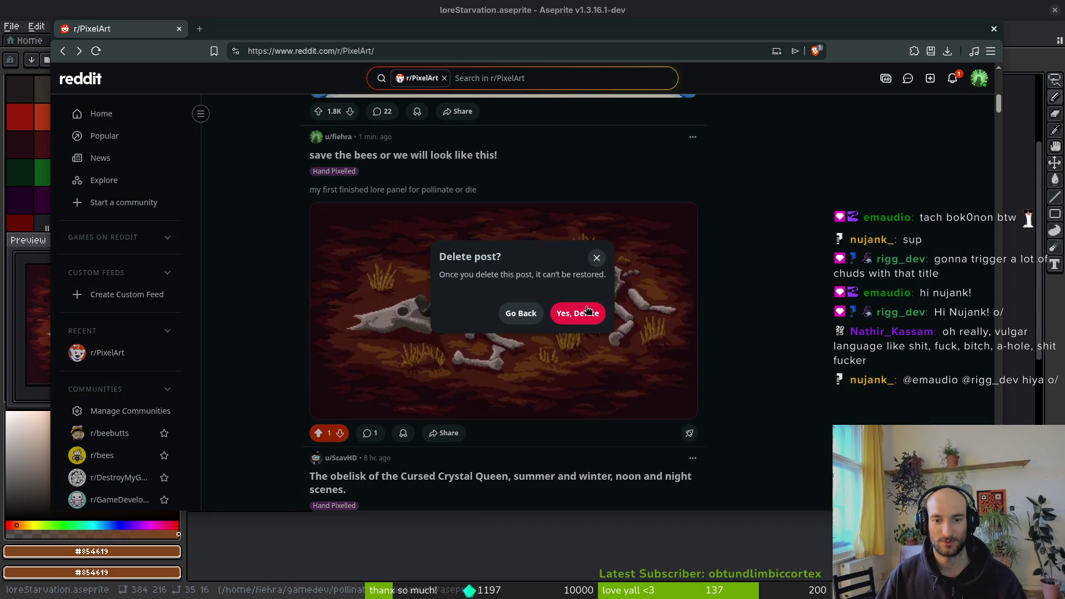
click(577, 312)
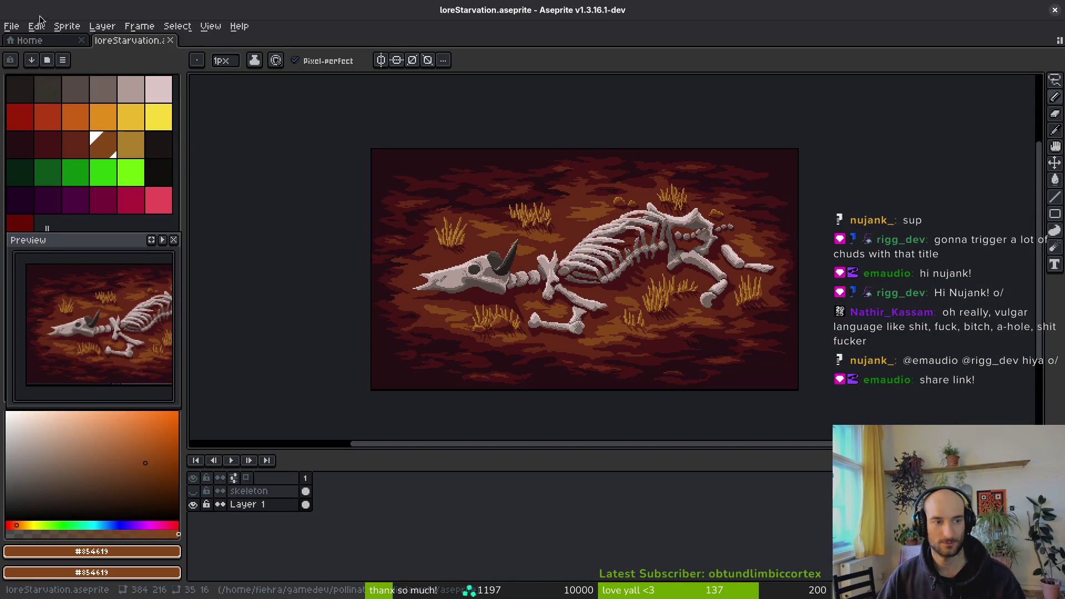
Resize the sprite to 200% width, making it 768x432.
click(66, 26)
click(110, 92)
click(399, 307)
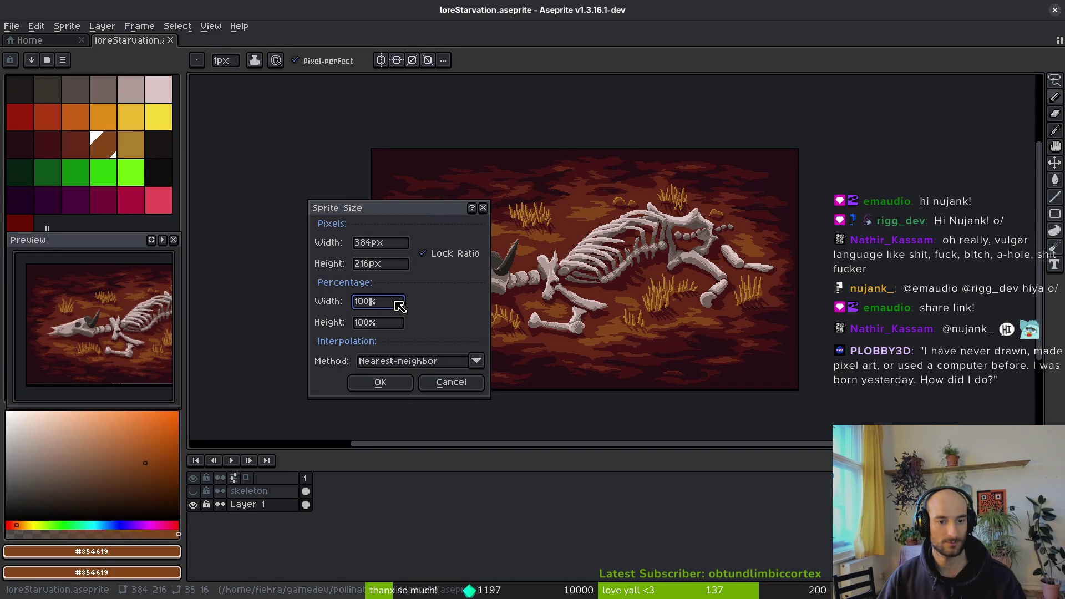
text(200)
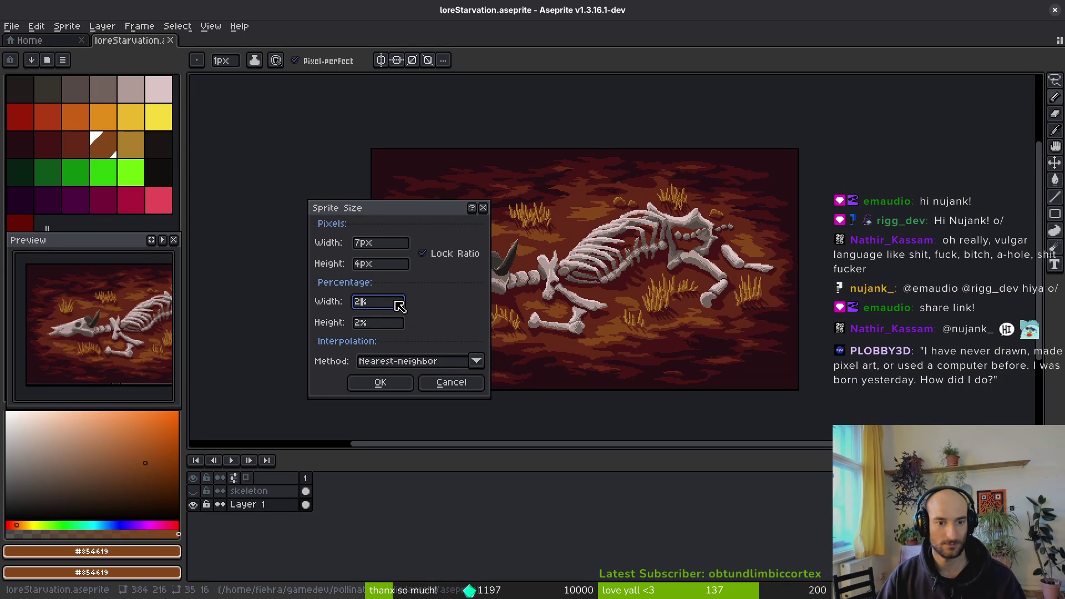
key(Return)
scroll(719, 319, down, 2)
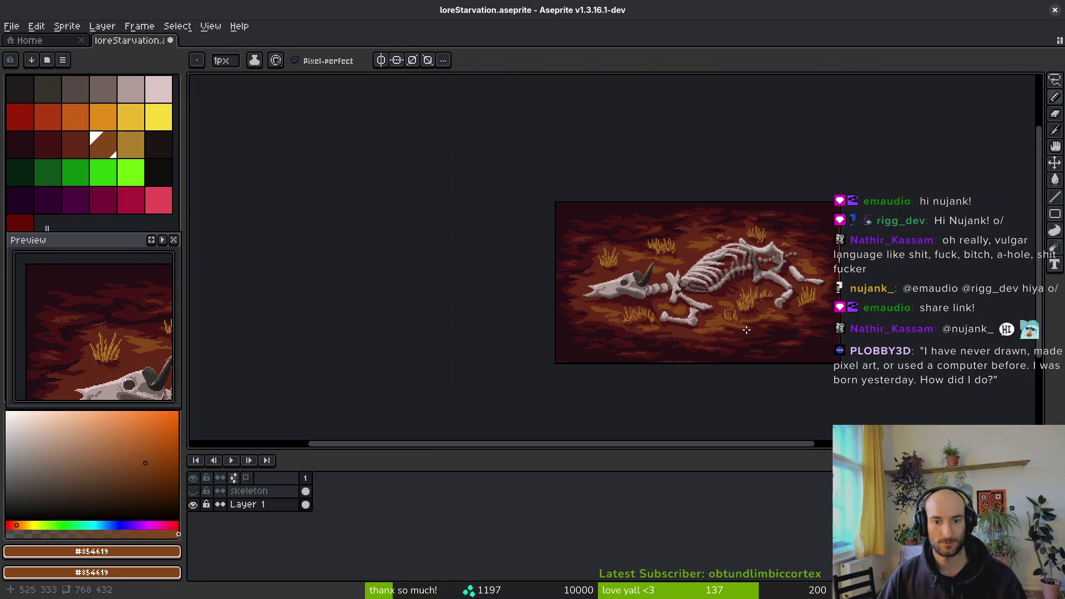
Export the sprite over loreStarvation.png, accepting the overwrite and PNG layers warning, then return to the browser.
key(ctrl+alt+shift+s)
click(167, 193)
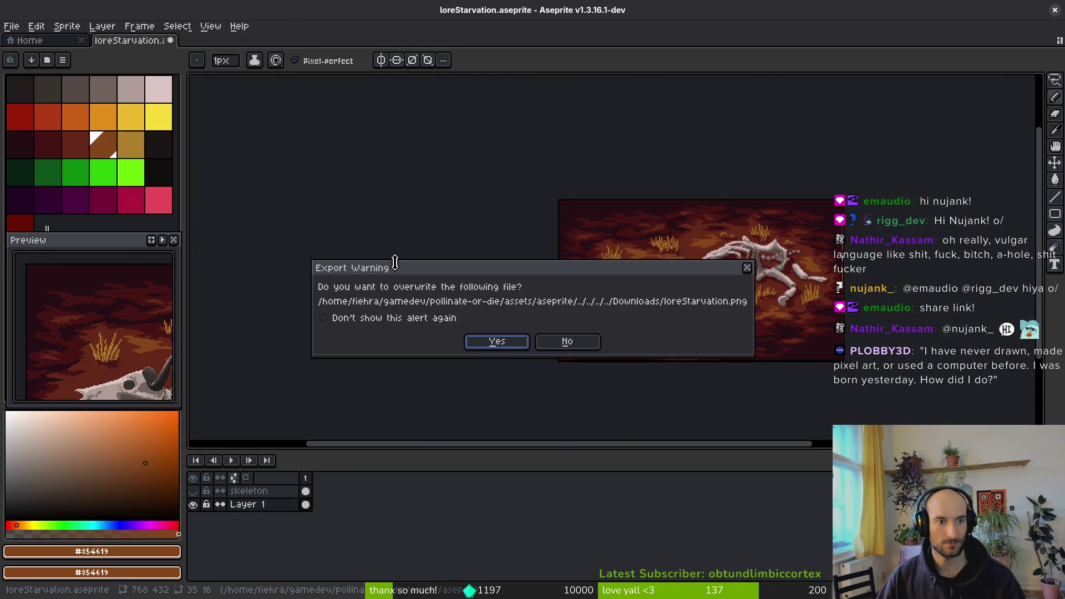
click(498, 344)
click(492, 371)
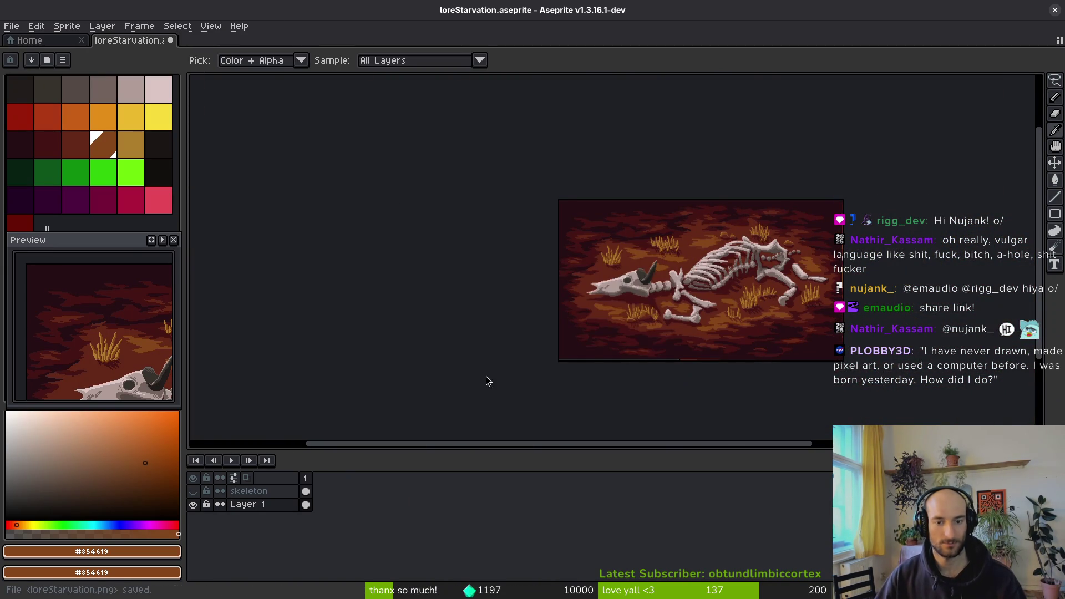
key(alt+Tab)
scroll(503, 303, up, 3)
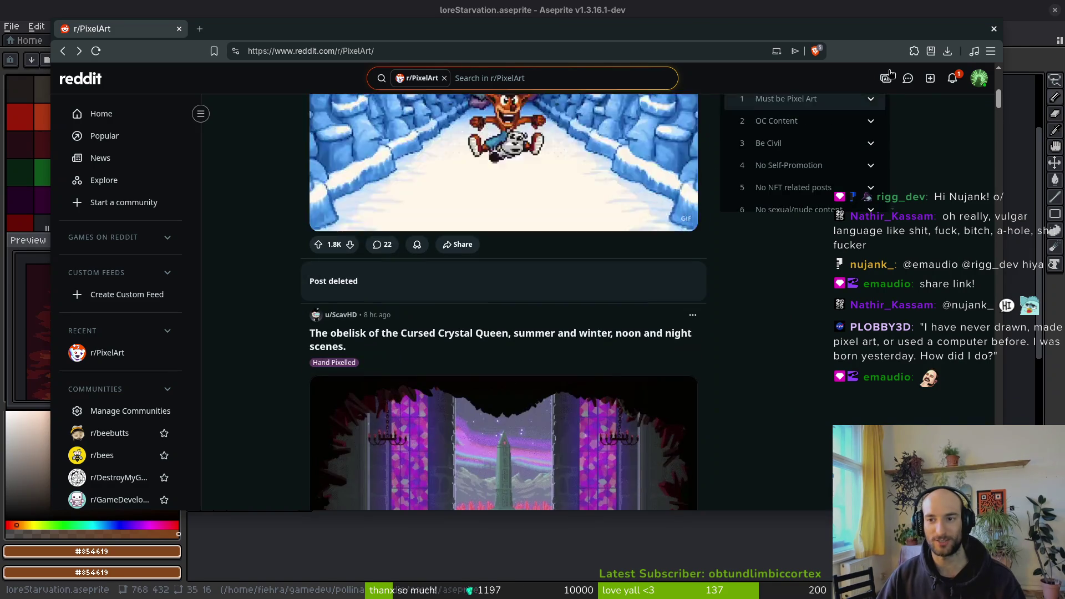
Start a new r/PixelArt post titled 'save the bees or we will look like this!'.
double_click(814, 35)
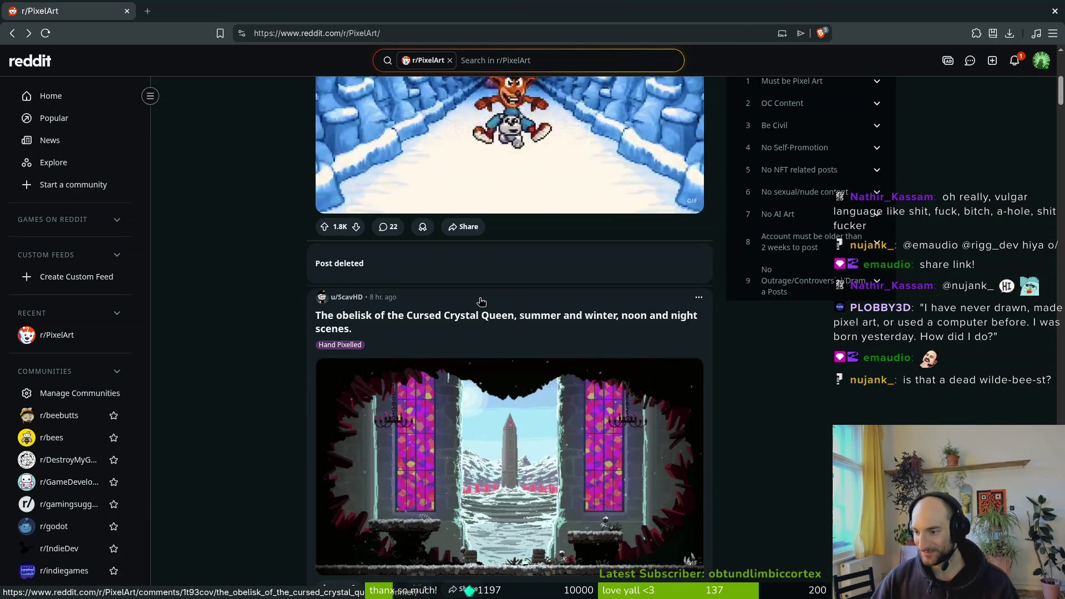
scroll(481, 301, up, 5)
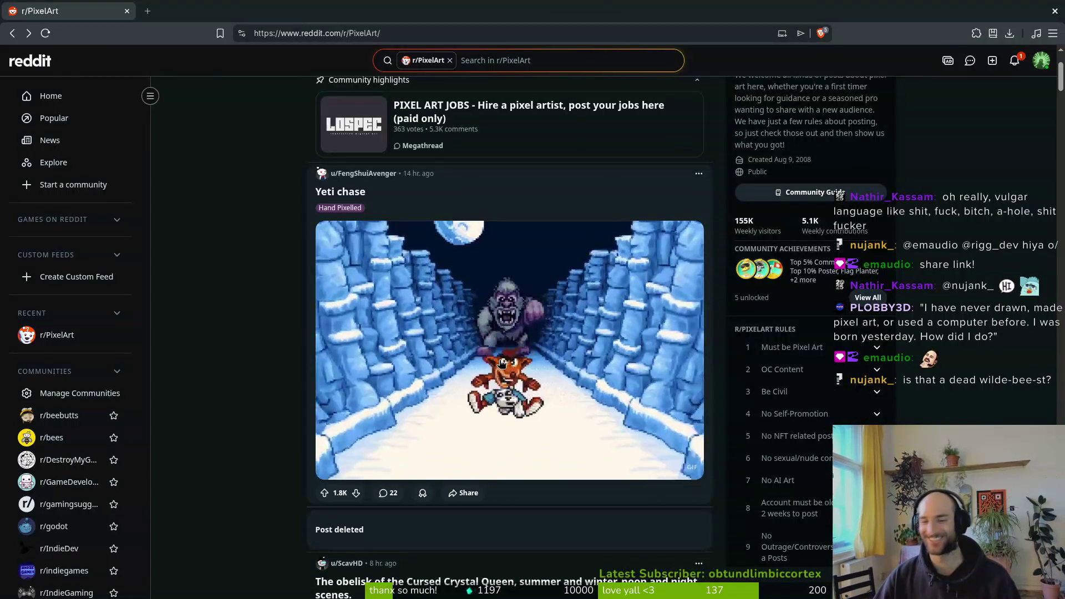
scroll(279, 262, up, 3)
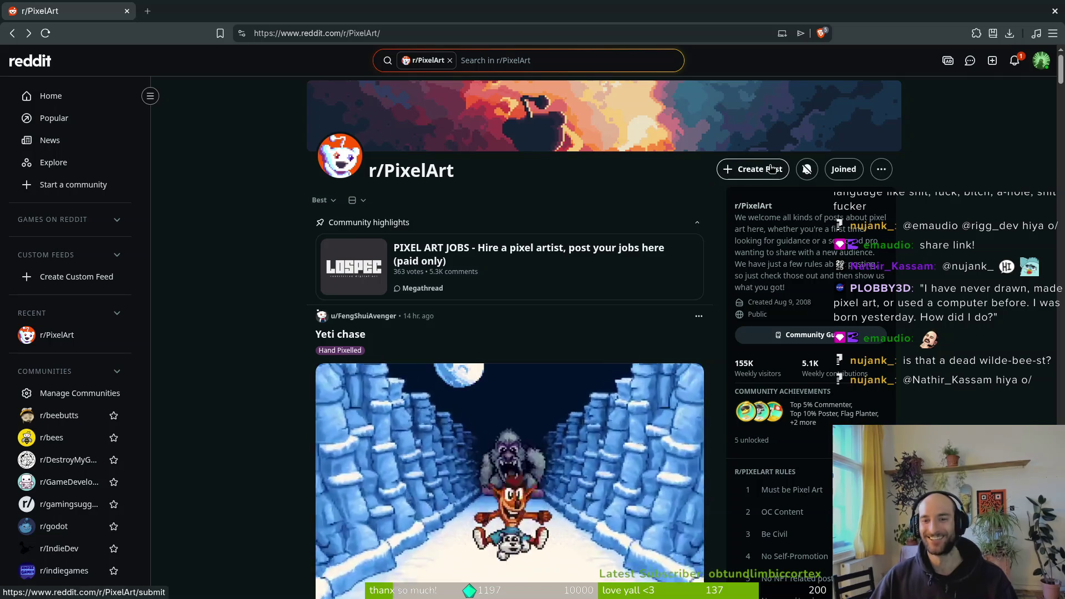
click(760, 173)
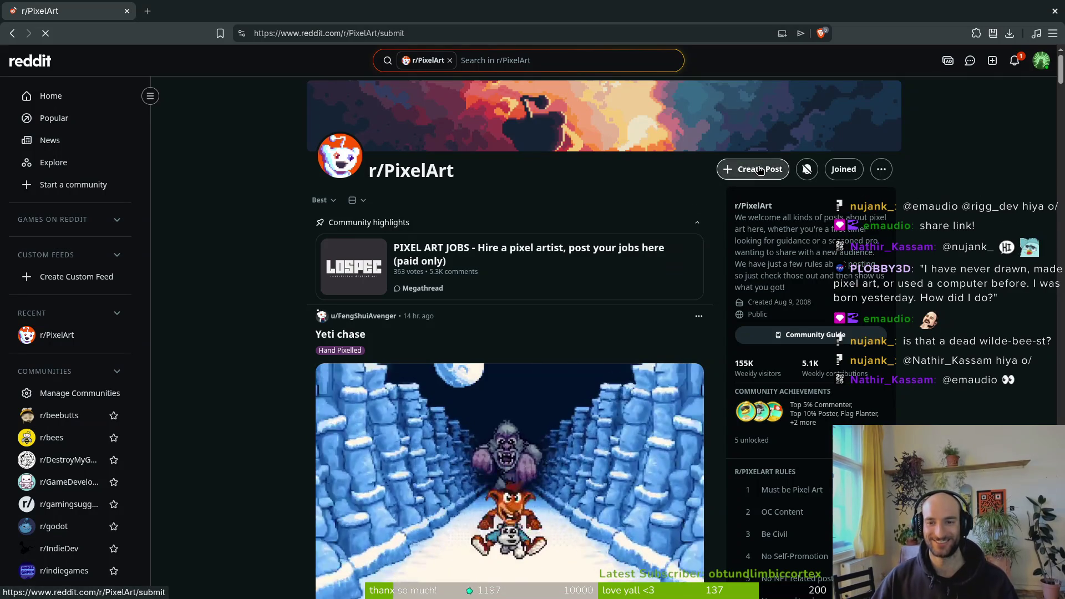
click(414, 202)
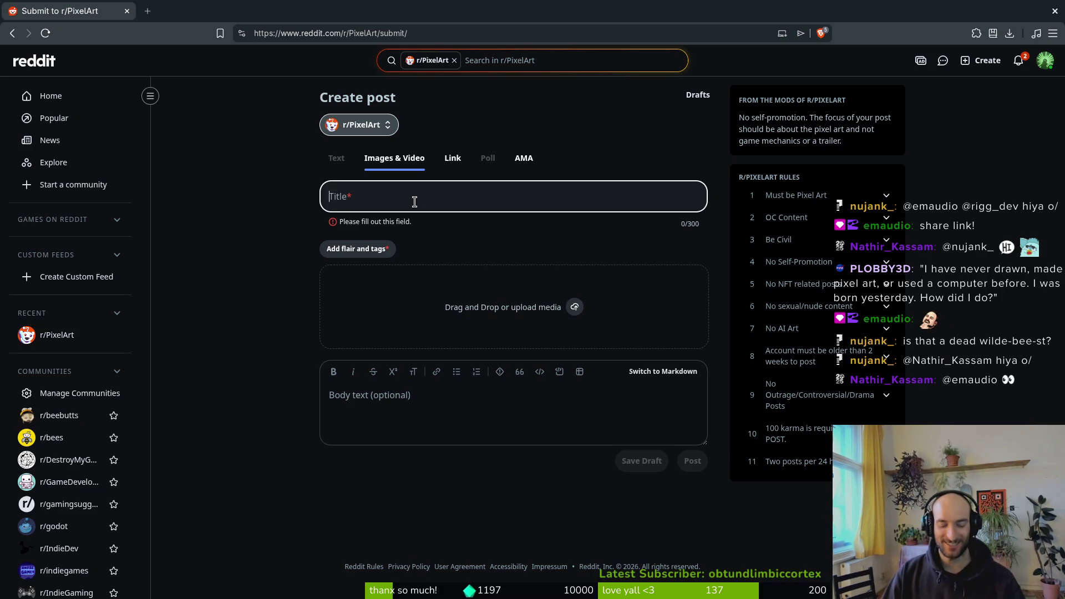
text(save the bees or w)
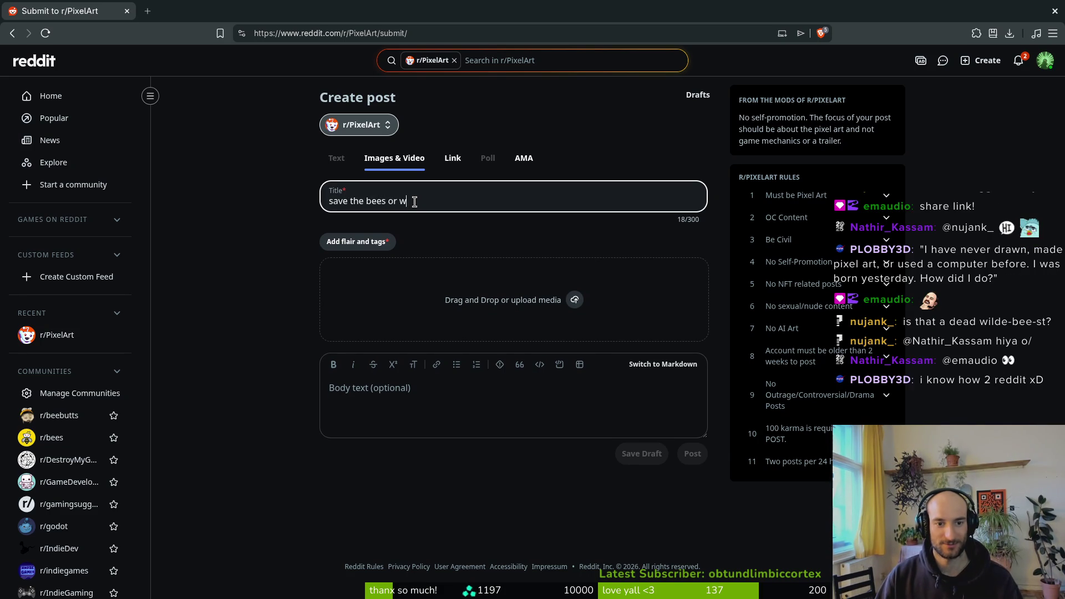
text(e will look li)
key(BackSpace)
key(BackSpace)
text(this!)
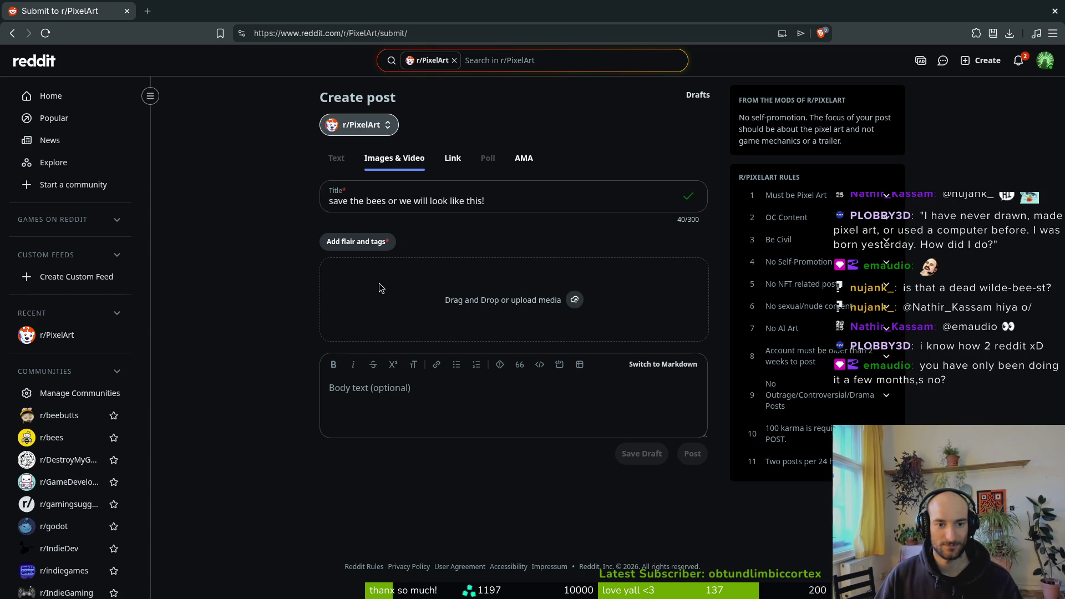
Add the Hand Pixelled flair and upload the skeleton image.
click(357, 242)
click(423, 344)
click(396, 345)
click(666, 505)
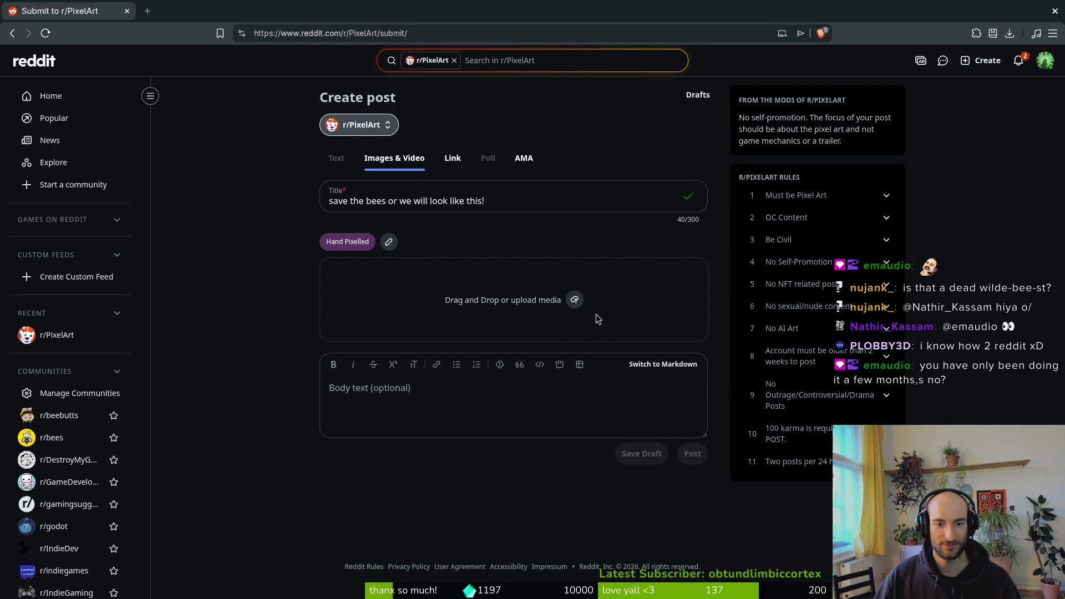
click(574, 300)
click(440, 214)
click(742, 364)
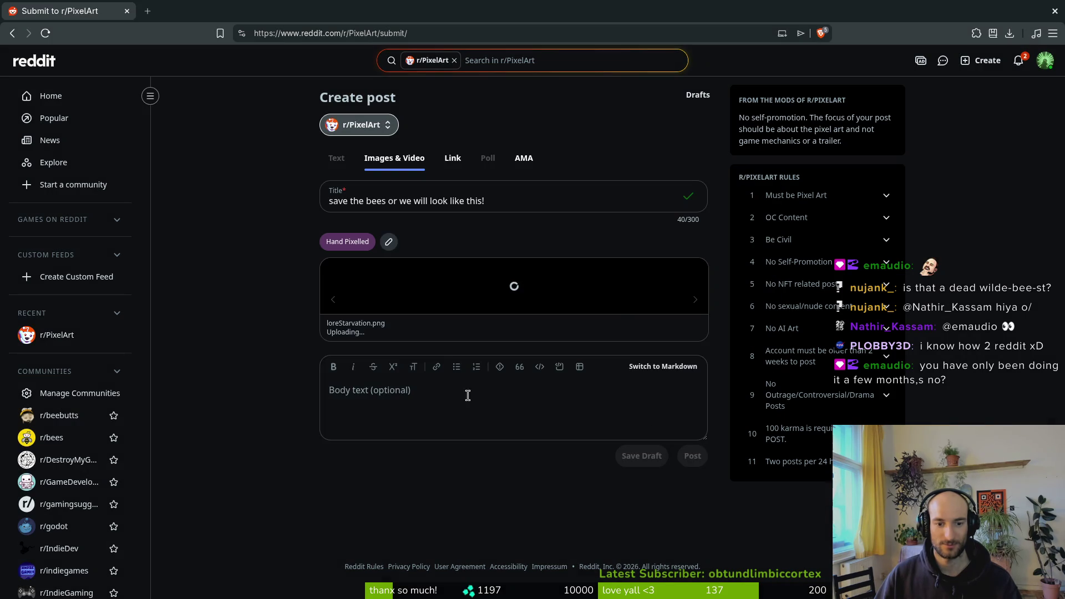
Write a body about the first finished panel for pollinate, reword it to mention the intro, and publish.
text(first )
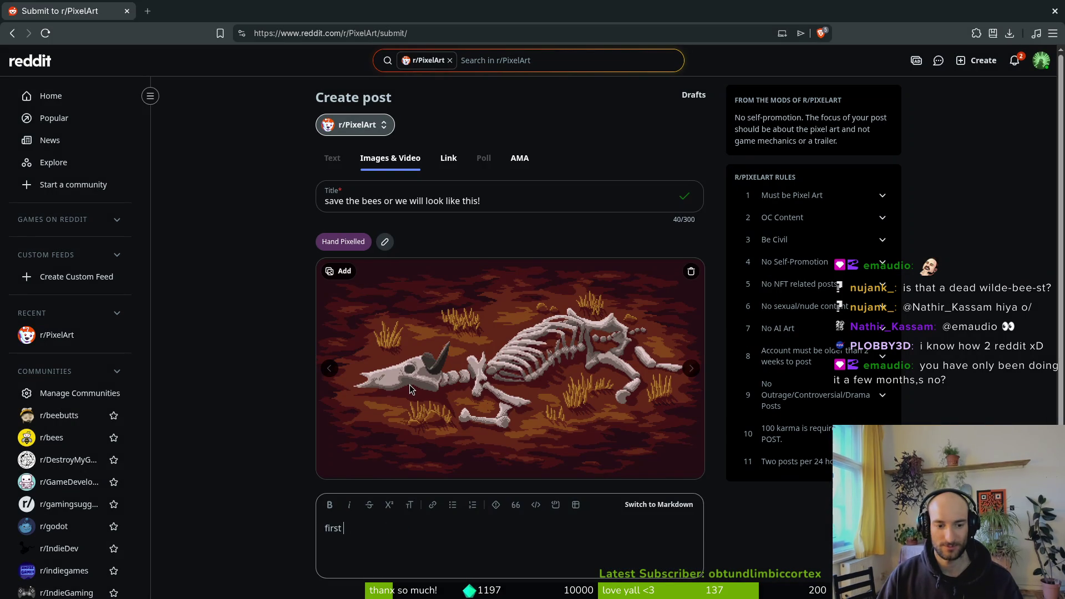
text(finished panel for the )
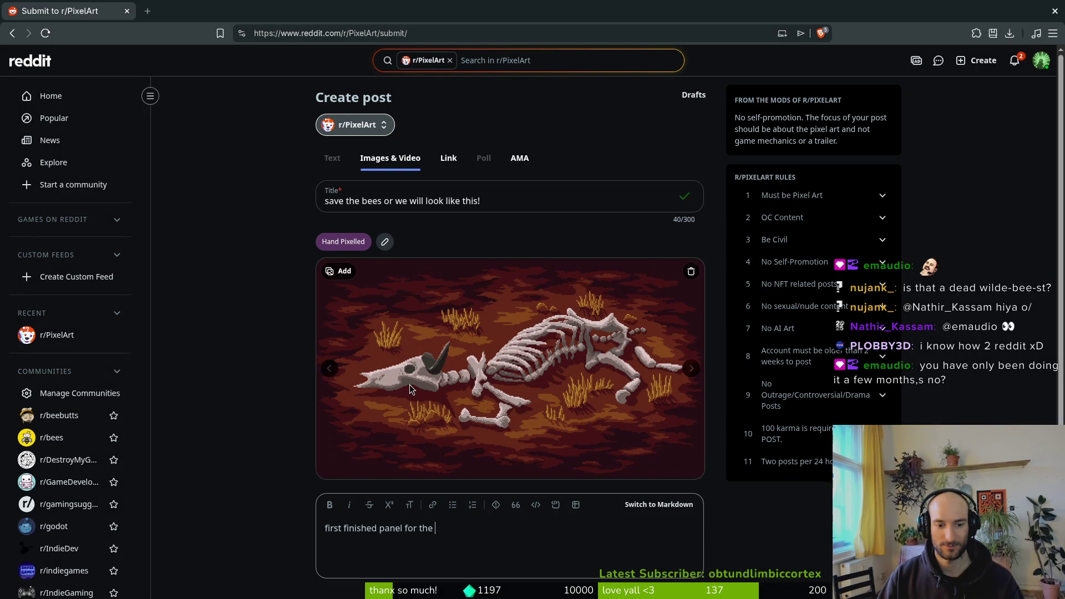
text(lore sec)
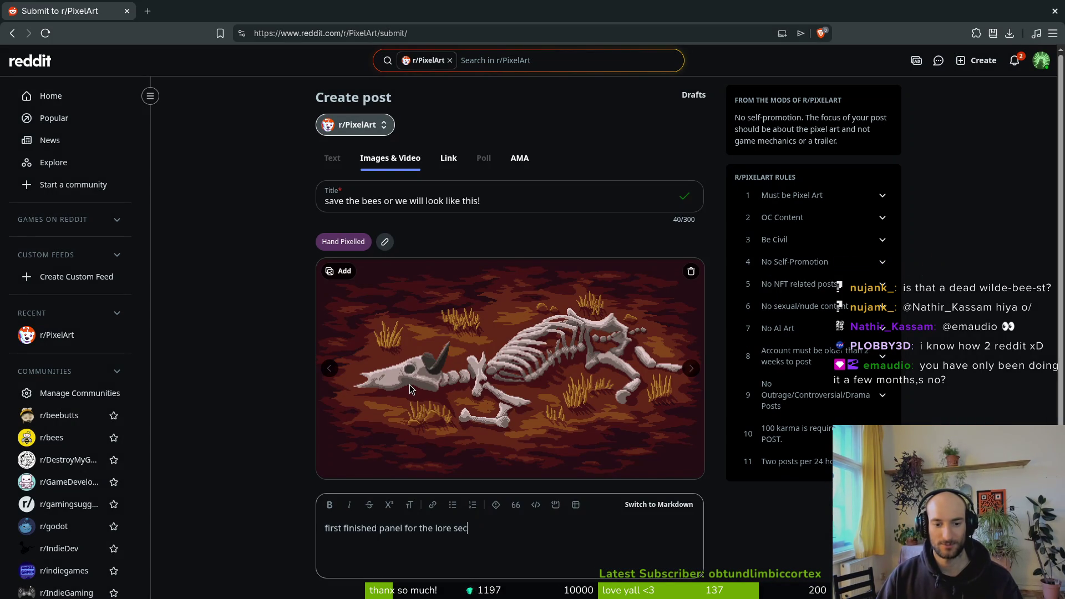
text(tion of pollia)
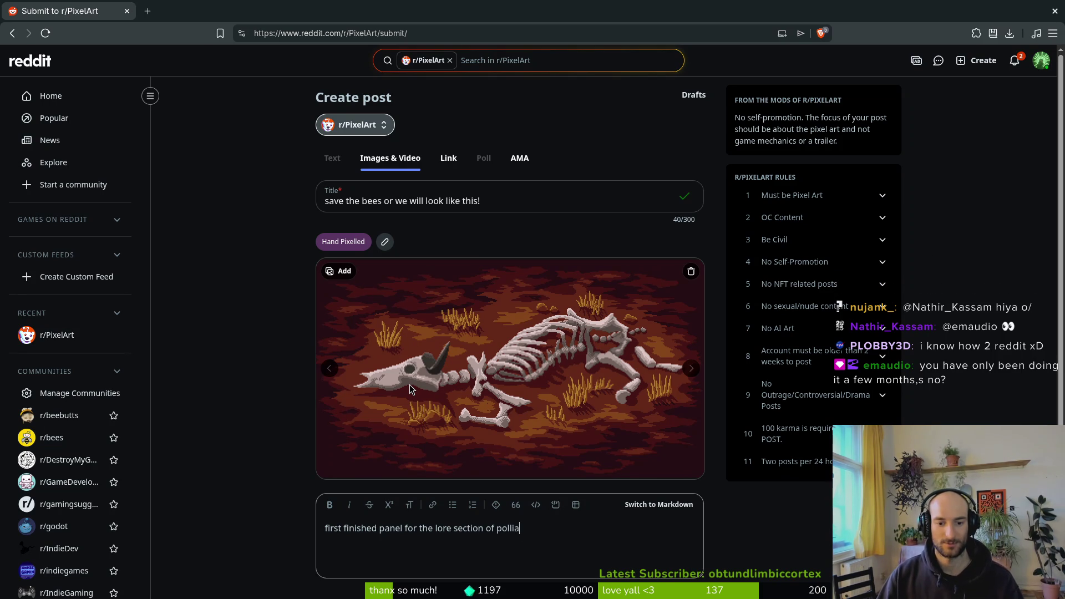
key(BackSpace)
text(nate or die)
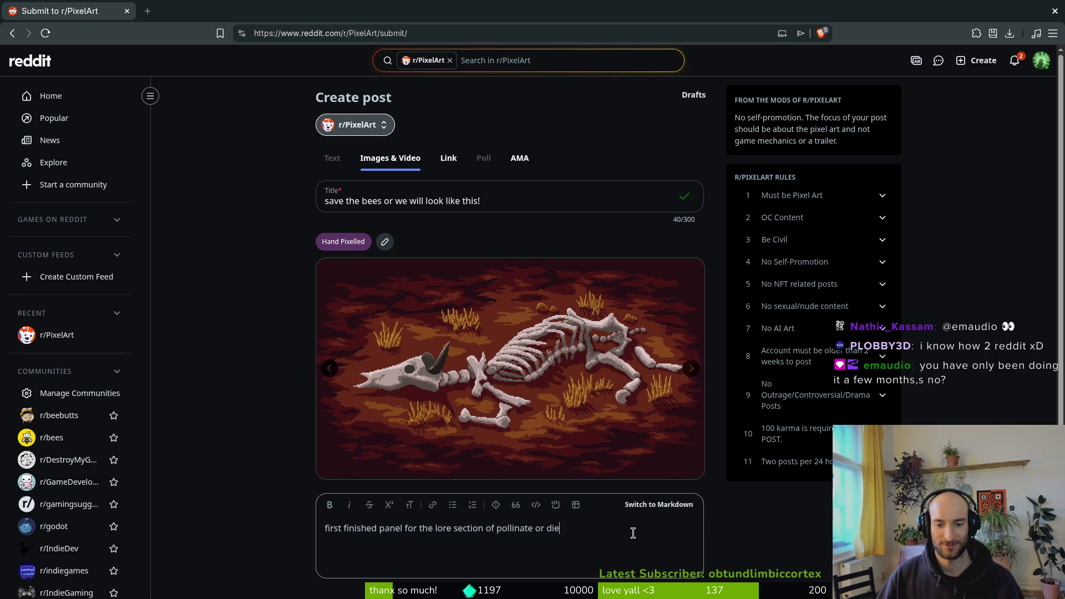
scroll(775, 484, down, 2)
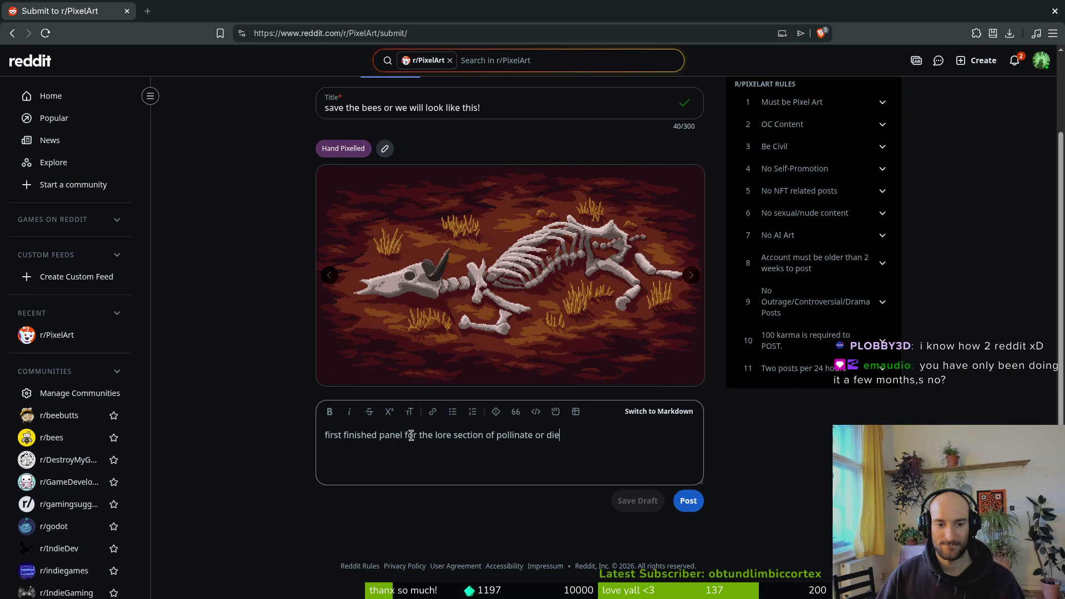
text(lore)
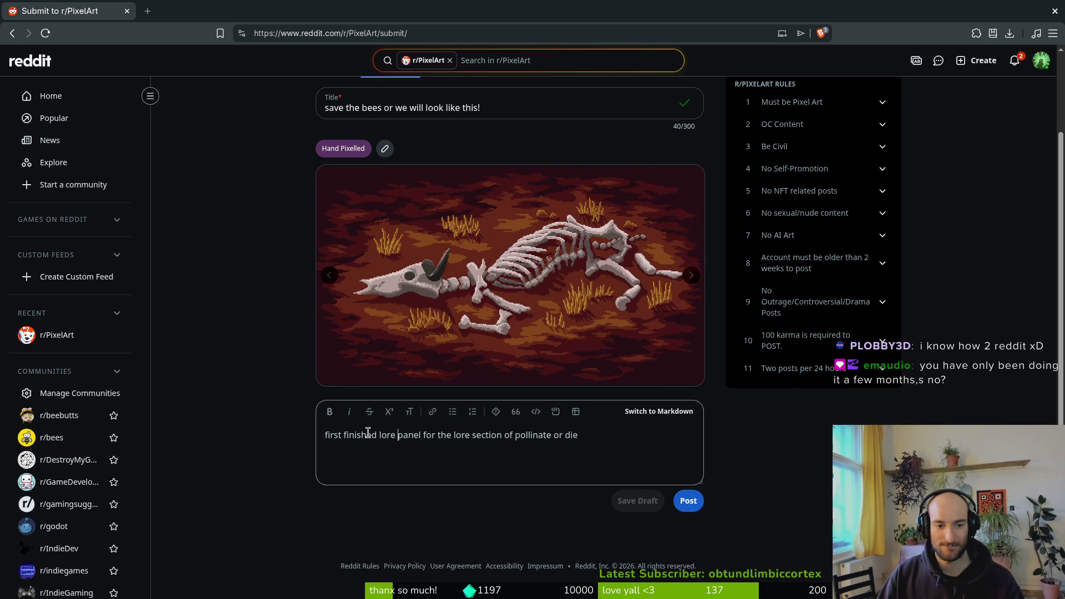
key(BackSpace)
key(BackSpace)
key(BackSpace)
text(intro)
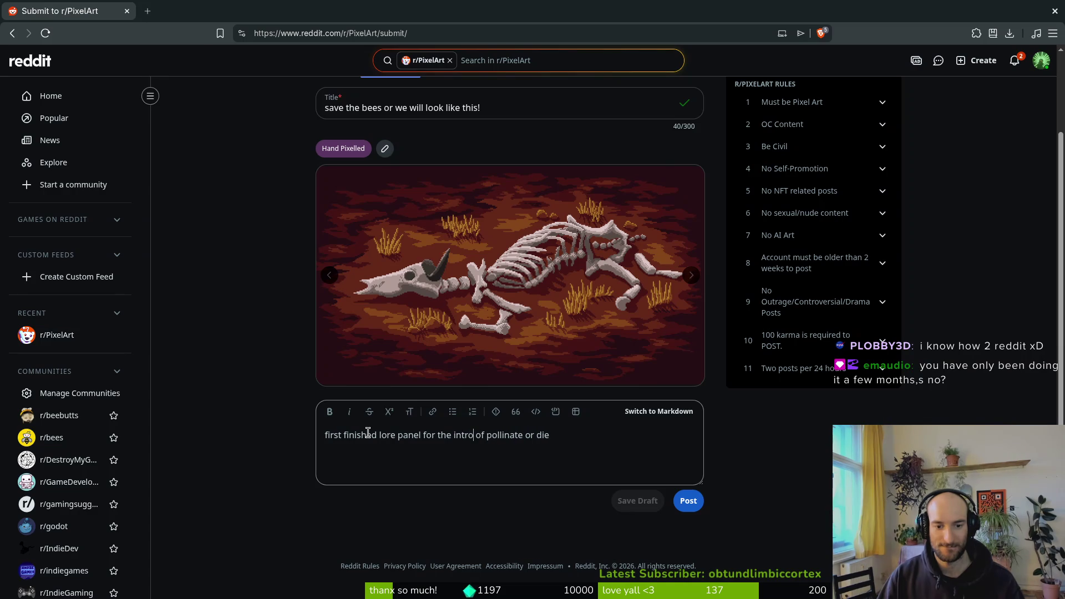
click(686, 502)
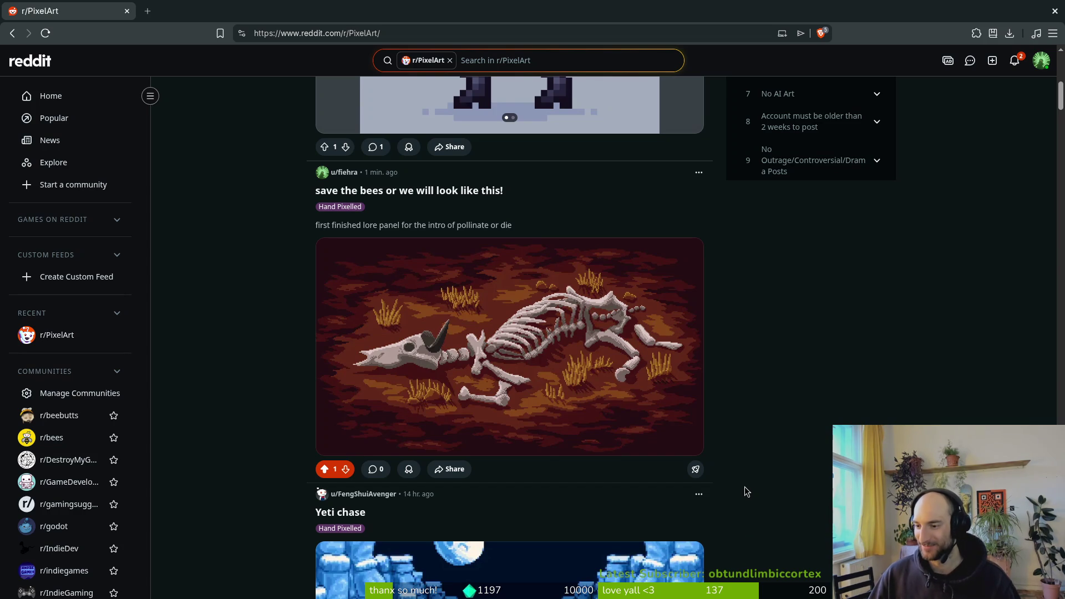
Find the new bees post in the feed, open its page, then go to the notifications inbox.
scroll(515, 470, up, 2)
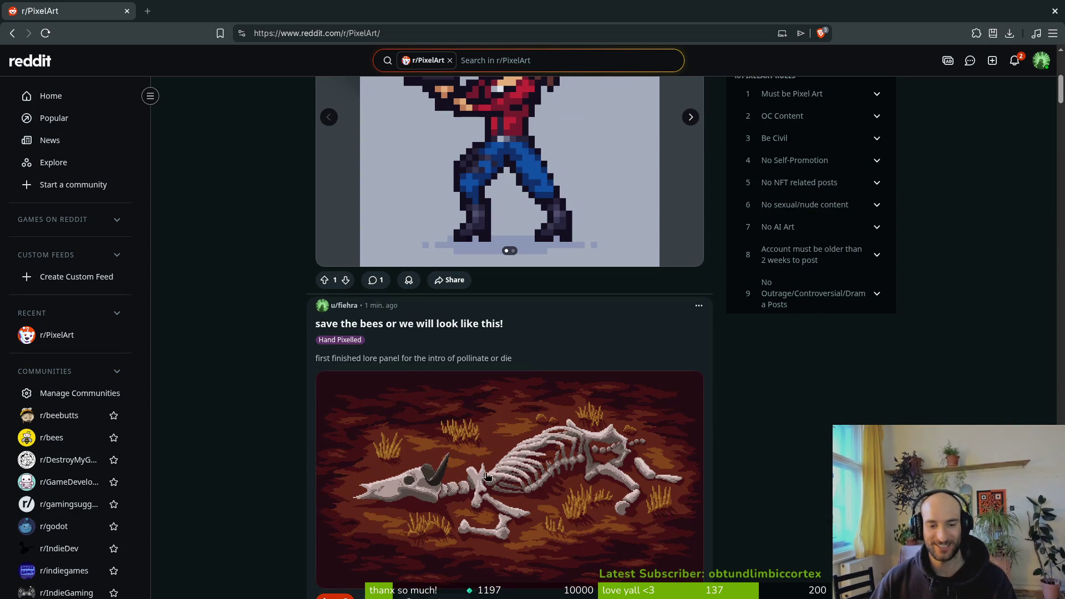
scroll(552, 478, down, 1)
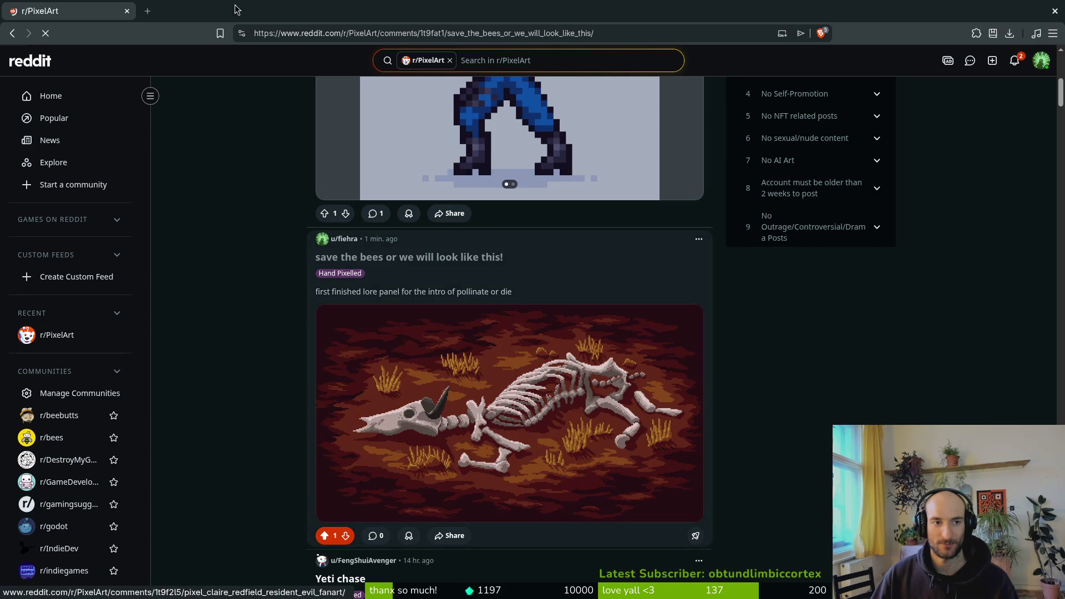
click(358, 256)
key(Escape)
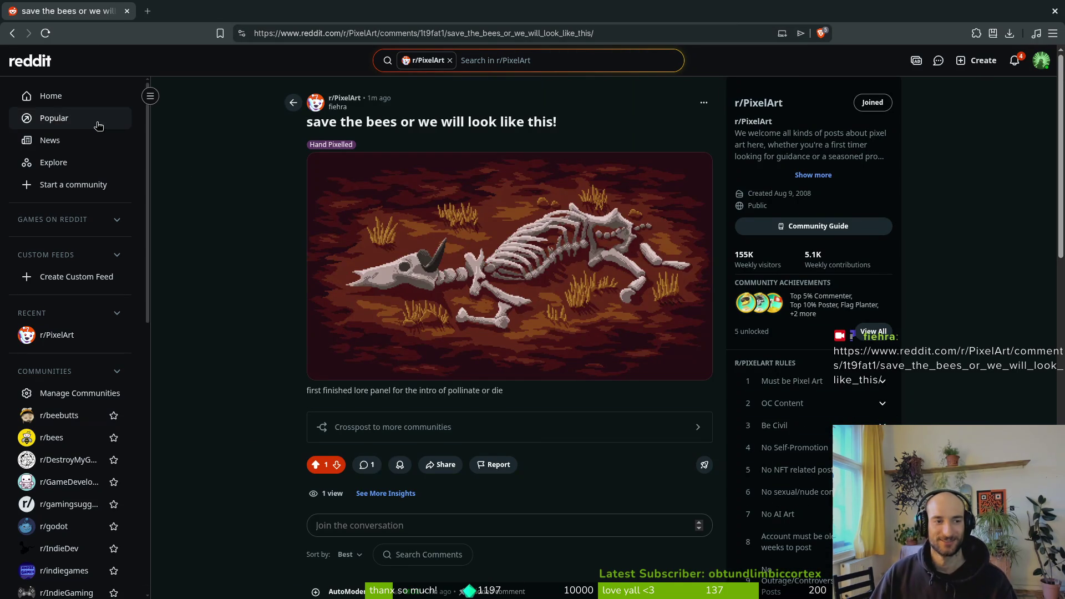
click(1022, 68)
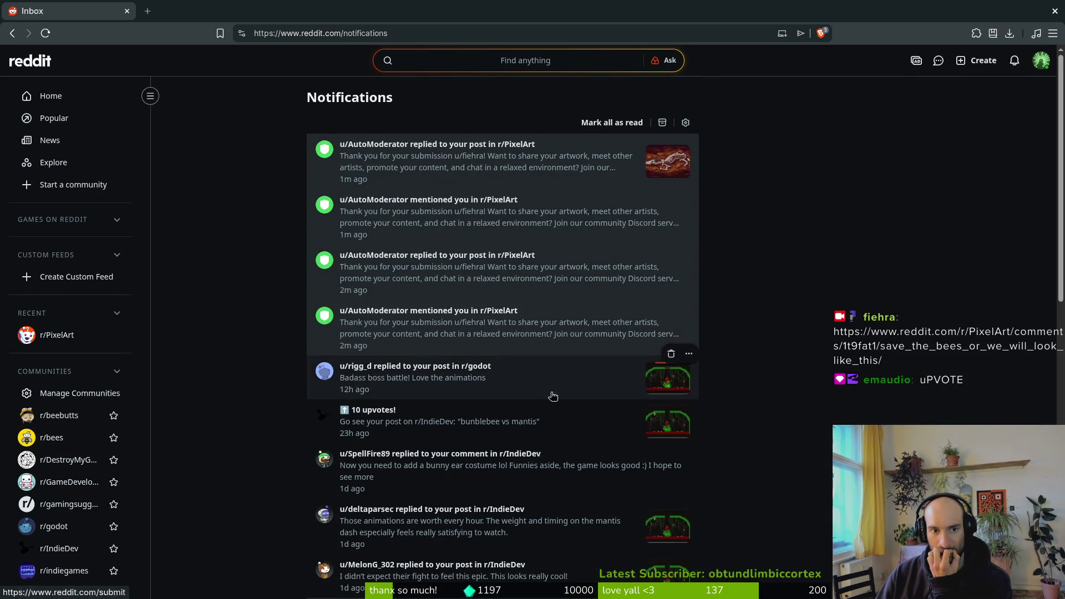
Read the r/godot reply thread, then start a blank new post and open the account menu.
click(427, 378)
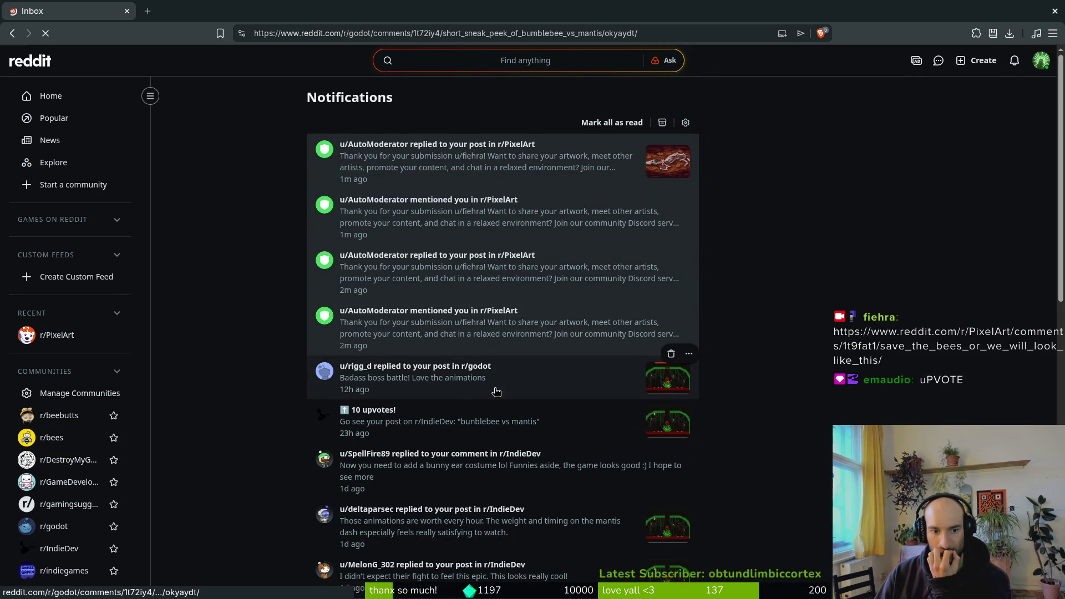
scroll(282, 338, up, 2)
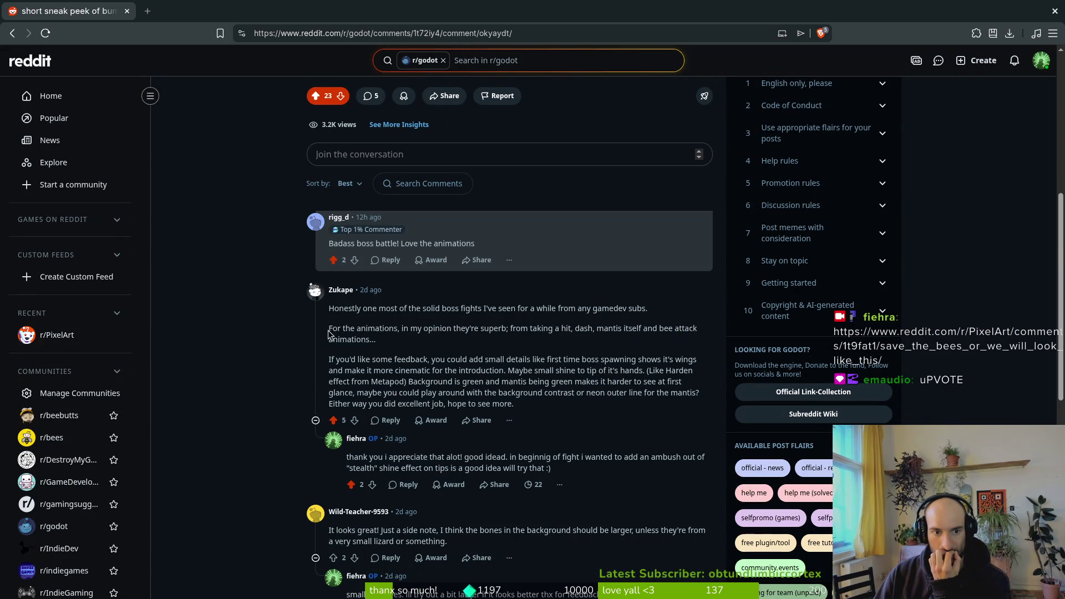
scroll(375, 361, down, 1)
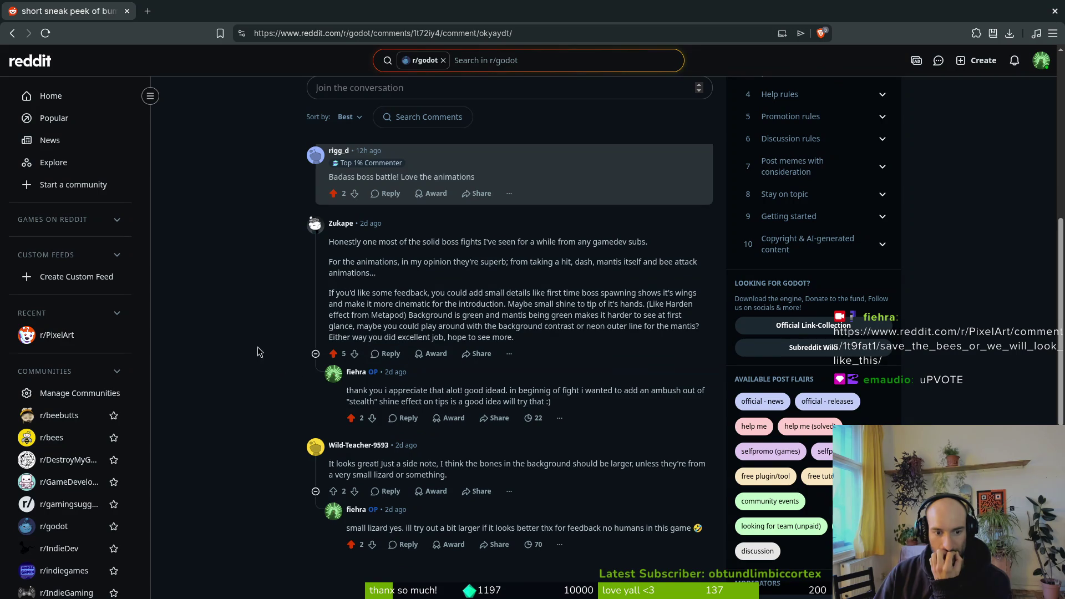
click(1014, 60)
click(980, 60)
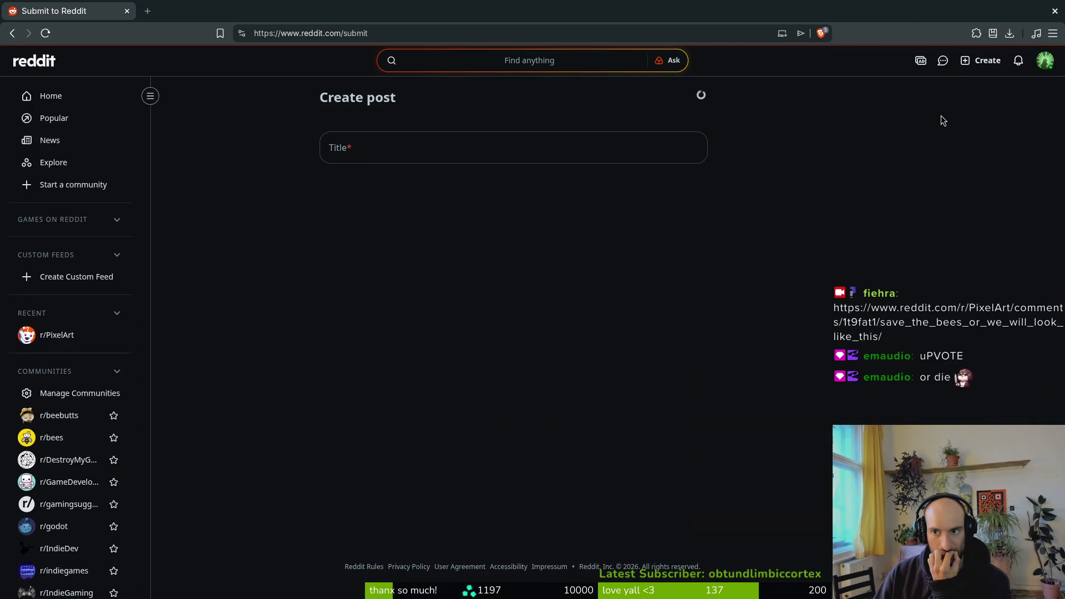
click(1045, 59)
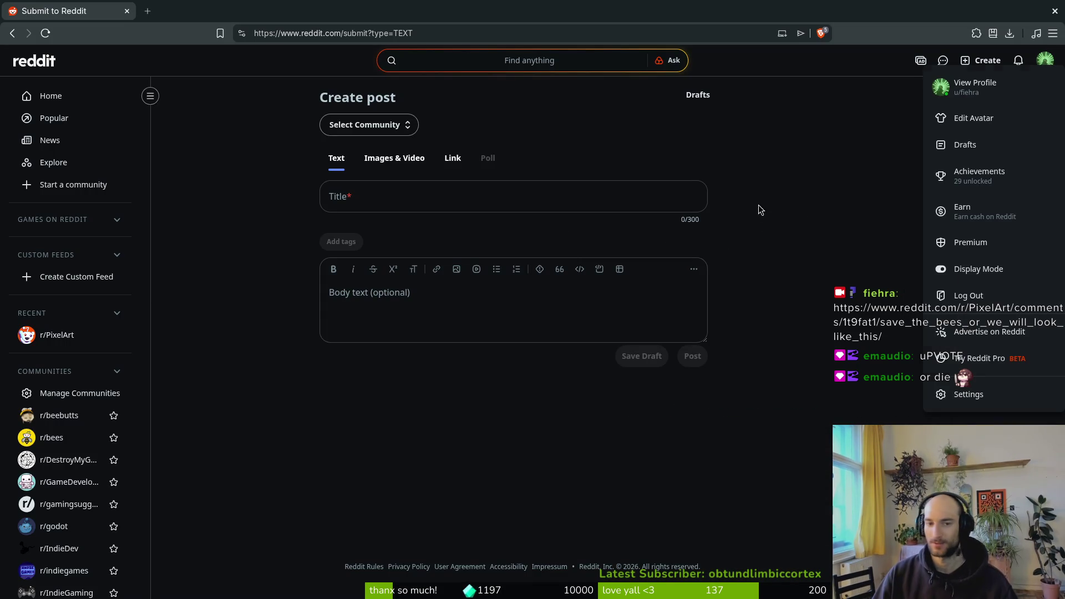
Go to the profile page and open the r/IndieDev 'bunblebee vs mantis' post in a new tab.
click(757, 205)
click(1045, 60)
click(977, 88)
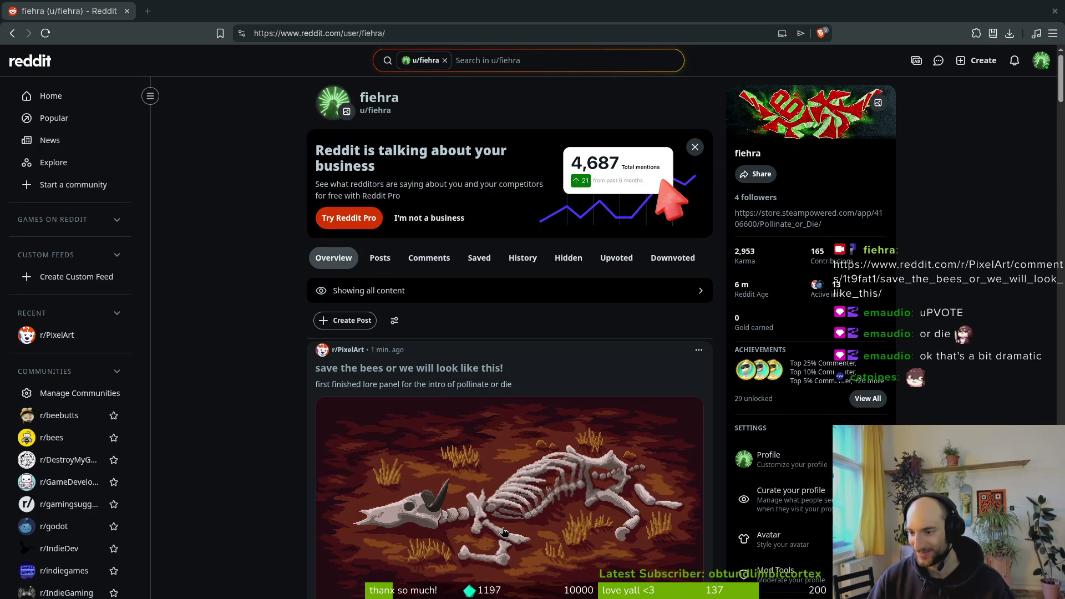
scroll(257, 352, down, 3)
scroll(561, 318, up, 3)
scroll(388, 360, down, 4)
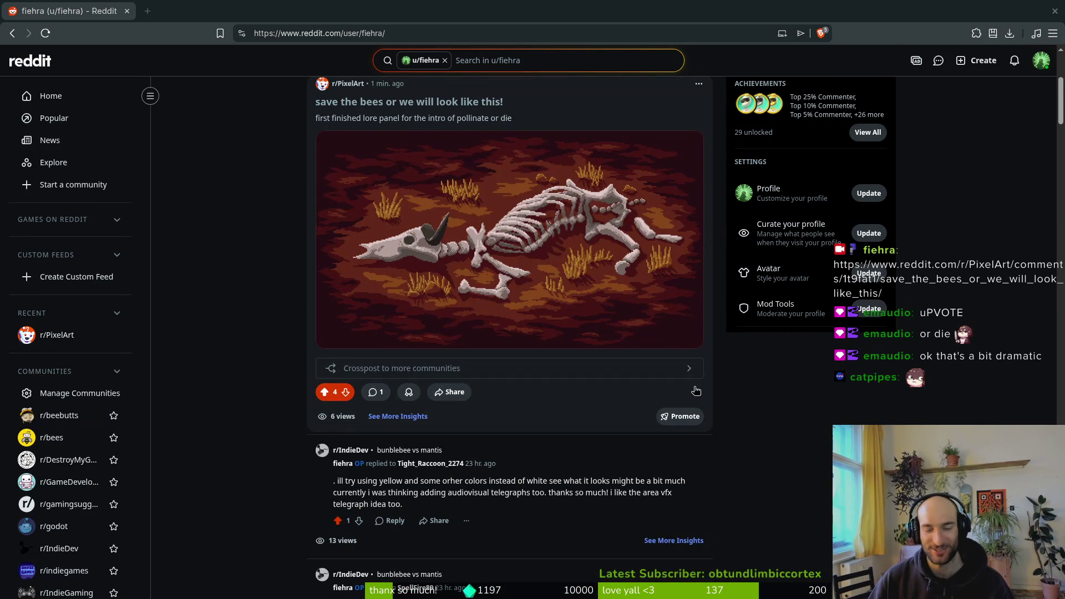
scroll(694, 371, up, 5)
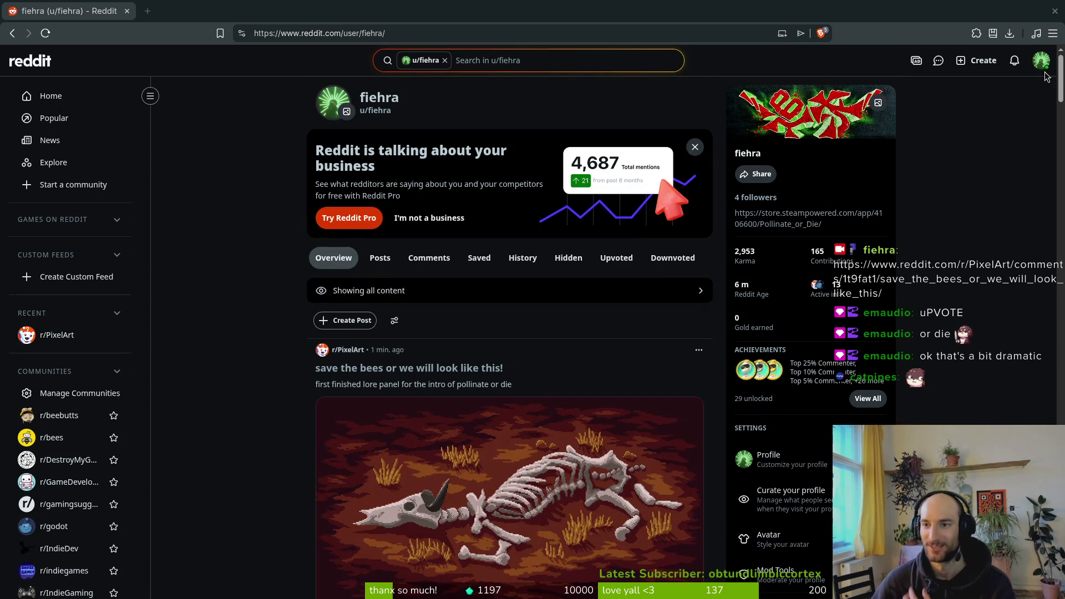
scroll(262, 285, down, 10)
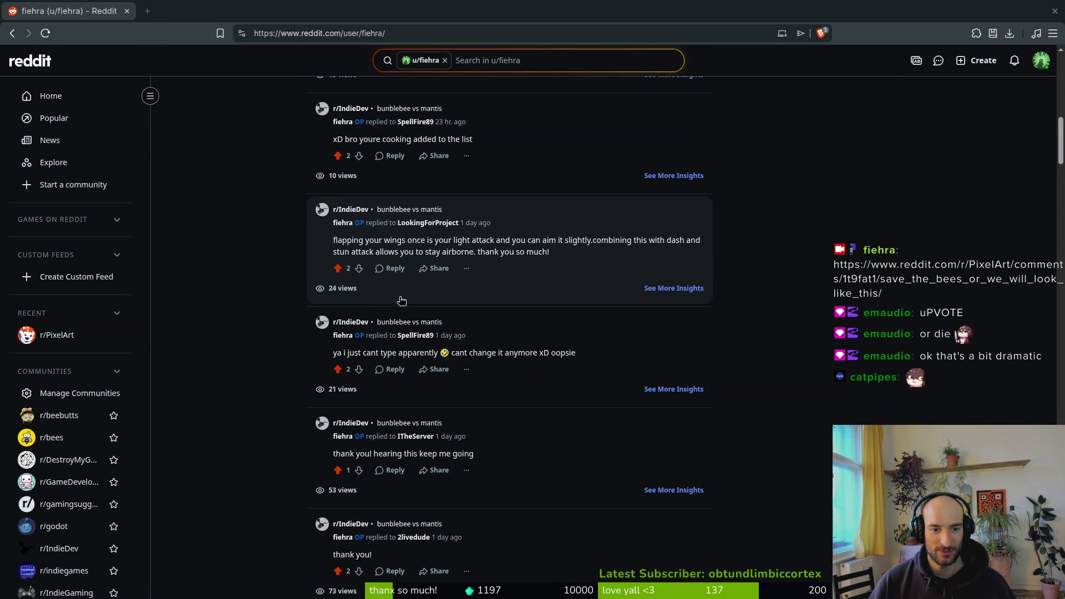
scroll(283, 293, up, 5)
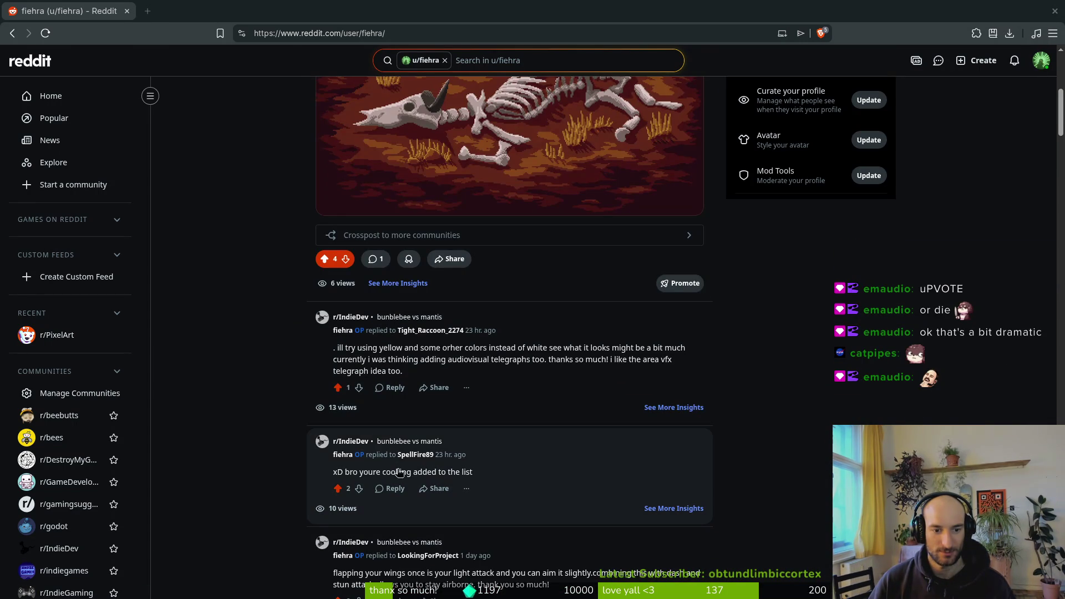
click(383, 441)
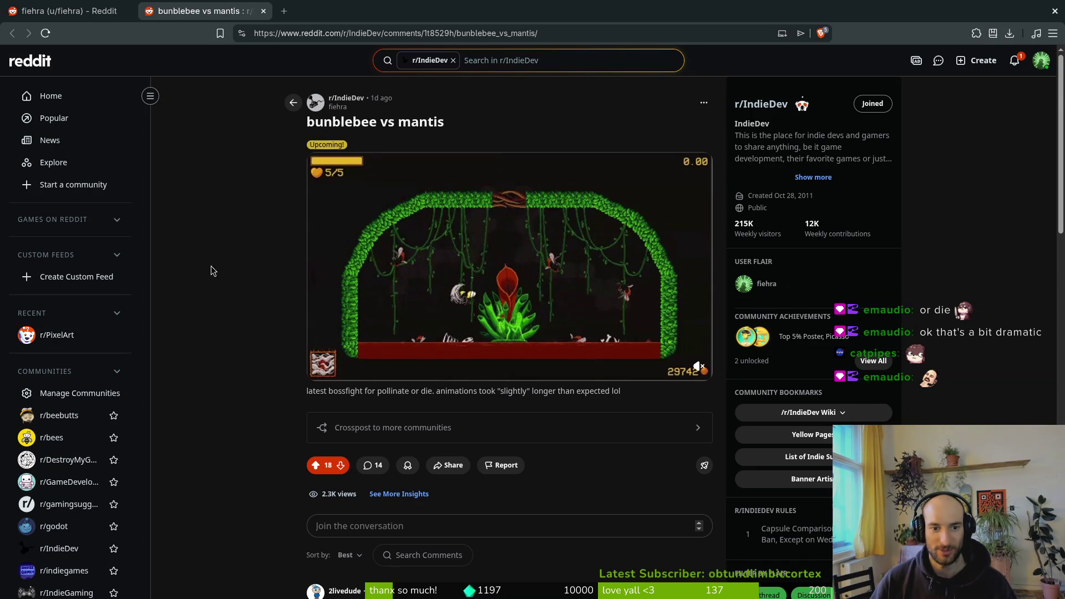
Reply 'thx so much.' under the 'This looks really cool!' comment.
scroll(260, 341, down, 8)
scroll(379, 420, down, 5)
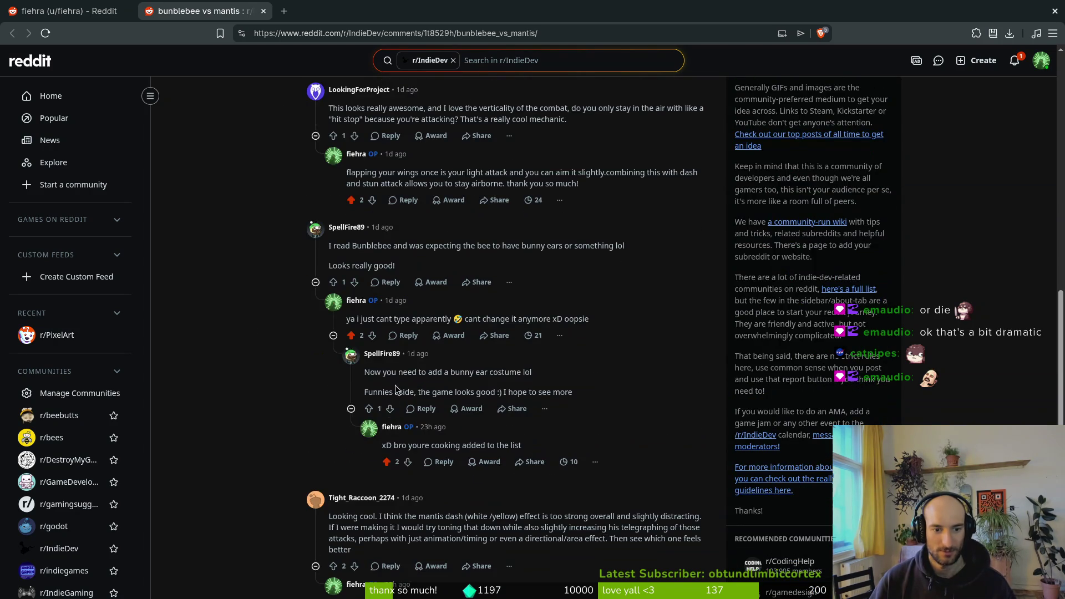
scroll(408, 215, down, 7)
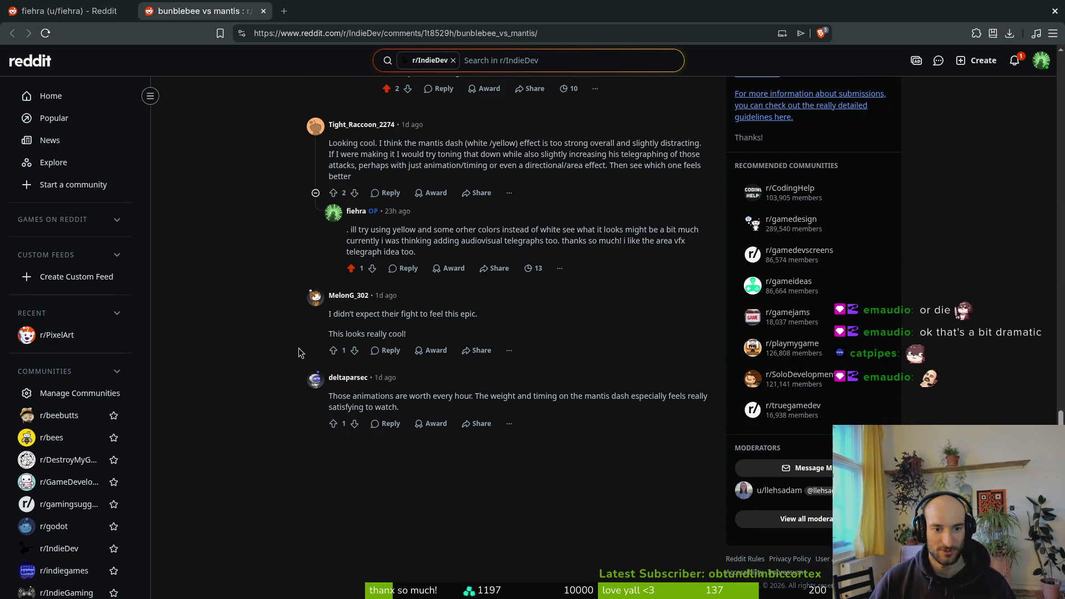
click(387, 350)
text(thx so much.)
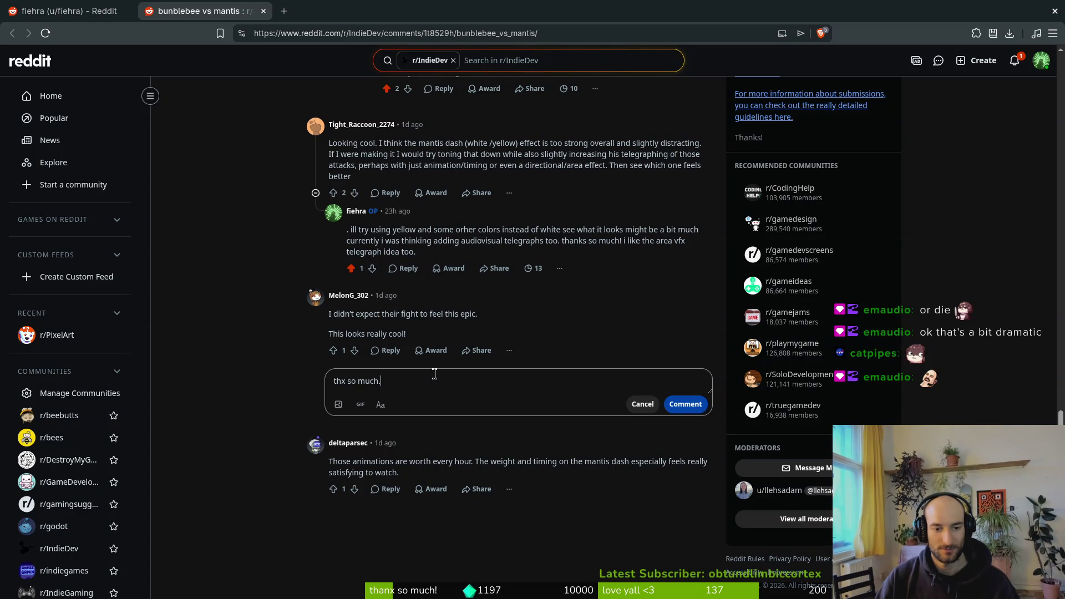
text( kee)
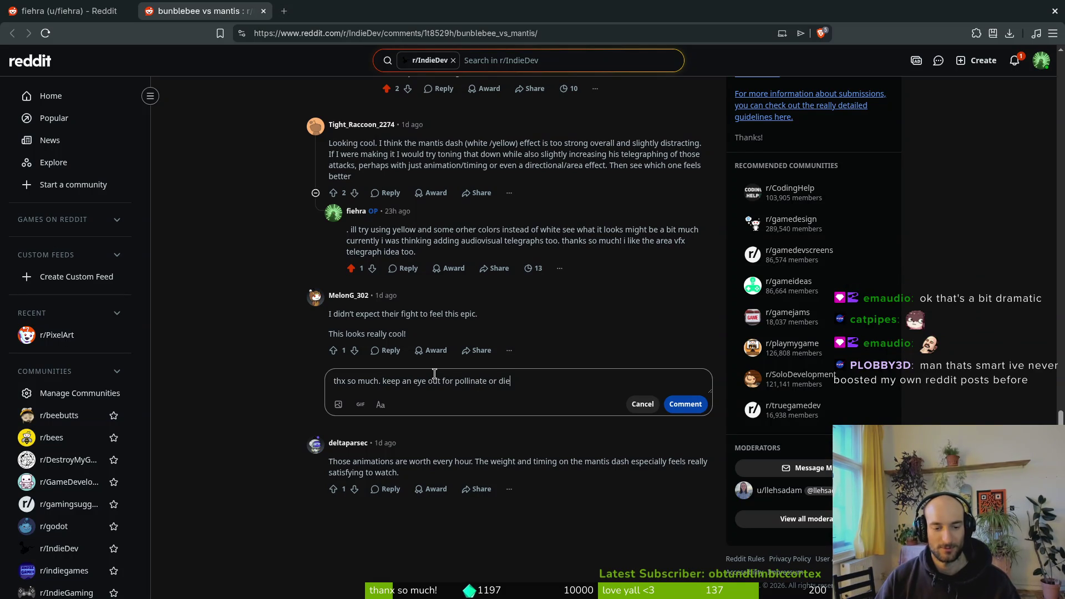
drag(584, 384, 402, 377)
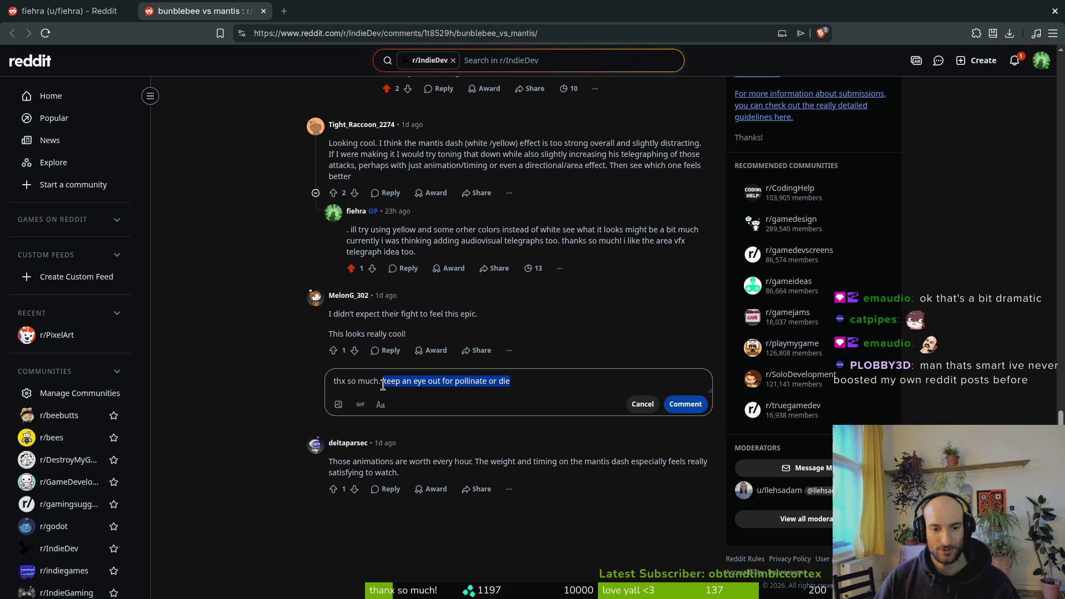
key(BackSpace)
click(686, 404)
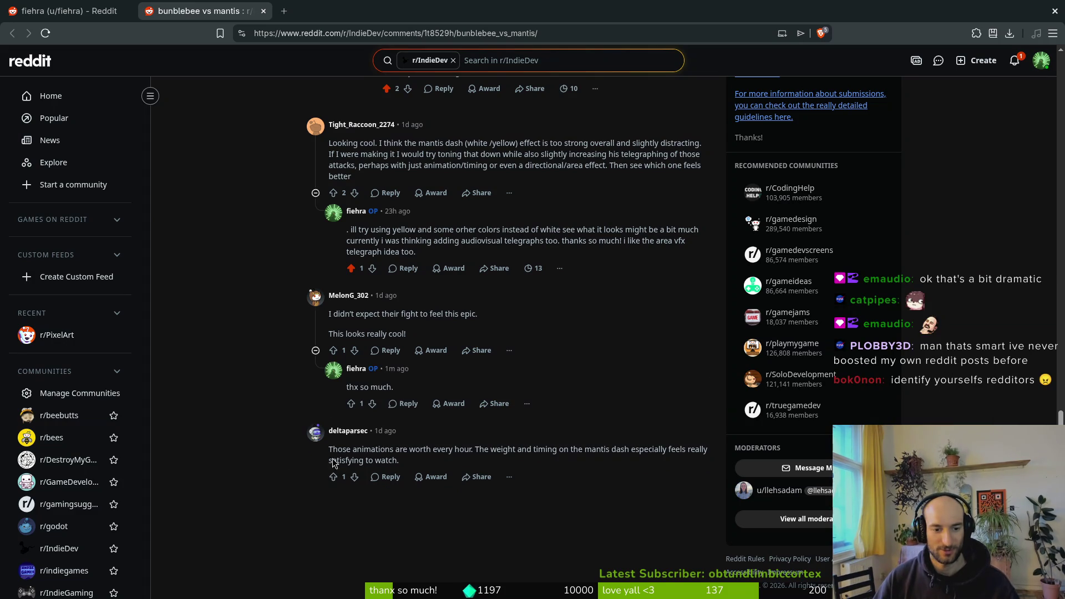
Reply to the animations comment: thanks, still need balancing, timings seem a good starting point.
click(386, 477)
text(thx so much )
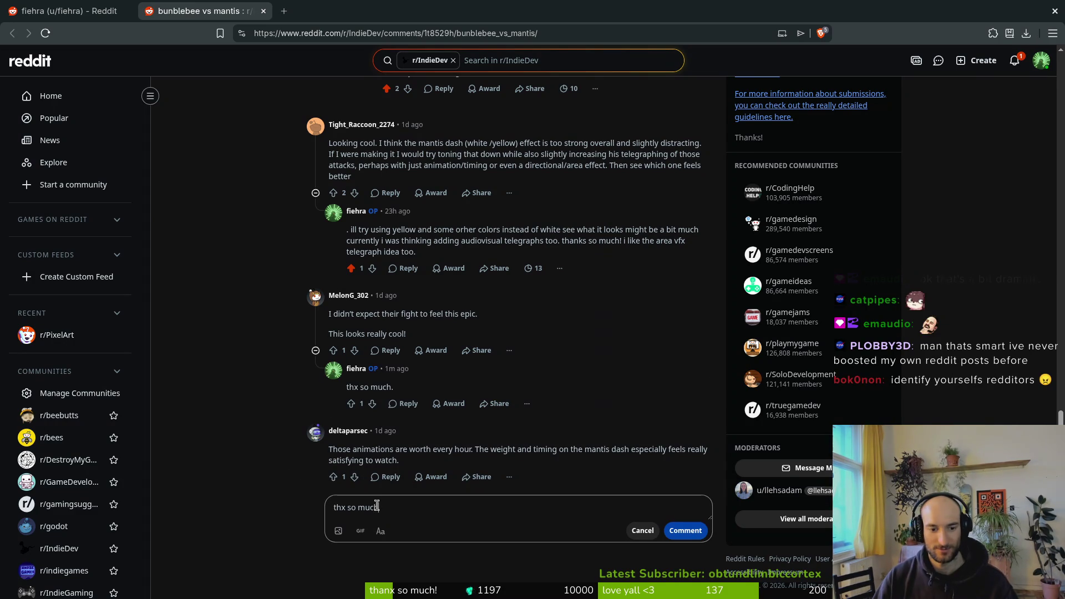
text(still need to balnace)
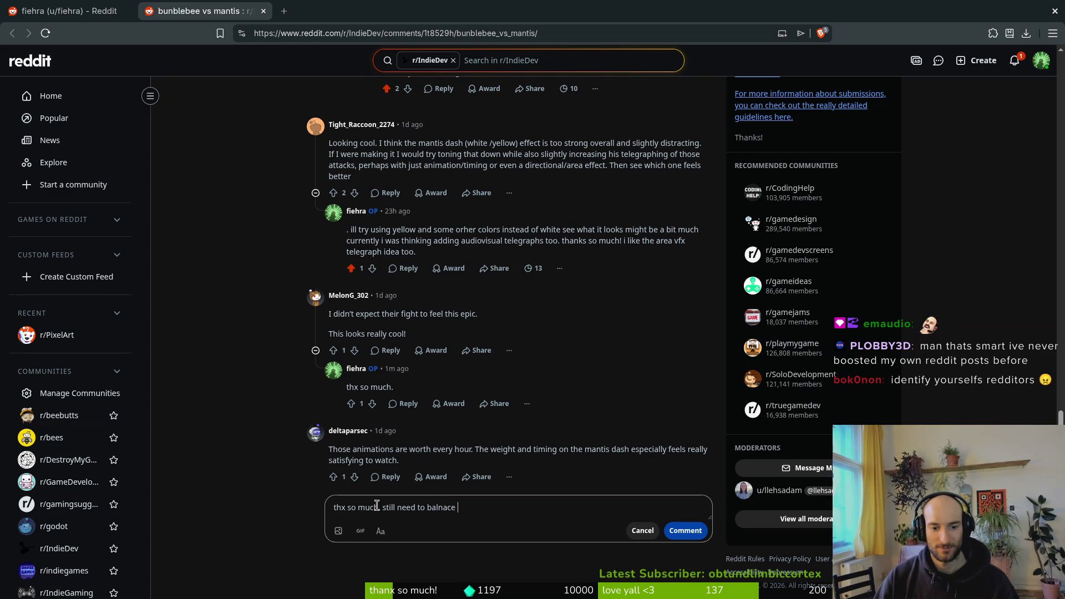
key(BackSpace)
key(BackSpace)
text(anc)
text(t ya t)
key(BackSpace)
key(BackSpace)
key(BackSpace)
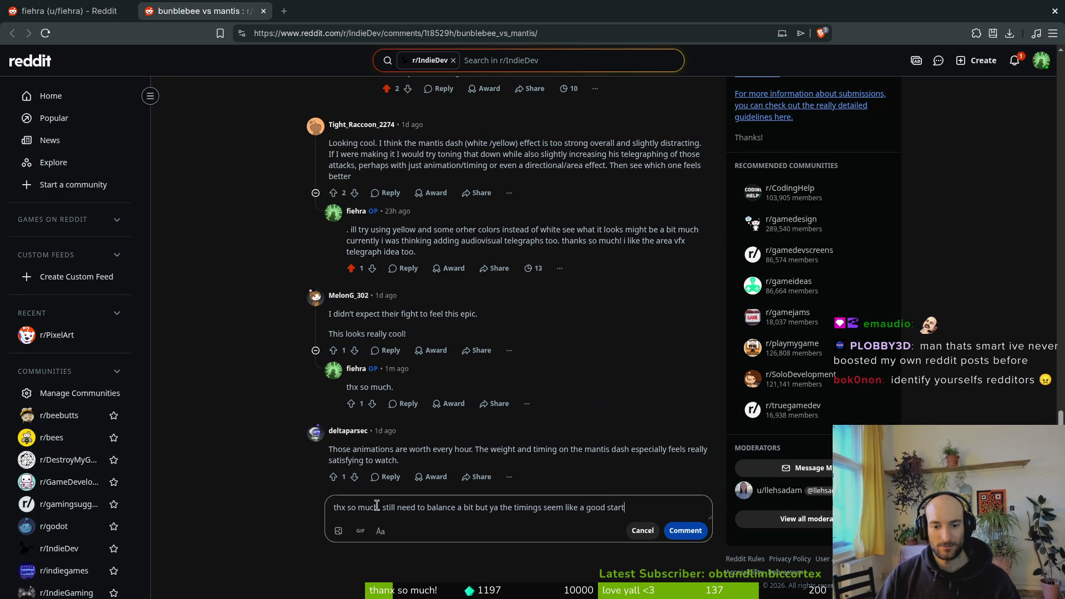
key(BackSpace)
key(BackSpace)
key(BackSpace)
text(g point)
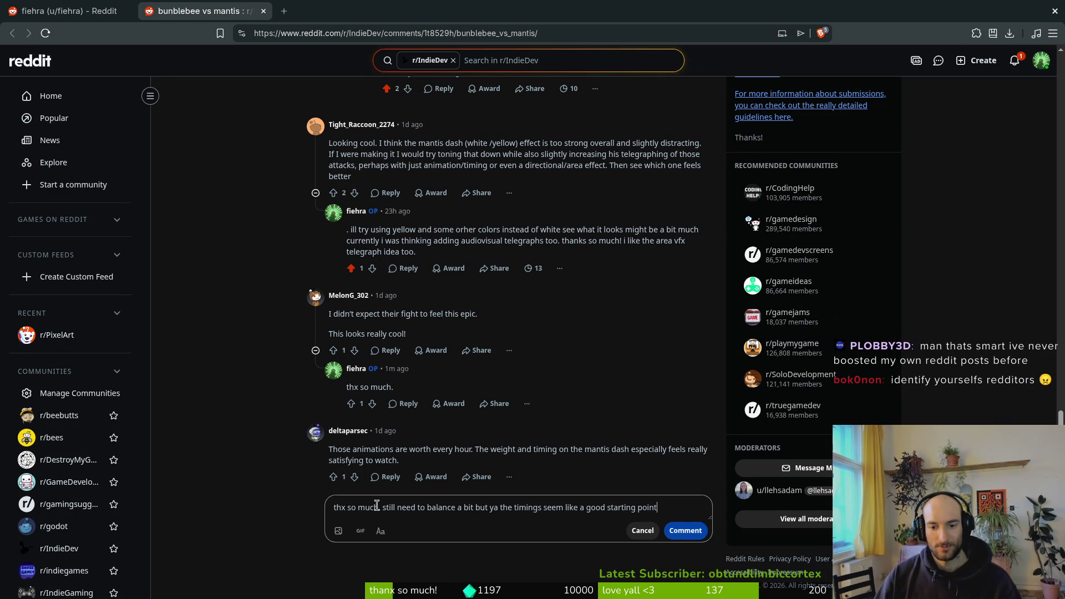
click(687, 531)
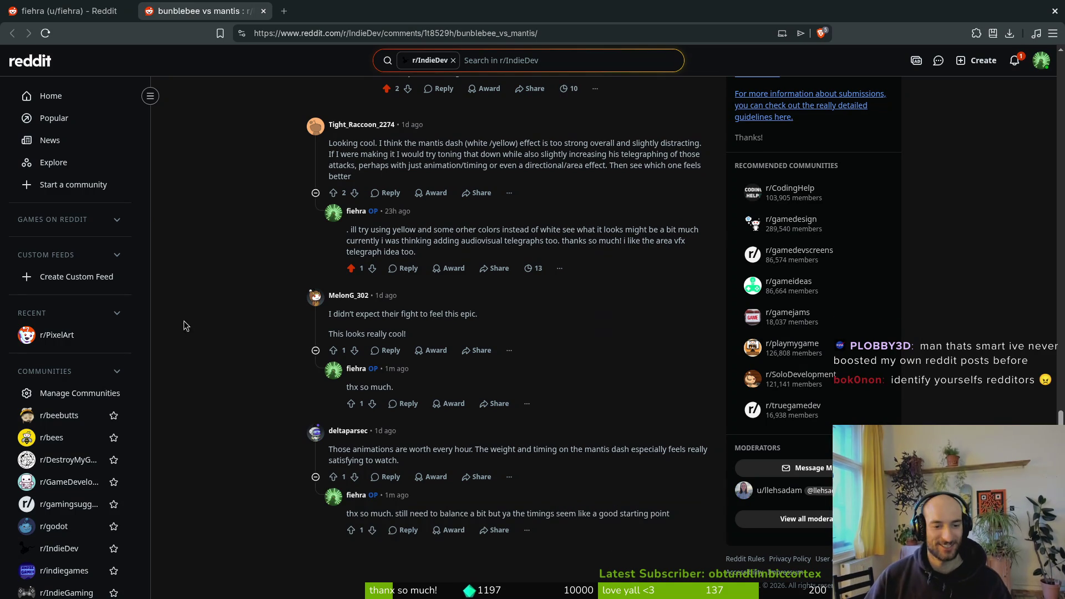
Copy the r/godot post's web address from the address bar.
scroll(230, 293, up, 15)
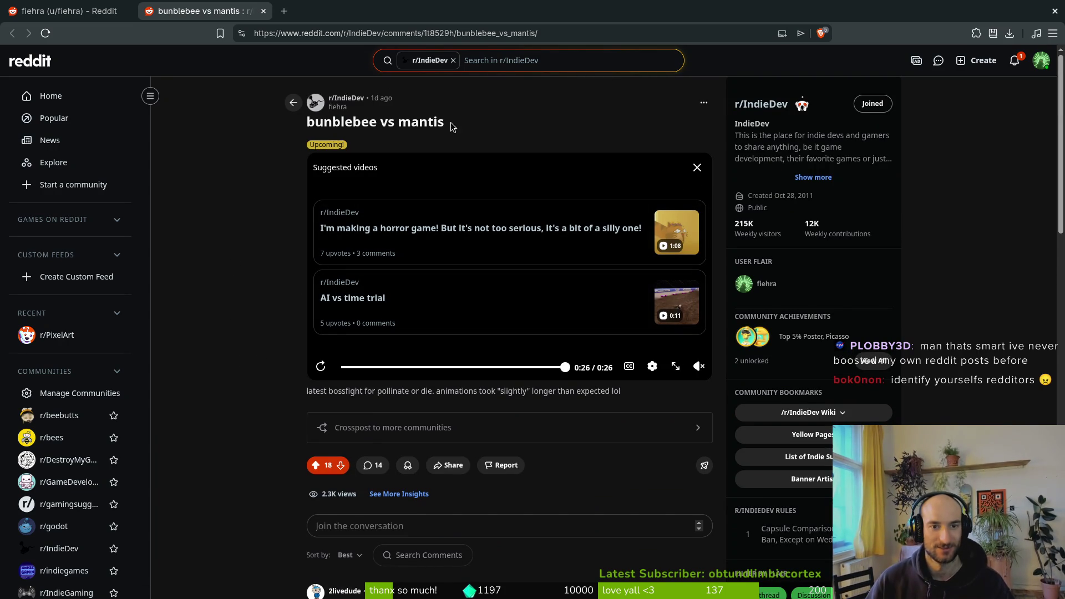
click(352, 99)
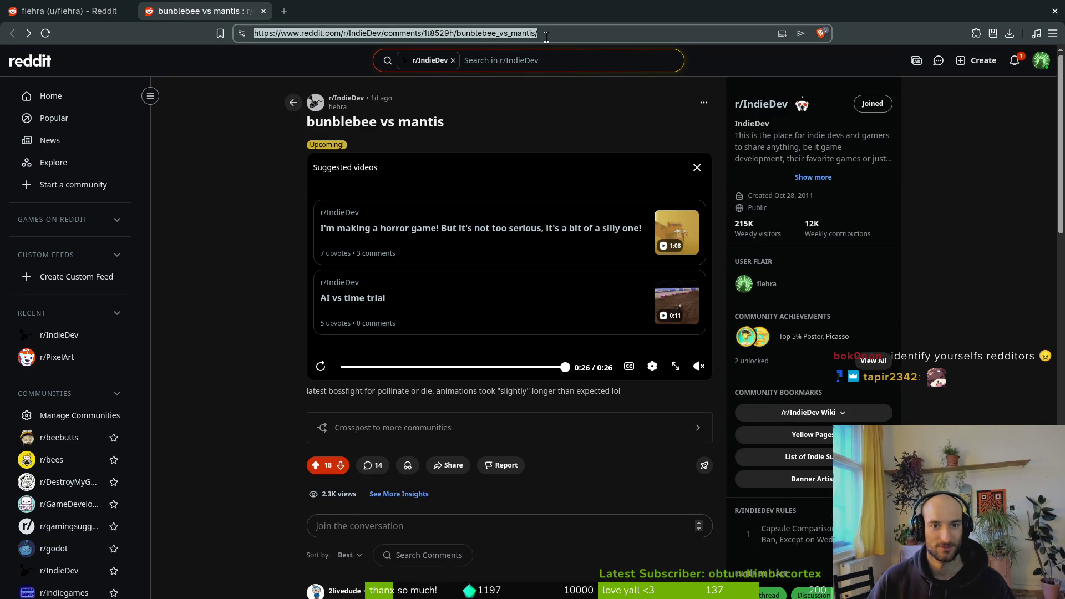
key(alt+Tab)
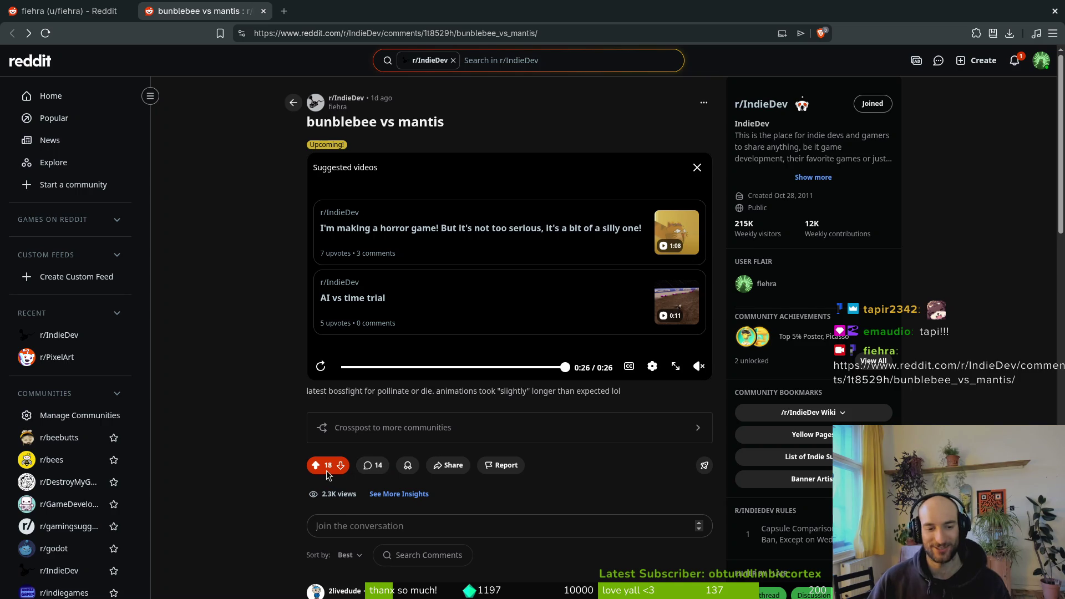
Return to the profile tab and start an empty site-wide Reddit search.
key(ctrl+Page_Up)
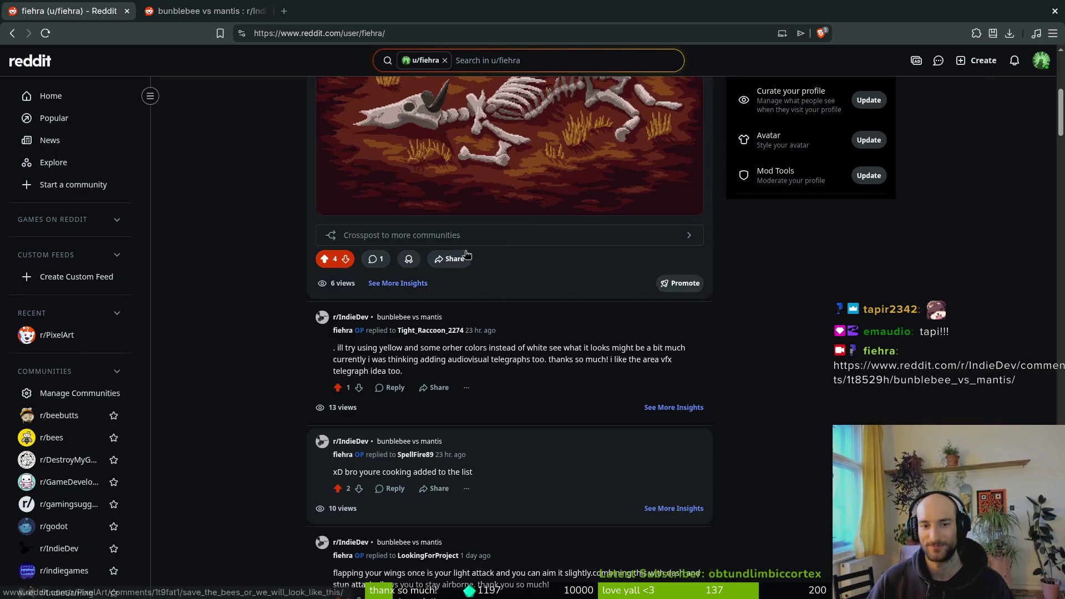
scroll(244, 215, up, 5)
scroll(256, 227, down, 15)
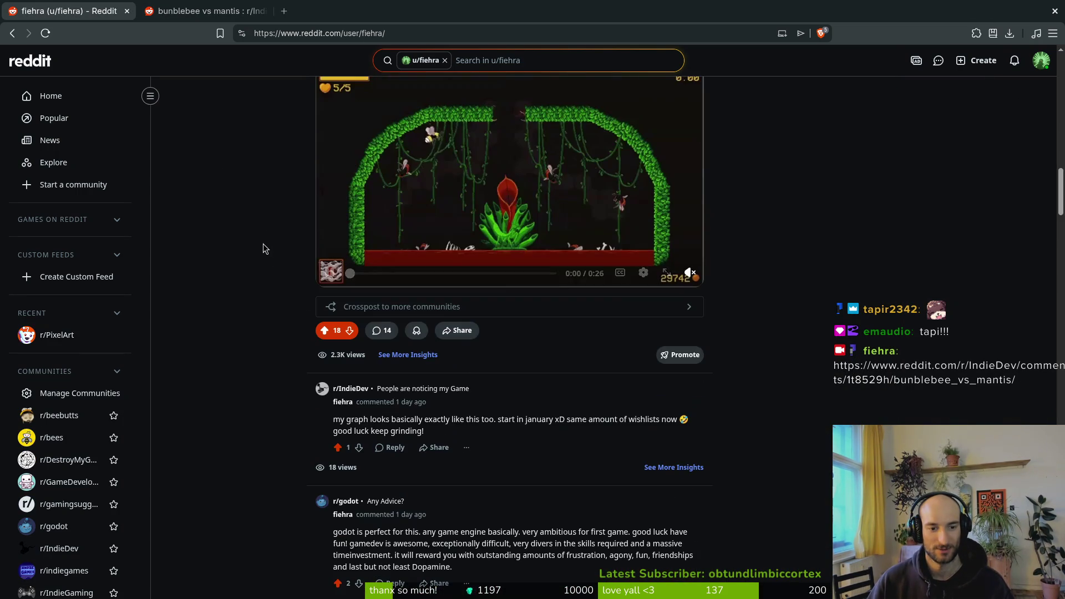
scroll(261, 271, up, 3)
scroll(271, 291, down, 4)
scroll(299, 283, up, 5)
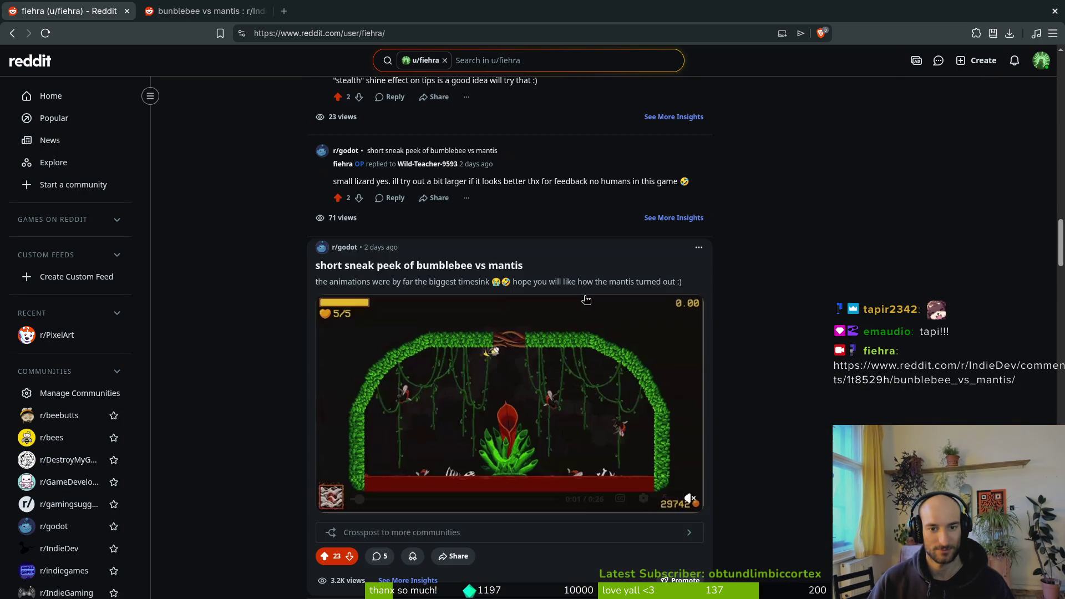
mouse_move(344, 247)
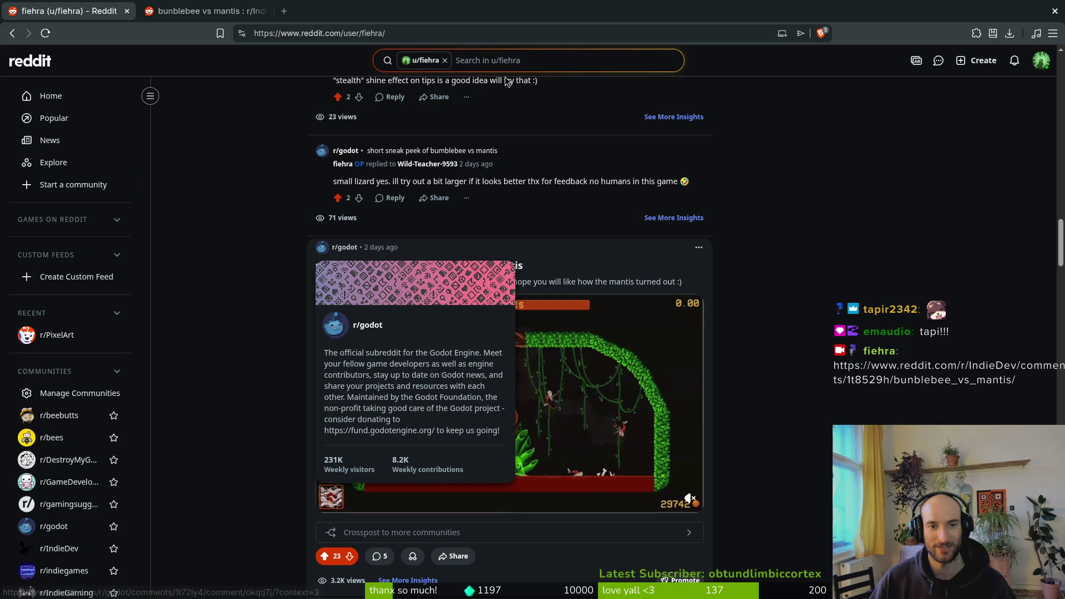
click(446, 62)
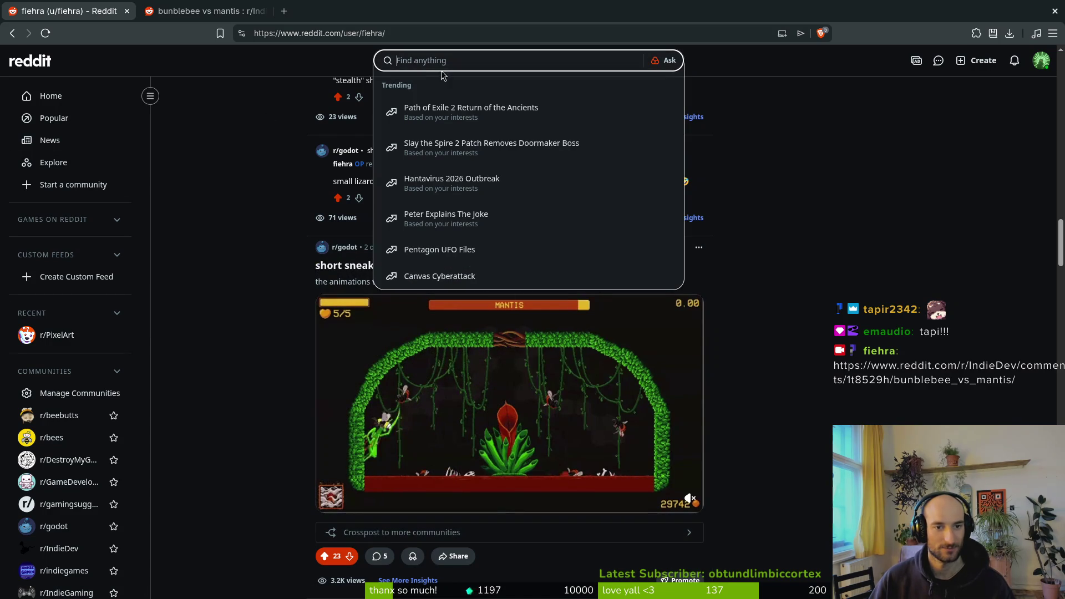
Search 'roguelite' and start a new post in r/roguelites.
text(roguelite)
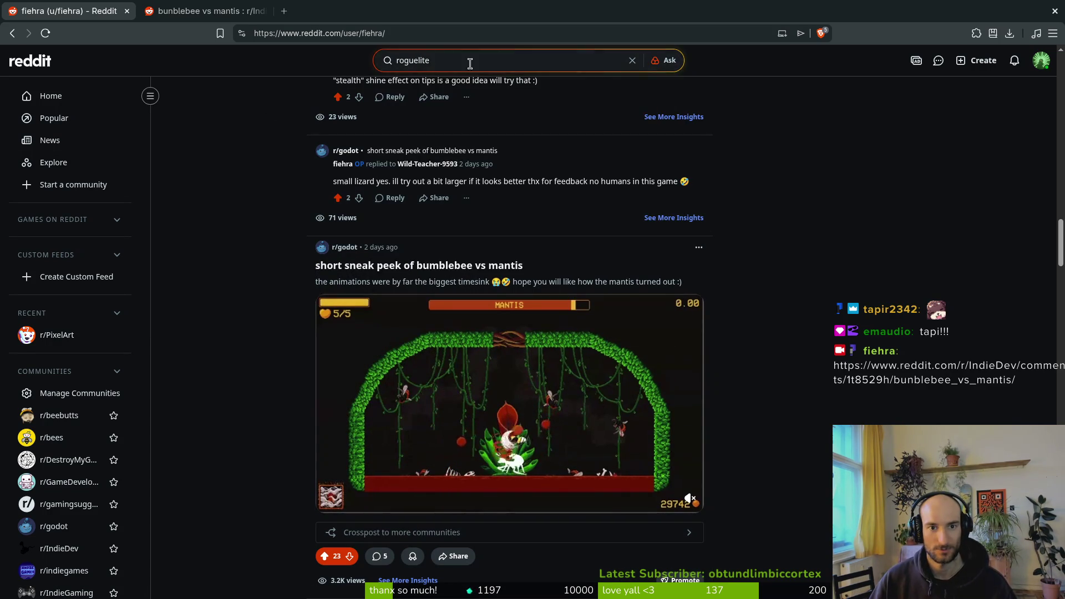
click(1041, 60)
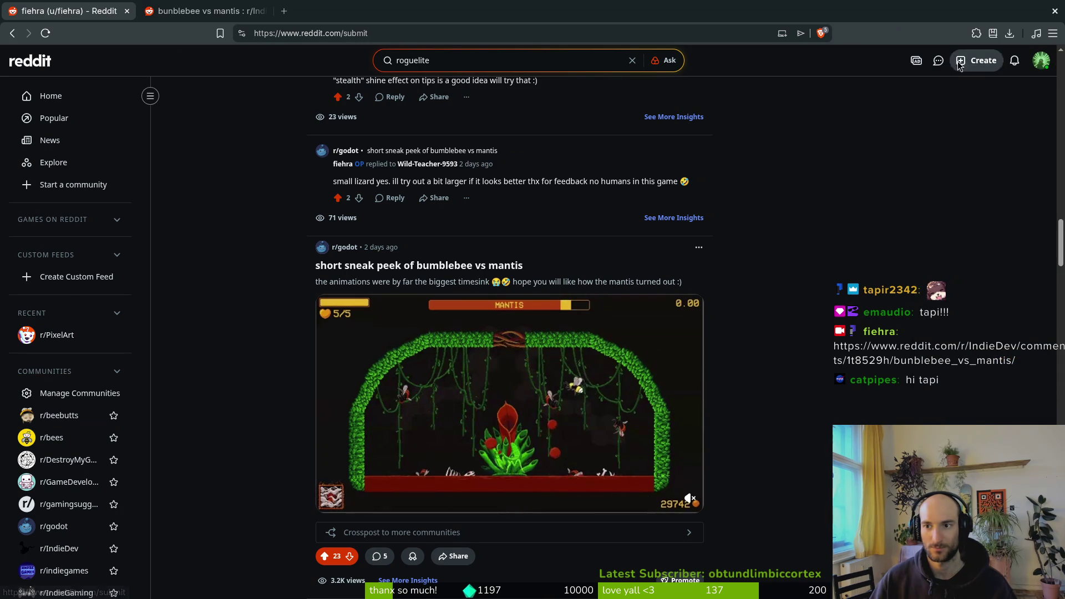
click(979, 60)
click(361, 125)
key(Escape)
click(359, 127)
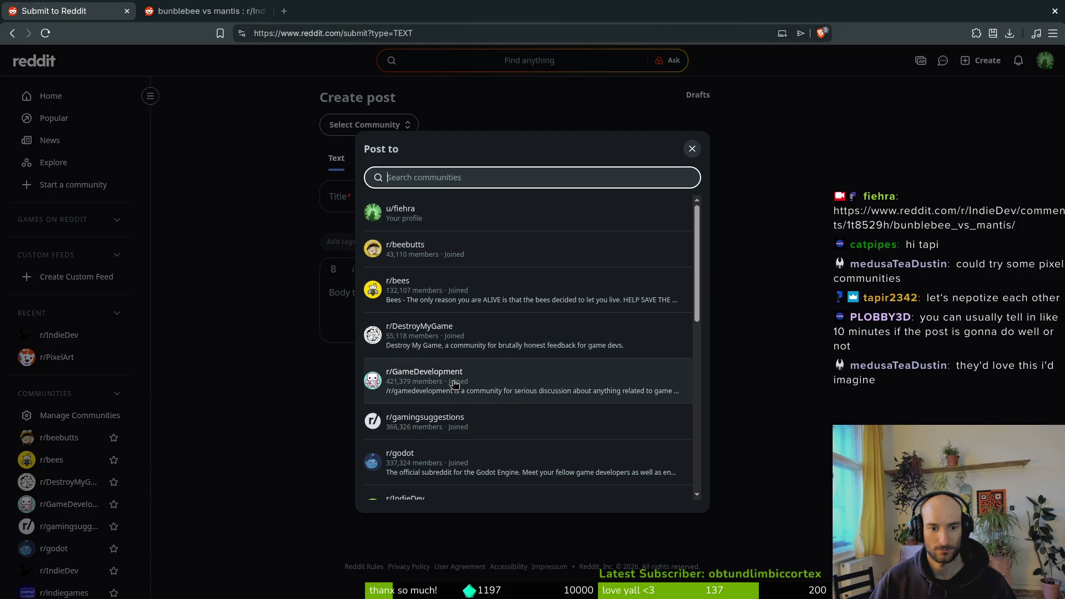
scroll(484, 426, down, 2)
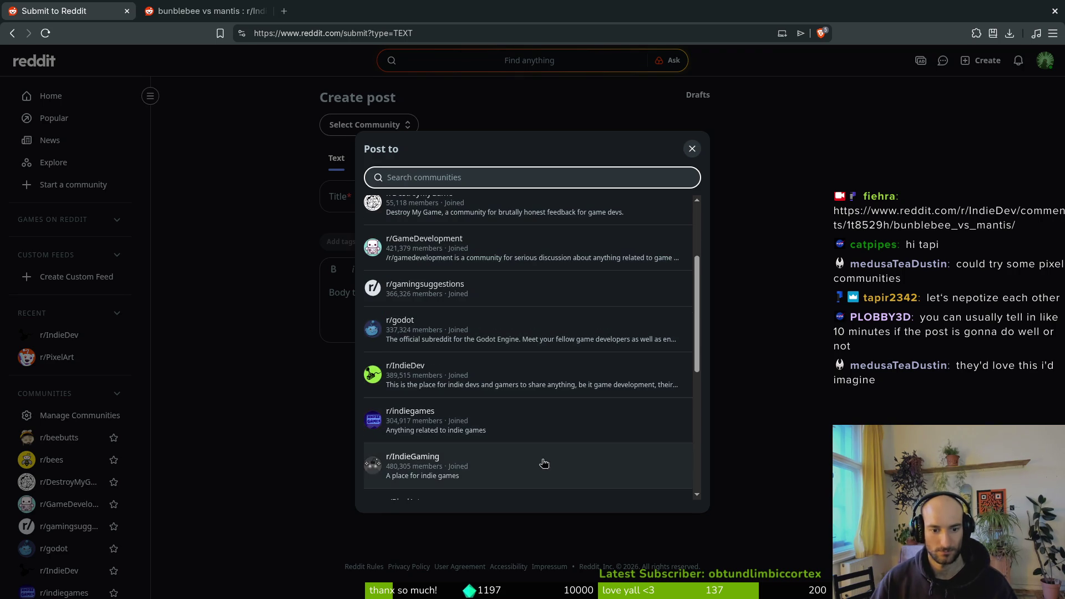
scroll(490, 454, down, 1)
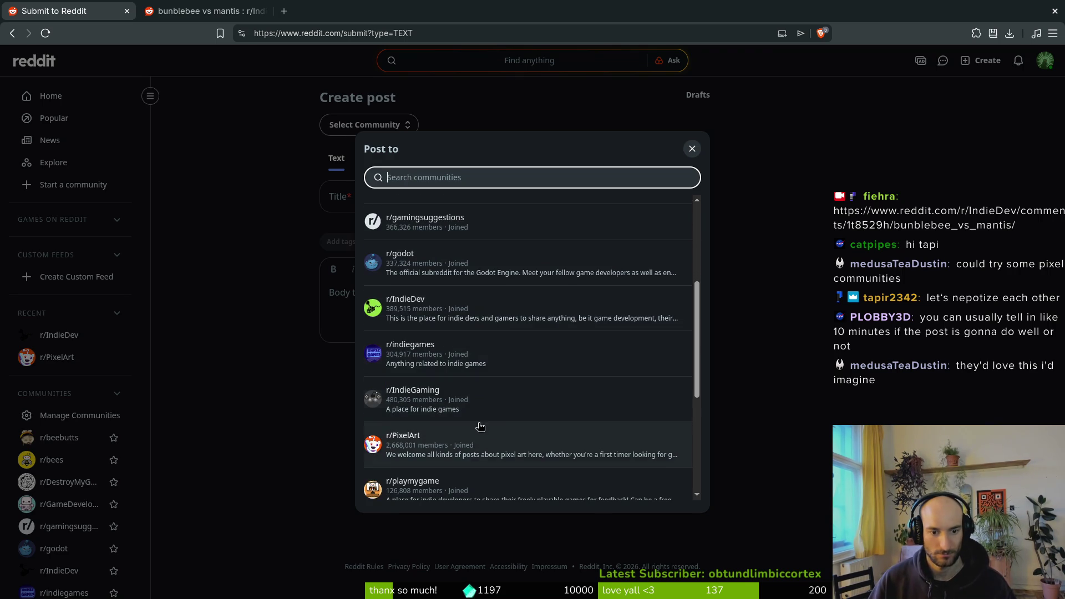
scroll(494, 442, down, 1)
scroll(488, 472, down, 3)
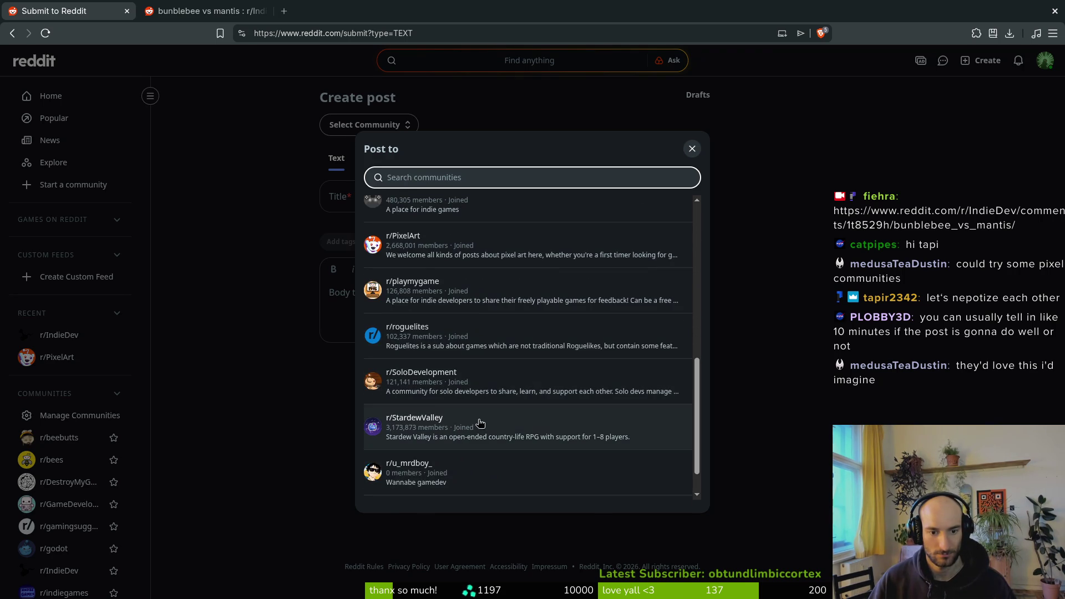
scroll(477, 432, up, 1)
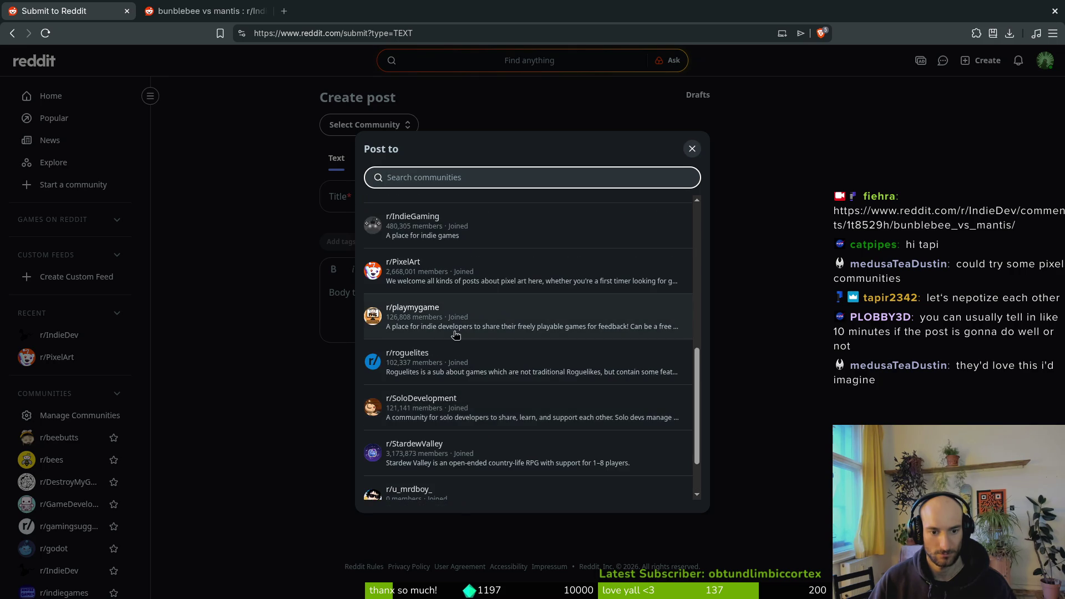
click(458, 363)
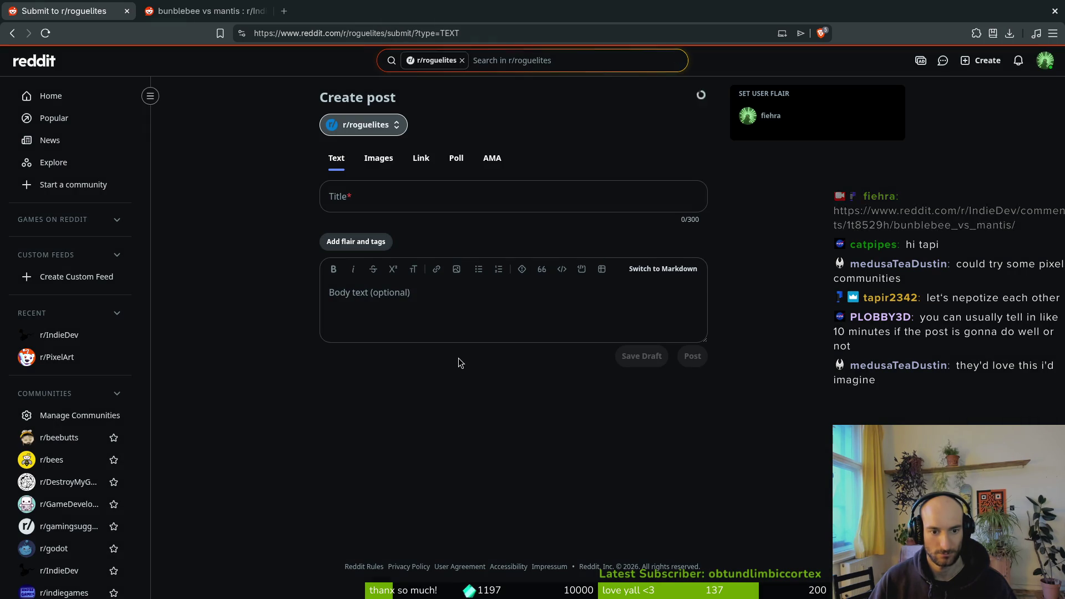
Keep it a text post and retarget it to r/indiegames.
click(377, 161)
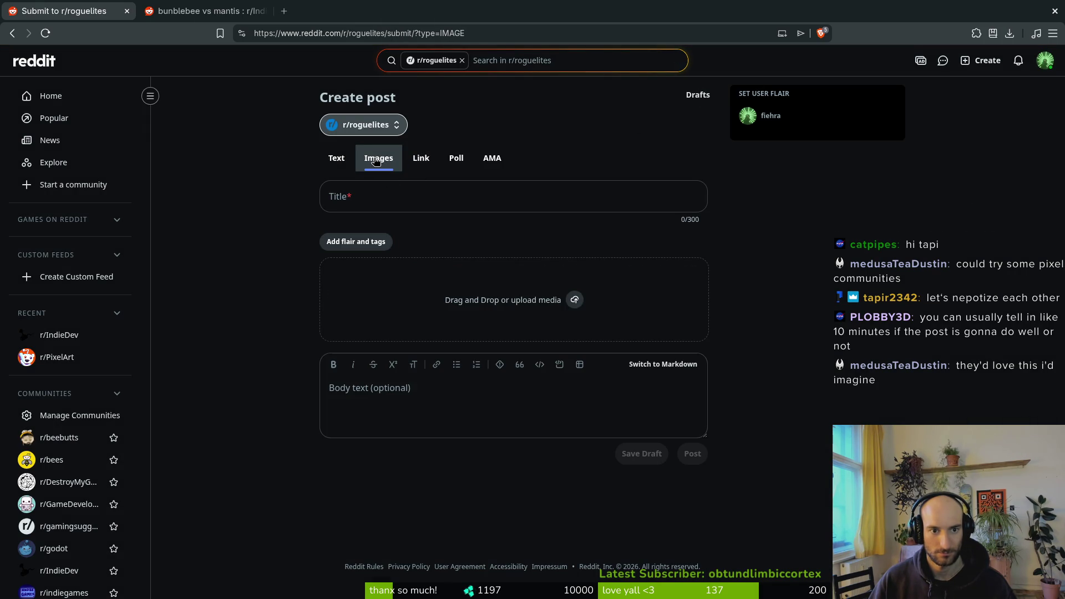
key(Left)
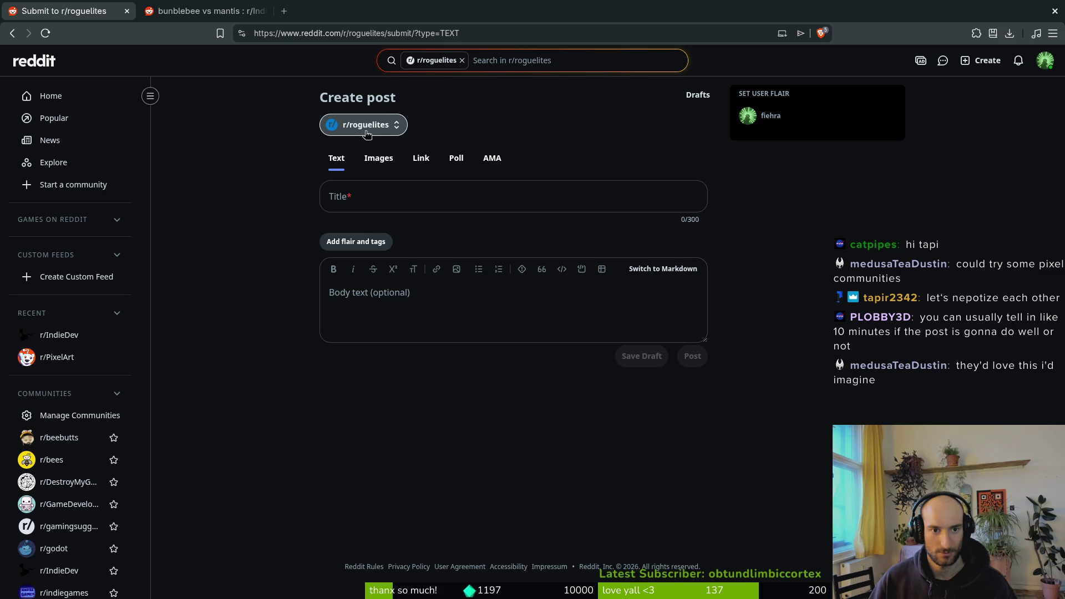
click(372, 164)
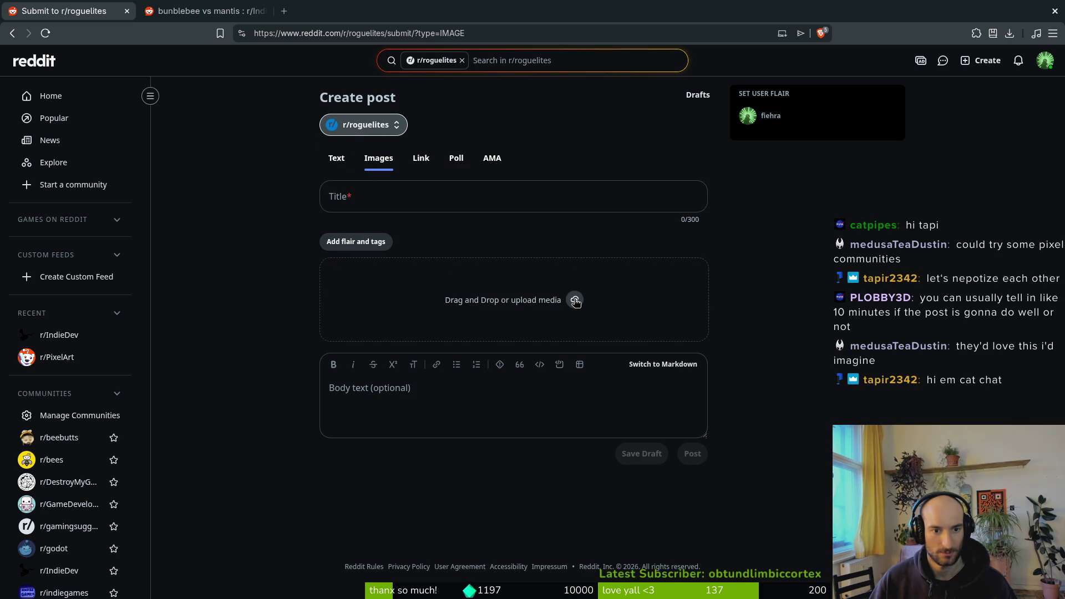
click(340, 159)
click(358, 127)
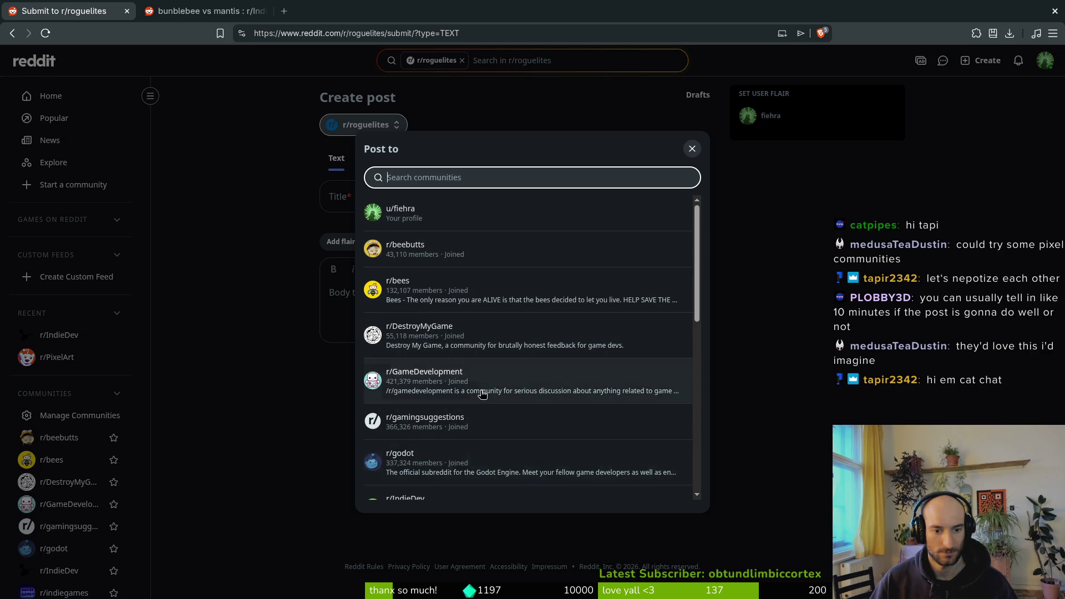
scroll(461, 434, down, 3)
click(410, 417)
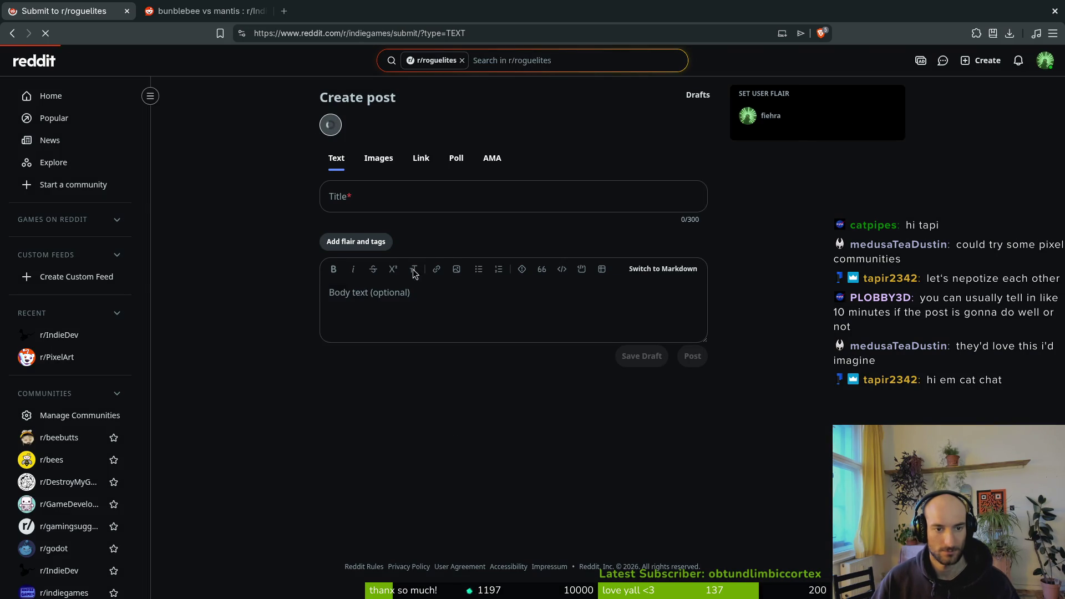
Make it an Images & Video post titled 'bumblebee vs mantis'.
click(390, 161)
click(410, 210)
text(bumble)
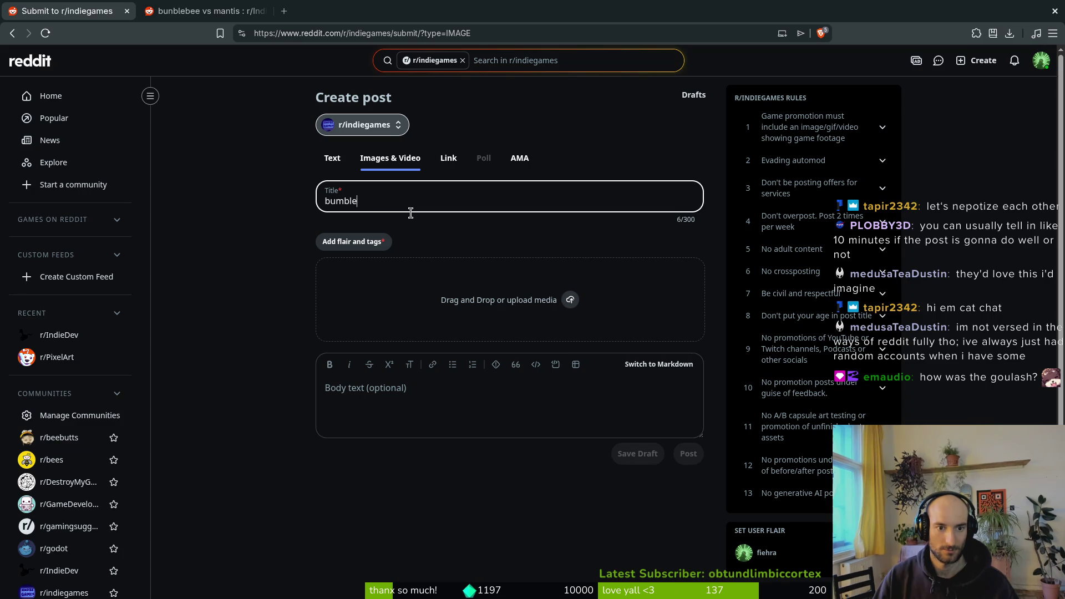
text(bee vsis)
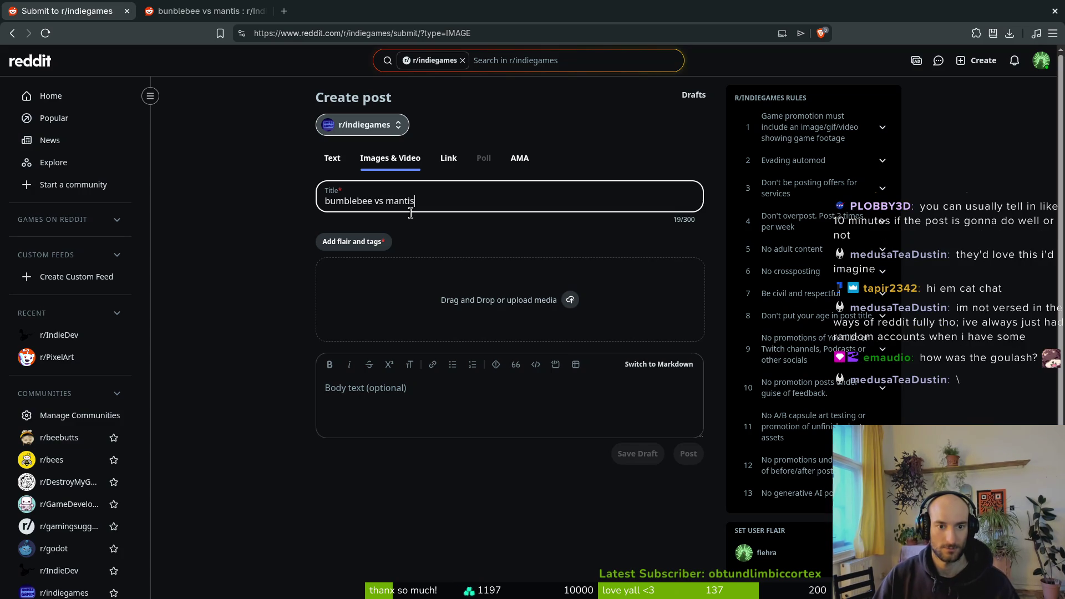
Give the post the Upcoming flair instead of Video, and open the media upload picker.
click(352, 241)
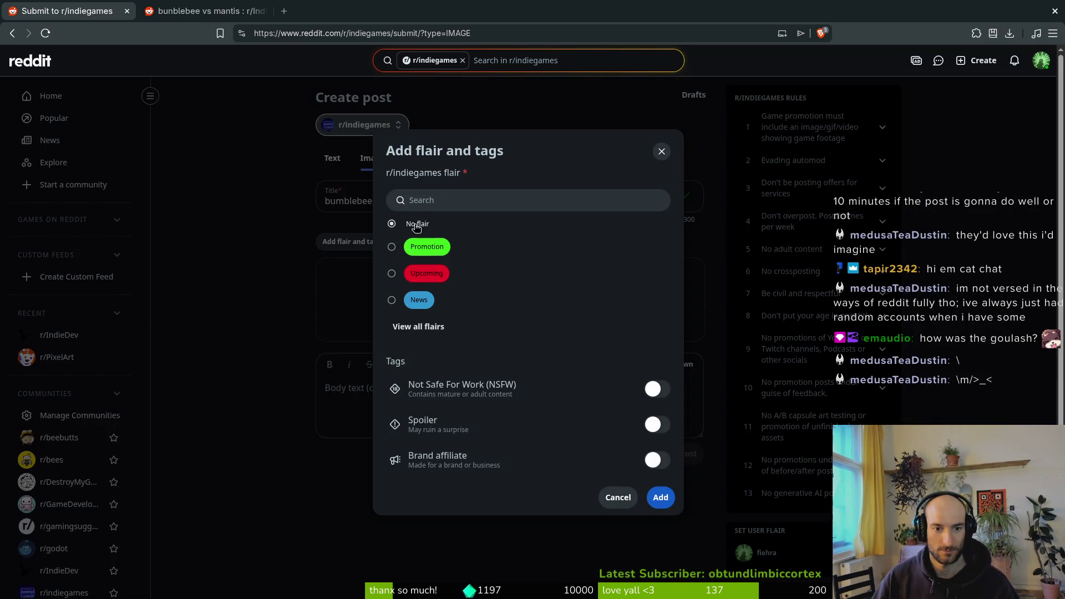
click(418, 326)
scroll(459, 404, down, 2)
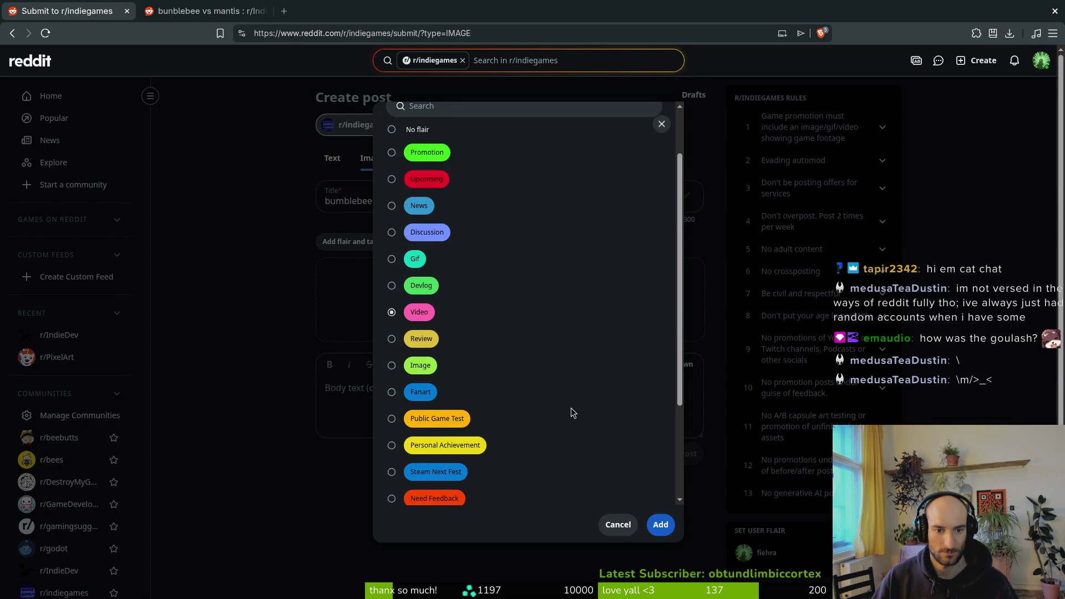
click(660, 524)
click(353, 245)
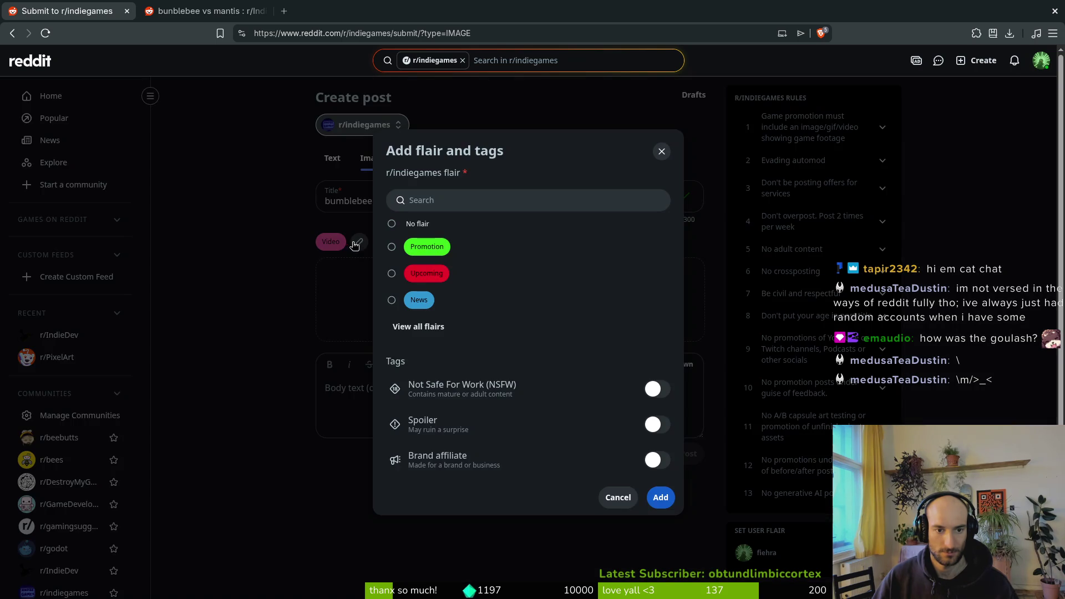
click(438, 326)
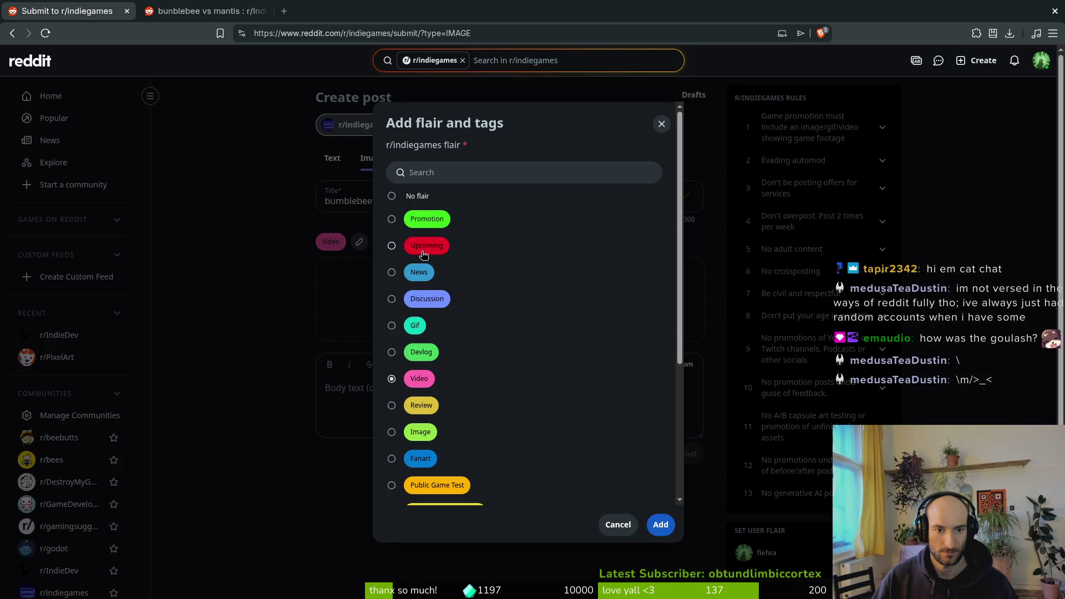
click(647, 525)
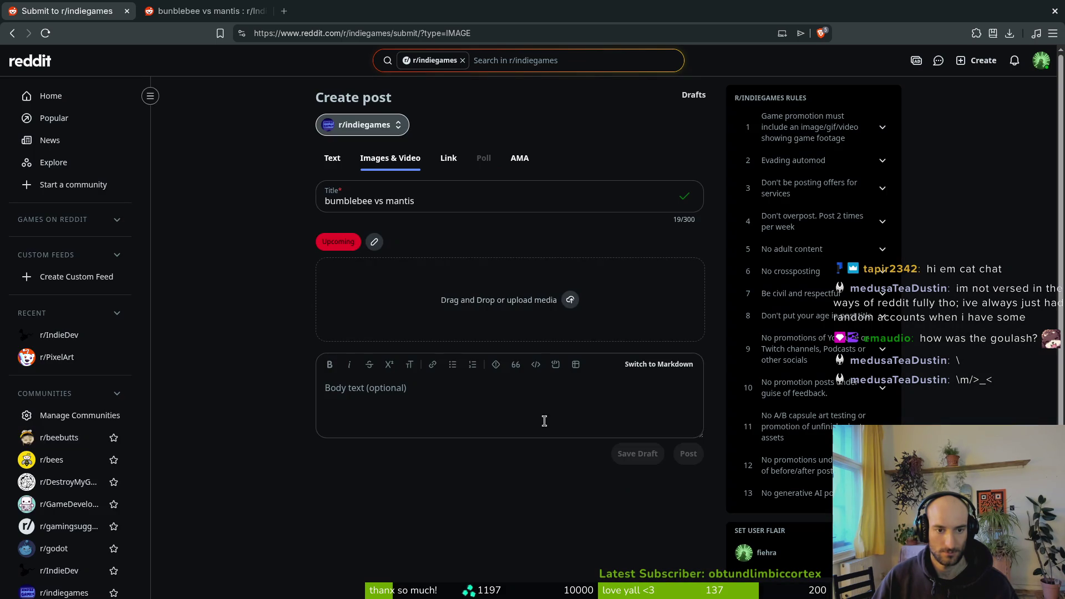
click(570, 301)
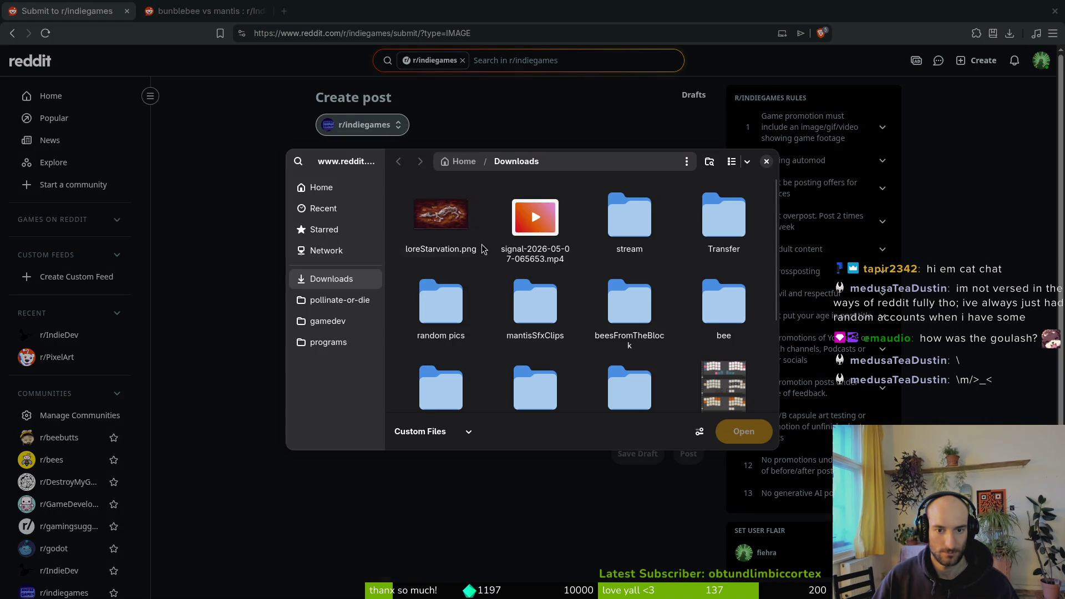
Open Downloads in a separate Files window and preview signal-2026-05-07-065653.mp4 in VLC.
click(536, 244)
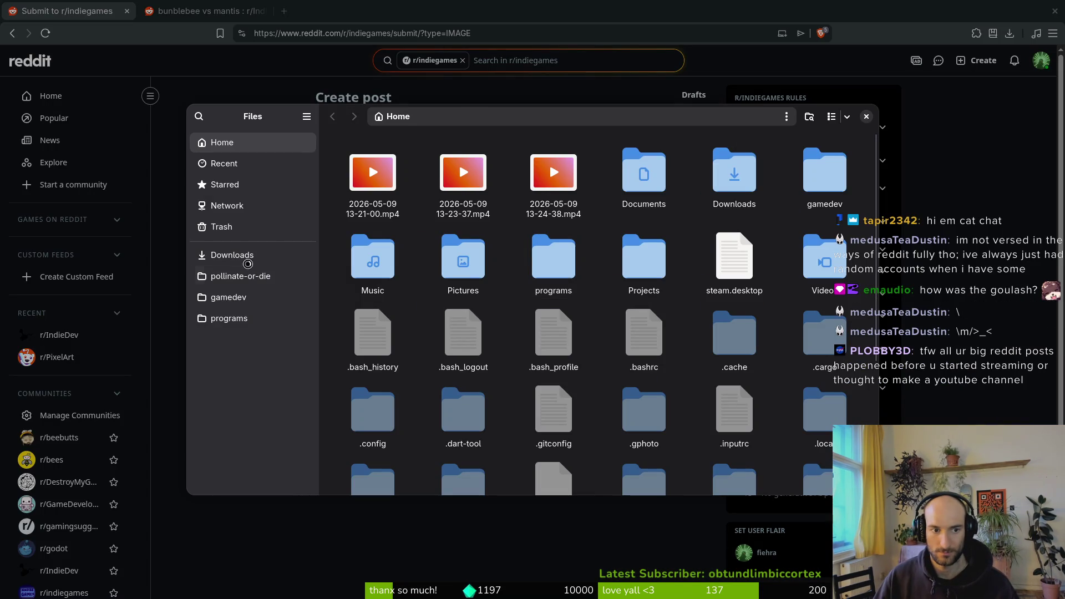
click(228, 255)
double_click(472, 180)
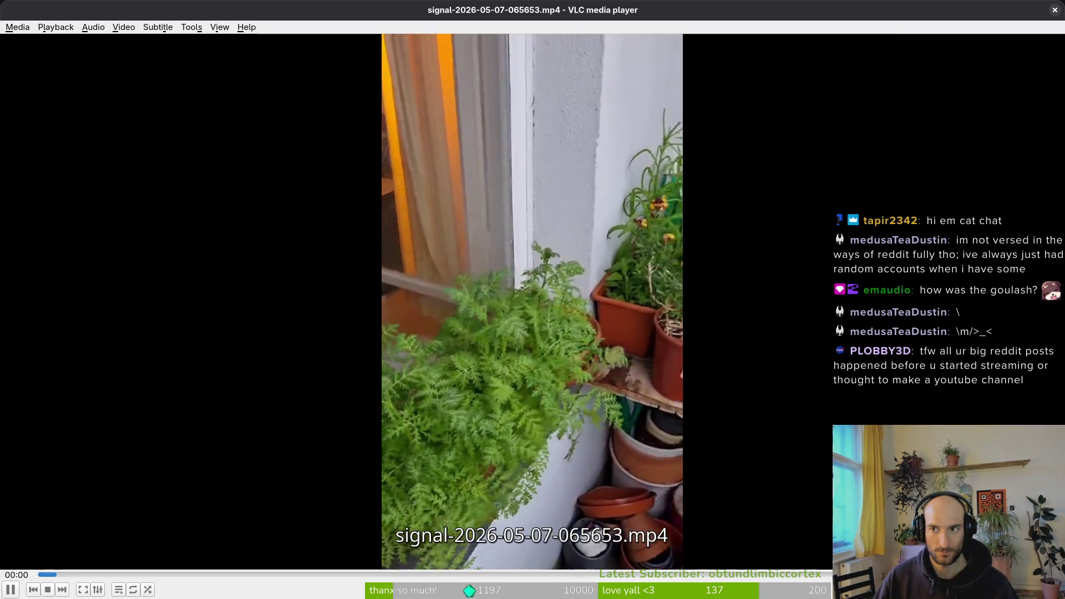
click(1055, 9)
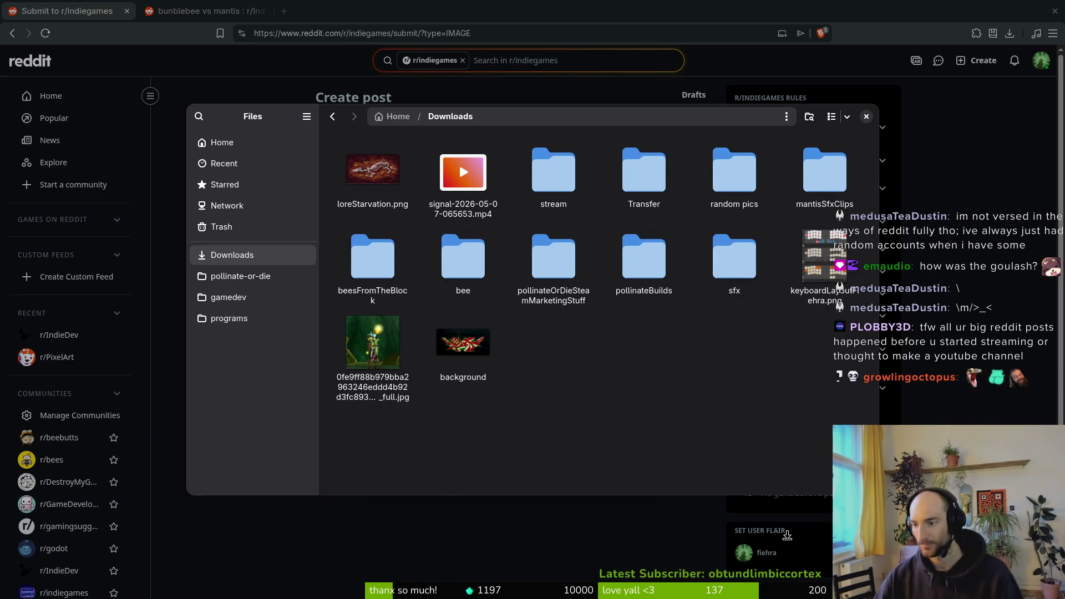
key(super)
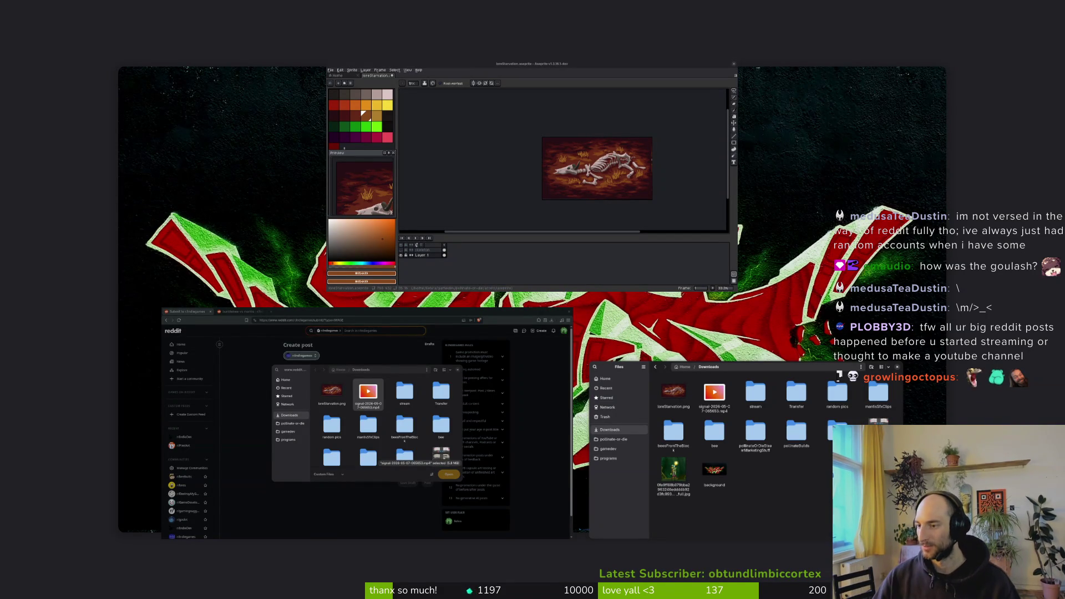
key(super)
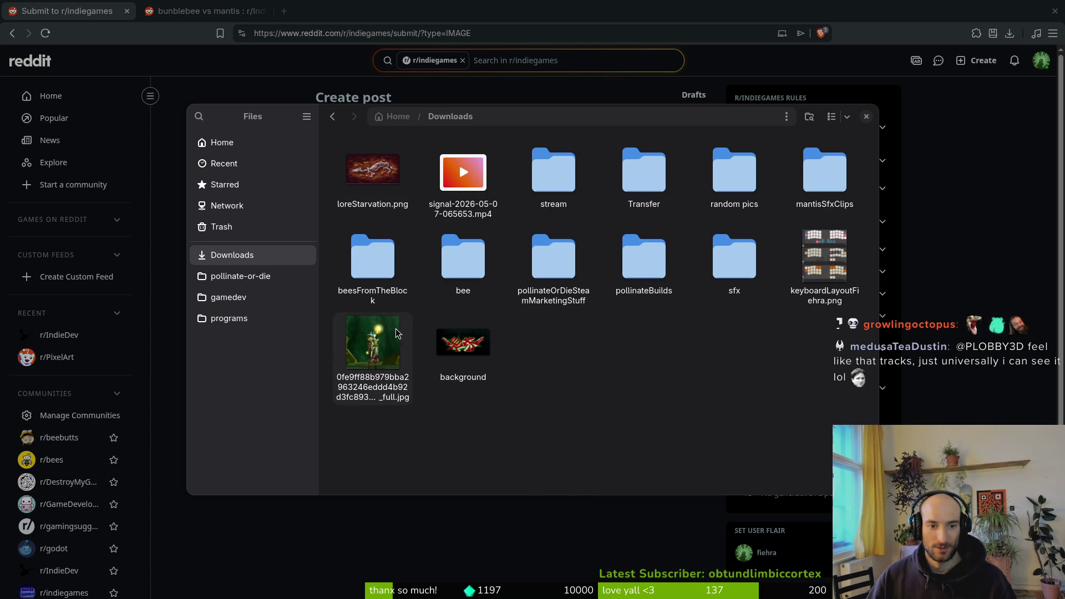
Preview mantisClip.mp4 in pollinateOrDieSteamMarketingStuff/reddit, then close the Files window.
double_click(554, 261)
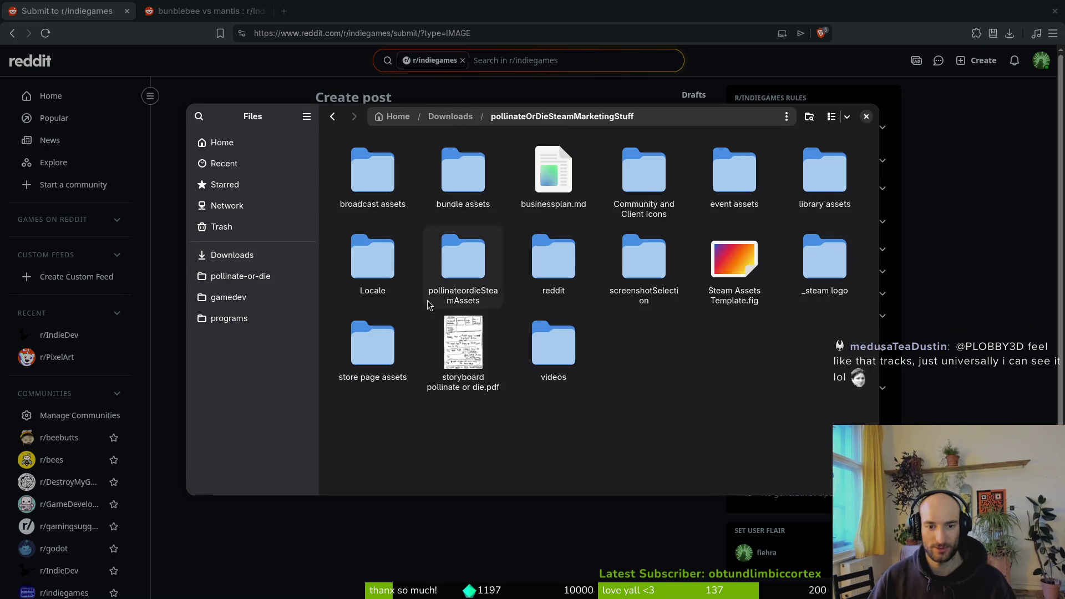
double_click(554, 261)
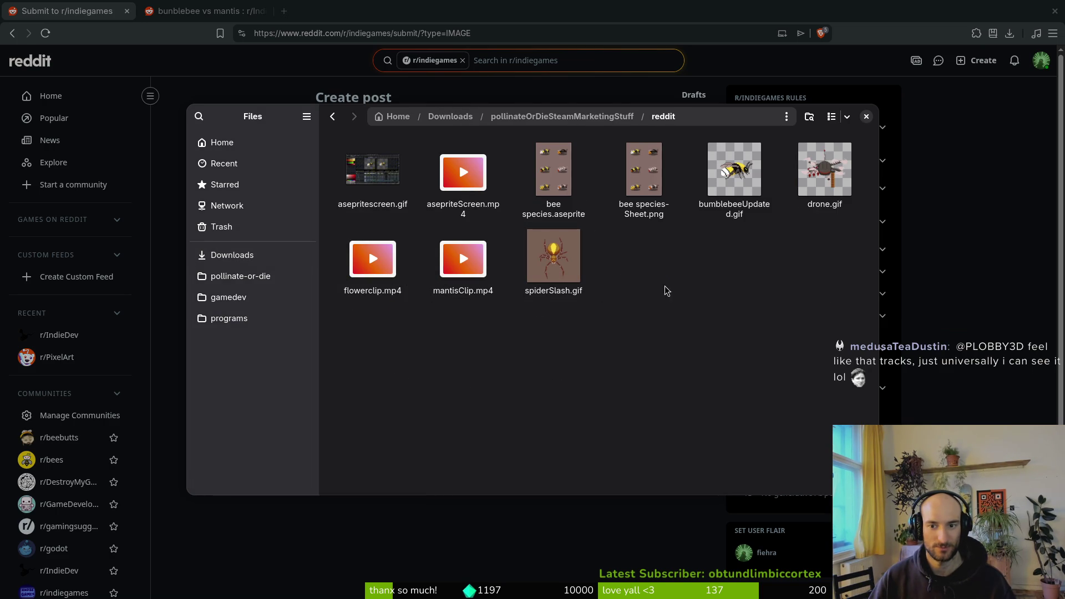
double_click(476, 265)
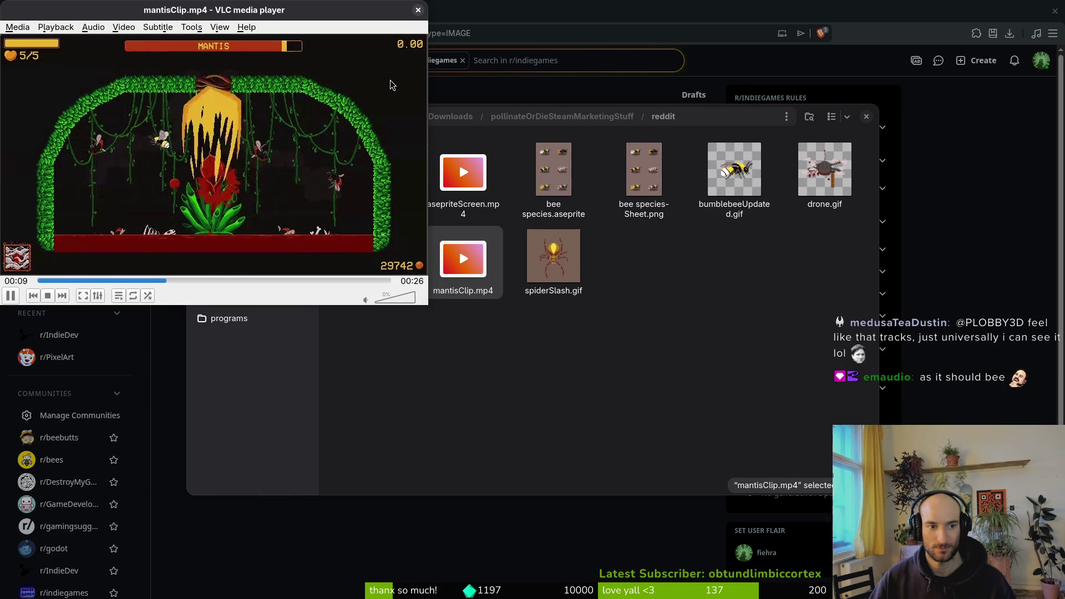
click(418, 10)
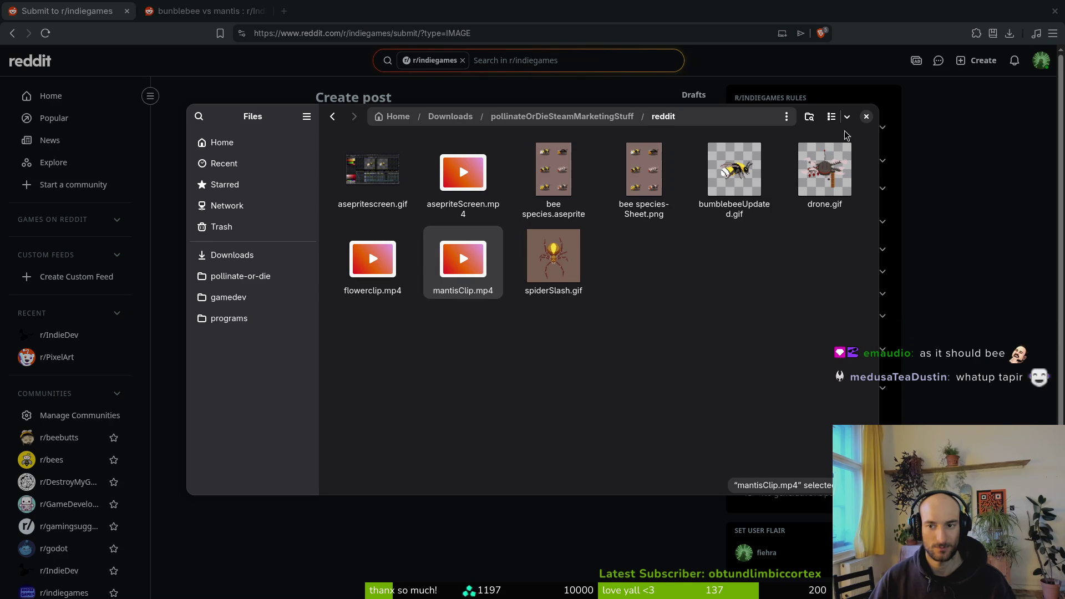
click(867, 116)
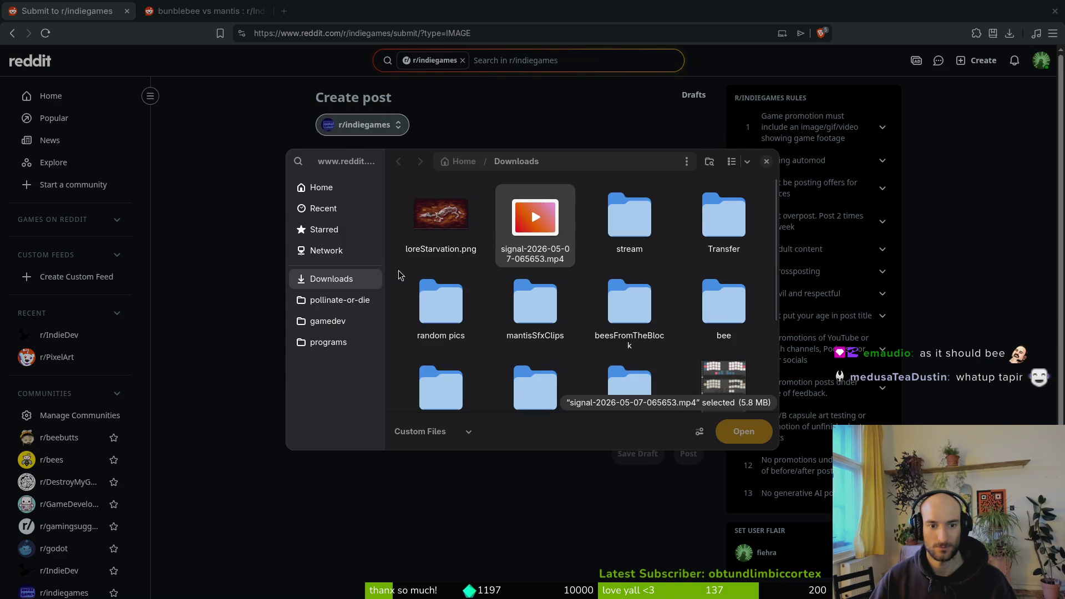
Attach mantisClip.mp4 from pollinateOrDieSteamMarketingStuff/reddit to the post.
scroll(616, 310, down, 4)
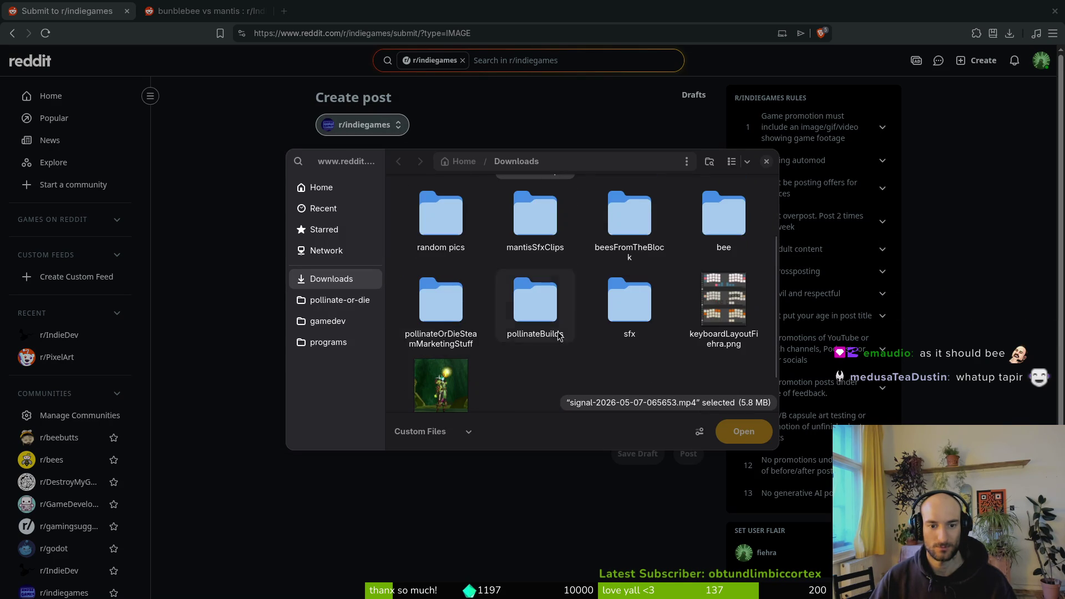
double_click(429, 309)
scroll(555, 289, down, 1)
double_click(722, 271)
double_click(630, 305)
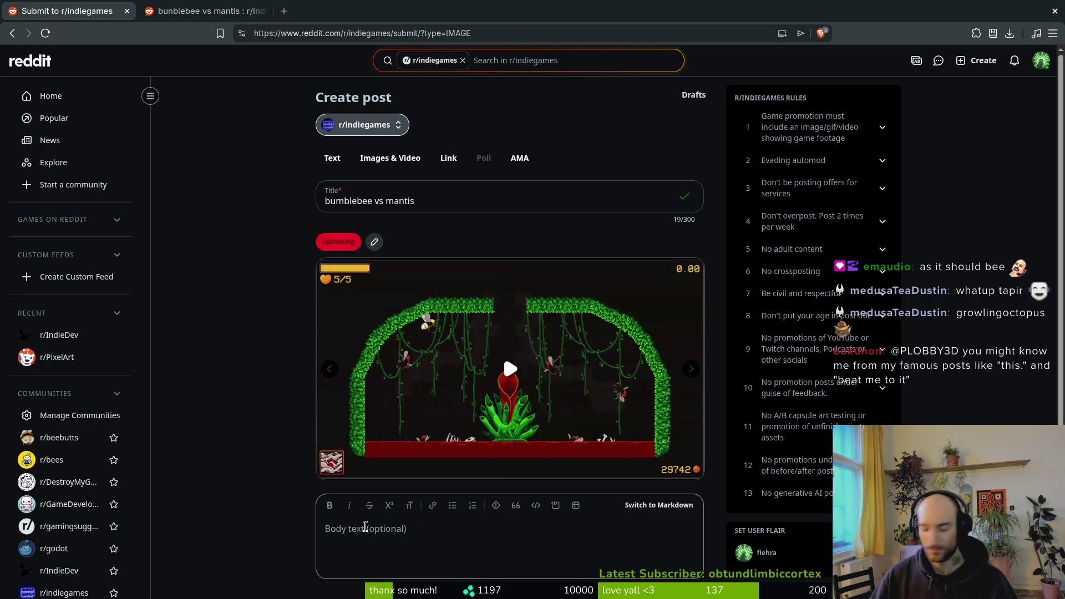
Write a post body saying balancing is still needed but most animations are finished.
click(365, 526)
text(still )
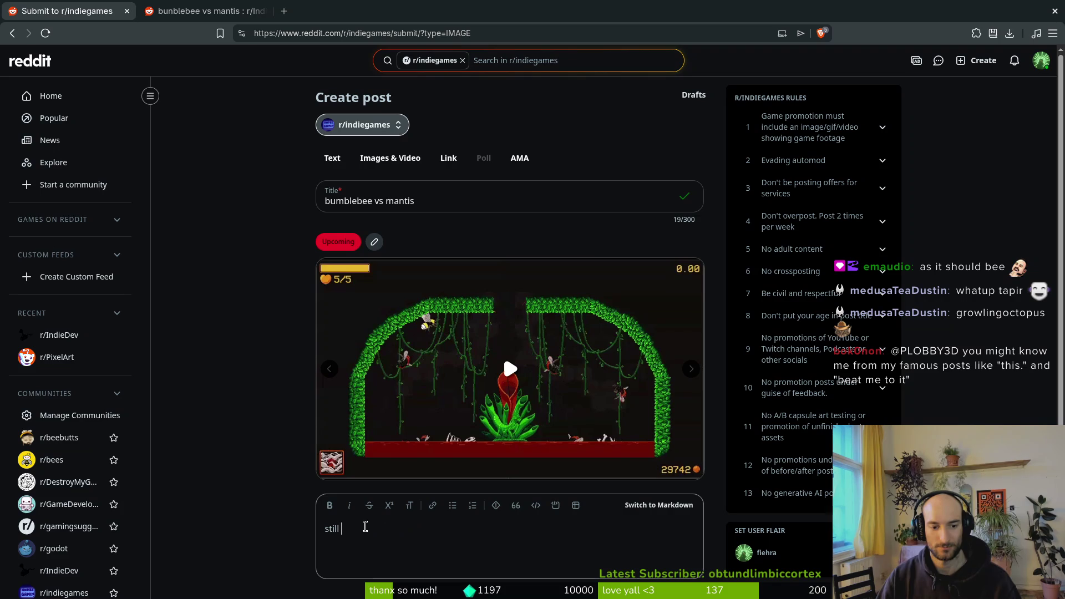
text(do balancing but i think i finisheed)
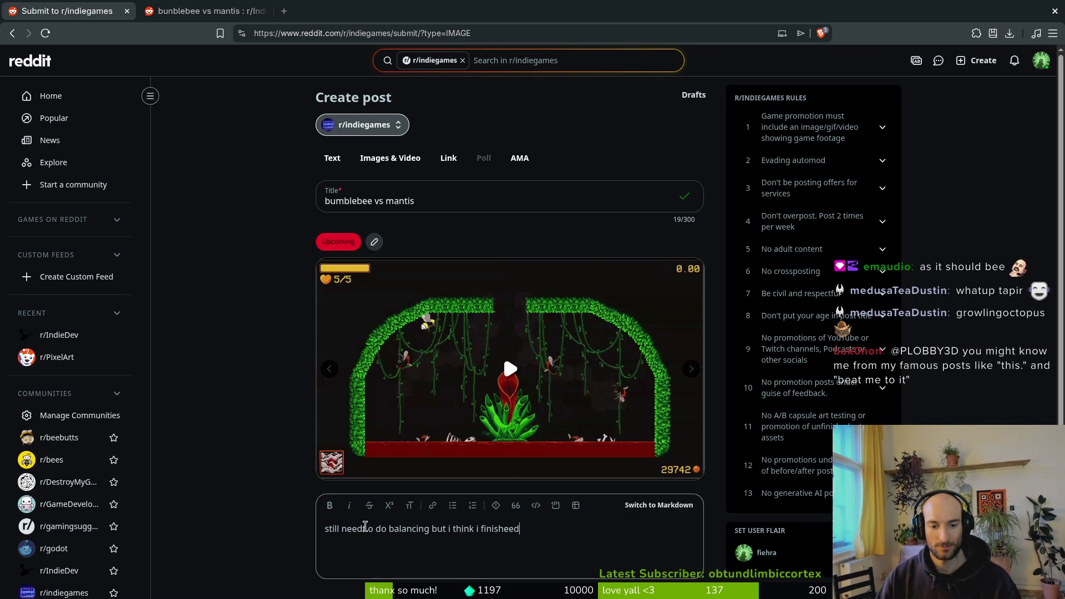
key(BackSpace)
key(BackSpace)
text(d most animations xD)
scroll(190, 451, down, 2)
scroll(287, 343, up, 2)
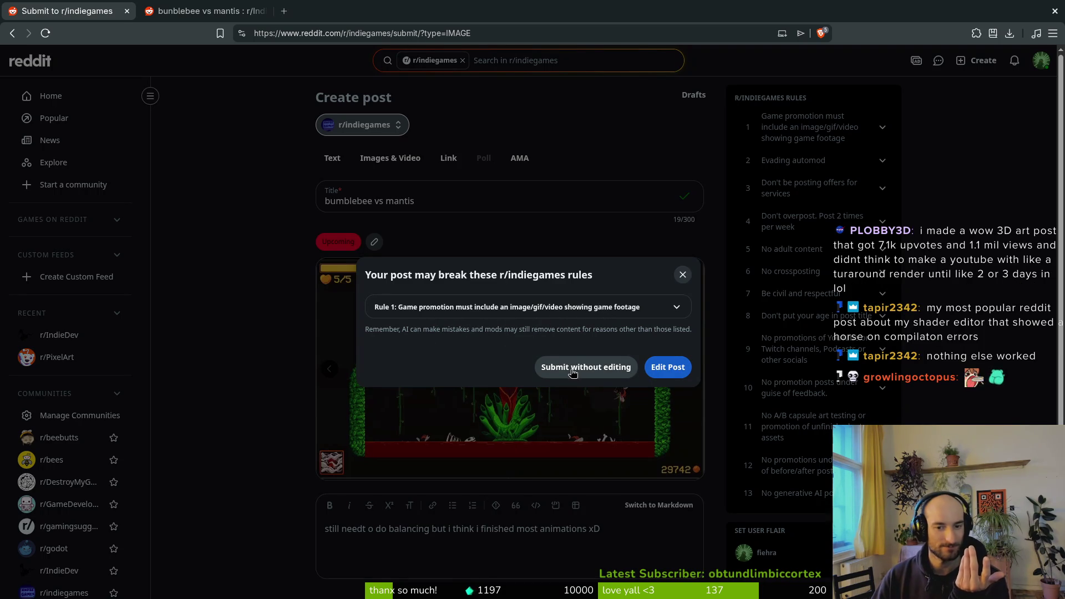
Read and dismiss the Rule 1 warning, then copy the Pollinate or Die Steam store address.
click(573, 309)
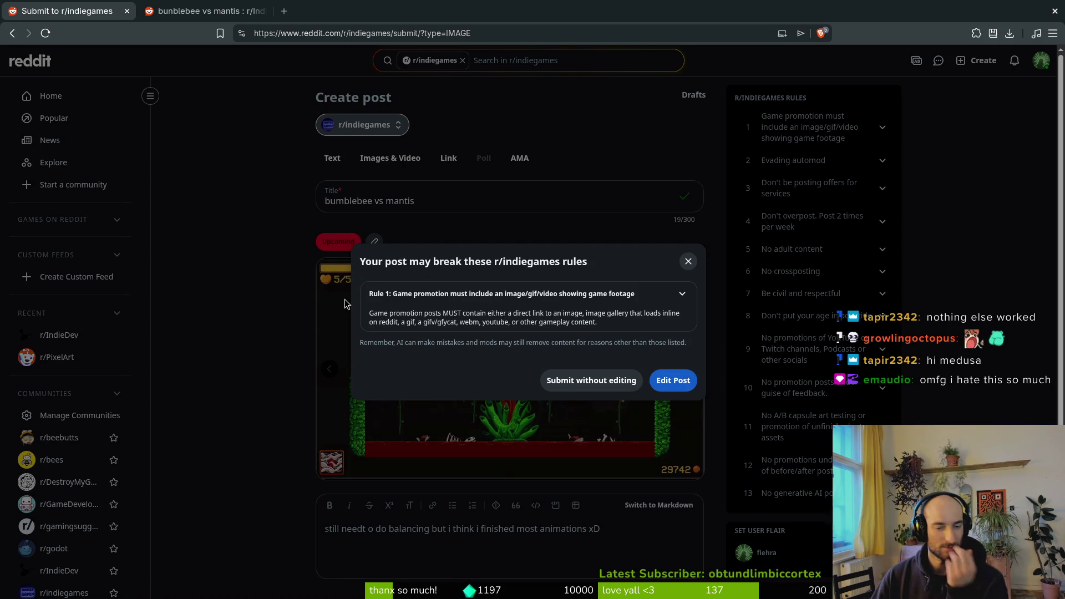
click(688, 262)
key(ctrl+t)
text(pollin)
key(Down)
key(Return)
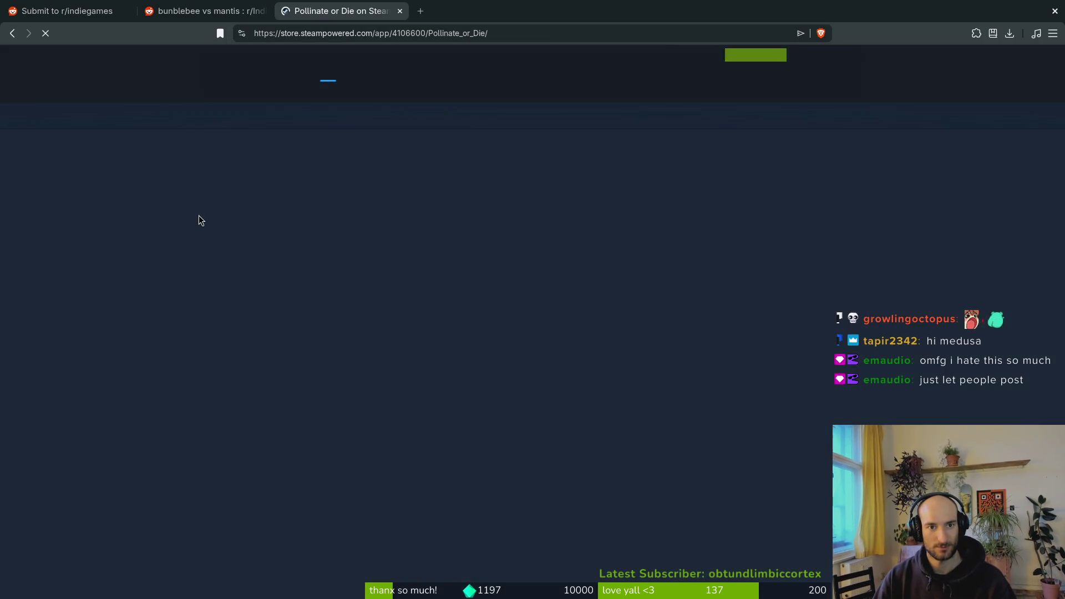
key(ctrl+w)
Add a 'check out the demo here:' line with the Steam link to the body.
click(663, 537)
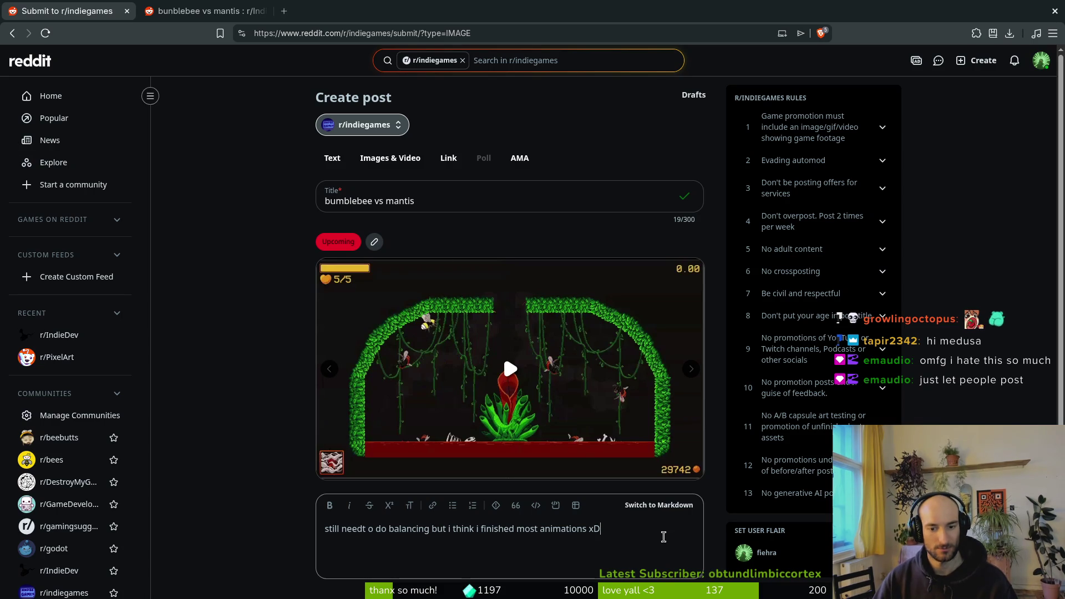
key(Return)
text(check out the demo)
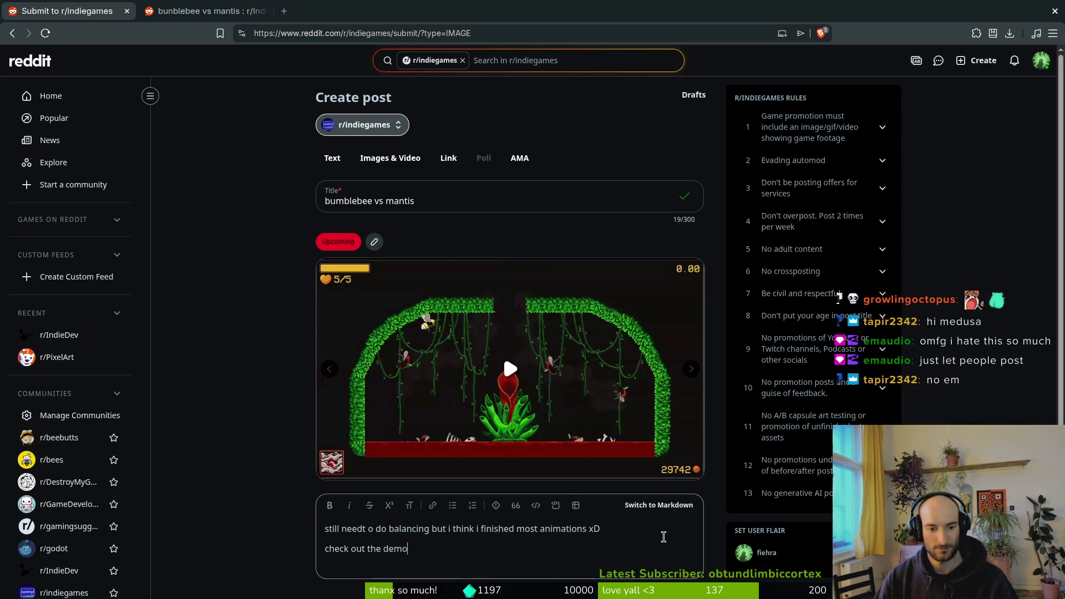
text( here:)
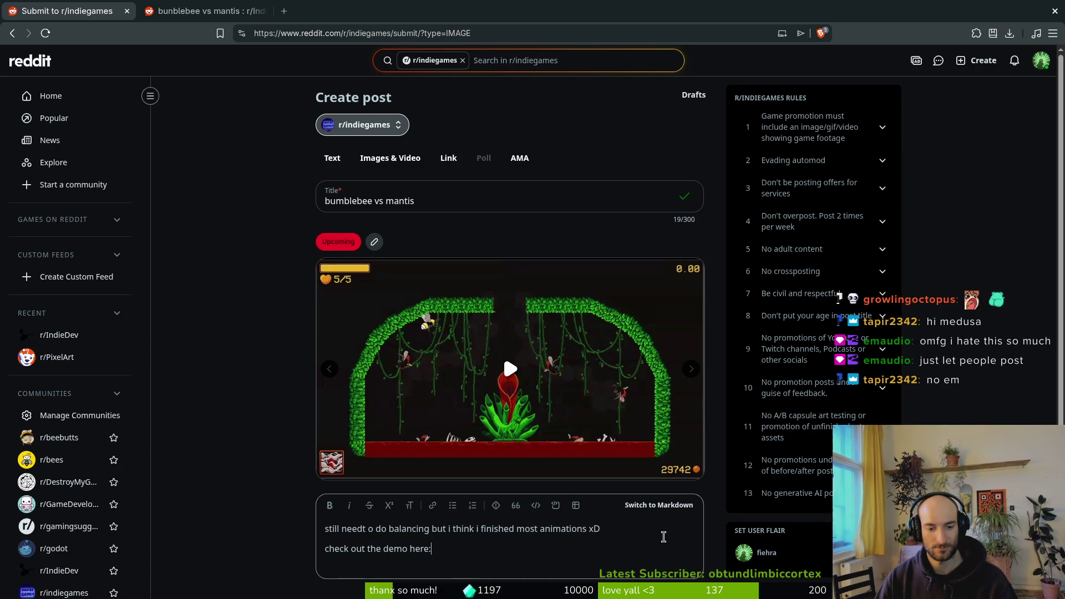
text(https://store.steampowered.com/app/4106600/Pollinate_or_Die/)
scroll(210, 444, down, 2)
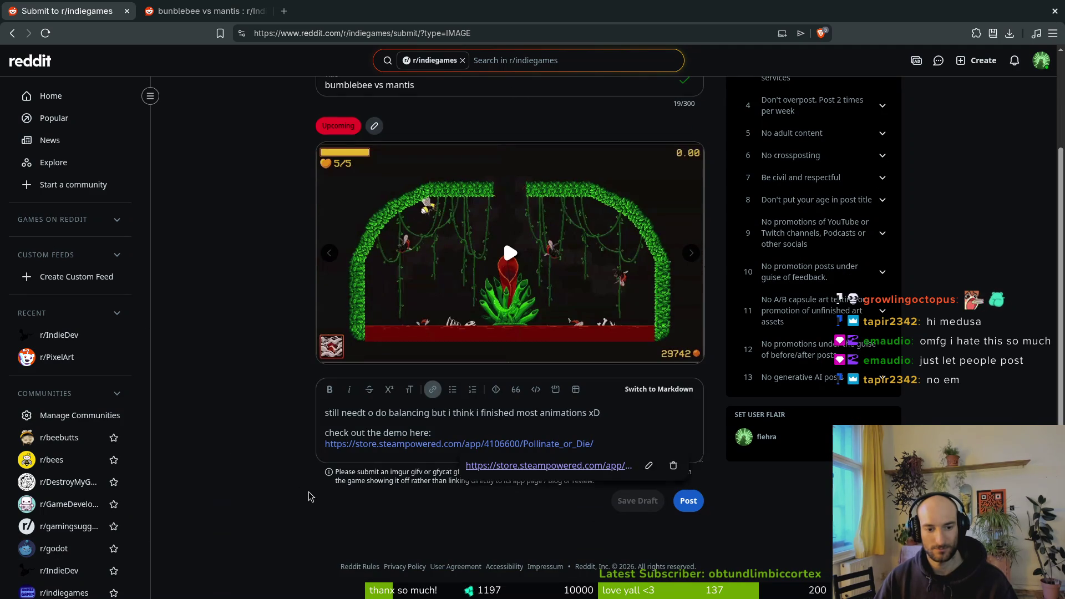
click(322, 474)
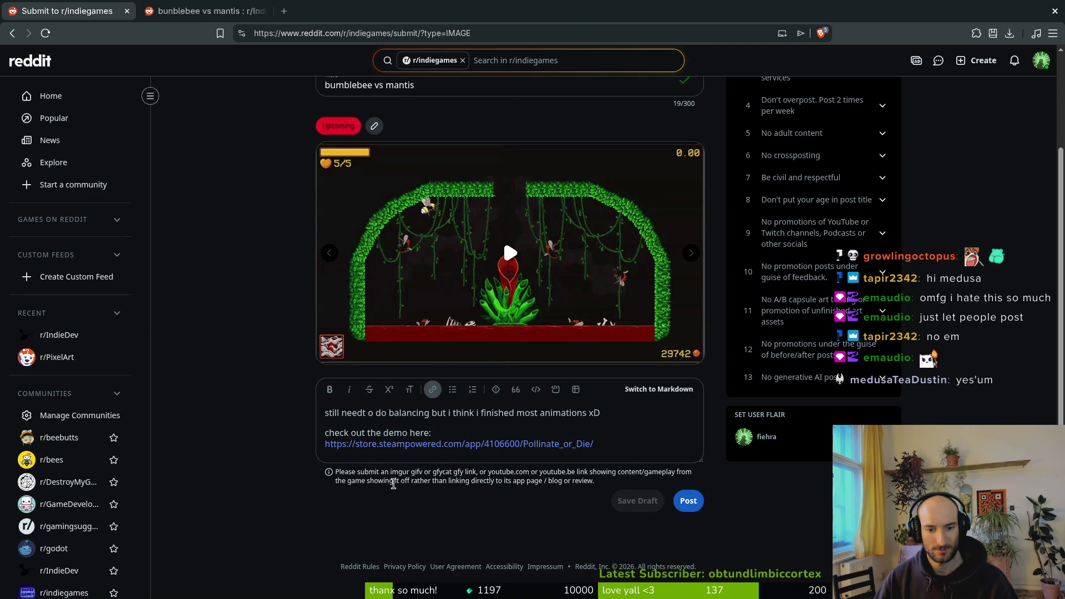
click(613, 442)
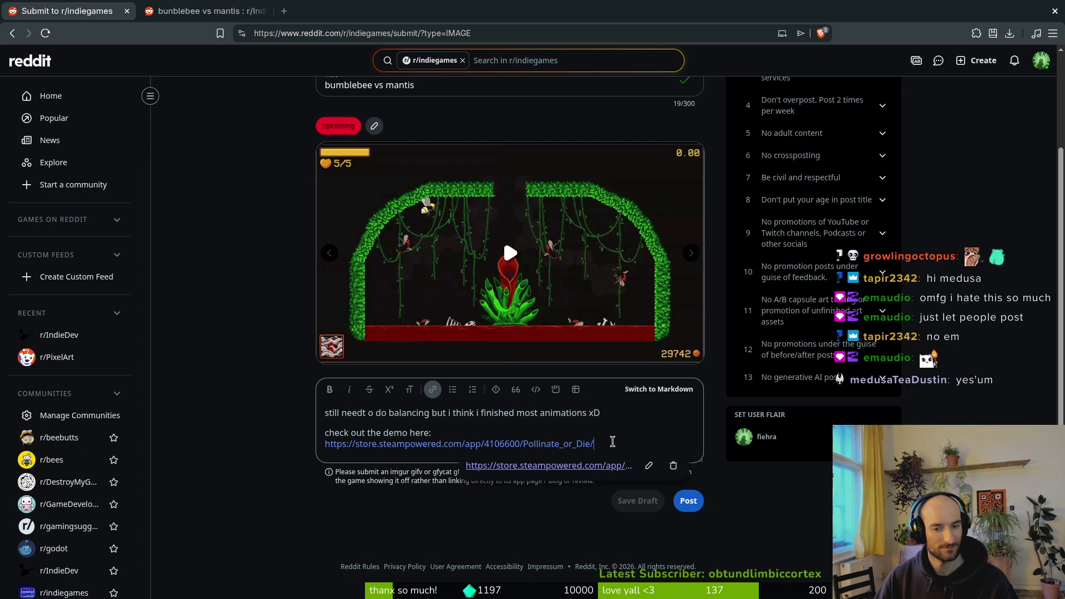
click(247, 519)
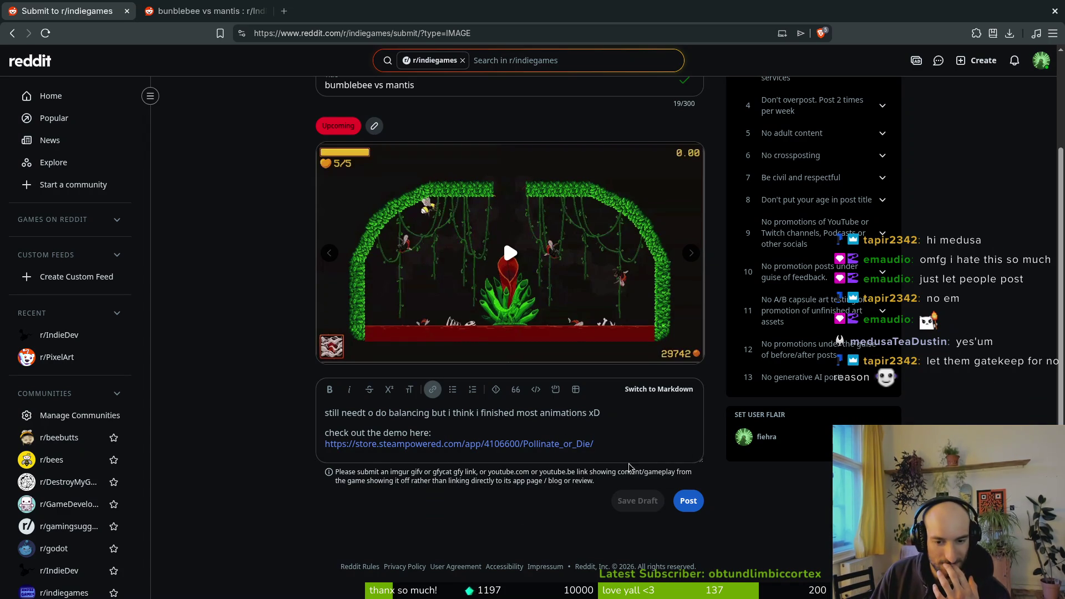
Delete the demo line and Steam link, ending the body's sentence with 'xD'.
drag(606, 444, 602, 427)
key(BackSpace)
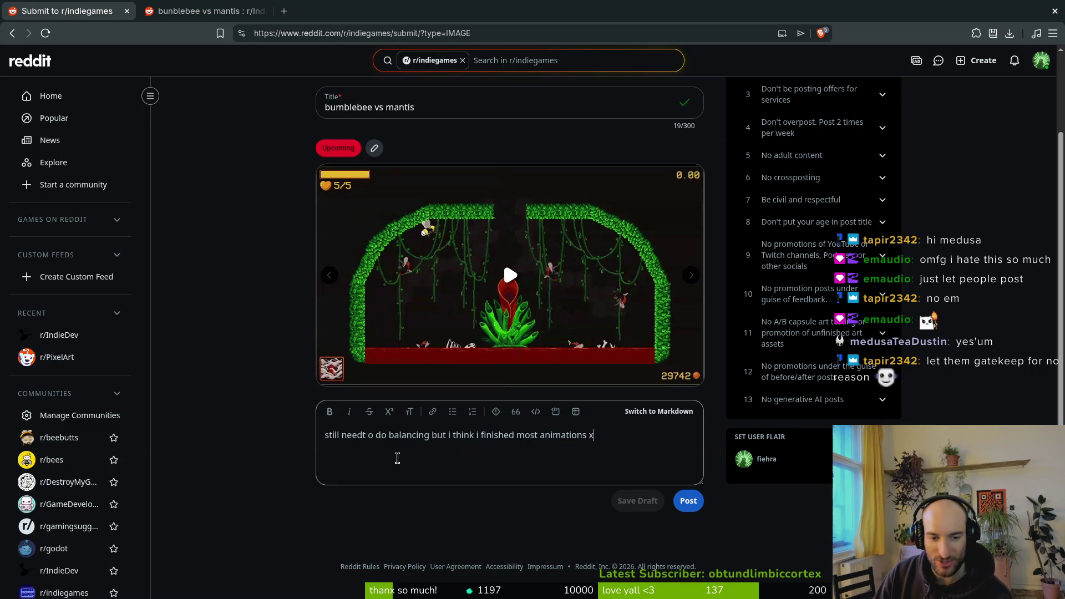
text(D)
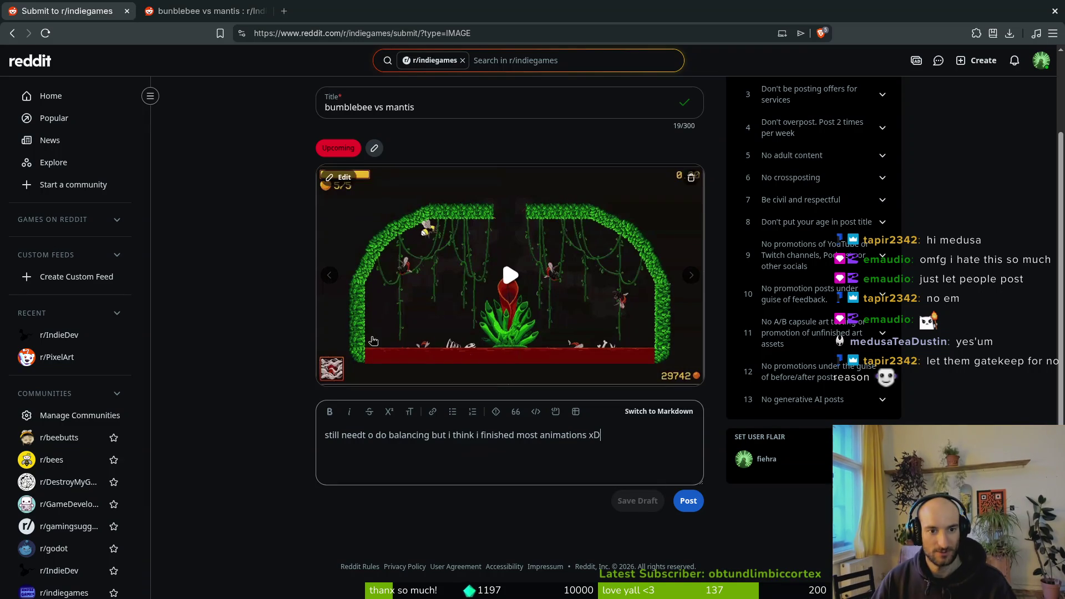
scroll(252, 316, up, 2)
Change the flair from Upcoming to Video and publish the post to r/indiegames.
click(376, 242)
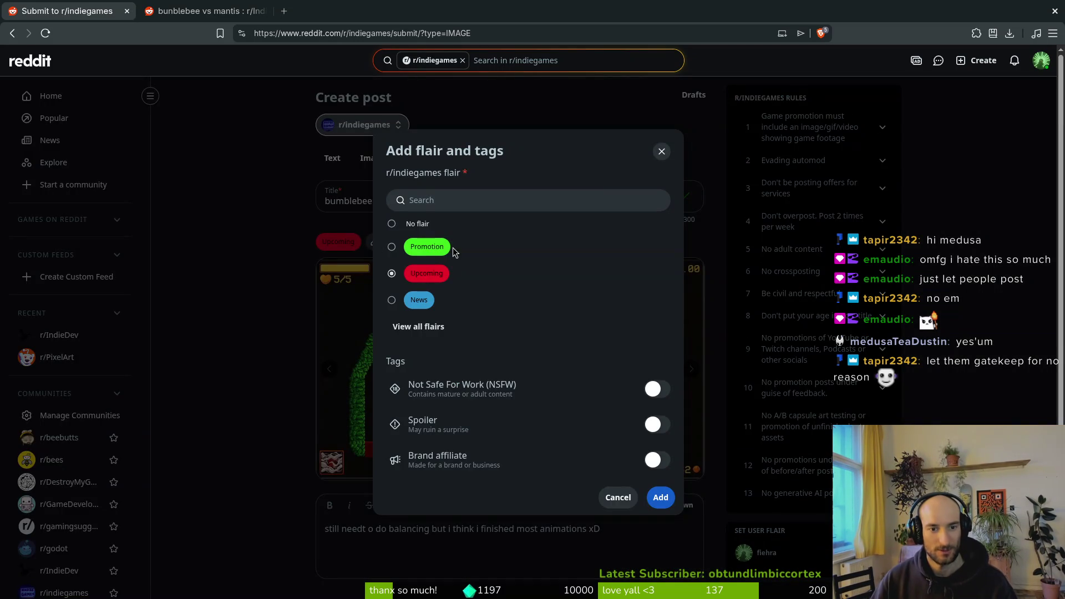
click(416, 327)
click(417, 378)
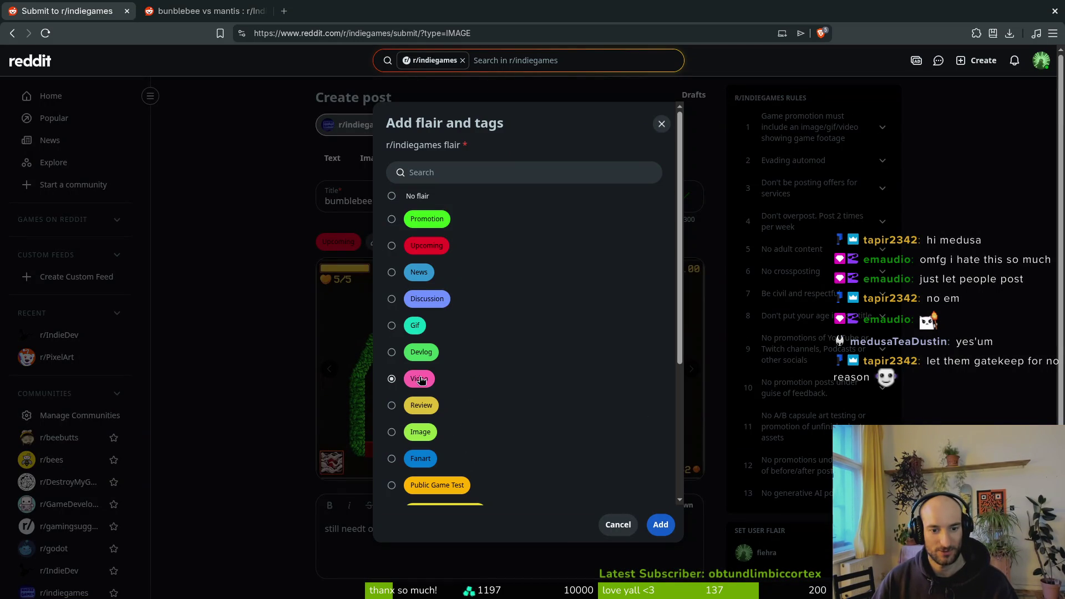
click(660, 525)
scroll(504, 354, down, 2)
click(686, 501)
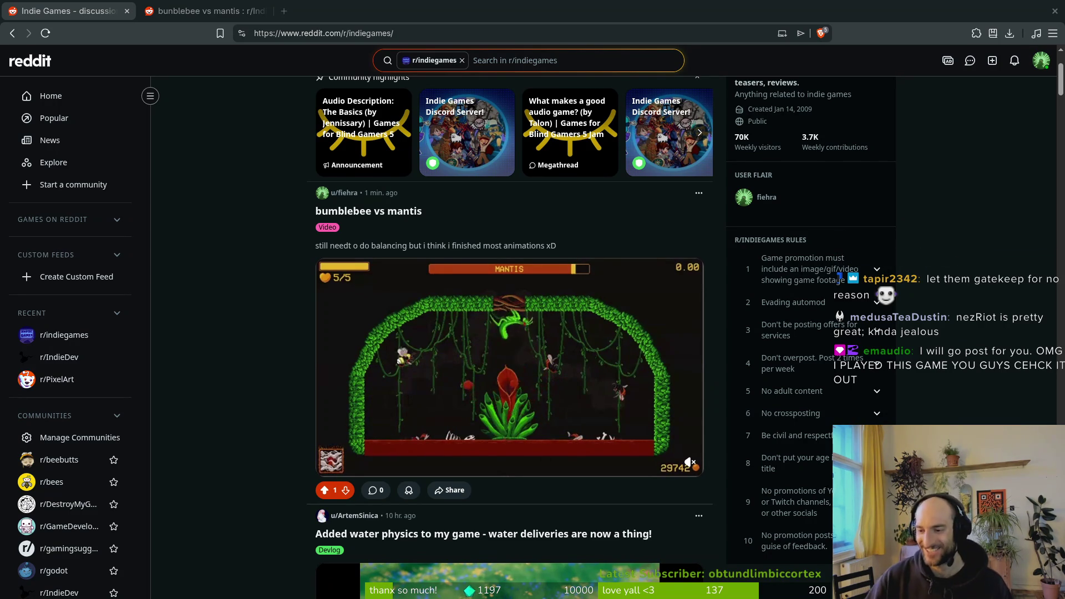
Scroll the feed and watch the water-physics video.
mouse_move(661, 420)
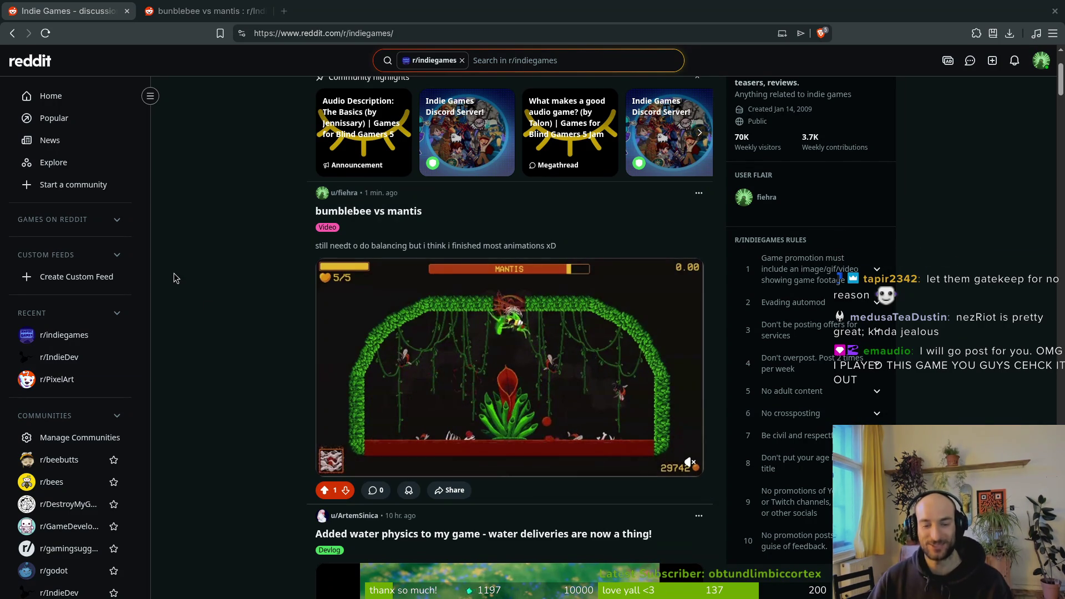
scroll(210, 344, down, 2)
scroll(210, 358, down, 2)
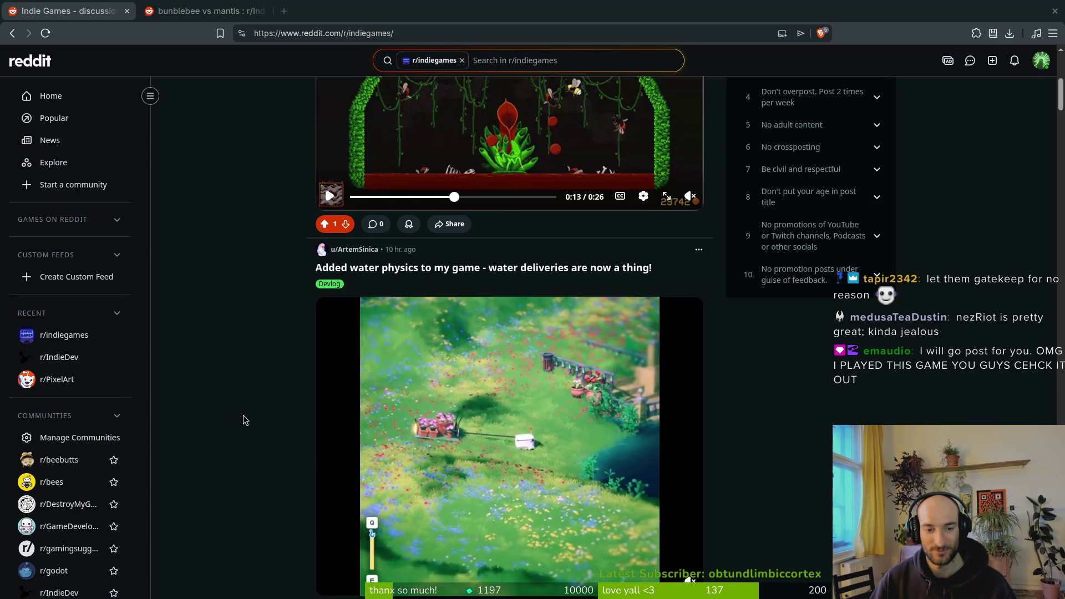
mouse_move(518, 451)
scroll(515, 473, down, 1)
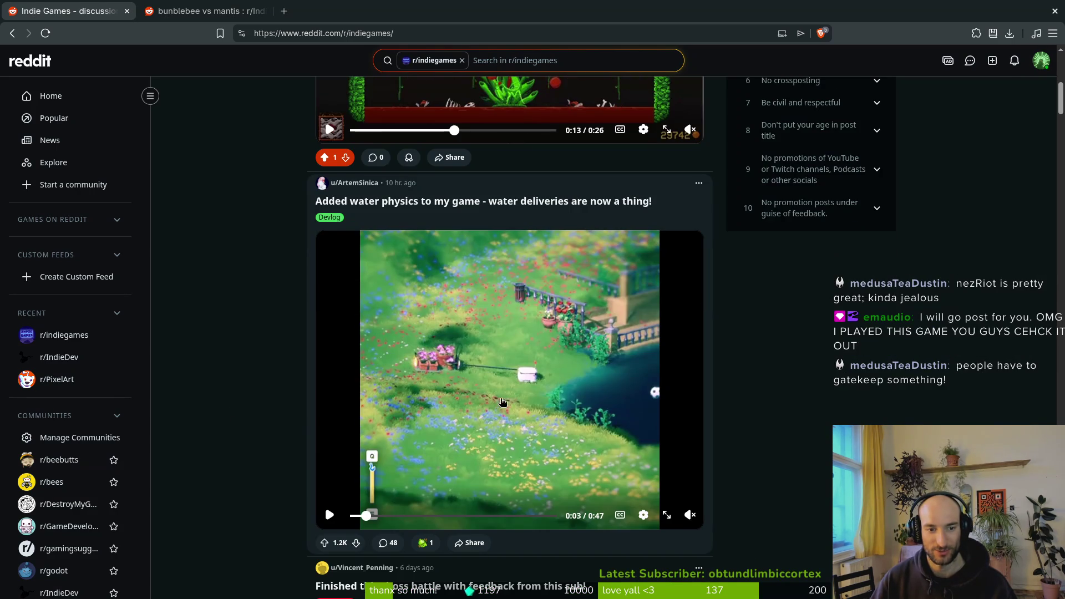
click(515, 467)
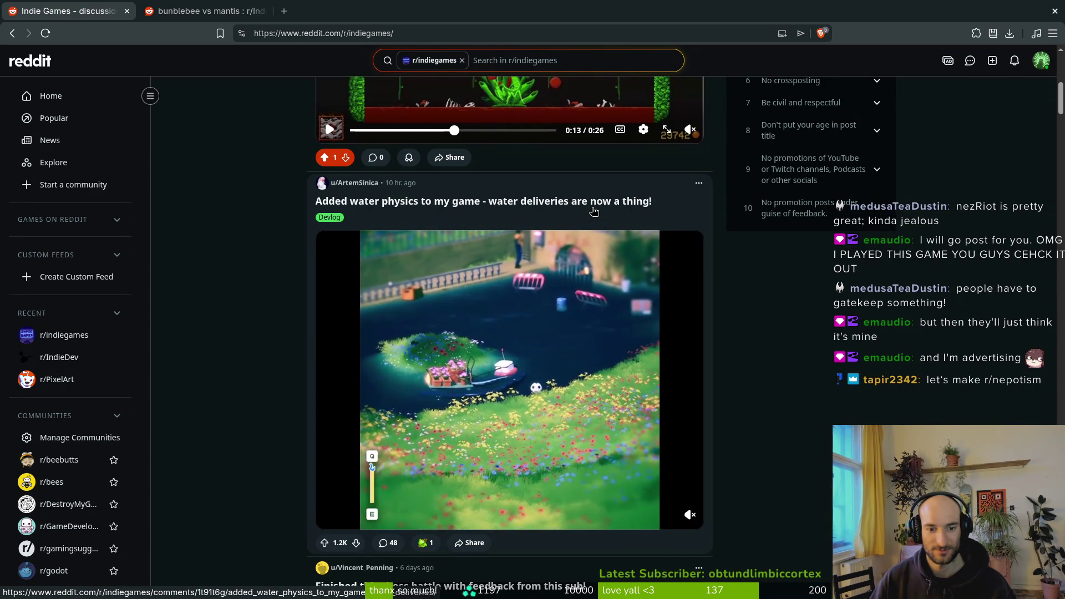
scroll(240, 410, down, 1)
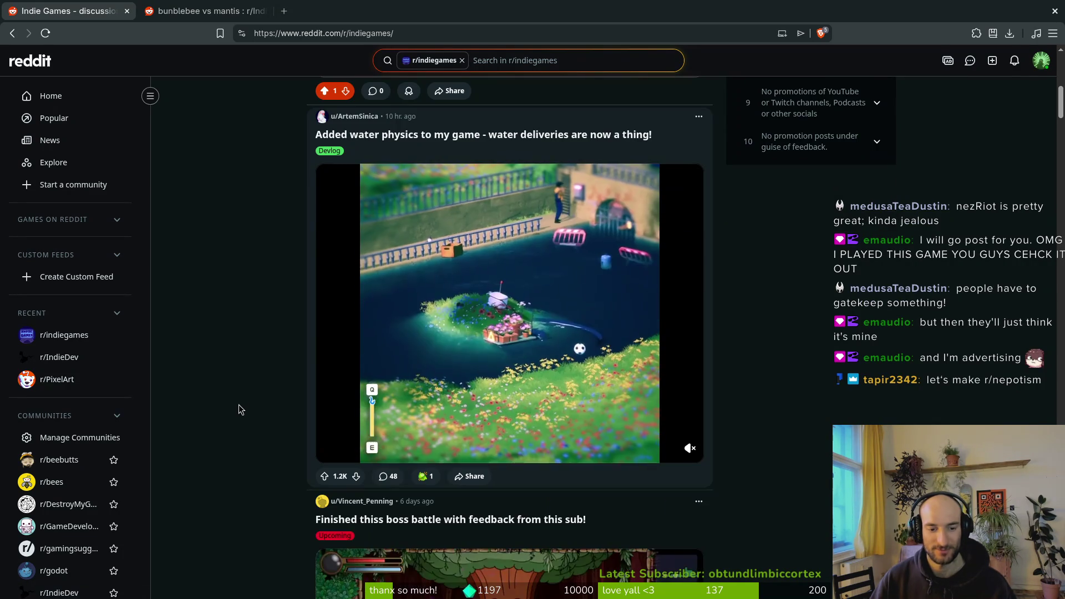
scroll(250, 408, up, 4)
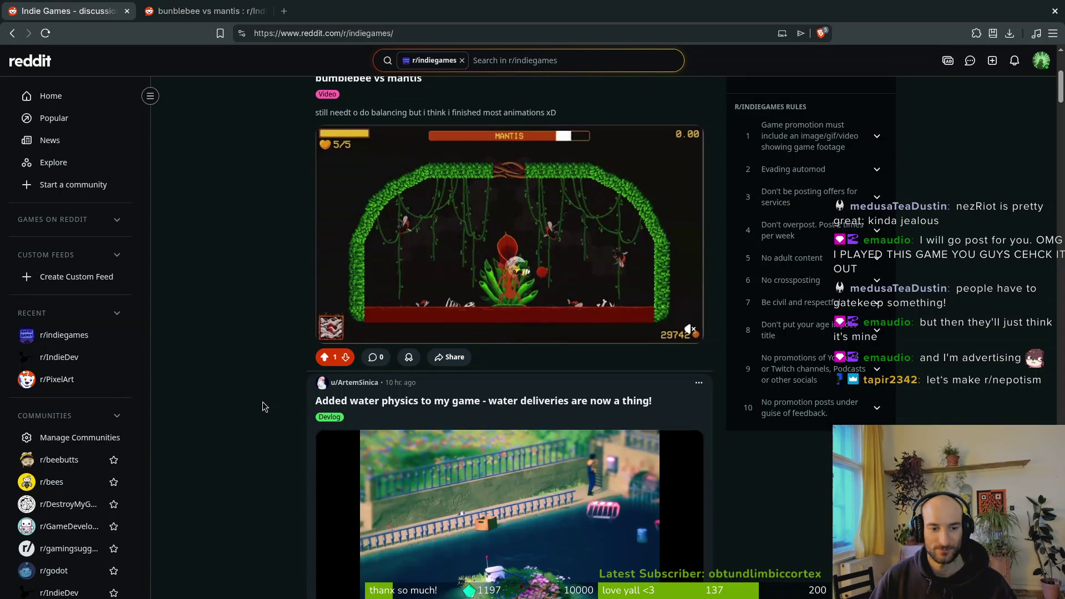
scroll(267, 400, up, 5)
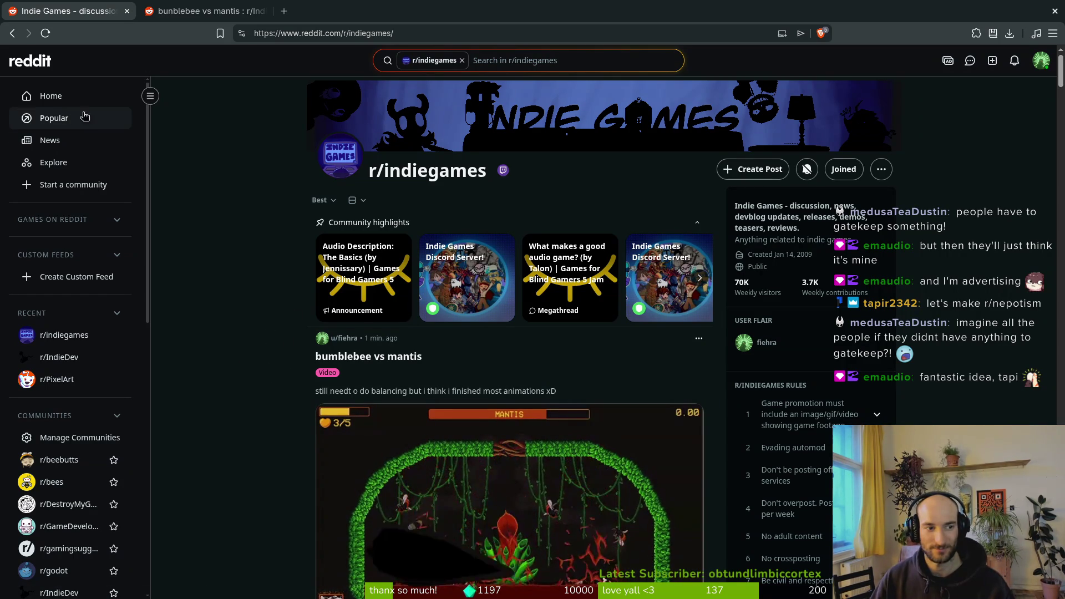
Close the extra Reddit home tab, check notifications, and switch to Aseprite.
click(33, 62)
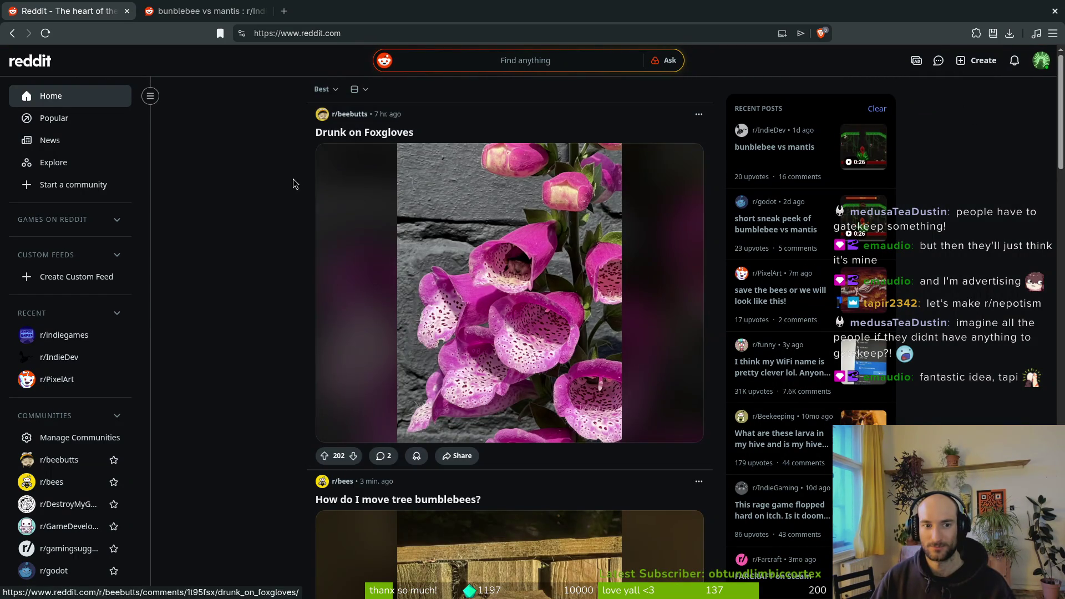
scroll(288, 200, down, 5)
scroll(288, 200, up, 5)
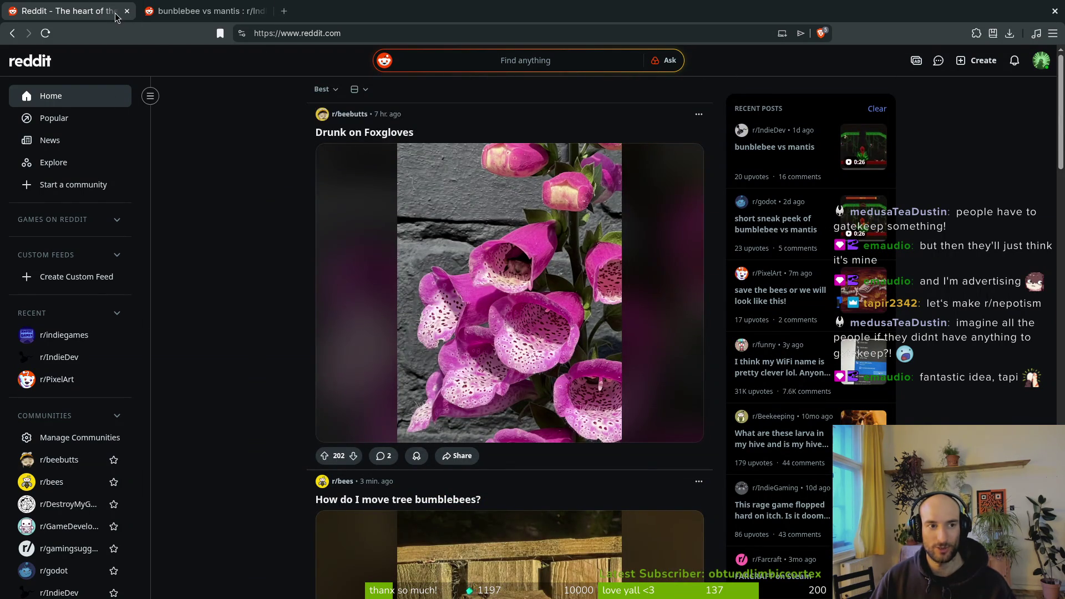
click(127, 10)
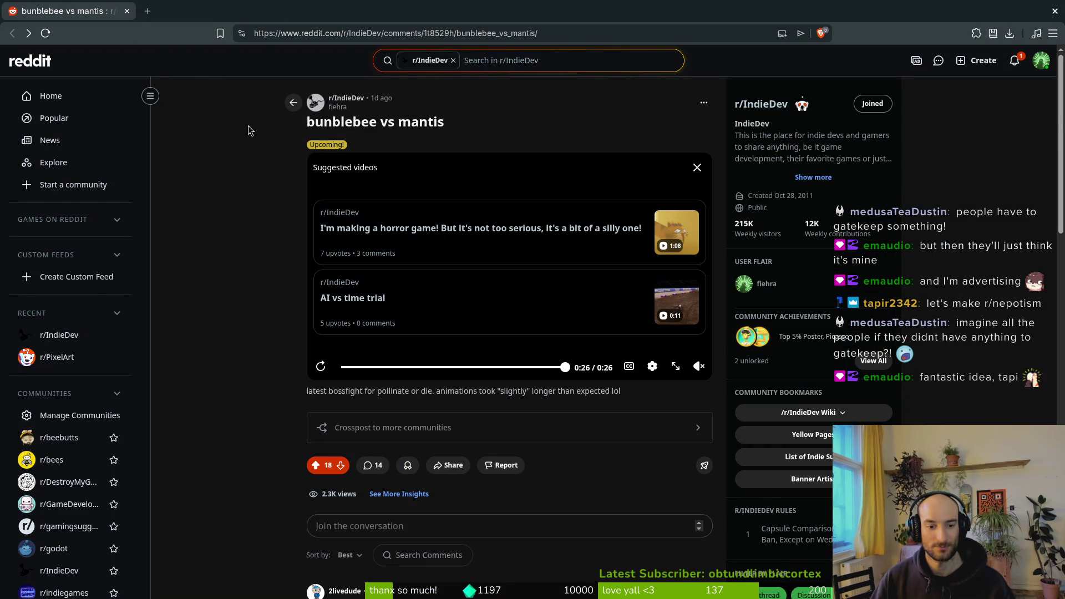
click(1015, 60)
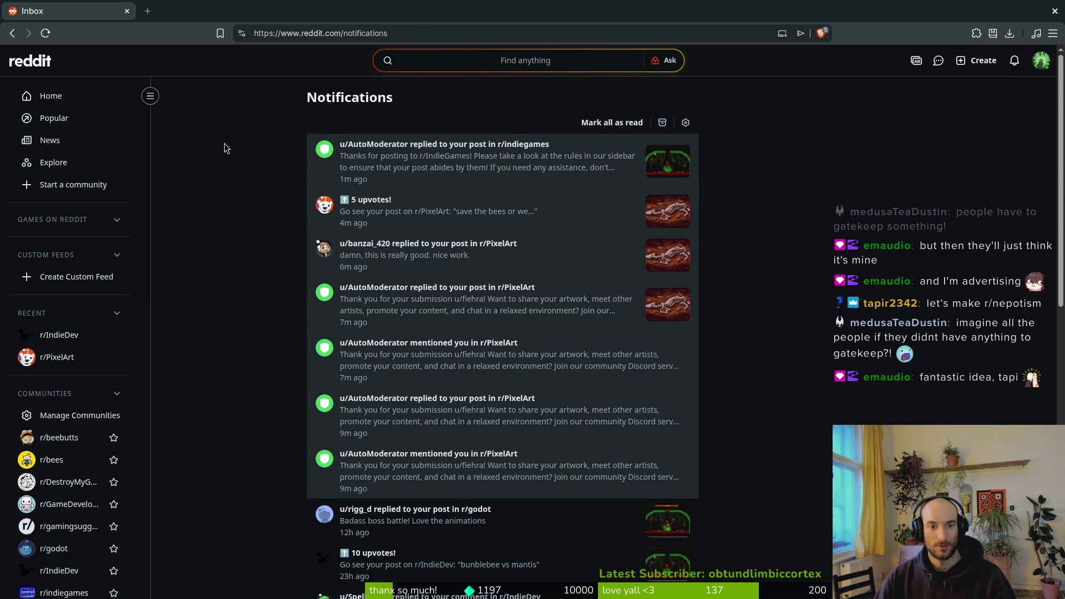
key(alt+Tab)
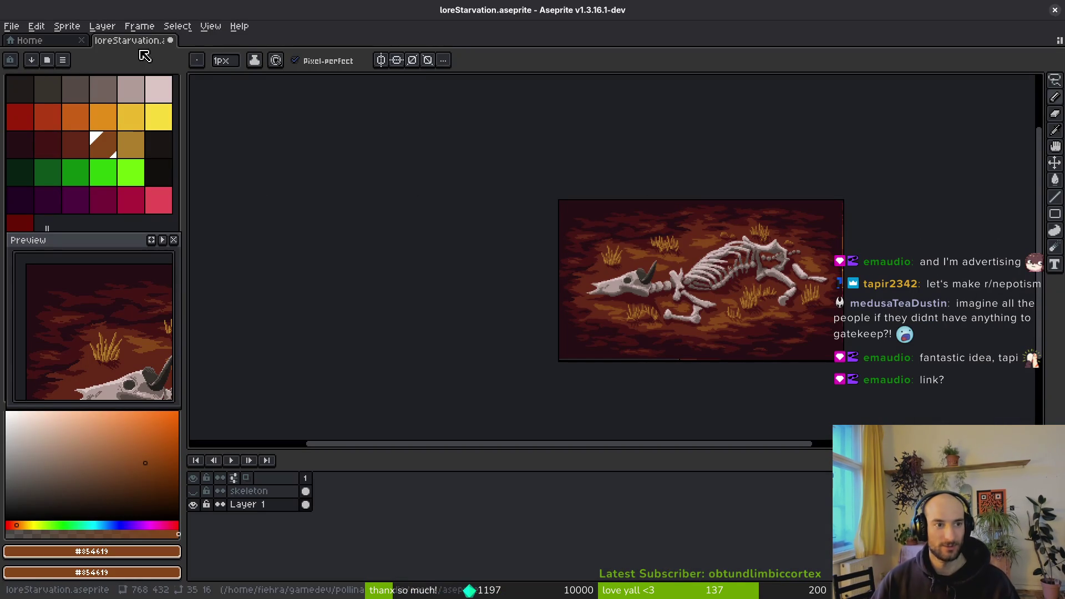
Save loreStarvation.aseprite with Ctrl+S so no unsaved changes remain.
scroll(682, 336, down, 2)
key(ctrl+s)
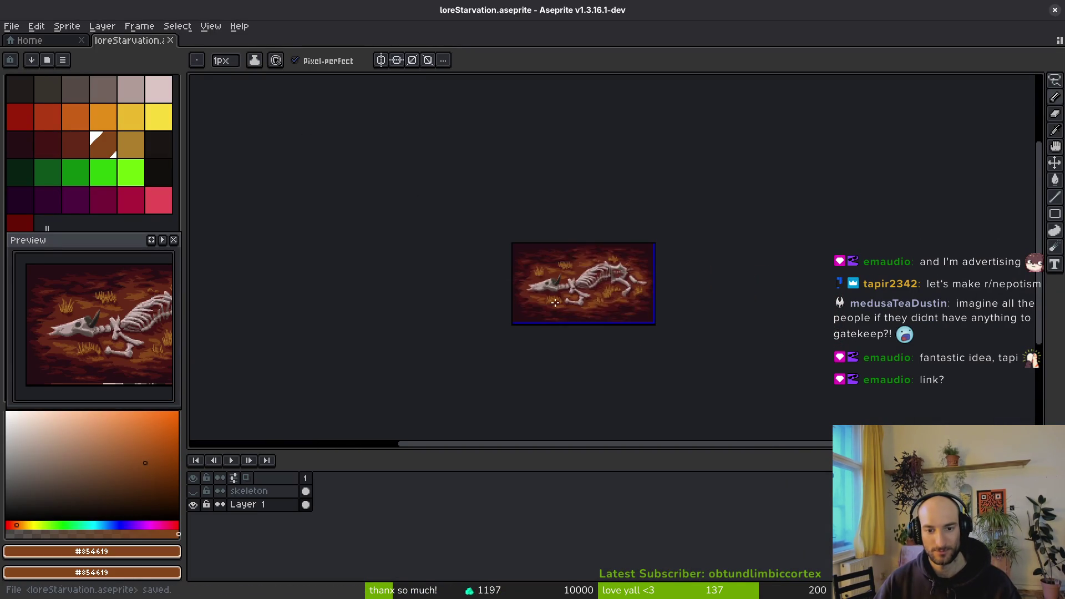
scroll(554, 302, up, 3)
scroll(577, 300, down, 1)
scroll(574, 295, up, 3)
scroll(582, 300, down, 3)
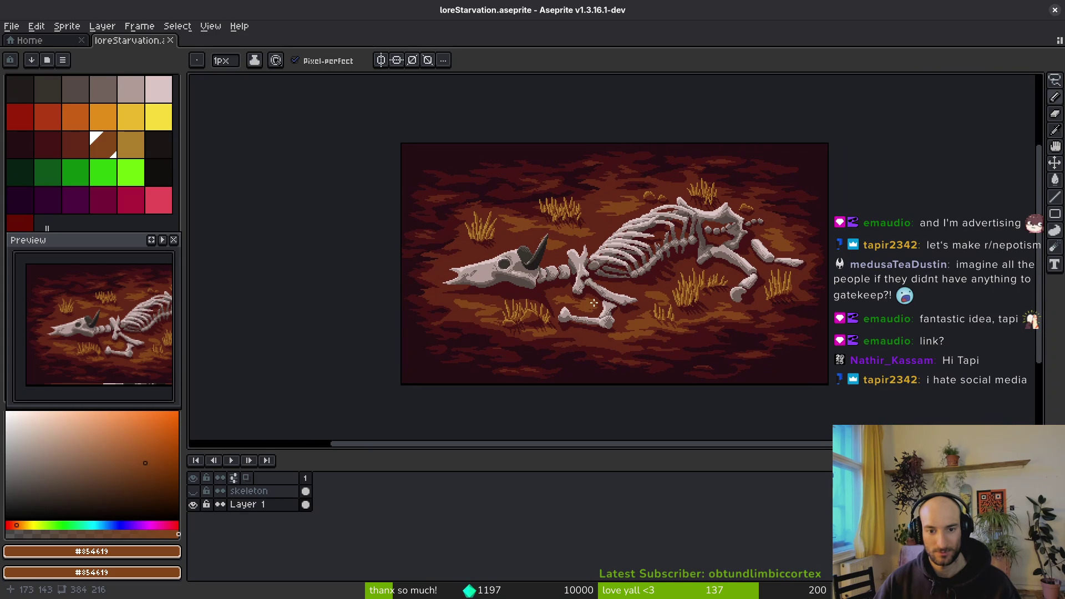
key(ctrl+s)
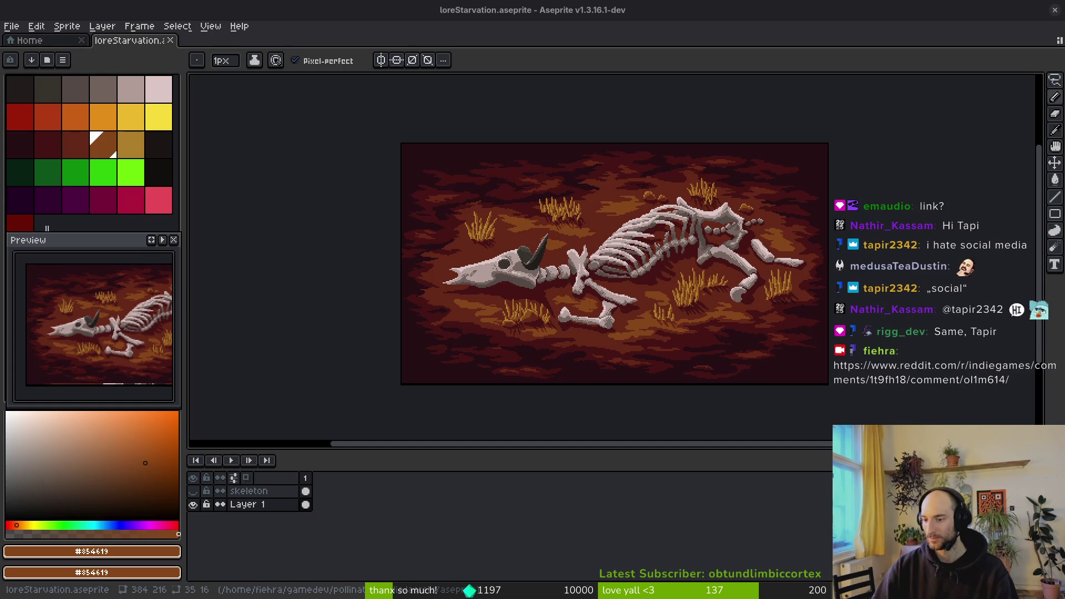
click(350, 272)
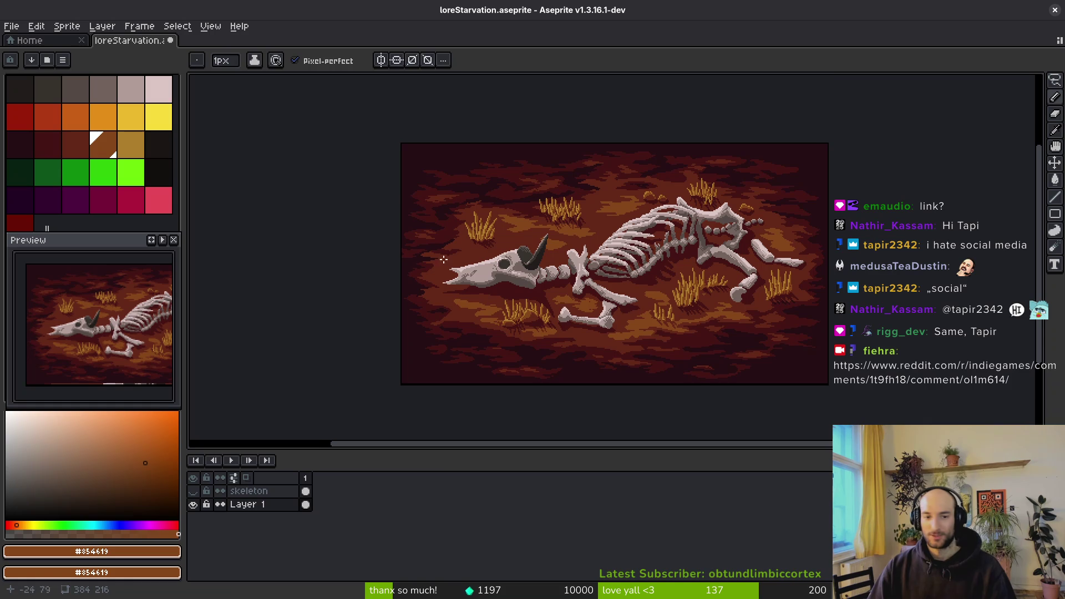
key(ctrl+s)
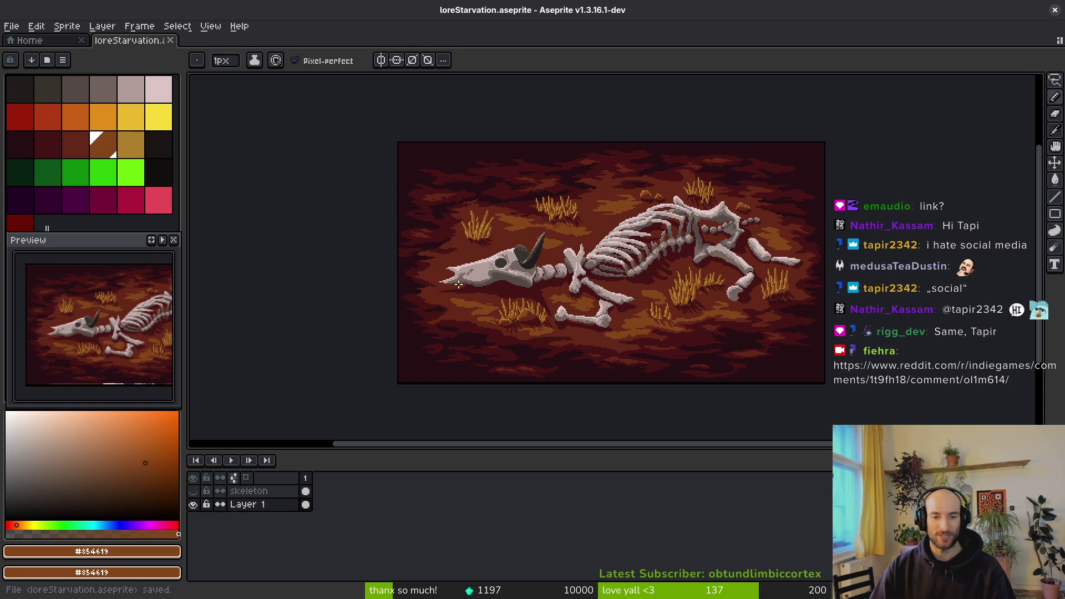
click(34, 41)
Open lorePredator.aseprite from the game project's assets/aseprite sprites folder.
click(62, 76)
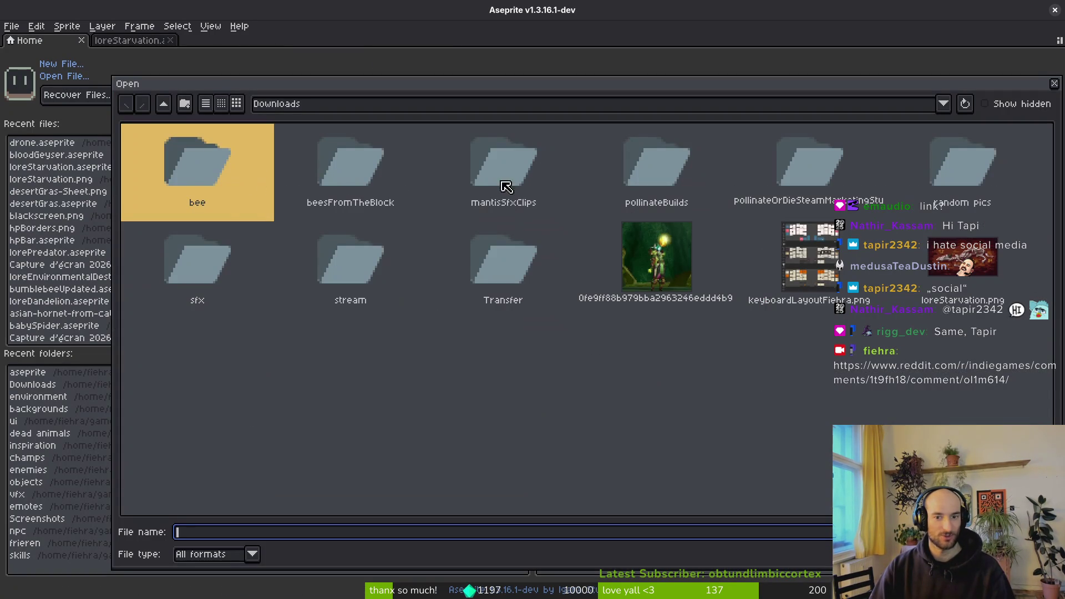
click(163, 104)
double_click(168, 186)
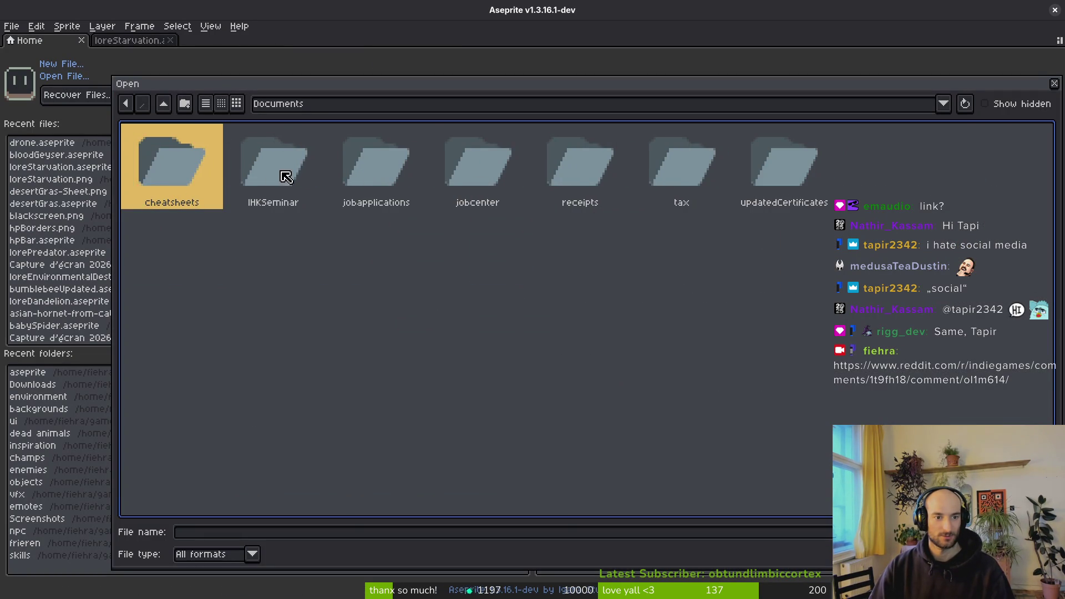
click(163, 104)
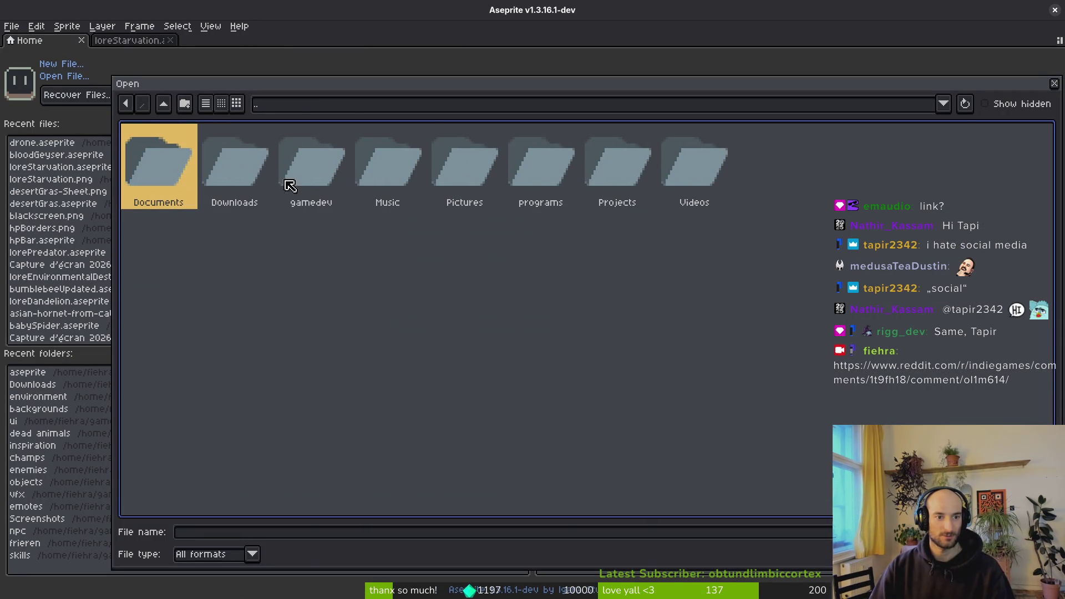
double_click(338, 169)
double_click(202, 177)
double_click(206, 185)
double_click(268, 189)
scroll(599, 291, down, 20)
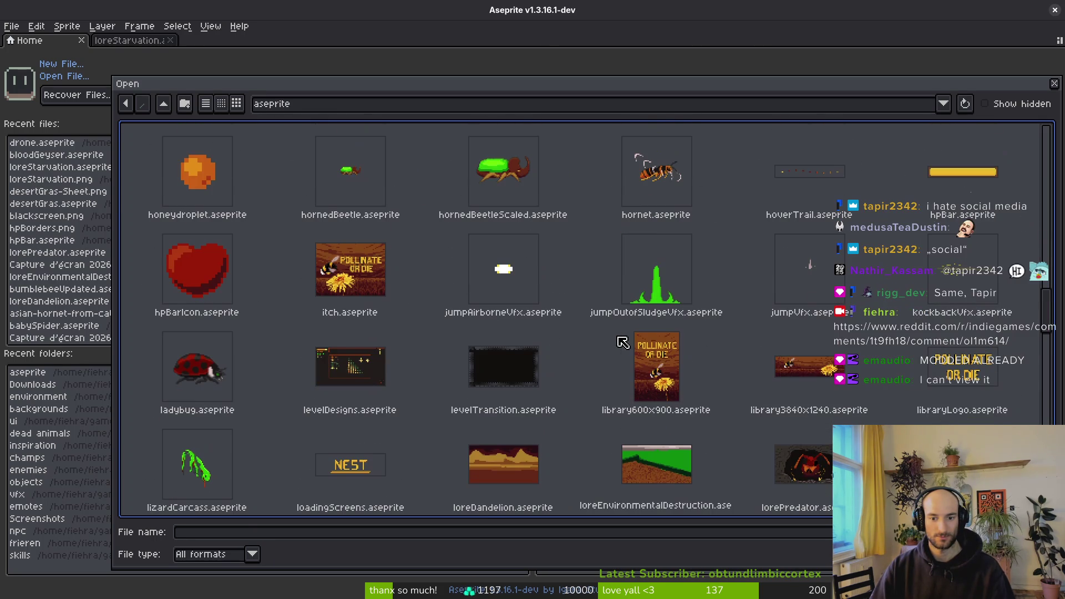
double_click(808, 466)
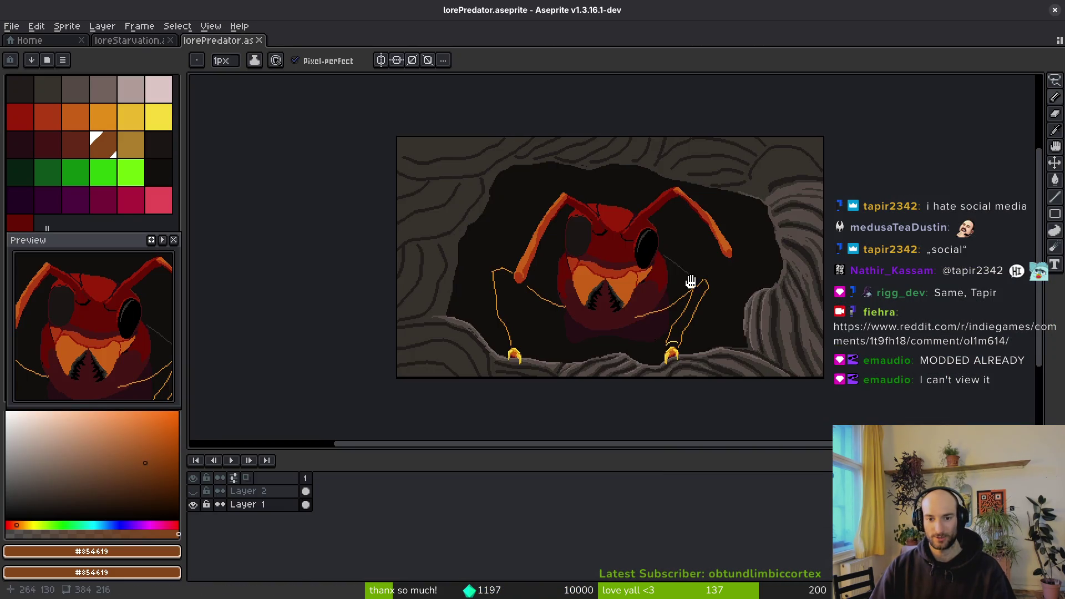
Select the whole hornet scene and shrink it to 297×167, centred with transparent margins.
drag(689, 281, 741, 293)
drag(829, 353, 781, 358)
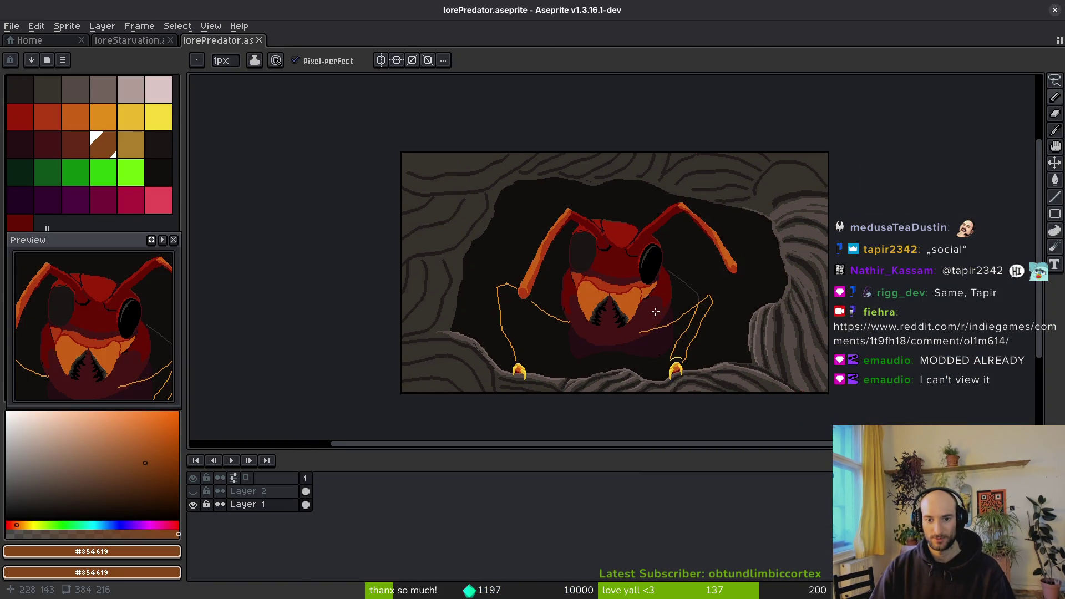
scroll(649, 306, down, 1)
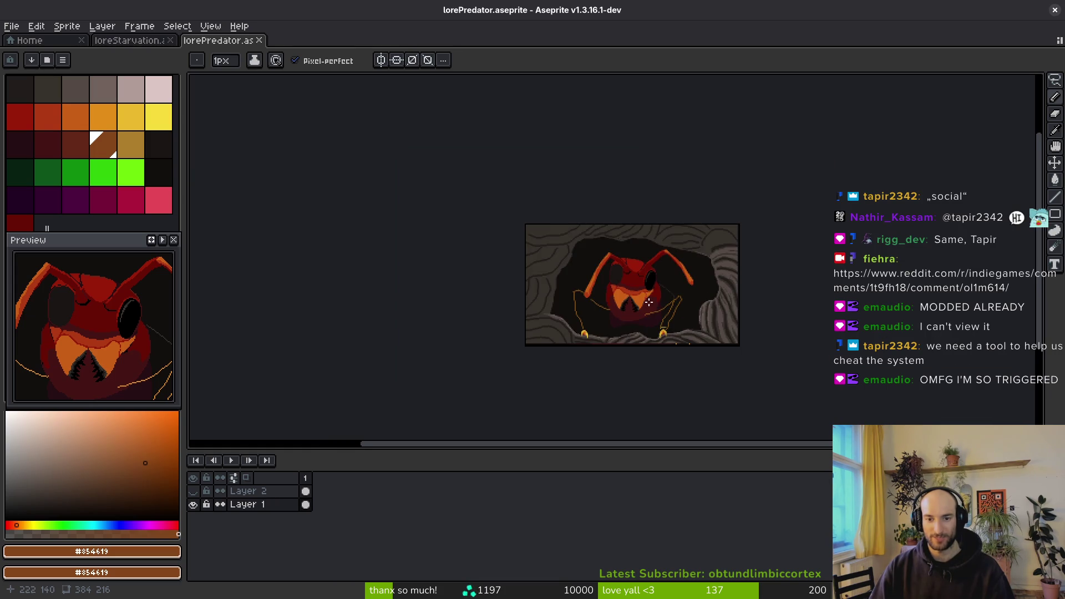
scroll(652, 308, up, 1)
key(m)
mouse_move(394, 121)
mouse_down()
mouse_move(830, 369)
mouse_move(687, 294)
mouse_move(792, 340)
mouse_move(825, 375)
mouse_move(739, 333)
mouse_move(728, 312)
mouse_up()
drag(622, 239, 678, 267)
key(Return)
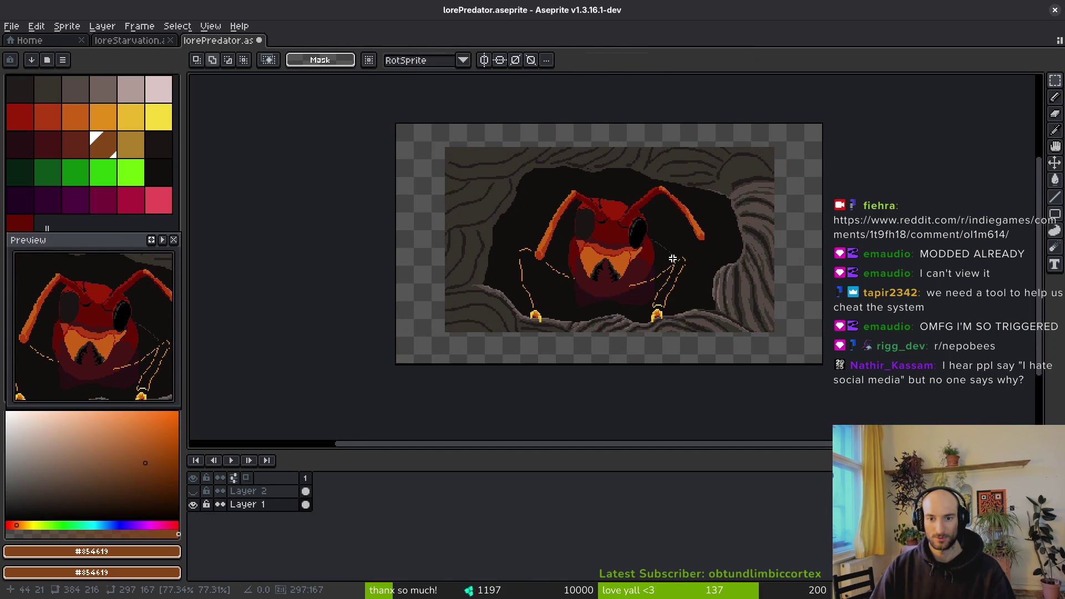
Move the whole scene down 4 pixels and save the file.
key(ctrl+a)
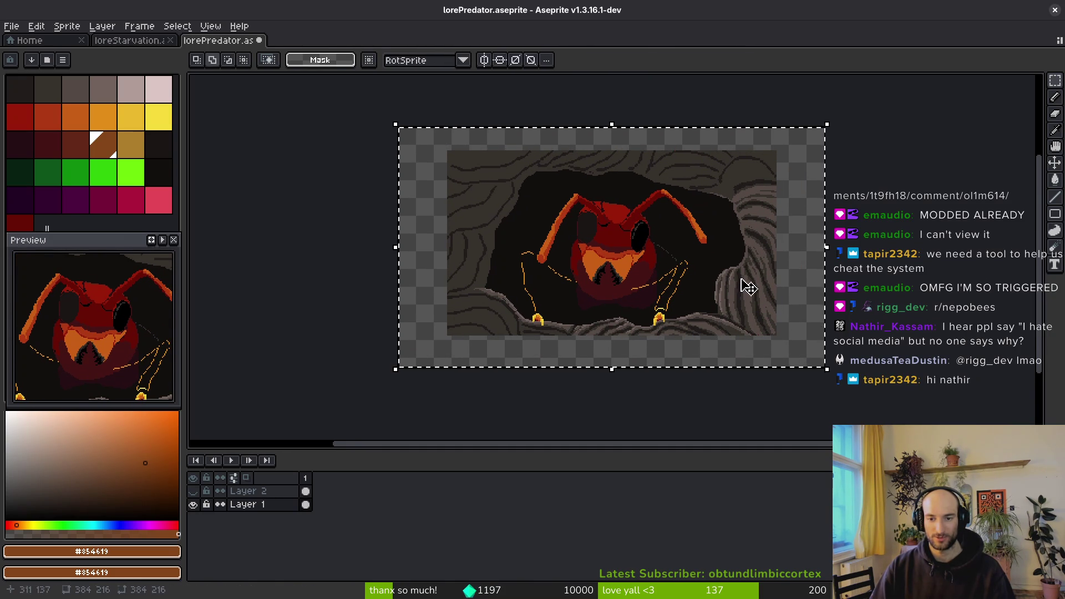
key(Down)
key(Down)
key(Down)
key(Return)
key(ctrl+s)
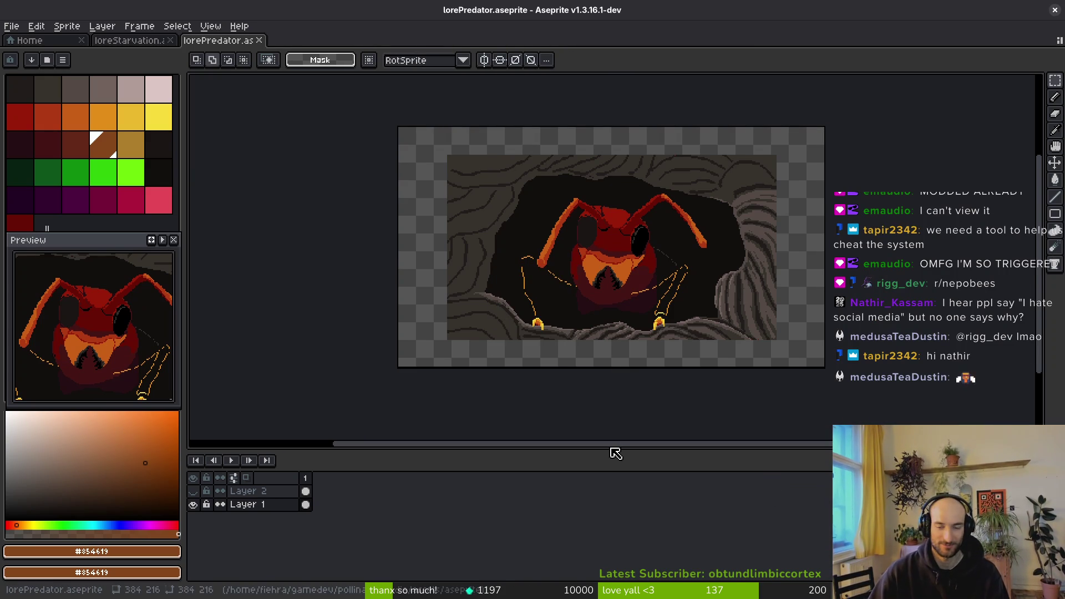
Fill the transparent margin around the scene with dark brown #36312c and save.
scroll(632, 331, up, 2)
scroll(633, 331, down, 3)
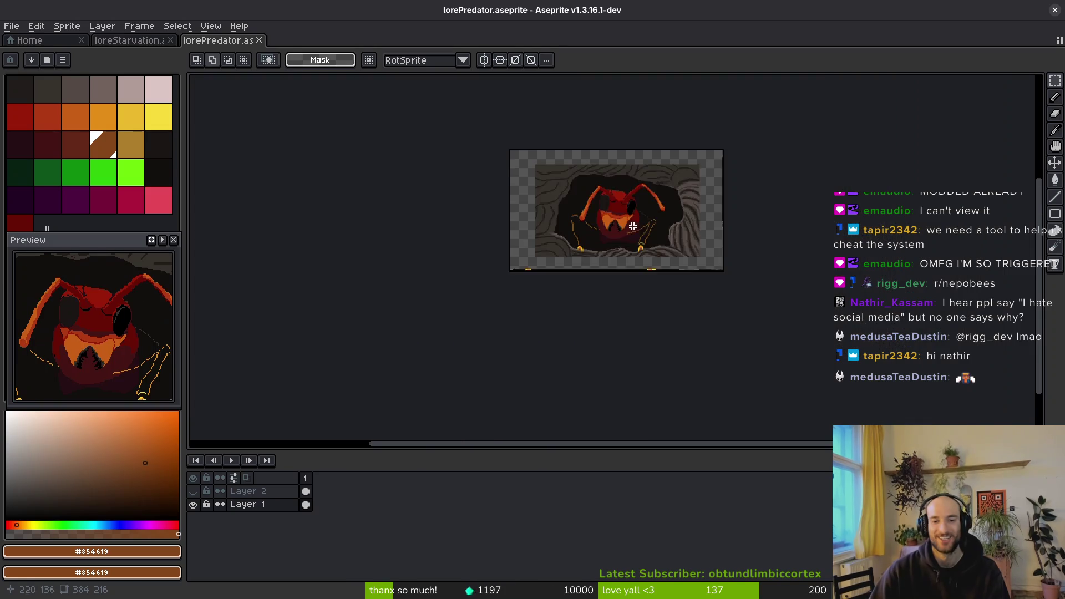
scroll(508, 283, up, 3)
alt+click(508, 284)
key(g)
scroll(481, 331, down, 5)
key(ctrl+s)
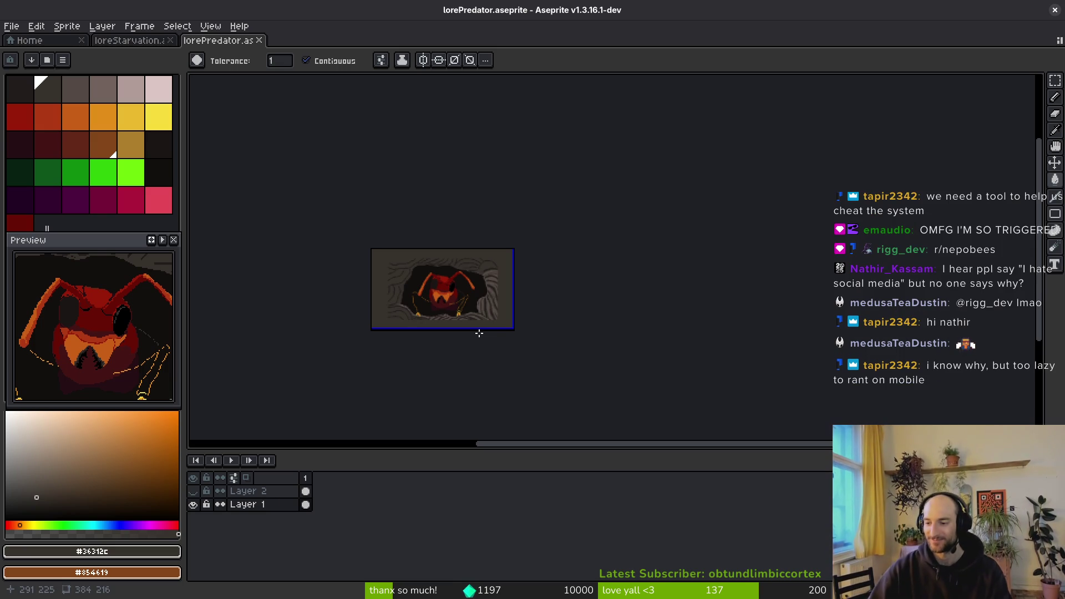
Save the filled hornet scene, then bring up Reddit's notifications inbox in the browser.
scroll(513, 309, up, 3)
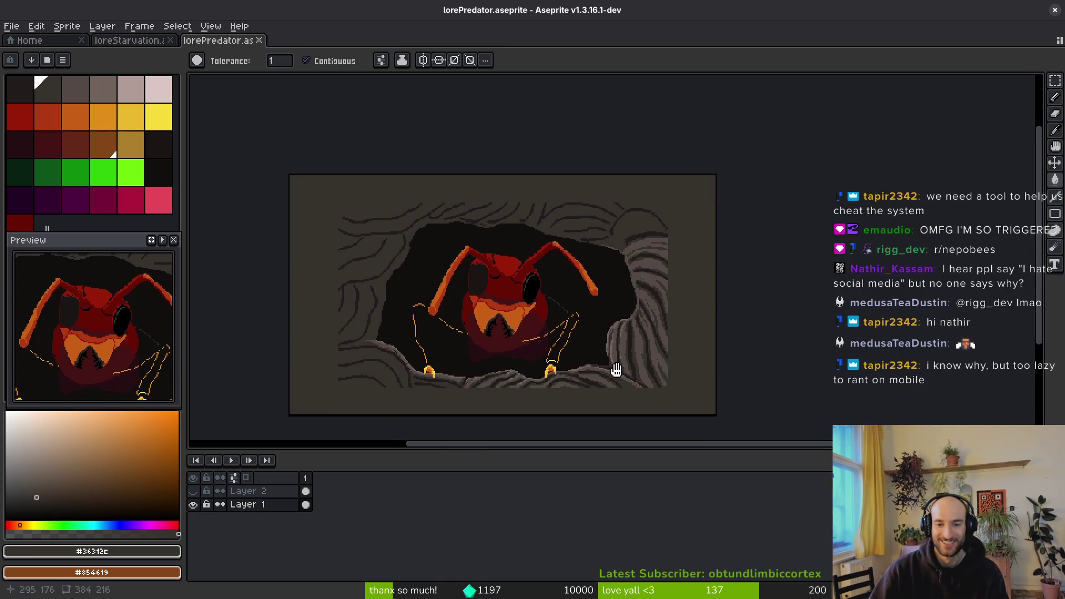
key(ctrl+s)
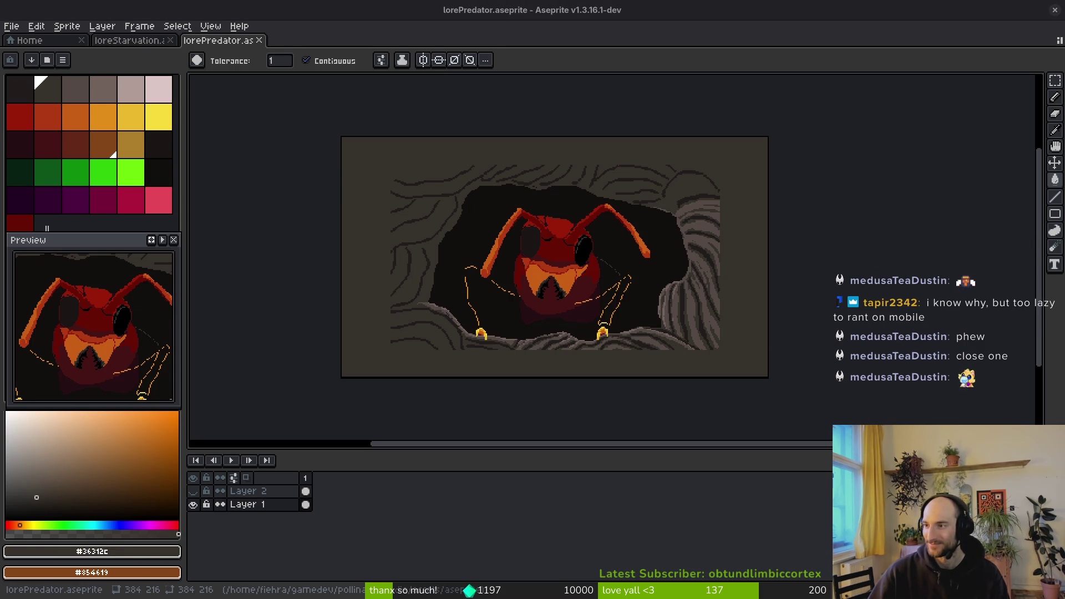
key(alt+Tab)
click(994, 120)
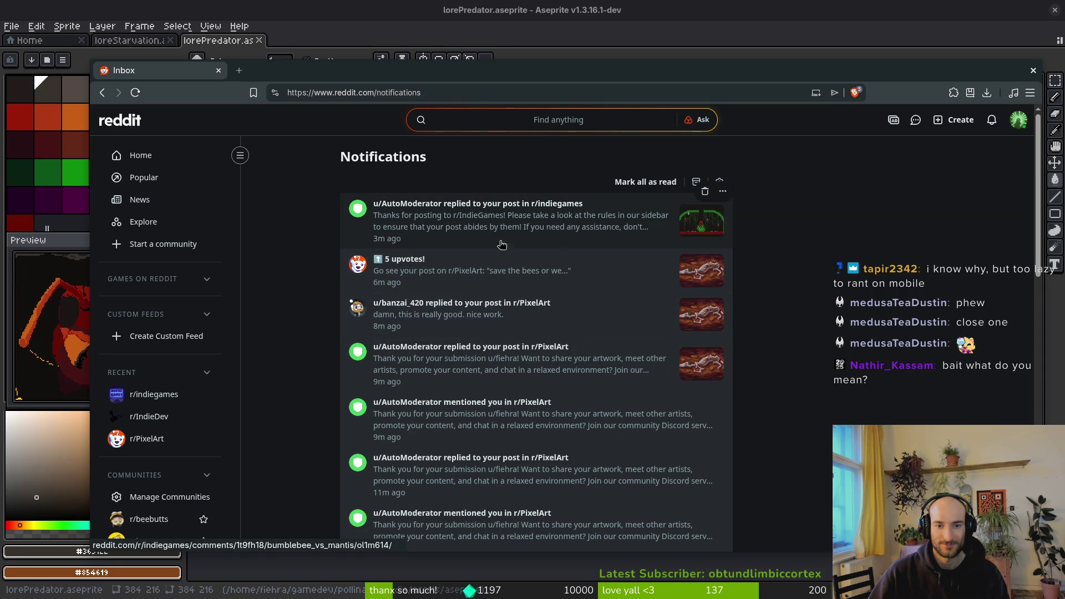
Revisit the bumblebee vs mantis post via r/indiegames, copy its URL, and return to Aseprite.
click(537, 218)
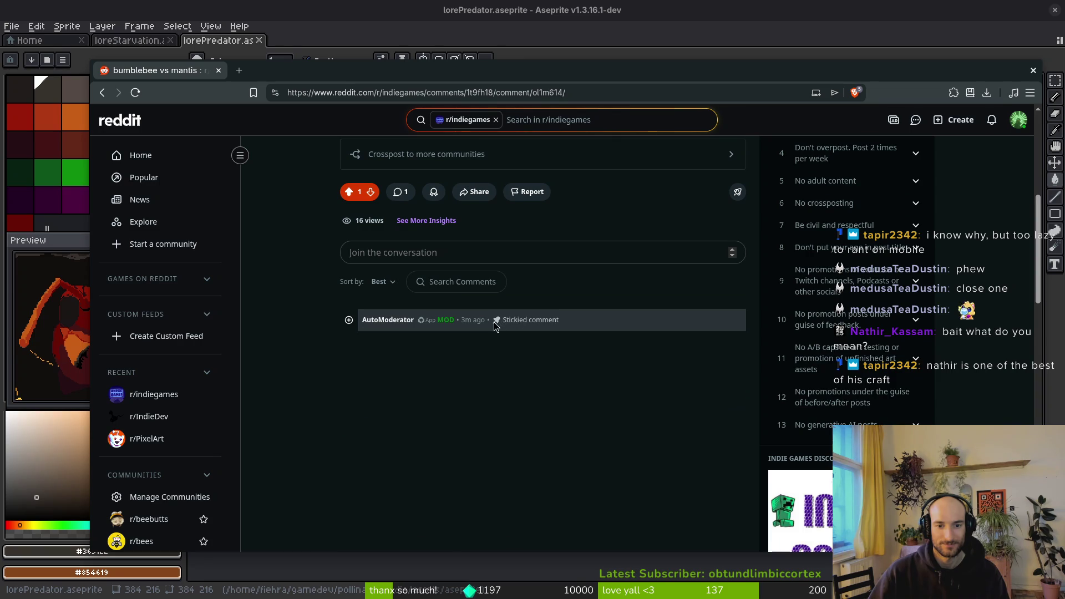
scroll(586, 369, up, 5)
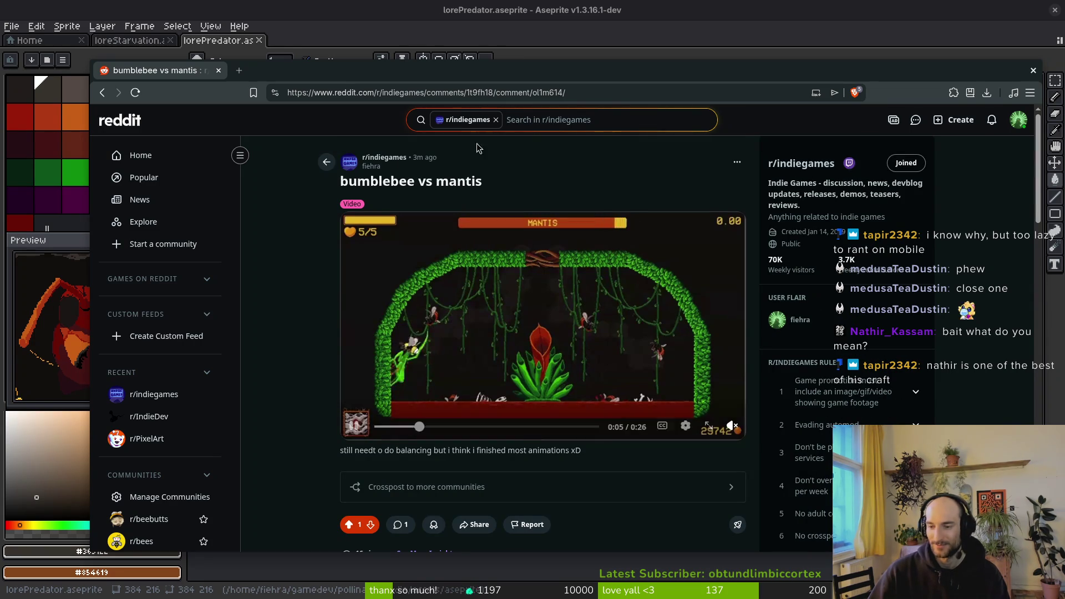
click(401, 159)
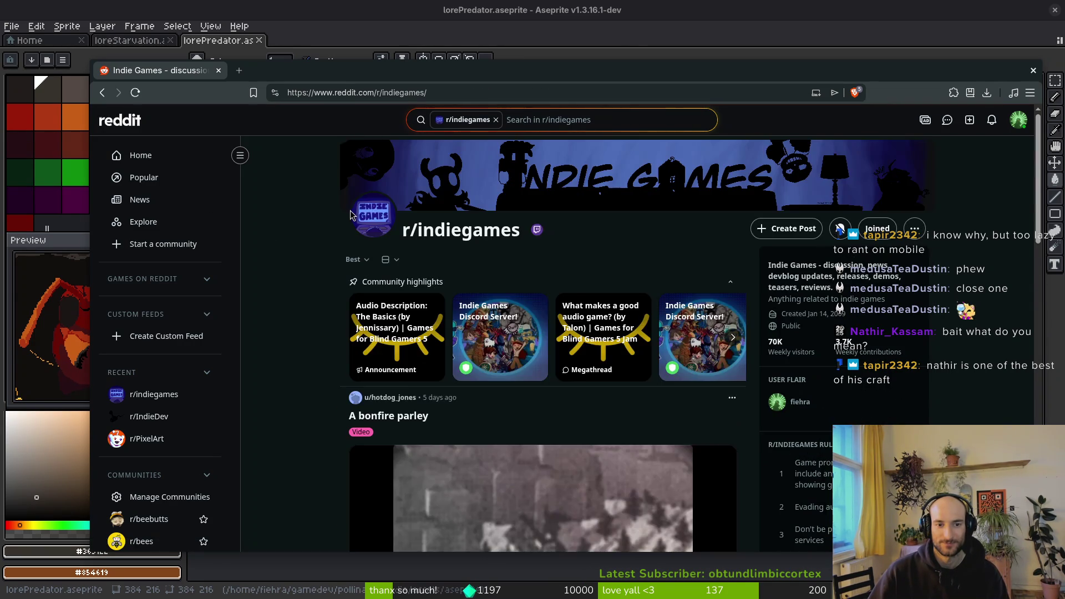
scroll(485, 311, down, 10)
scroll(485, 311, up, 4)
click(400, 333)
click(608, 97)
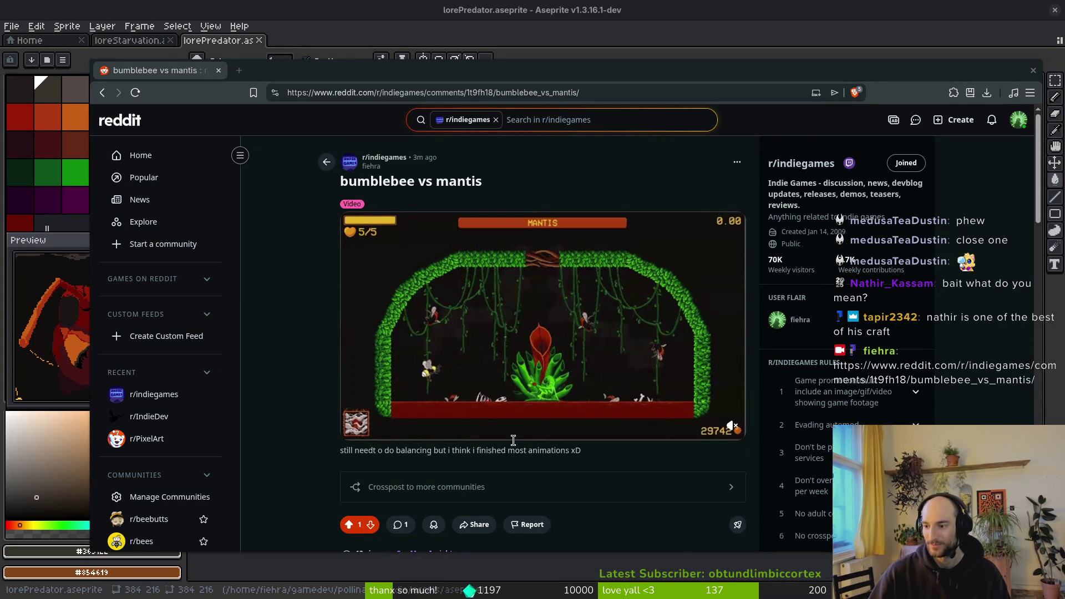
key(alt+Tab)
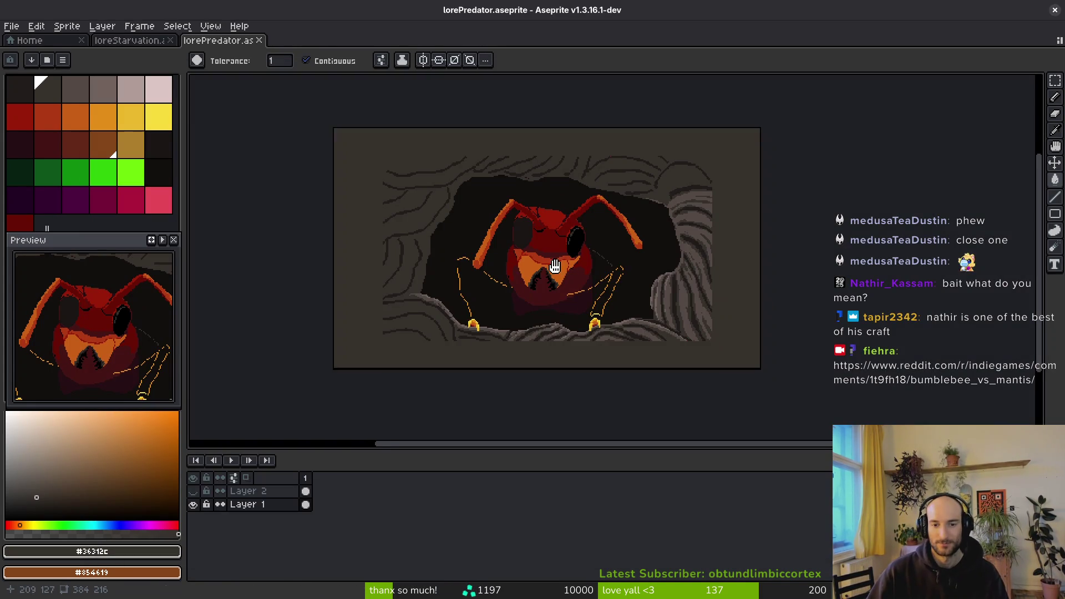
Zoom and pan around the hornet burrow scene to inspect it.
scroll(537, 238, up, 2)
scroll(537, 239, down, 1)
scroll(611, 278, up, 1)
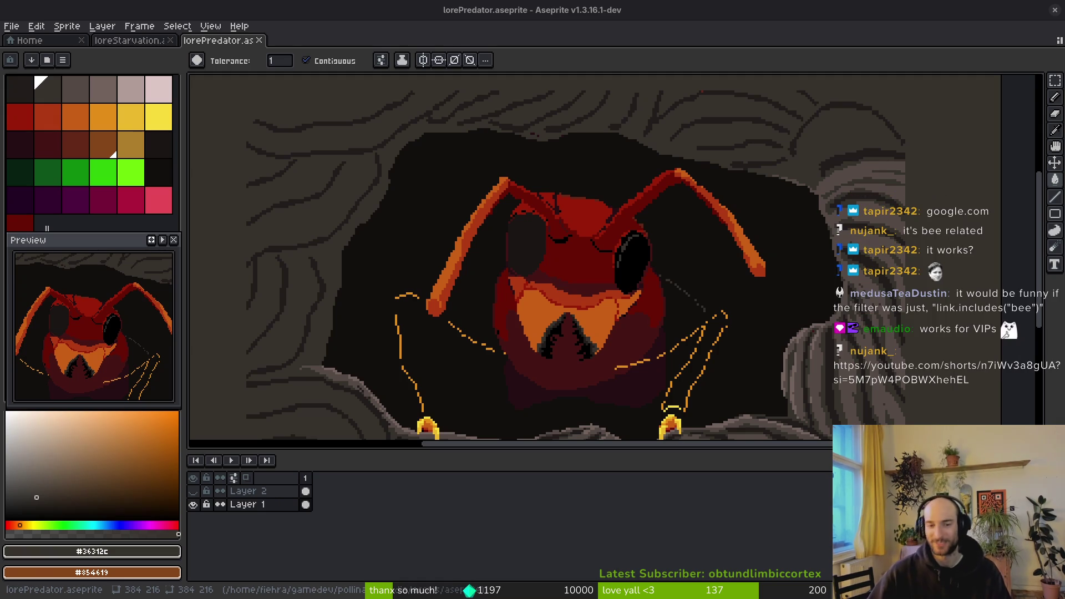
mouse_move(722, 337)
mouse_down()
mouse_move(642, 340)
mouse_move(647, 324)
mouse_up()
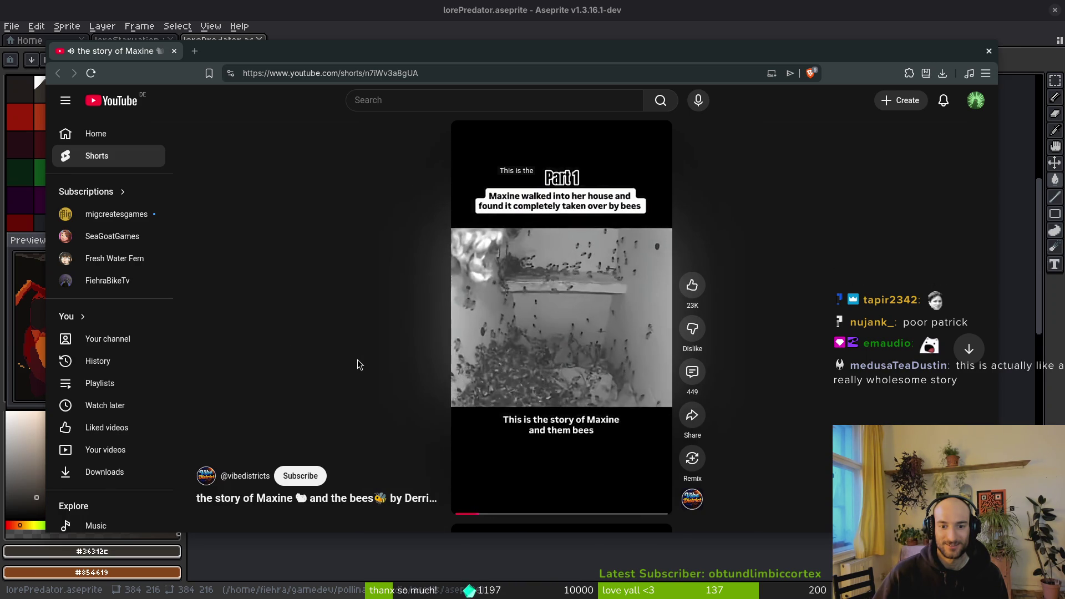
Scrub, pause and resume the bee Short, then open the Vibe District channel's Shorts list.
click(654, 514)
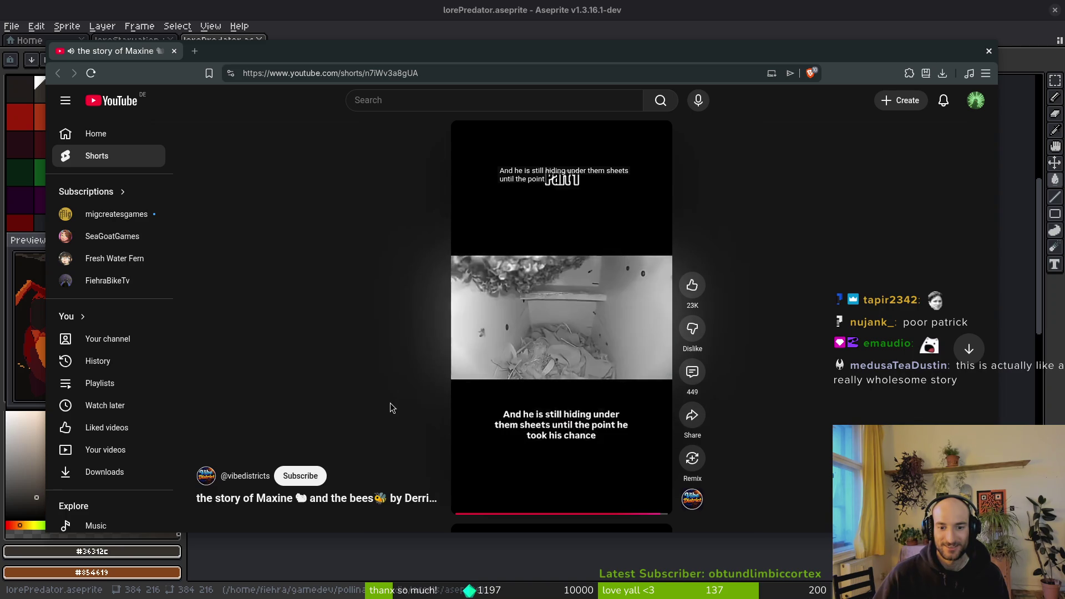
click(499, 361)
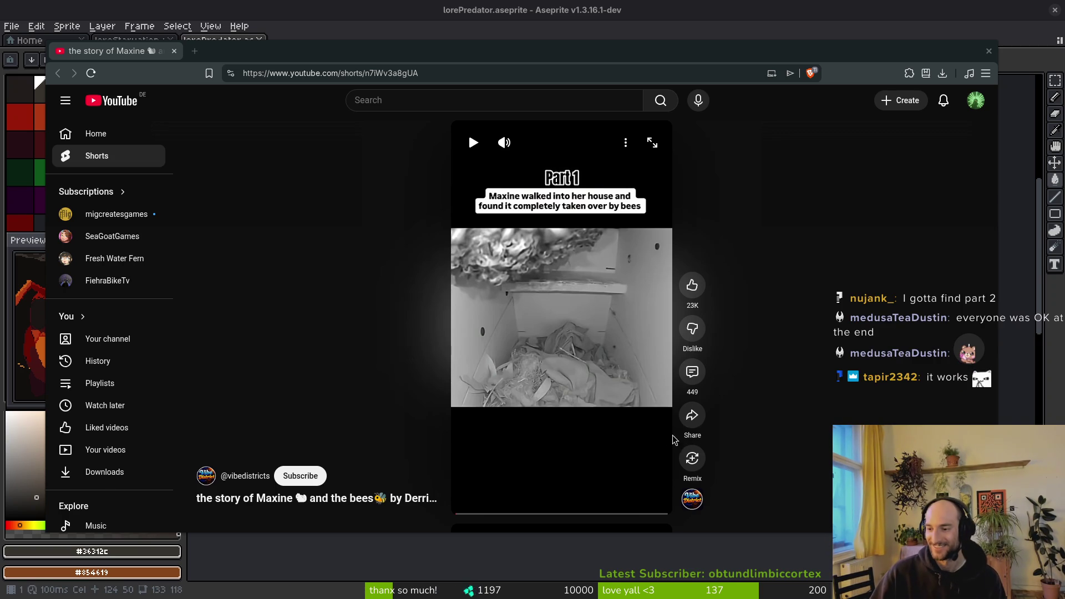
drag(486, 513, 501, 513)
click(481, 153)
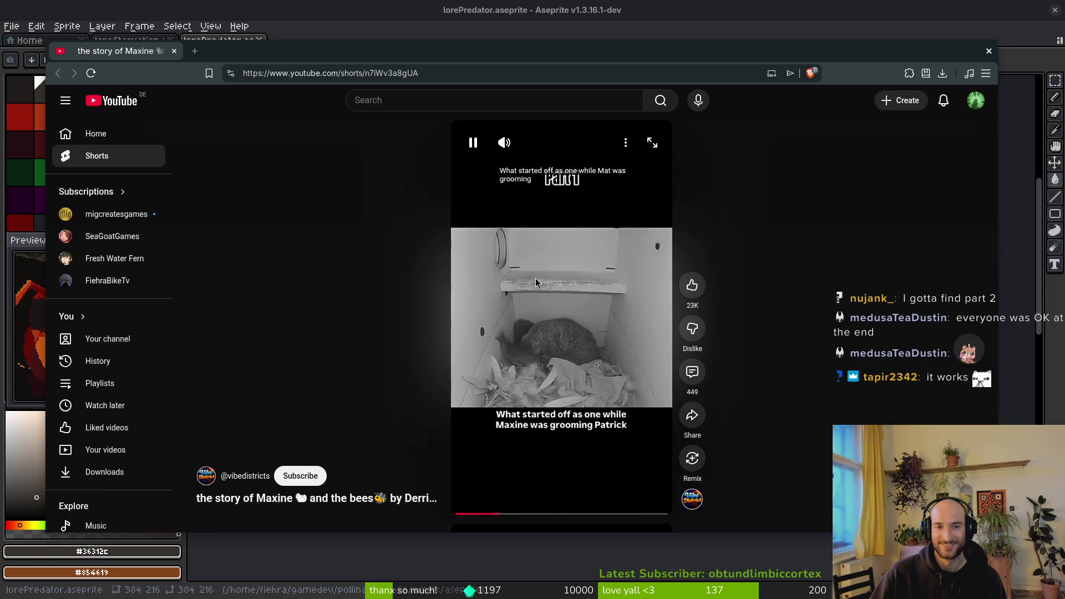
click(583, 515)
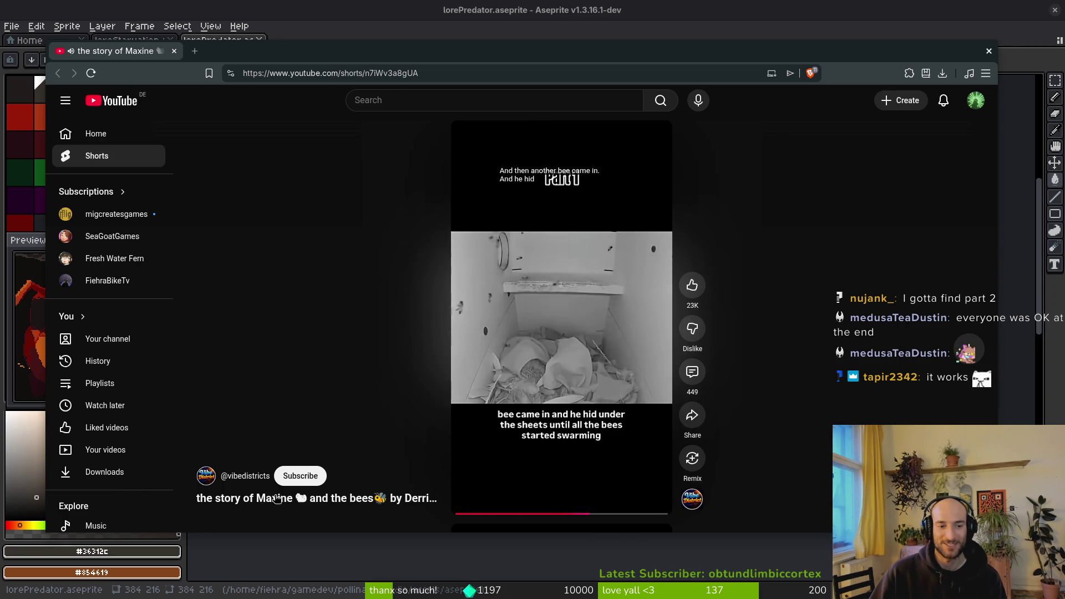
click(267, 476)
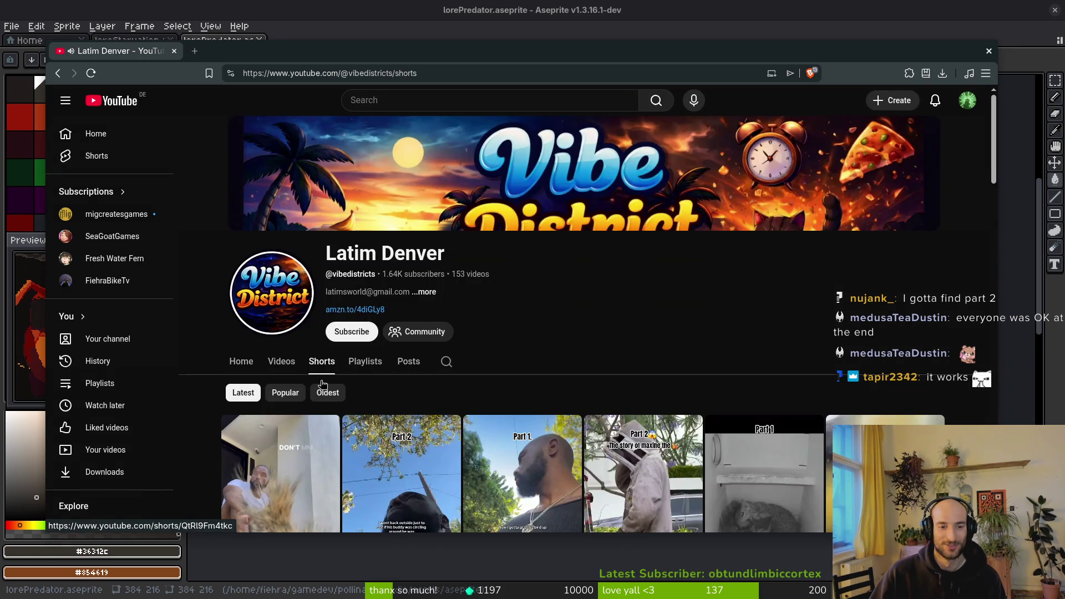
Browse the Vibe District channel's Videos tab, then scroll through its Home page.
scroll(648, 325, down, 4)
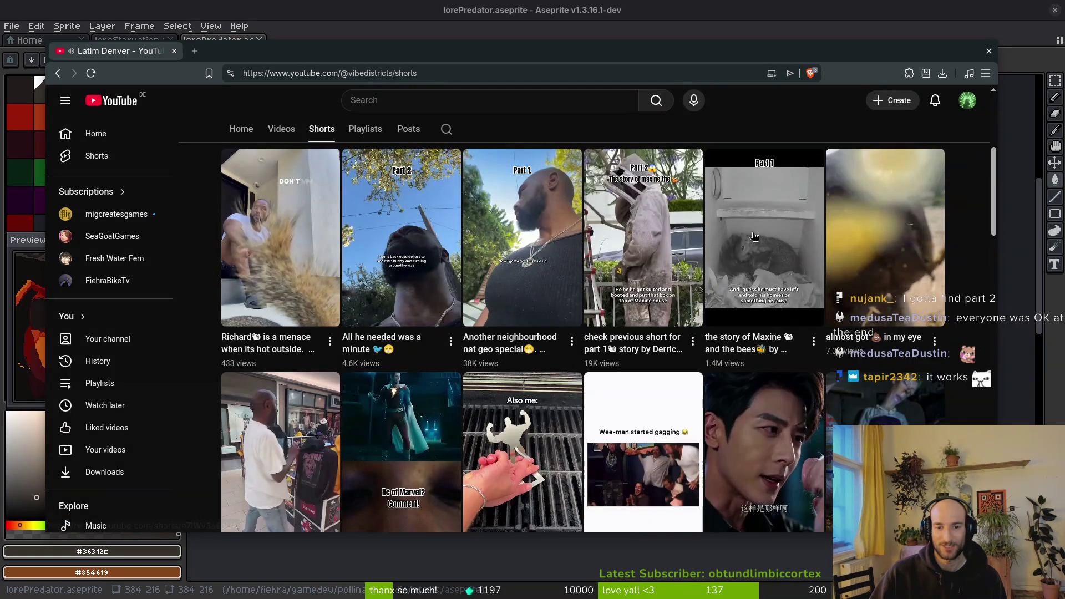
scroll(270, 324, up, 2)
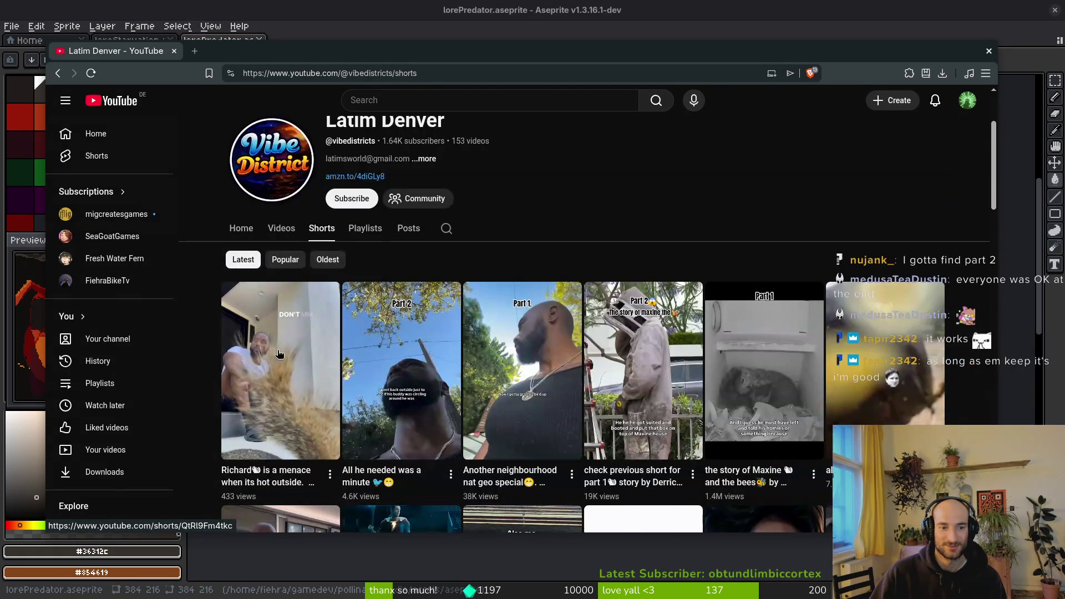
scroll(646, 243, up, 2)
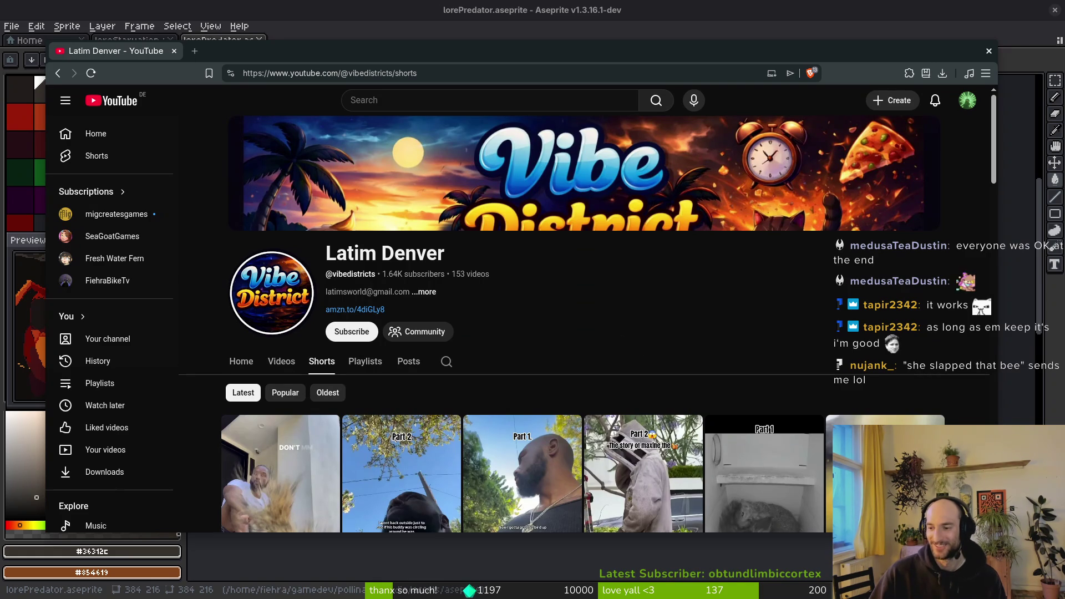
click(284, 361)
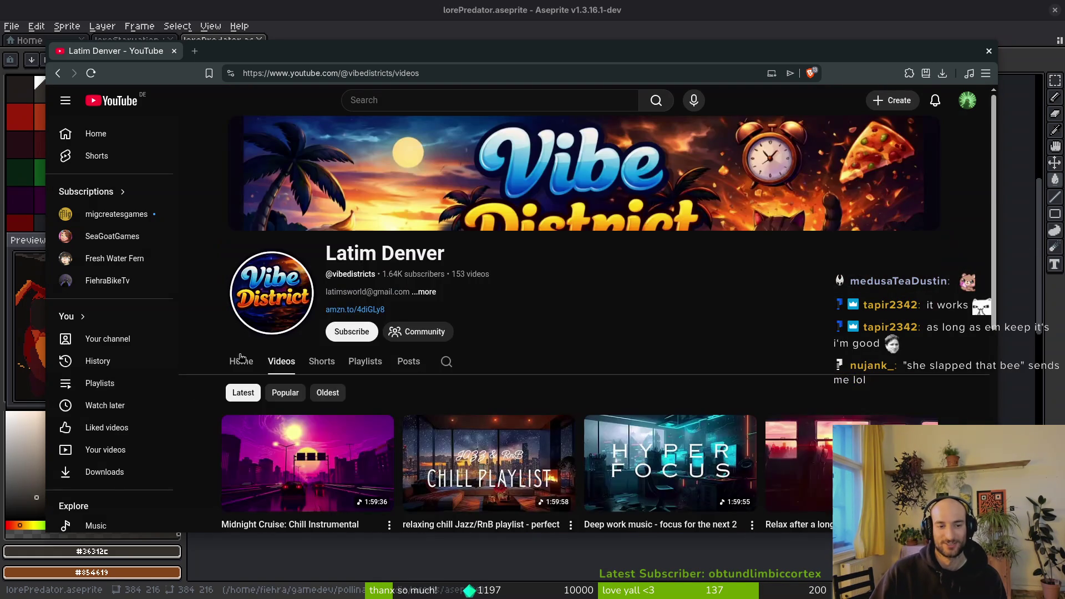
click(241, 361)
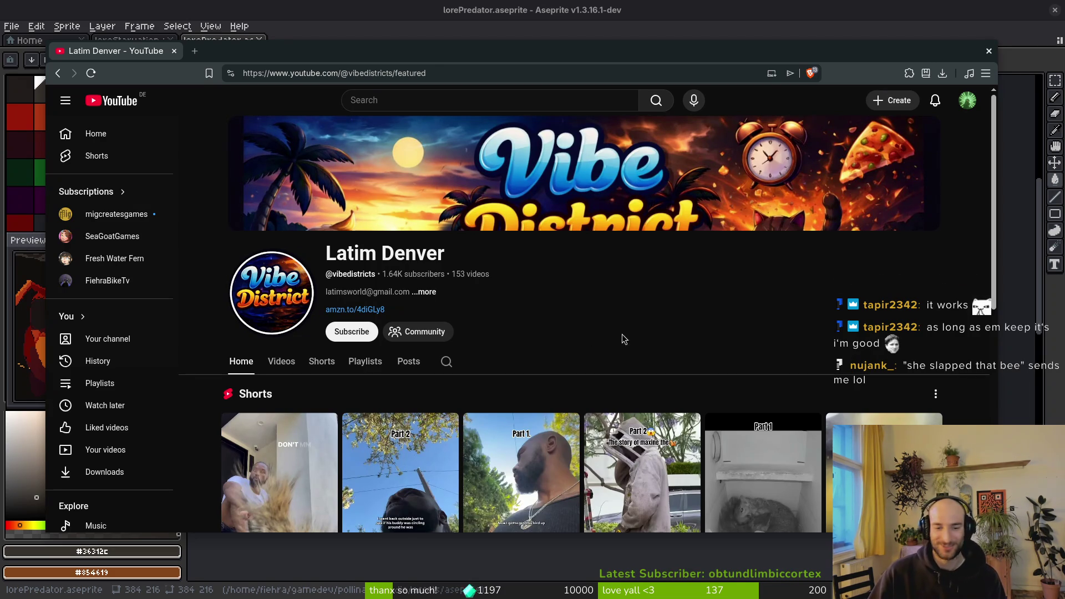
scroll(620, 339, down, 3)
scroll(590, 235, up, 3)
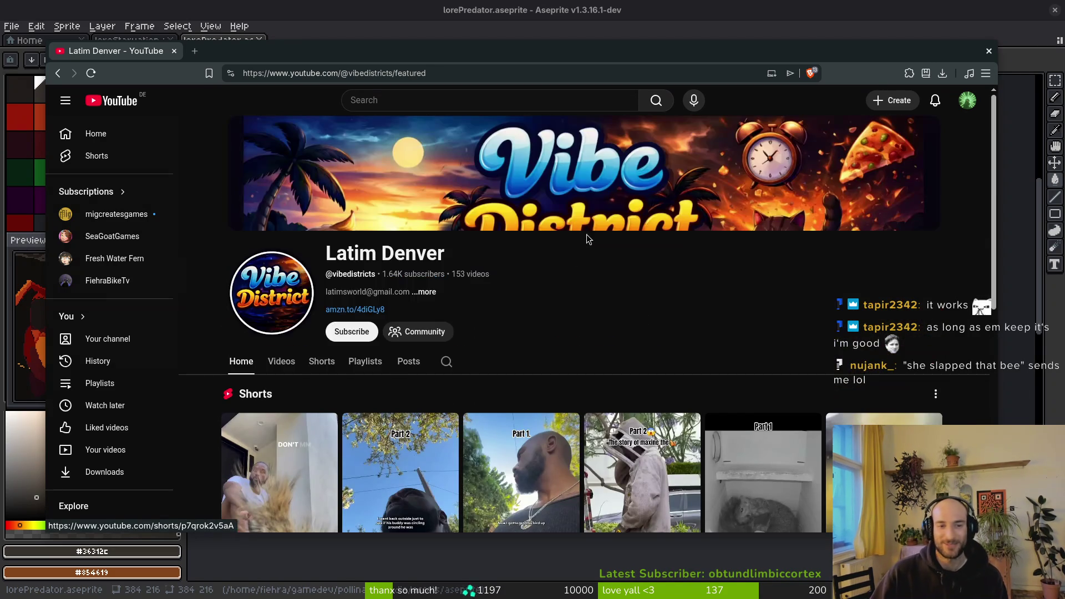
scroll(761, 416, down, 5)
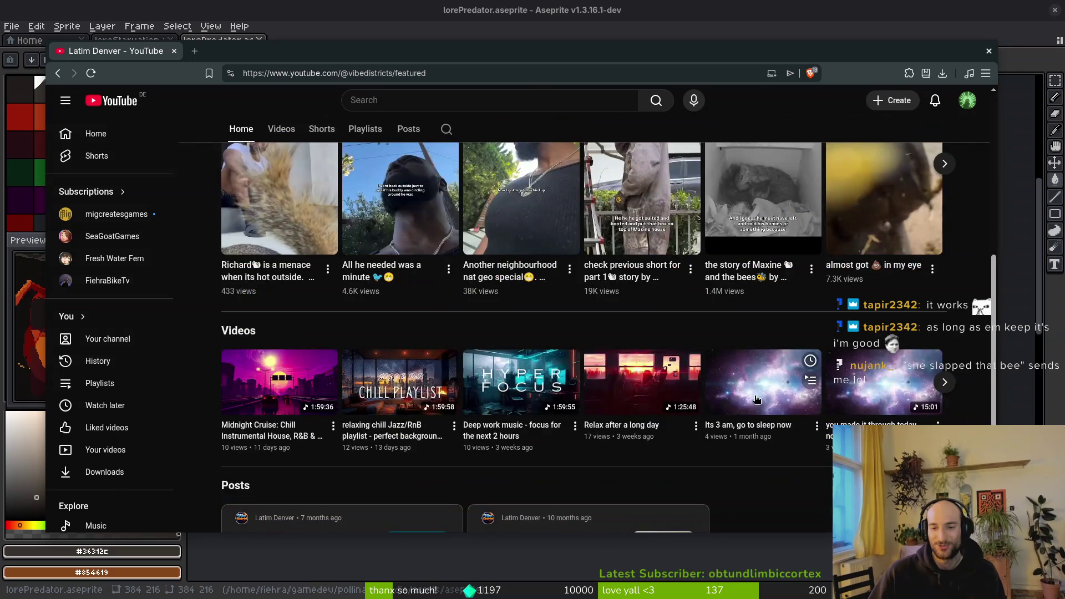
scroll(749, 283, up, 5)
scroll(747, 351, down, 5)
scroll(408, 166, up, 5)
click(384, 100)
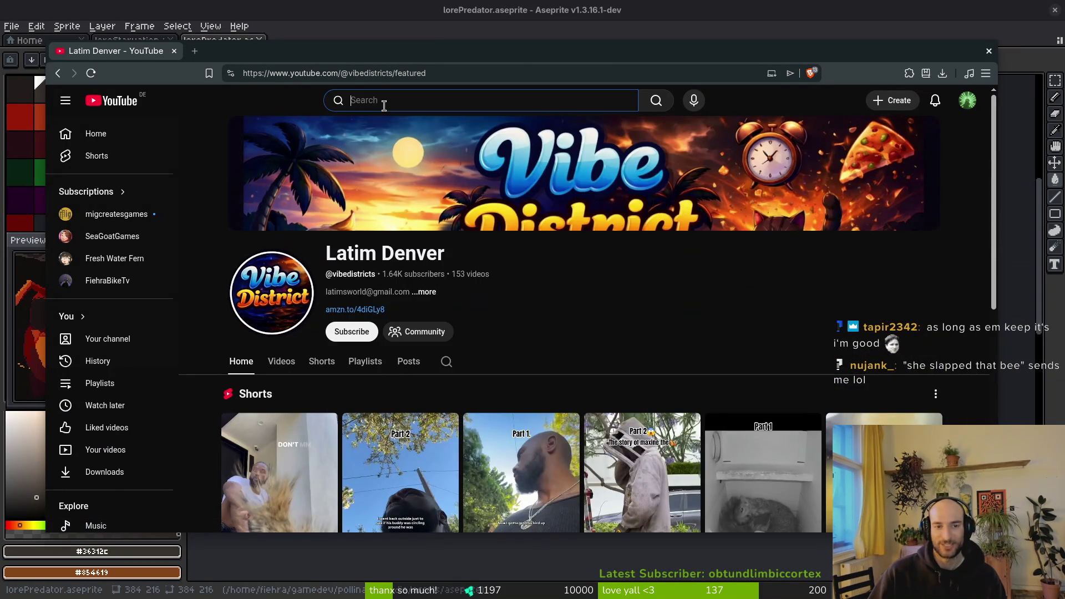
Search YouTube for the bee story creator's squirrel videos and browse the results.
text(maxine p)
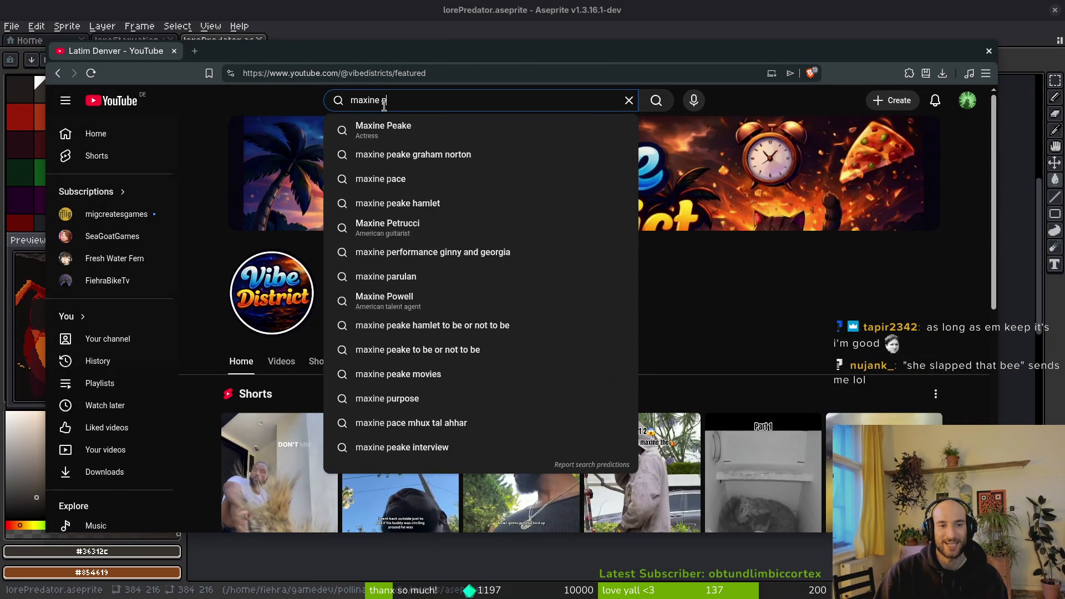
text(atrick )
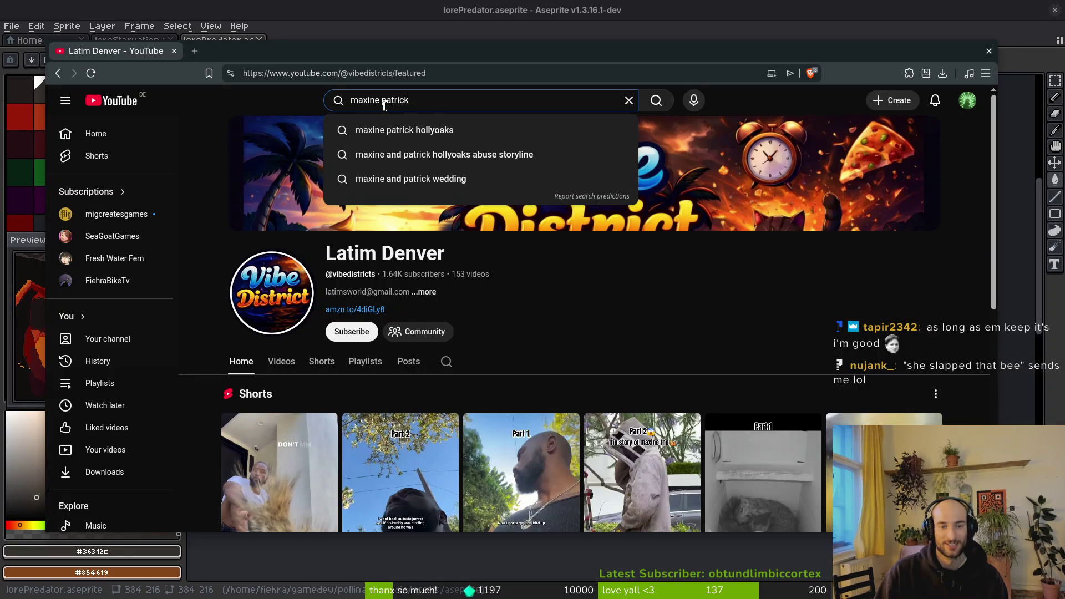
text(squirrel)
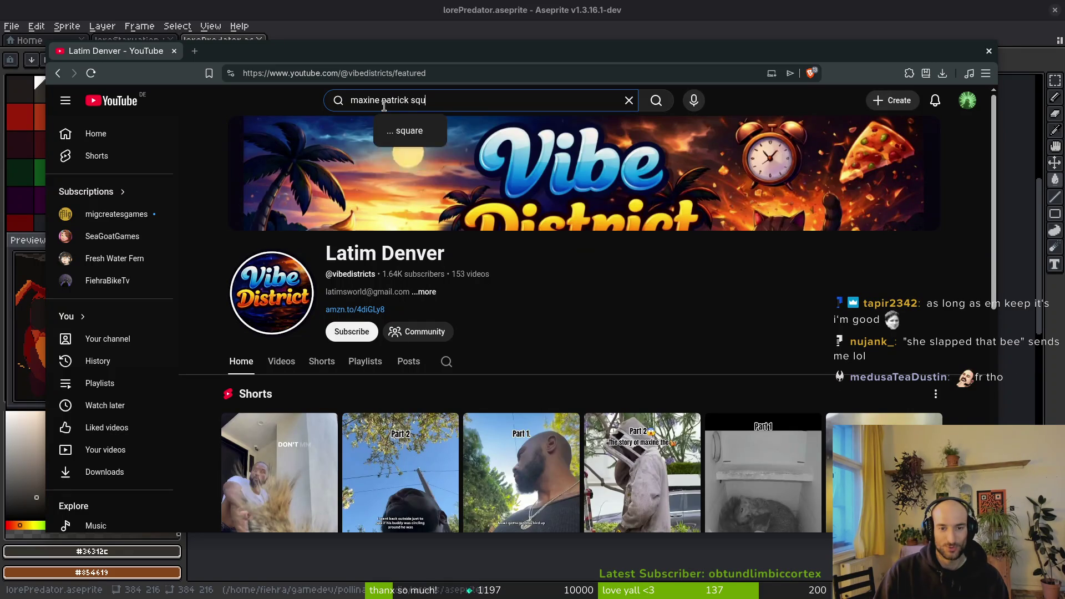
key(Return)
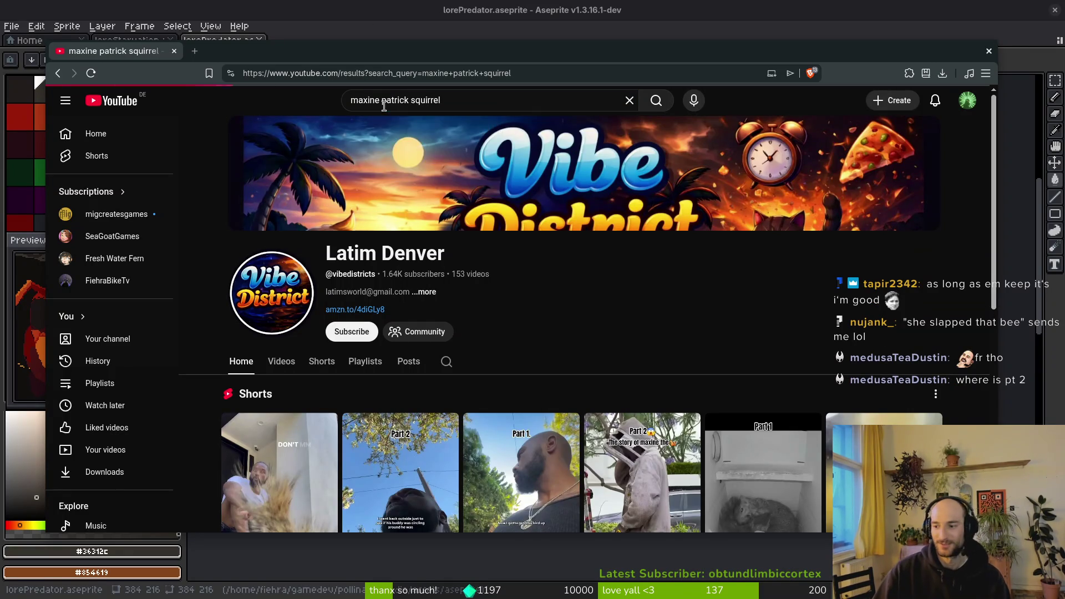
scroll(808, 341, down, 3)
scroll(776, 333, up, 2)
scroll(701, 322, down, 9)
scroll(700, 322, down, 15)
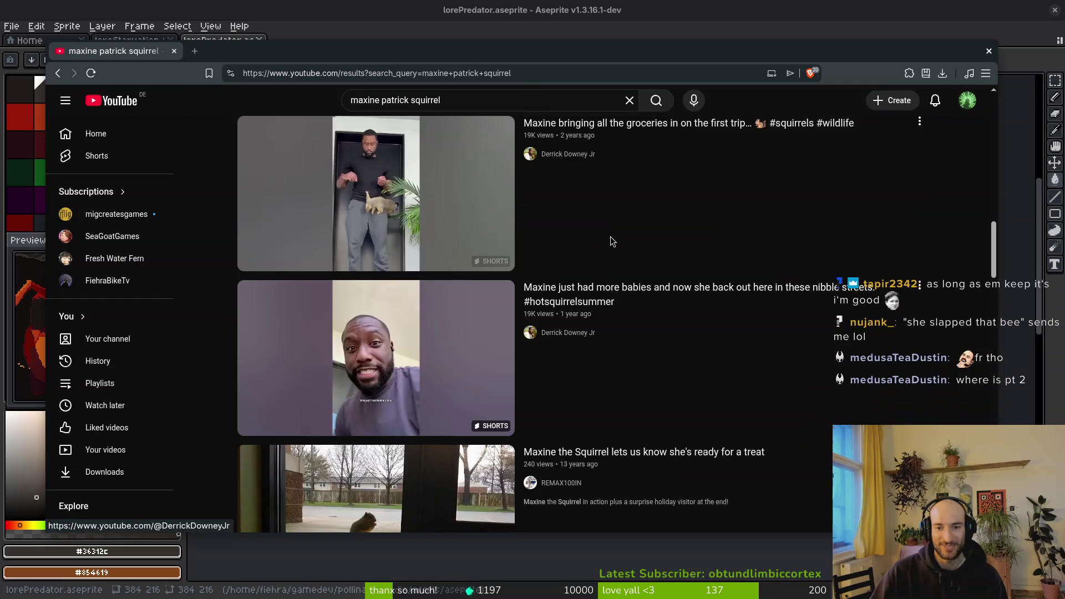
scroll(342, 275, up, 6)
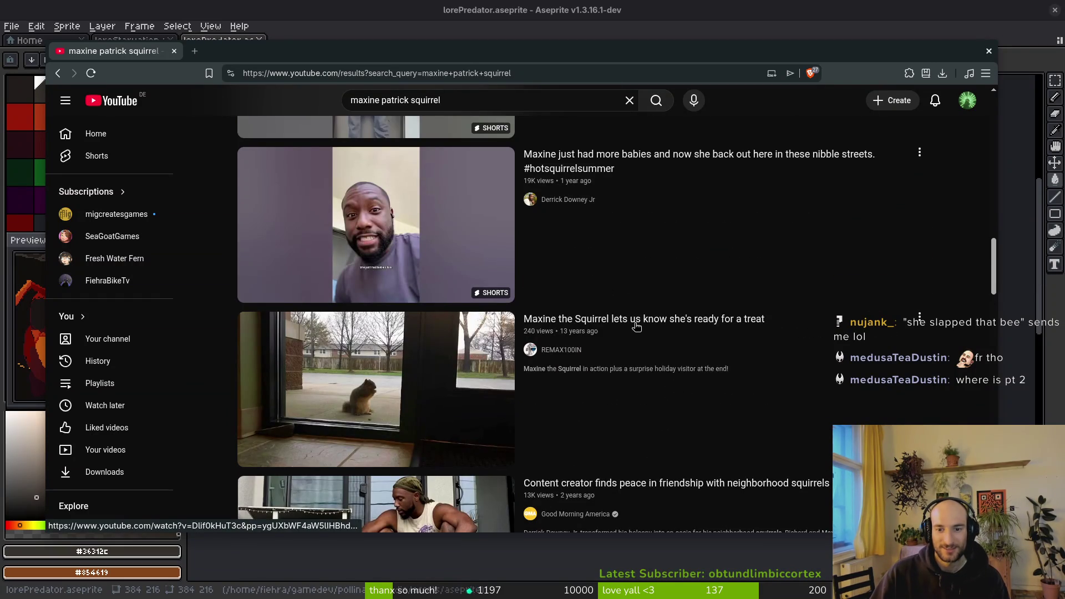
scroll(638, 333, down, 15)
scroll(682, 343, down, 15)
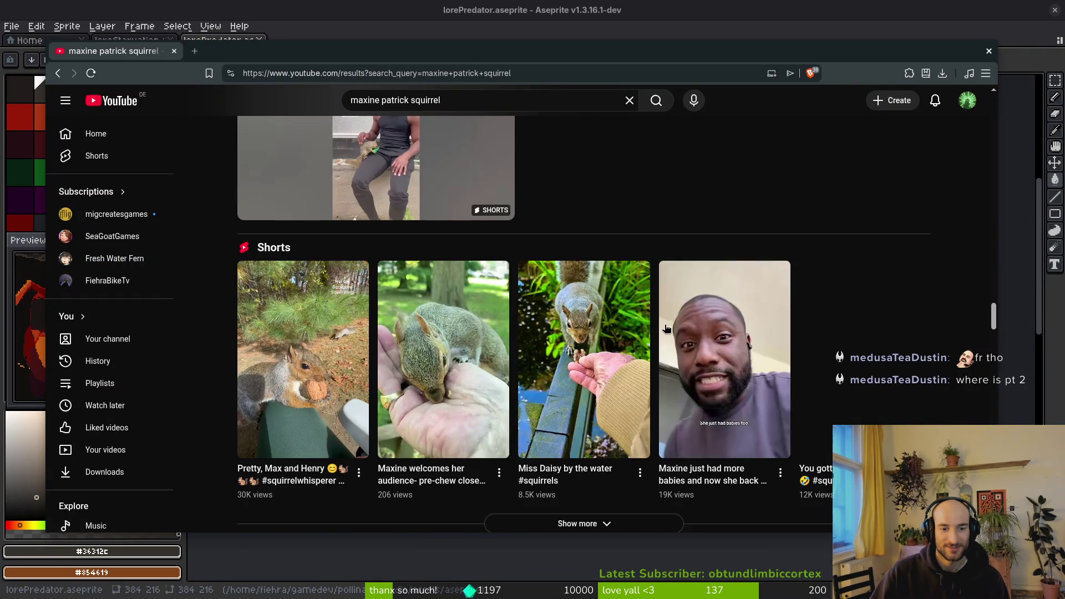
scroll(675, 335, up, 15)
Refine the squirrel search by adding 'part 1' and browse the new results.
click(468, 100)
text(art)
key(BackSpace)
key(BackSpace)
key(BackSpace)
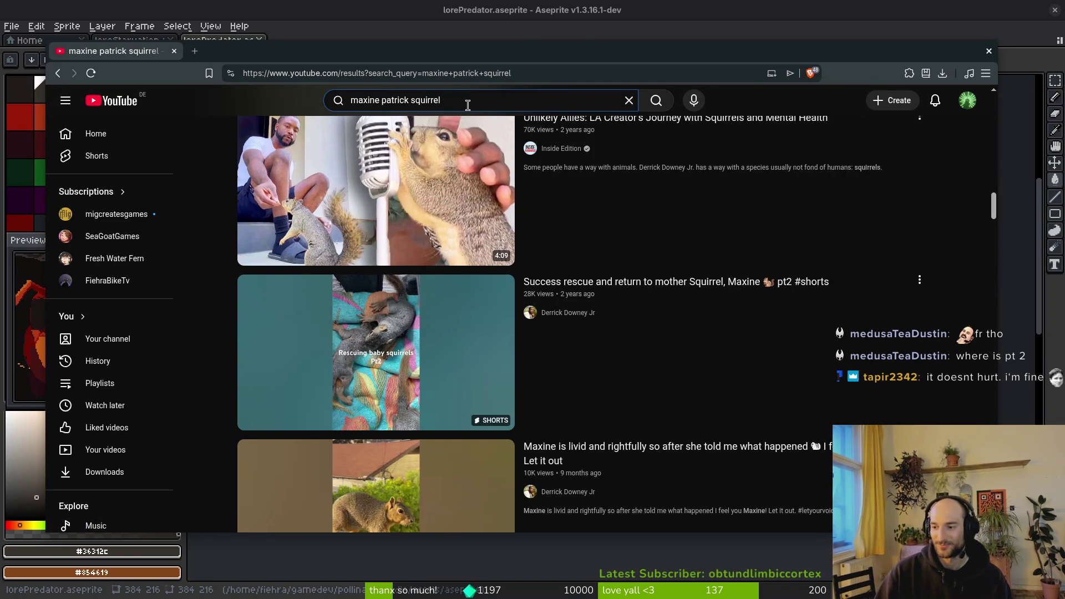
text( part 1)
click(439, 151)
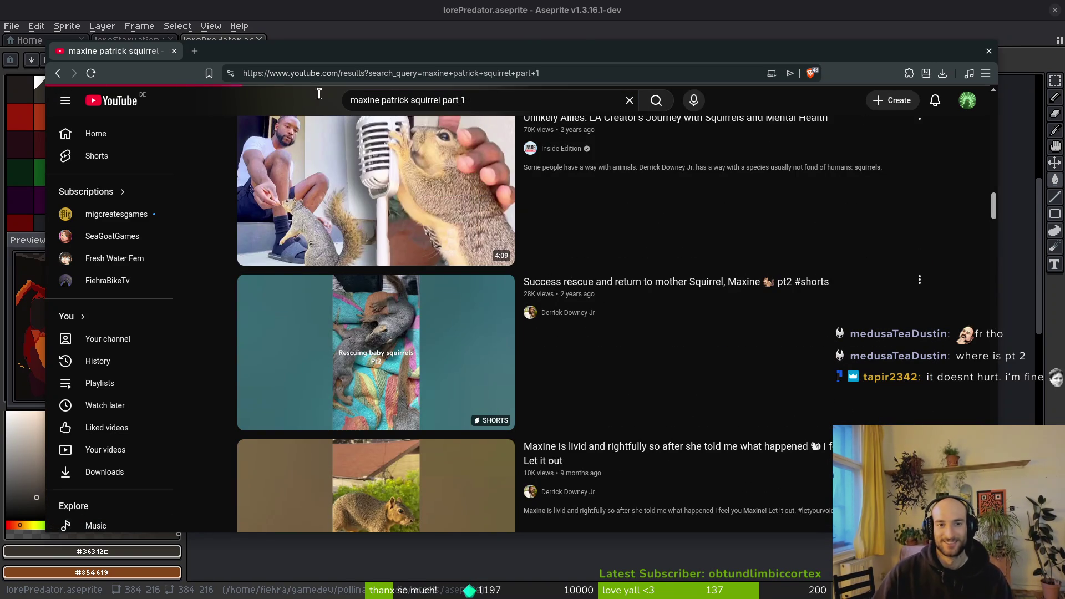
scroll(516, 309, down, 6)
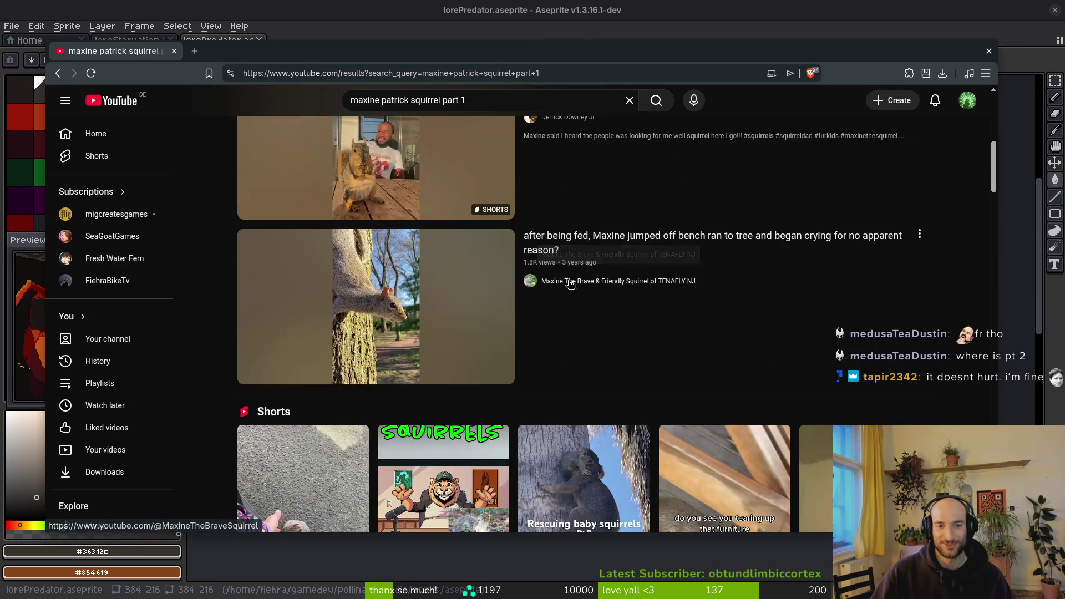
scroll(575, 282, down, 5)
scroll(574, 282, down, 5)
scroll(423, 318, down, 10)
scroll(423, 319, down, 3)
scroll(444, 250, up, 10)
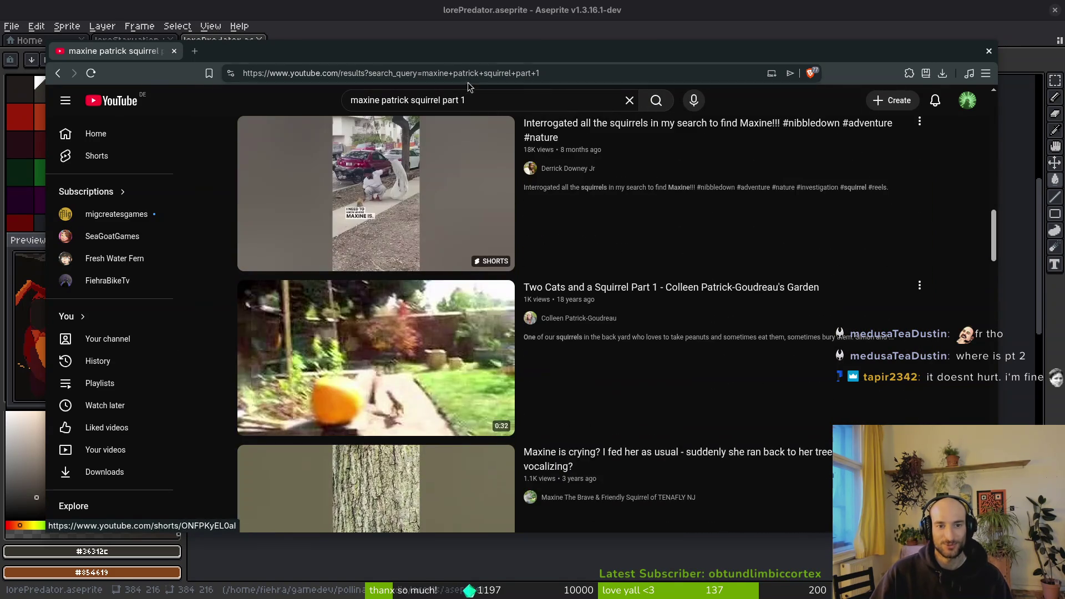
Trim the query to 'squirrel part 1', run it, and return to Aseprite.
click(475, 107)
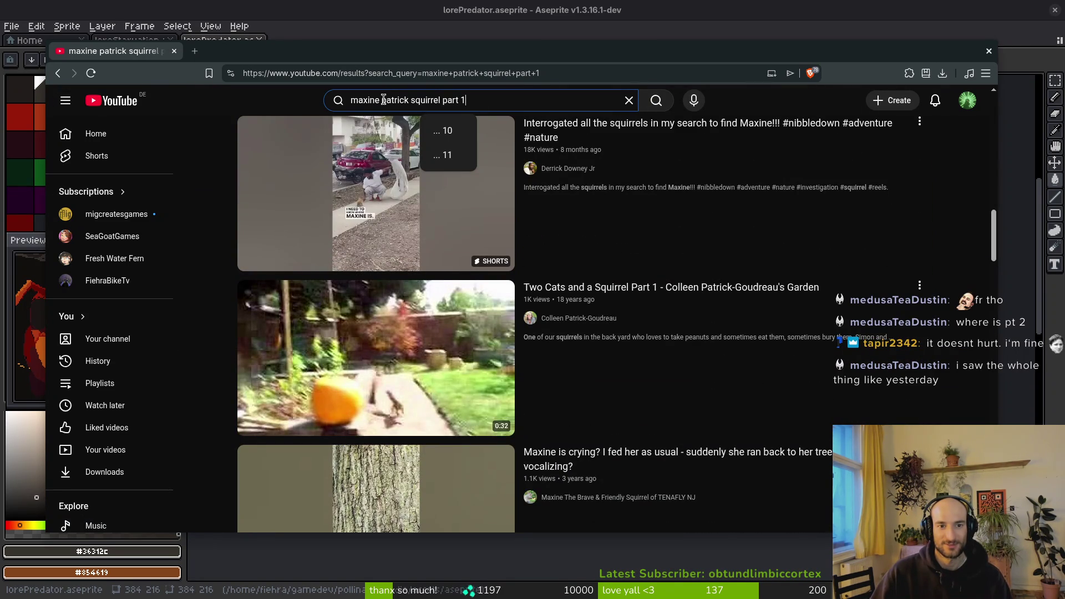
key(BackSpace)
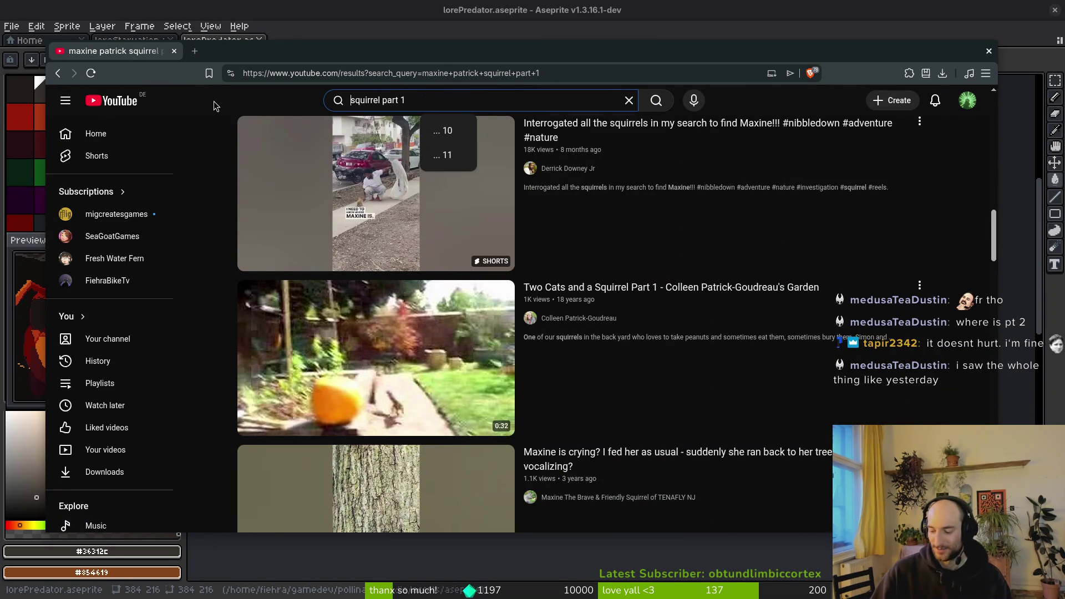
key(Return)
scroll(628, 234, down, 1)
scroll(444, 183, up, 1)
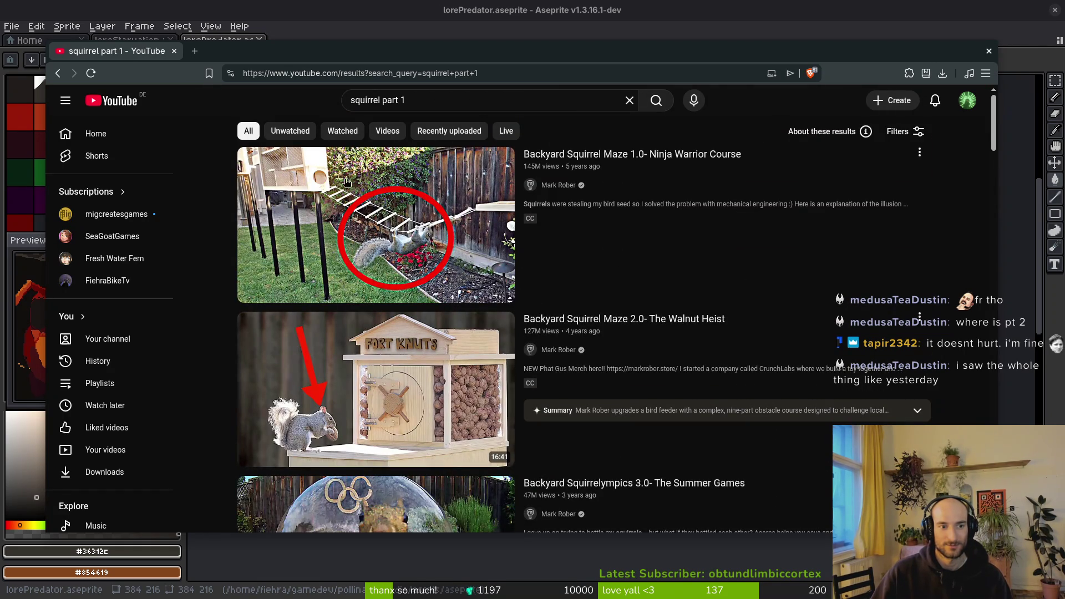
click(418, 99)
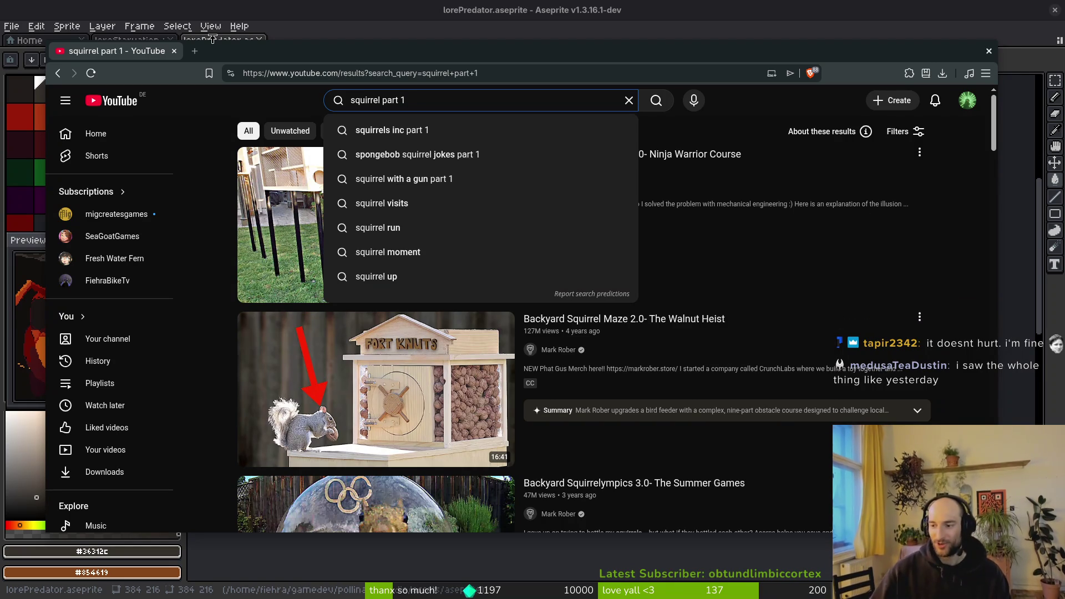
key(alt+Tab)
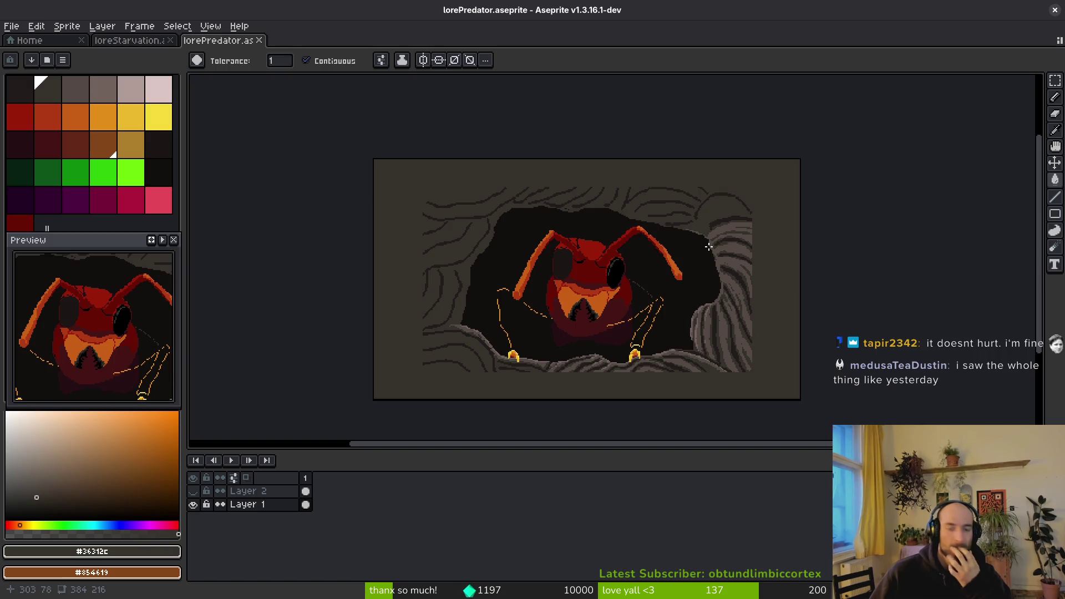
Take the Pencil tool with the near-black outline colour sampled from the canvas.
click(159, 171)
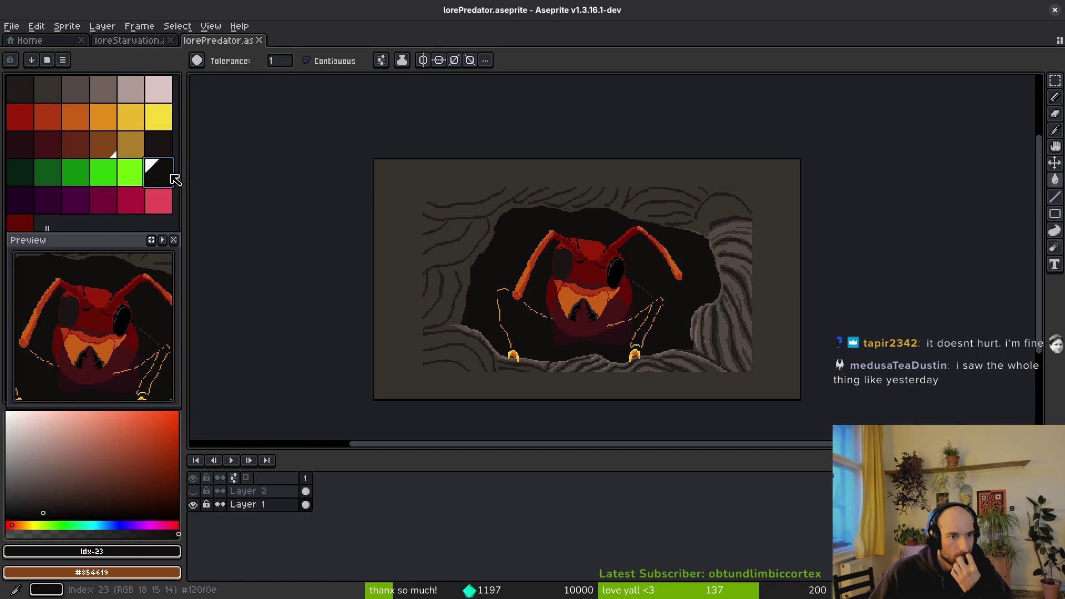
key(b)
scroll(691, 250, up, 5)
scroll(732, 228, down, 2)
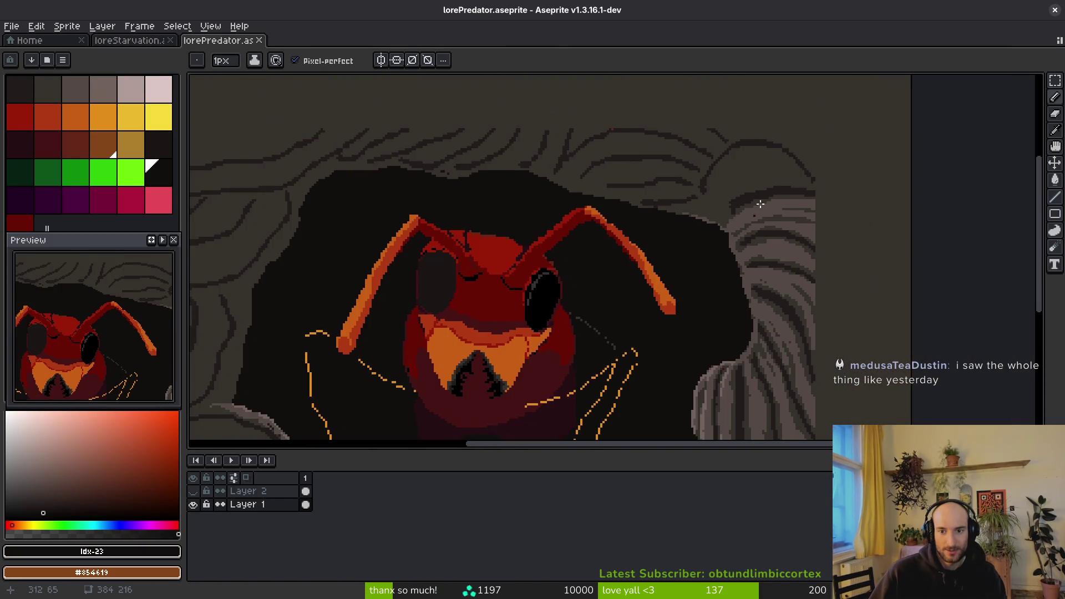
scroll(737, 218, up, 2)
drag(747, 142, 556, 204)
scroll(606, 190, down, 2)
alt+click(606, 191)
scroll(561, 190, up, 3)
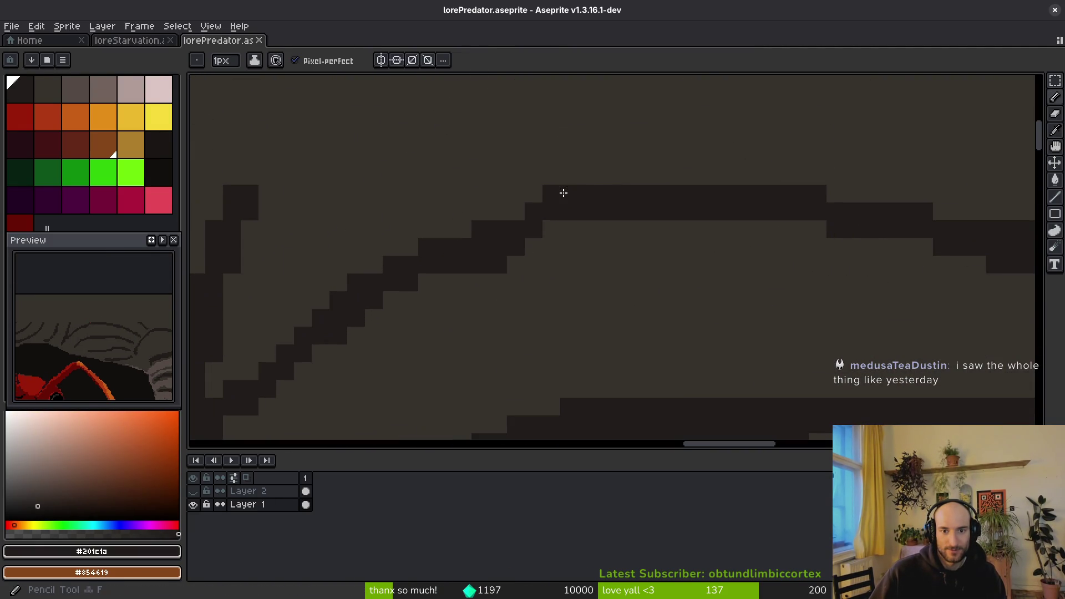
click(599, 186)
alt+click(607, 209)
scroll(602, 207, down, 2)
scroll(602, 207, up, 2)
alt+click(610, 235)
scroll(621, 241, down, 4)
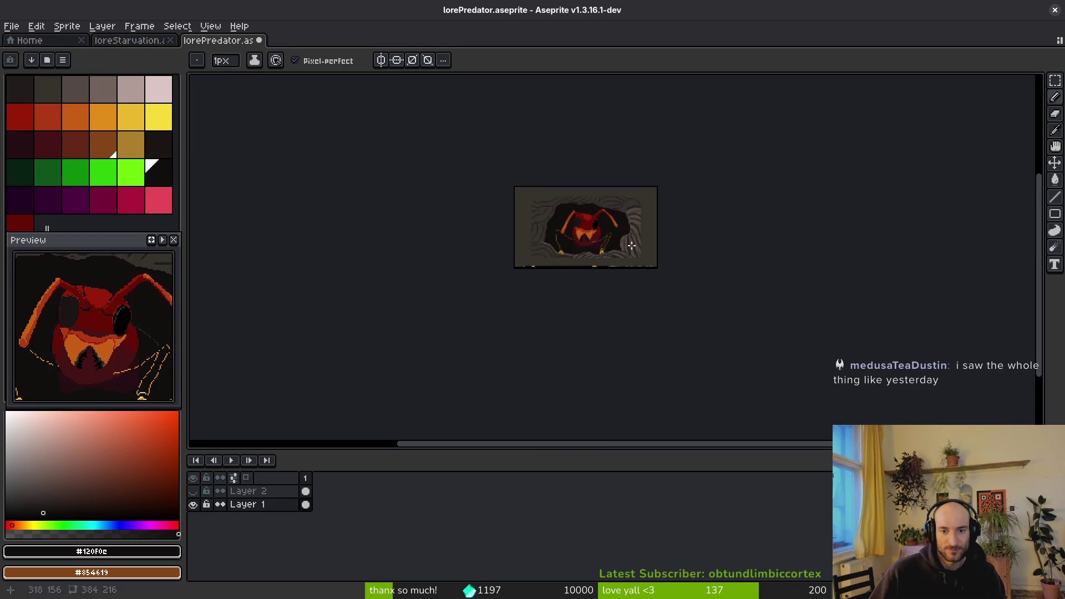
scroll(613, 252, up, 3)
scroll(497, 237, down, 3)
scroll(497, 237, up, 4)
scroll(497, 237, down, 1)
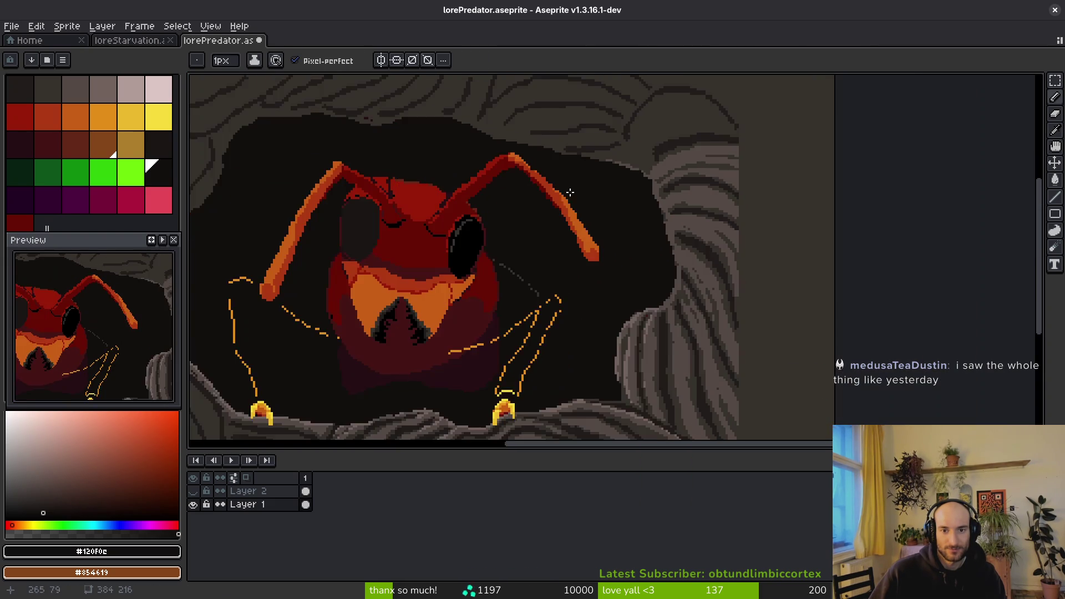
scroll(555, 210, down, 3)
scroll(599, 176, up, 3)
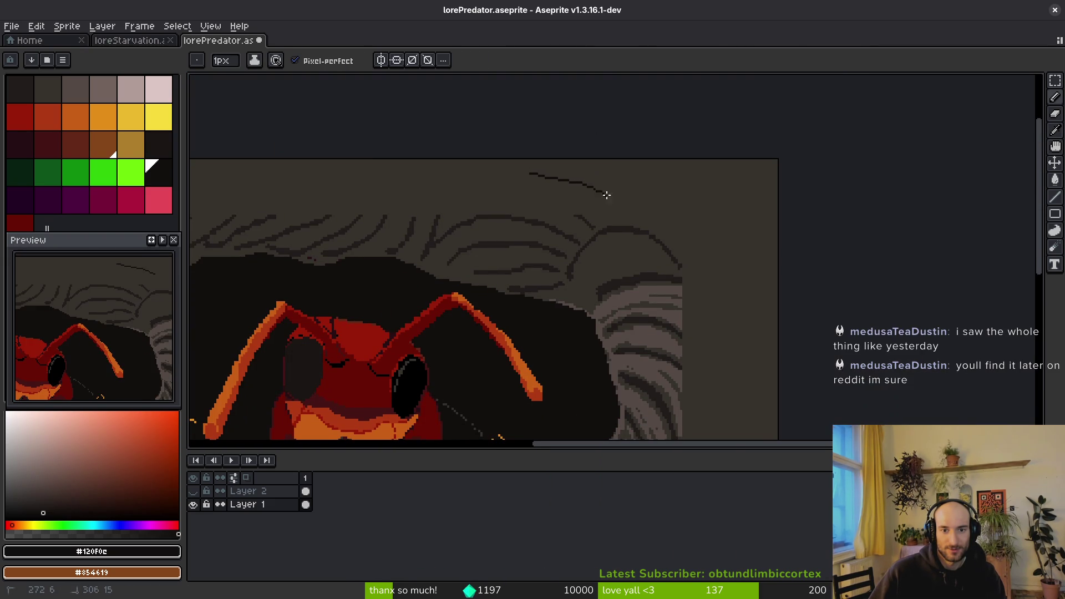
Draw a thin outline across the top and down the right of the rocky frame.
drag(606, 195, 644, 202)
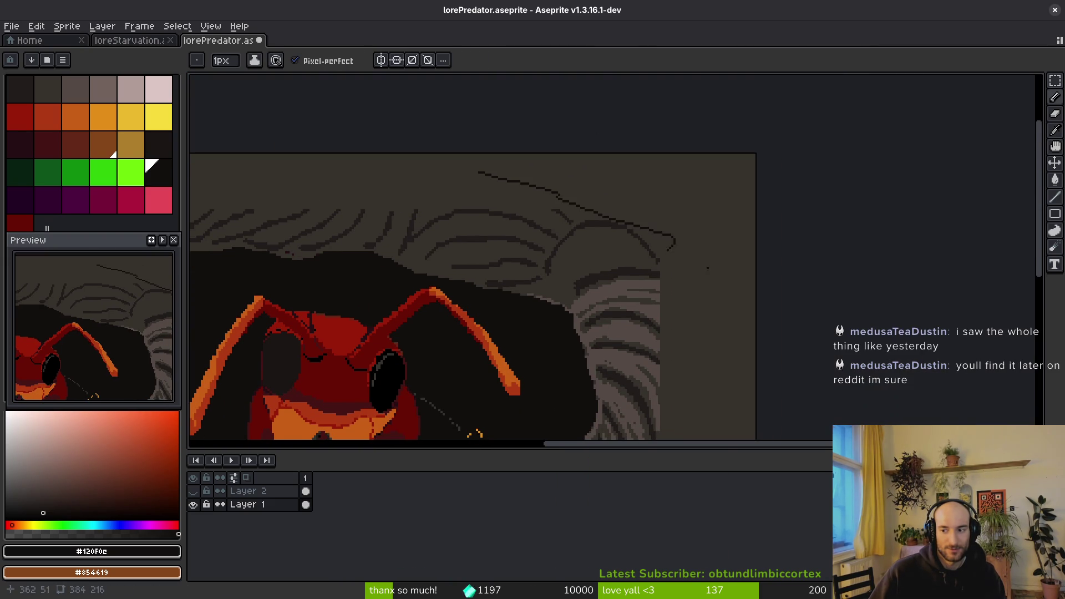
key(ctrl+z)
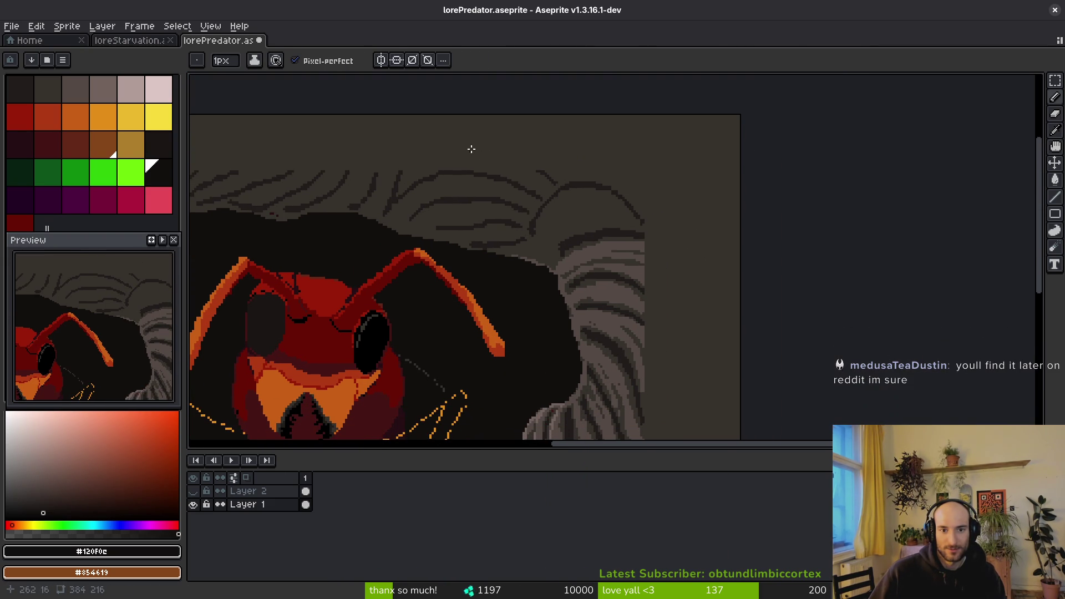
key(ctrl+z)
shift+click(609, 181)
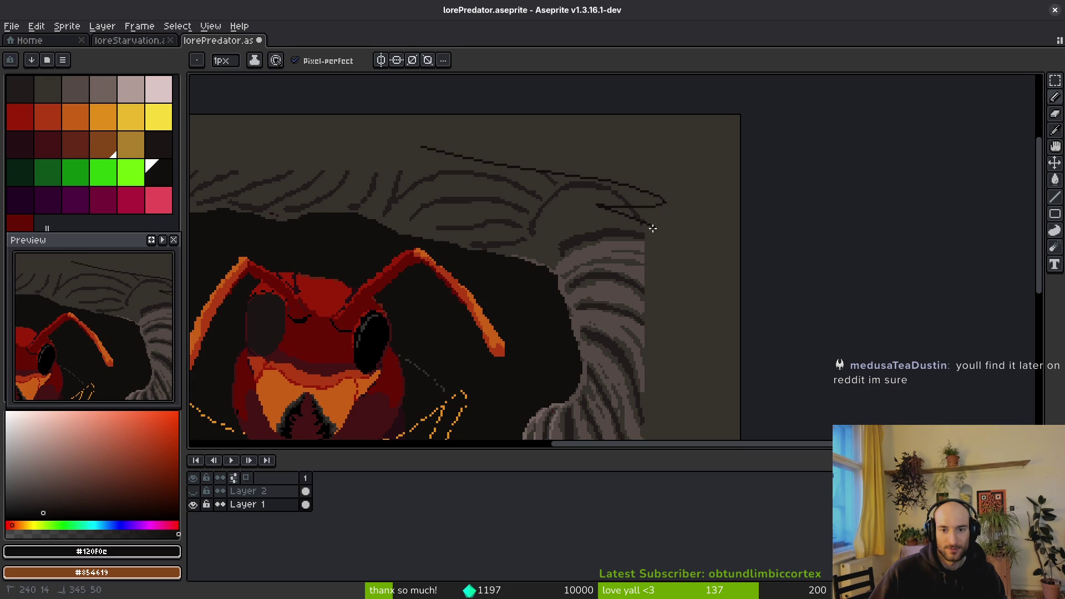
key(ctrl+z)
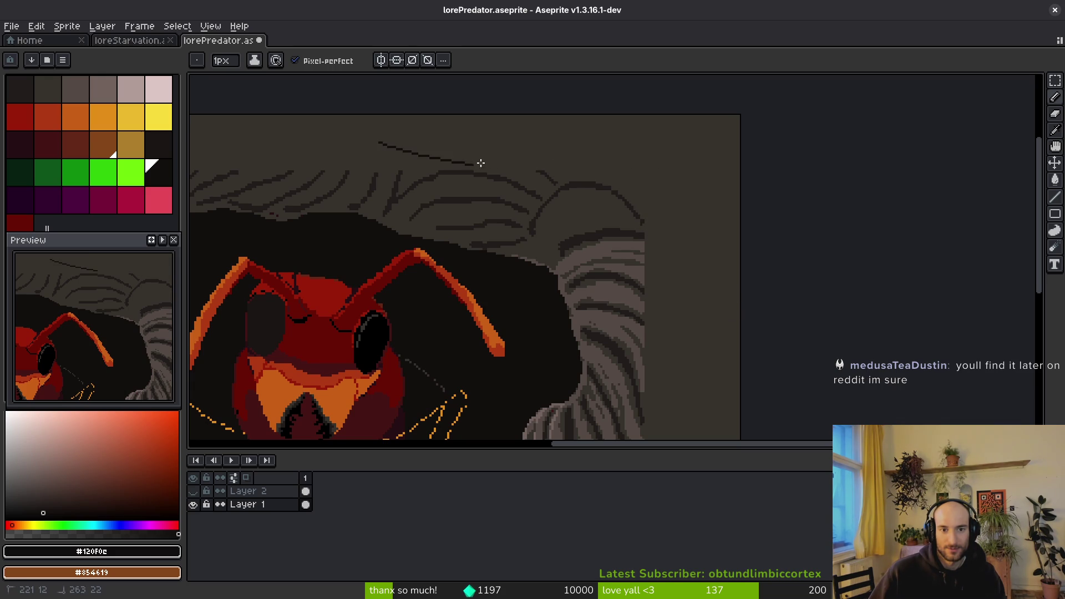
key(ctrl+z)
drag(739, 334, 700, 309)
key(ctrl+z)
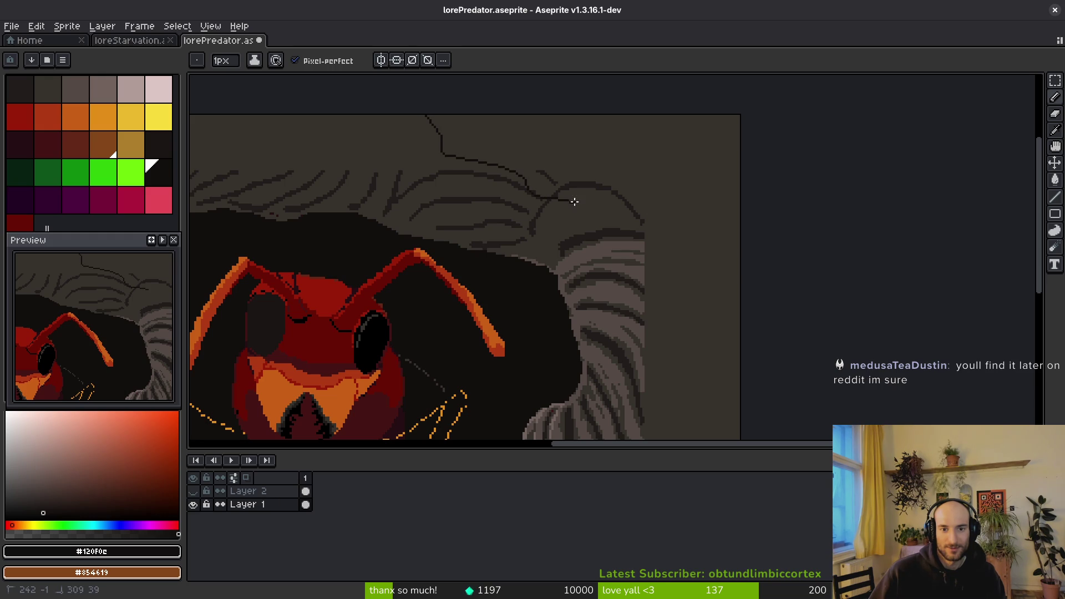
drag(574, 201, 647, 214)
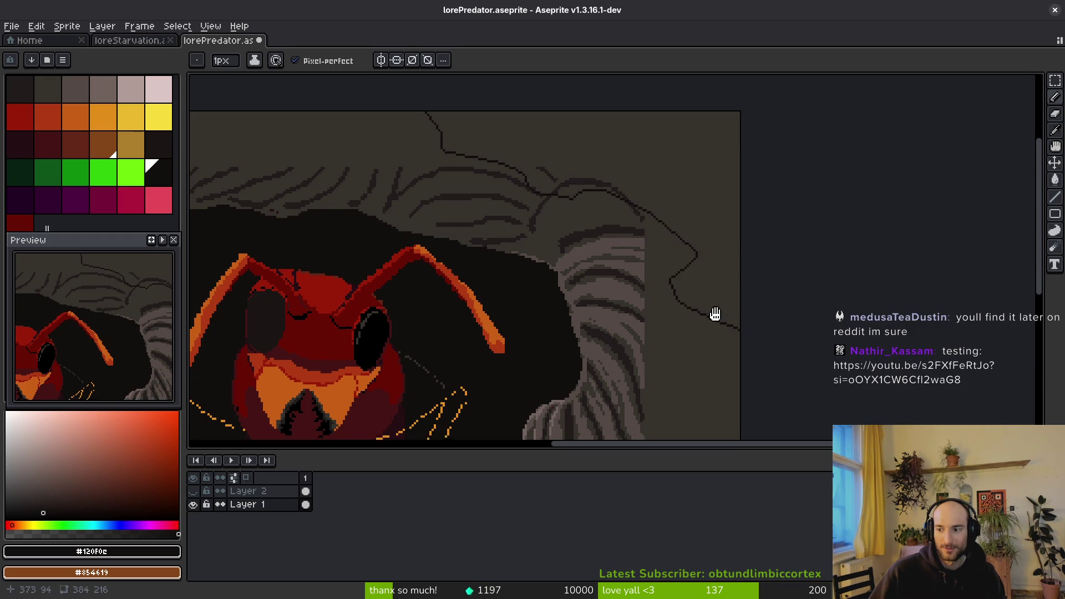
scroll(711, 321, down, 3)
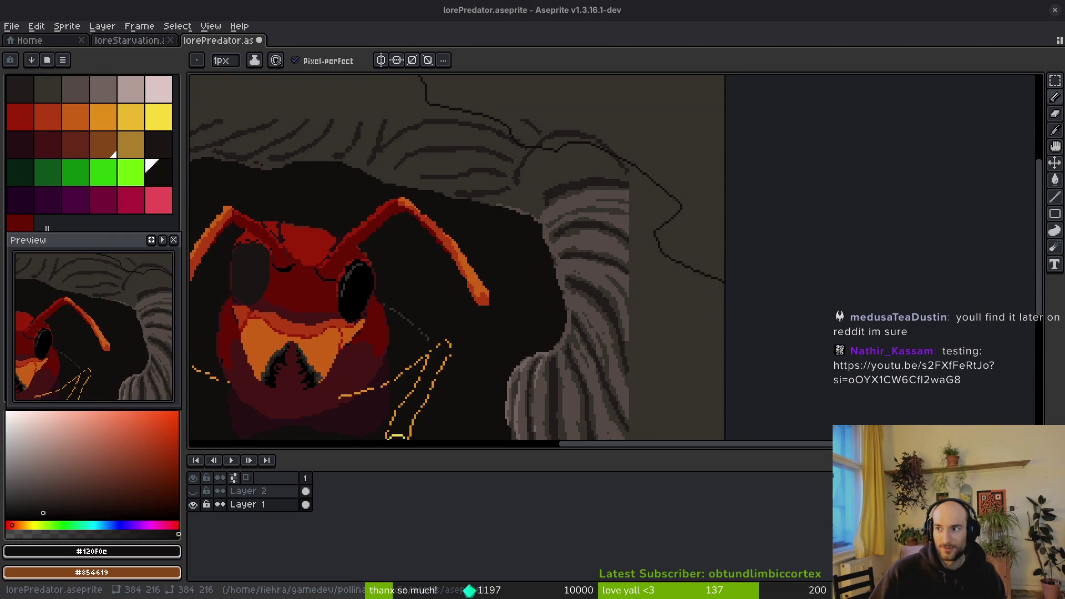
scroll(799, 216, down, 3)
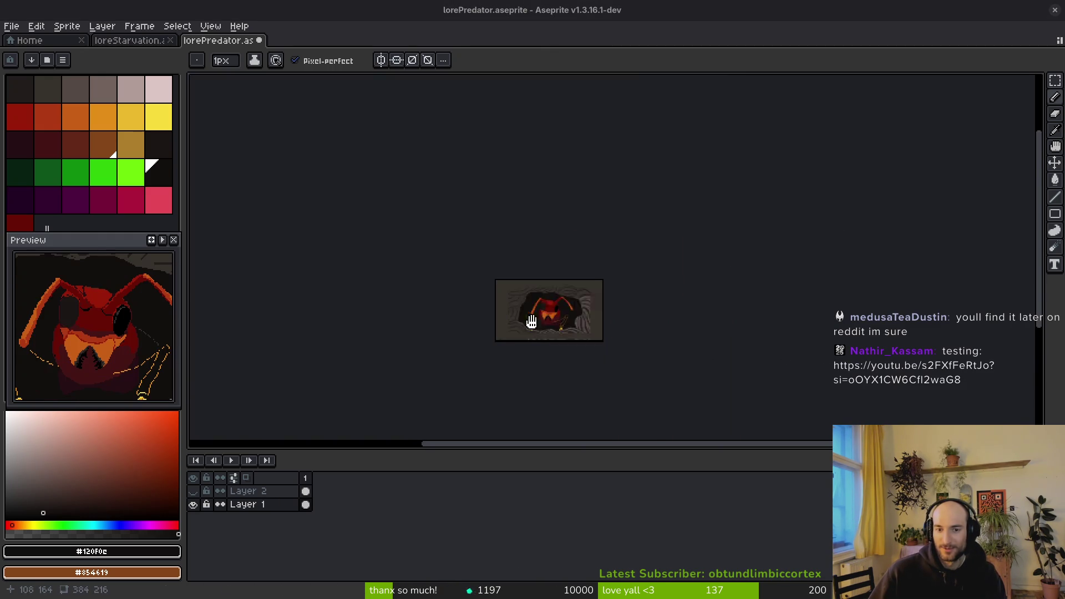
scroll(799, 217, up, 2)
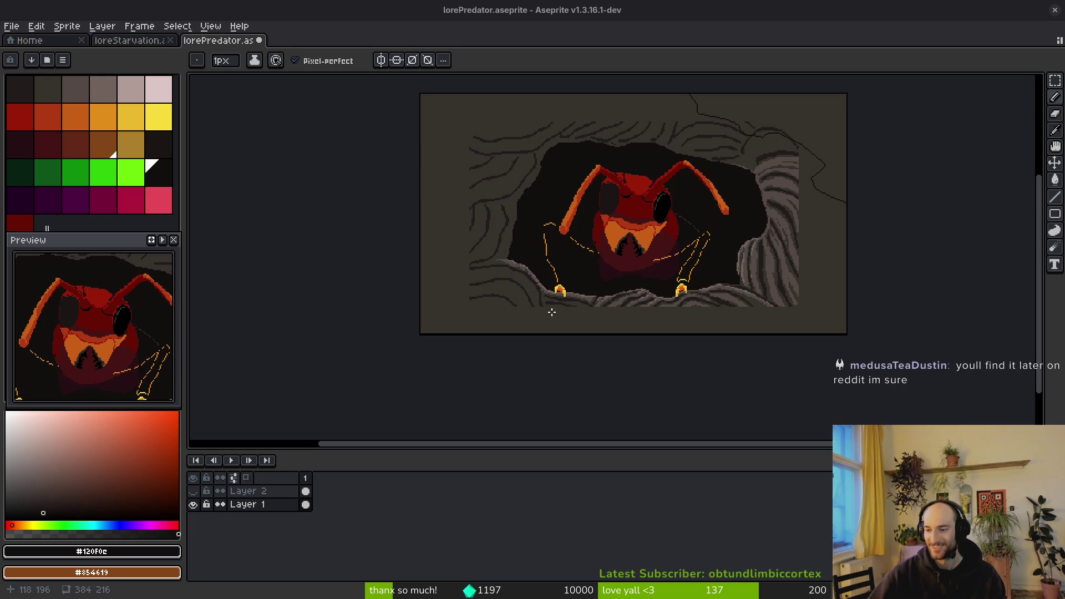
scroll(788, 222, up, 5)
Sample the dark outline colour, add outline strokes above the rocks, and save.
key(alt)
scroll(799, 290, up, 2)
key(ctrl+s)
scroll(804, 312, down, 2)
mouse_move(765, 298)
mouse_down()
mouse_move(718, 240)
mouse_move(825, 281)
mouse_up()
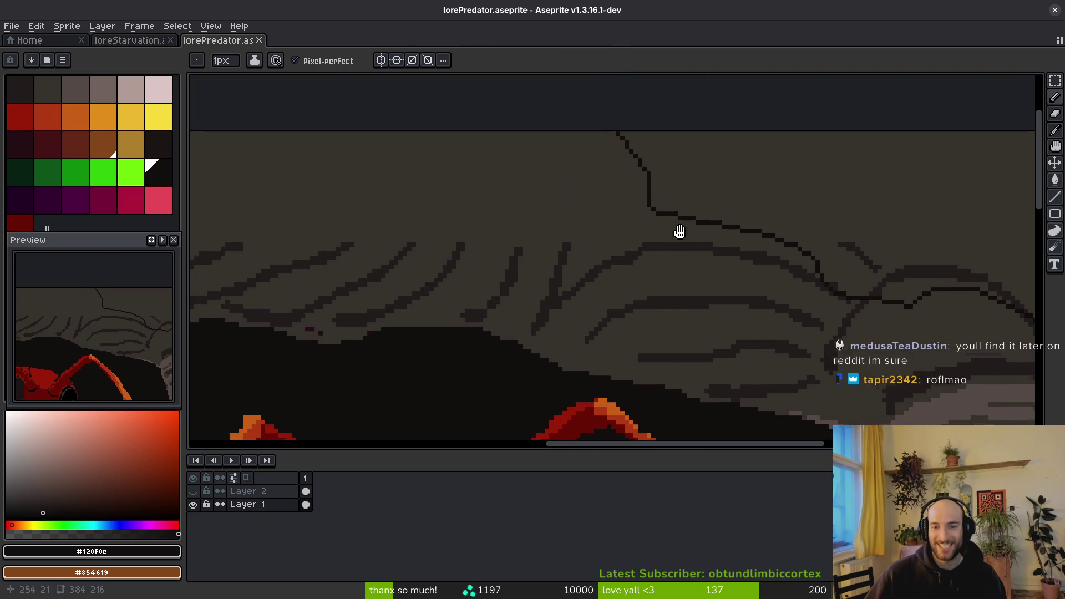
scroll(666, 221, up, 3)
drag(693, 347, 697, 267)
scroll(738, 333, up, 2)
drag(640, 350, 671, 350)
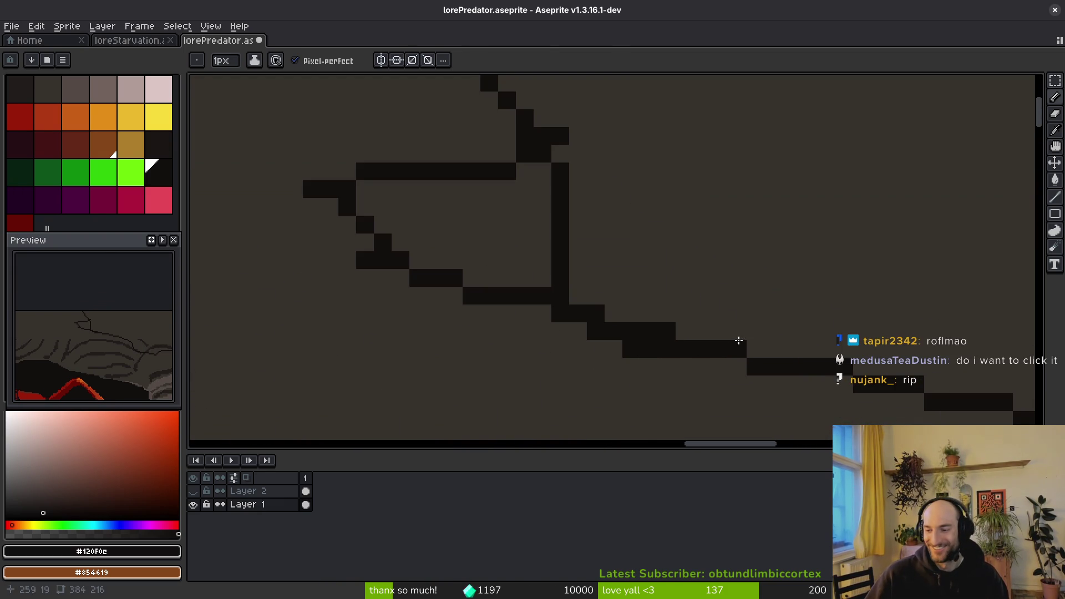
key(ctrl+s)
Draw a long dark crack leftward across the rock and a horizontal crack near the top.
scroll(725, 328, down, 1)
scroll(666, 311, up, 1)
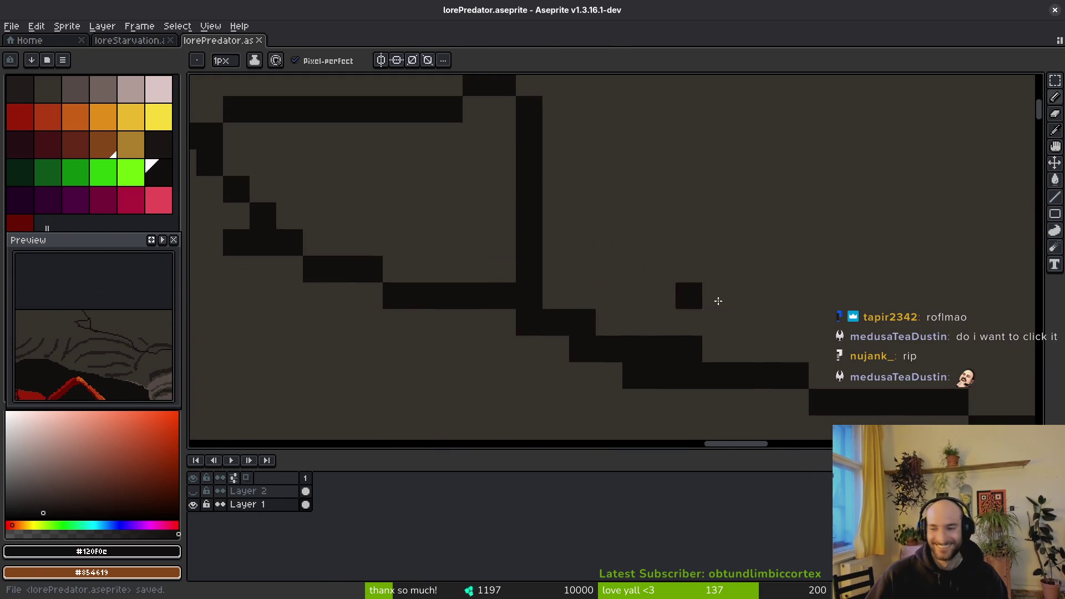
scroll(689, 285, down, 5)
scroll(594, 259, up, 3)
scroll(594, 259, up, 2)
scroll(908, 348, down, 2)
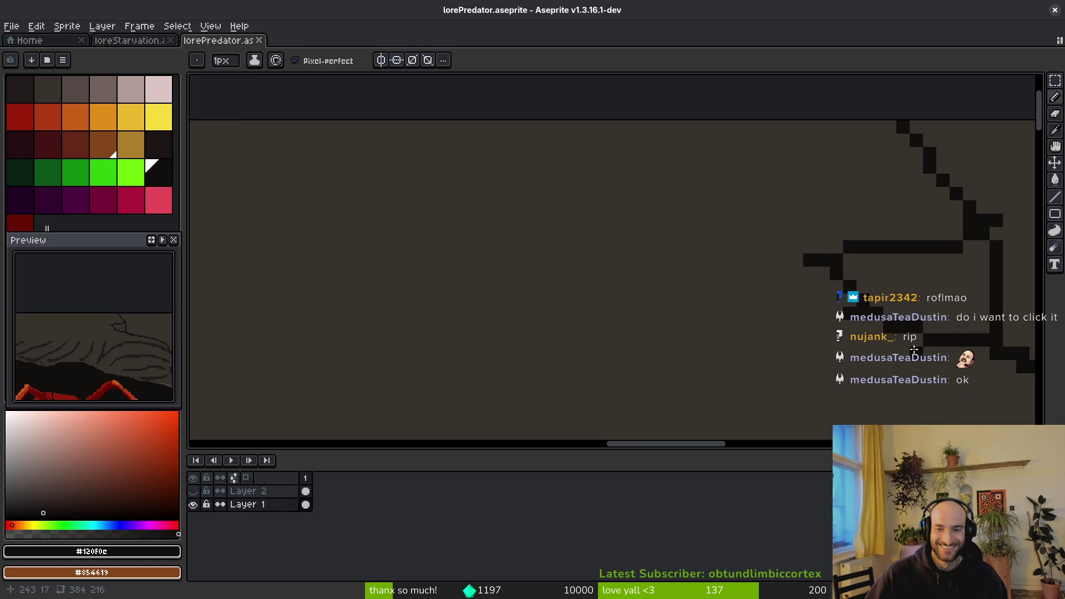
mouse_move(868, 317)
mouse_down()
mouse_move(596, 345)
mouse_move(330, 204)
mouse_up()
scroll(472, 266, left, 3)
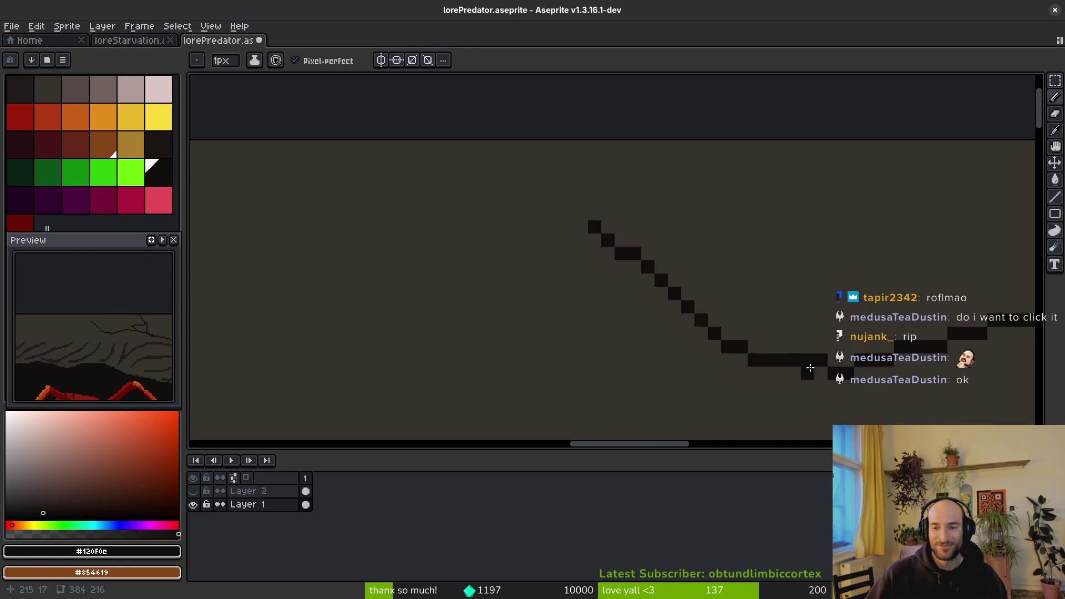
scroll(622, 335, right, 2)
scroll(668, 330, down, 2)
drag(743, 294, 422, 245)
scroll(598, 290, up, 3)
scroll(598, 291, left, 3)
drag(735, 255, 374, 283)
Extend the crack line further left and down-left, then save the artwork.
scroll(688, 283, up, 2)
mouse_move(716, 245)
mouse_down()
mouse_move(496, 265)
mouse_move(597, 324)
mouse_up()
scroll(620, 305, down, 2)
scroll(621, 304, left, 3)
drag(699, 246, 498, 288)
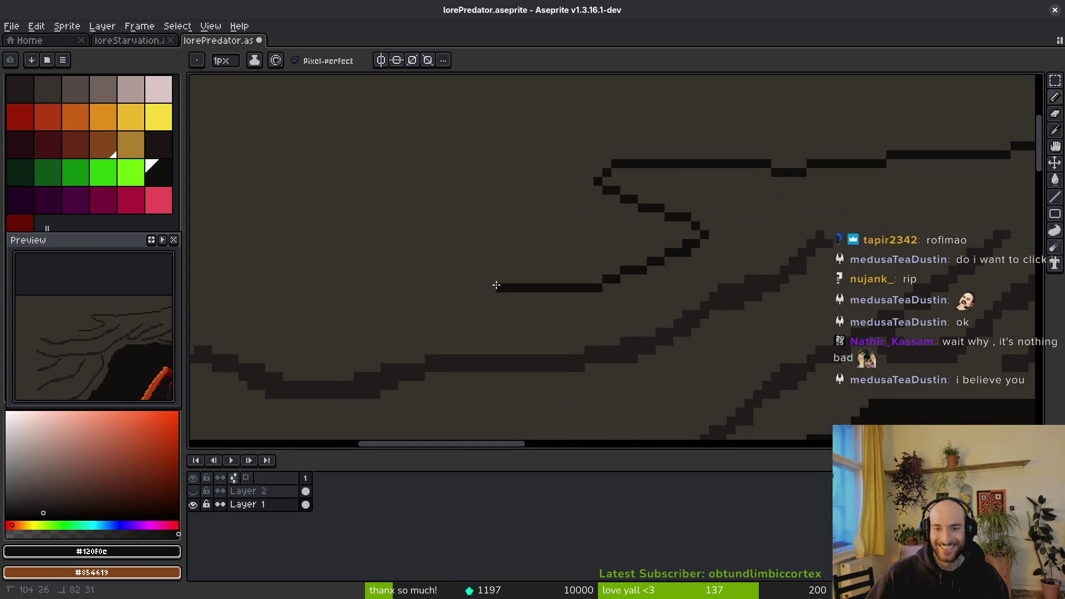
scroll(767, 251, down, 1)
scroll(767, 250, left, 3)
drag(726, 248, 436, 245)
scroll(595, 202, down, 1)
scroll(594, 202, left, 3)
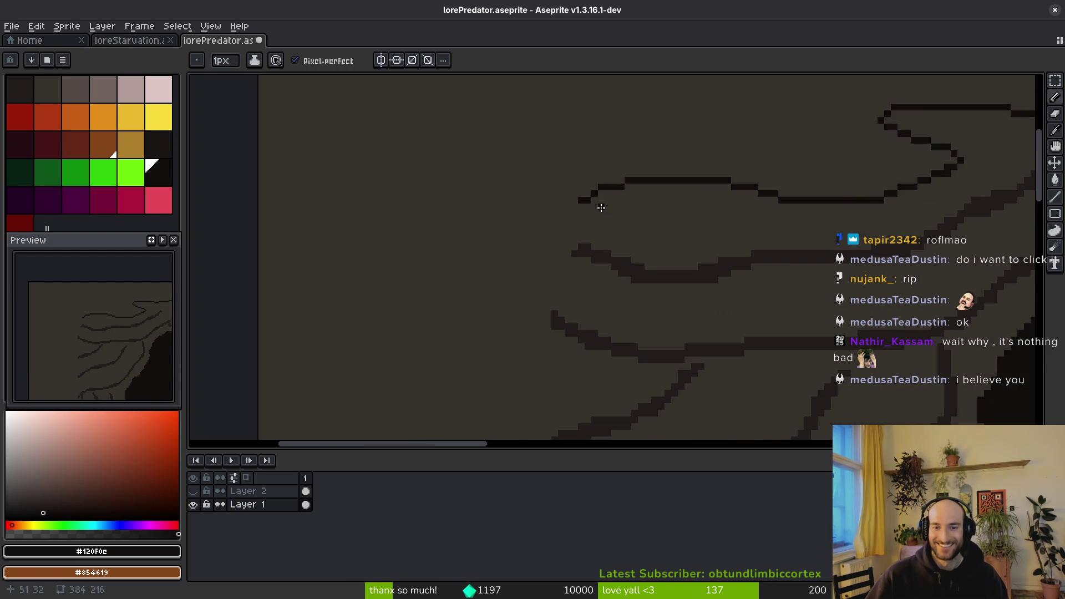
drag(594, 198, 519, 234)
scroll(583, 248, down, 1)
scroll(683, 257, left, 3)
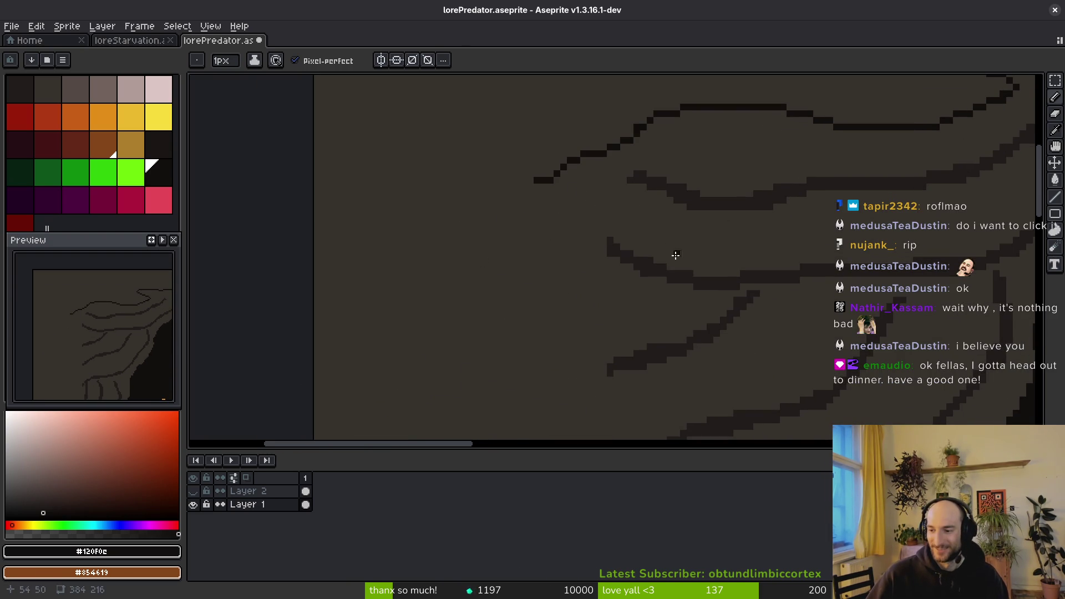
key(ctrl+s)
Draw a V-shaped crack and a vertical-then-diagonal crack on the lower wall.
scroll(610, 228, down, 1)
mouse_move(482, 191)
mouse_down()
mouse_move(559, 305)
mouse_move(561, 229)
mouse_move(535, 178)
mouse_up()
scroll(489, 162, down, 1)
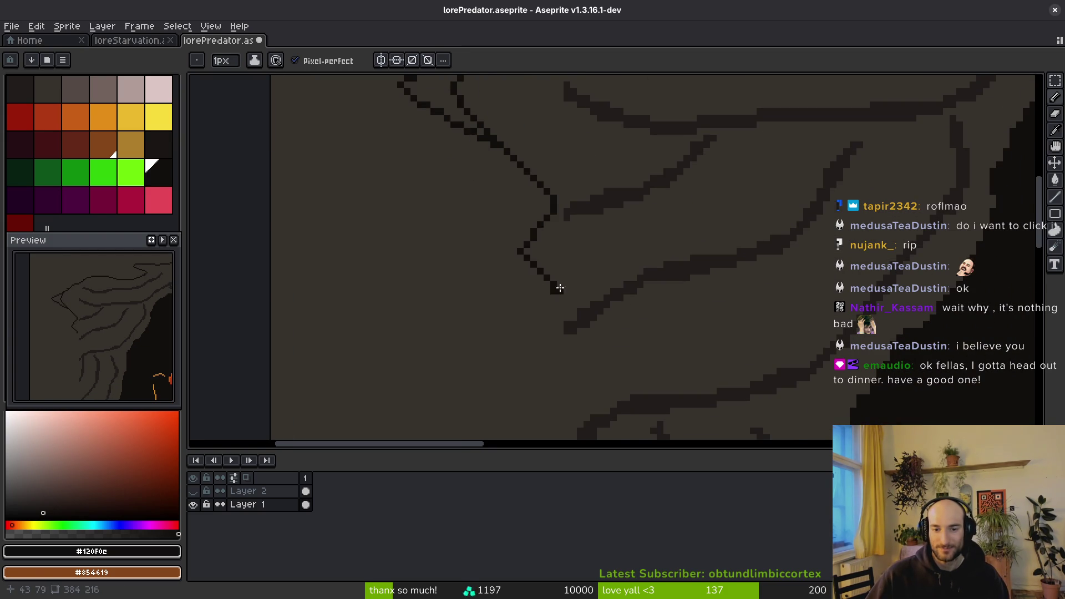
drag(556, 288, 578, 171)
mouse_move(563, 297)
mouse_down()
mouse_move(595, 205)
mouse_move(544, 254)
mouse_up()
scroll(610, 189, up, 2)
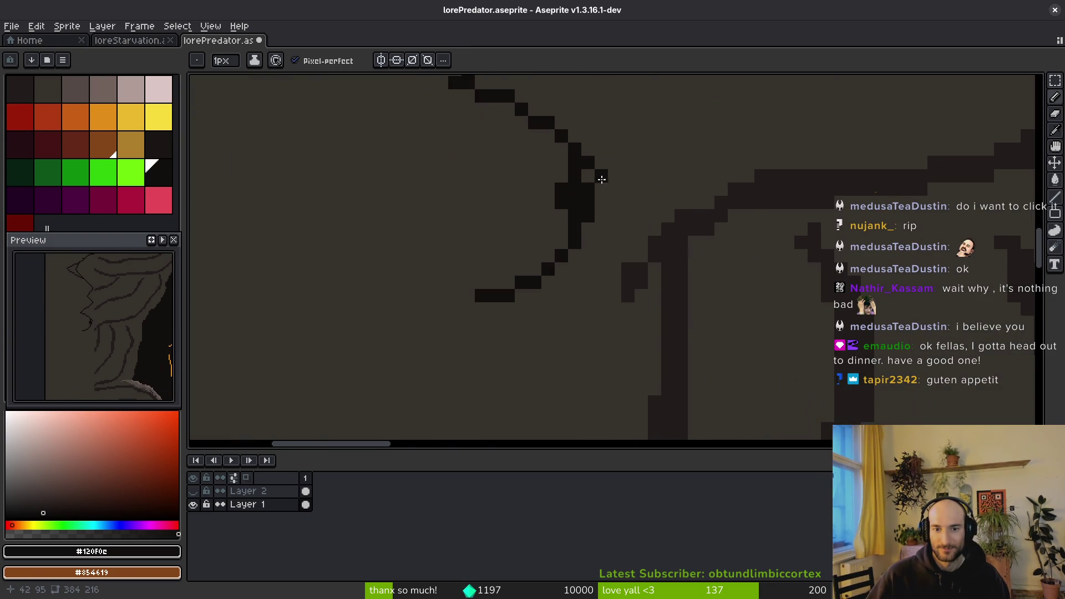
scroll(584, 172, down, 2)
scroll(599, 235, up, 2)
mouse_move(571, 125)
mouse_down()
mouse_move(577, 207)
mouse_move(662, 284)
mouse_up()
Add dark crack pixels down the wall and a zigzag crack from the V.
drag(653, 256, 648, 177)
scroll(613, 221, down, 1)
scroll(594, 207, up, 2)
mouse_move(594, 207)
mouse_down()
mouse_move(588, 222)
mouse_move(602, 233)
mouse_up()
click(652, 306)
scroll(652, 306, down, 2)
scroll(601, 194, up, 2)
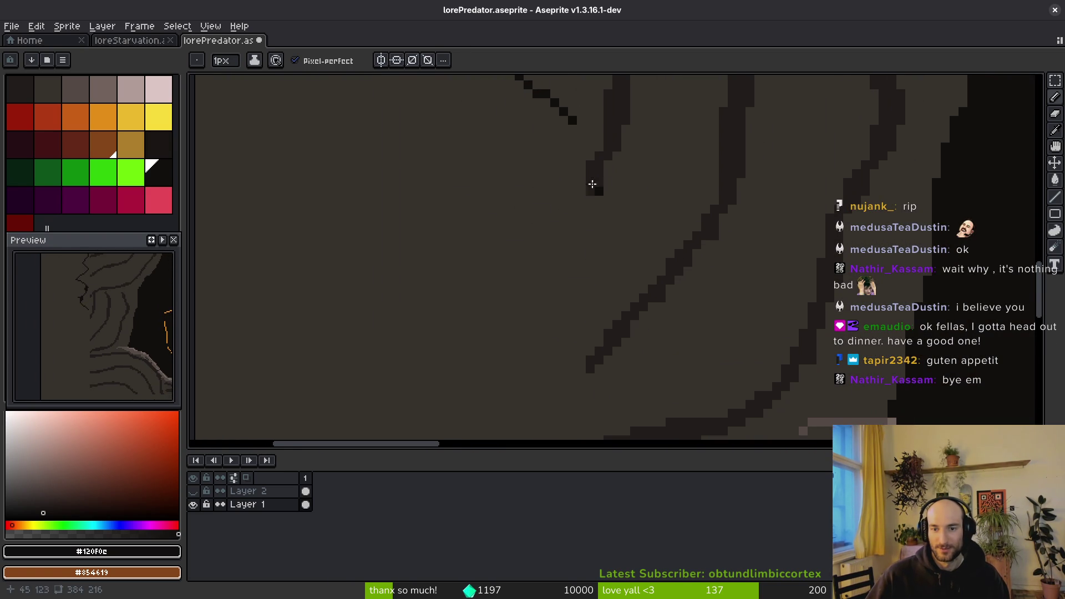
drag(536, 300, 380, 351)
scroll(485, 172, down, 2)
scroll(427, 148, up, 1)
drag(449, 254, 650, 376)
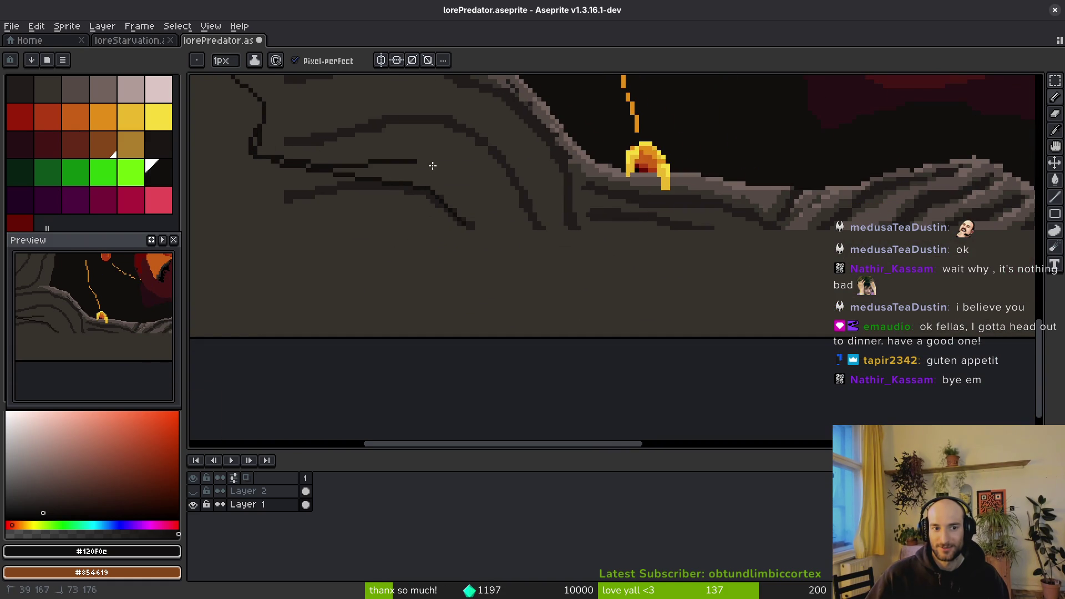
Draw a doubling-back crack, extend the ground crack right, and add a stepped crack line.
scroll(469, 187, up, 2)
drag(444, 166, 501, 242)
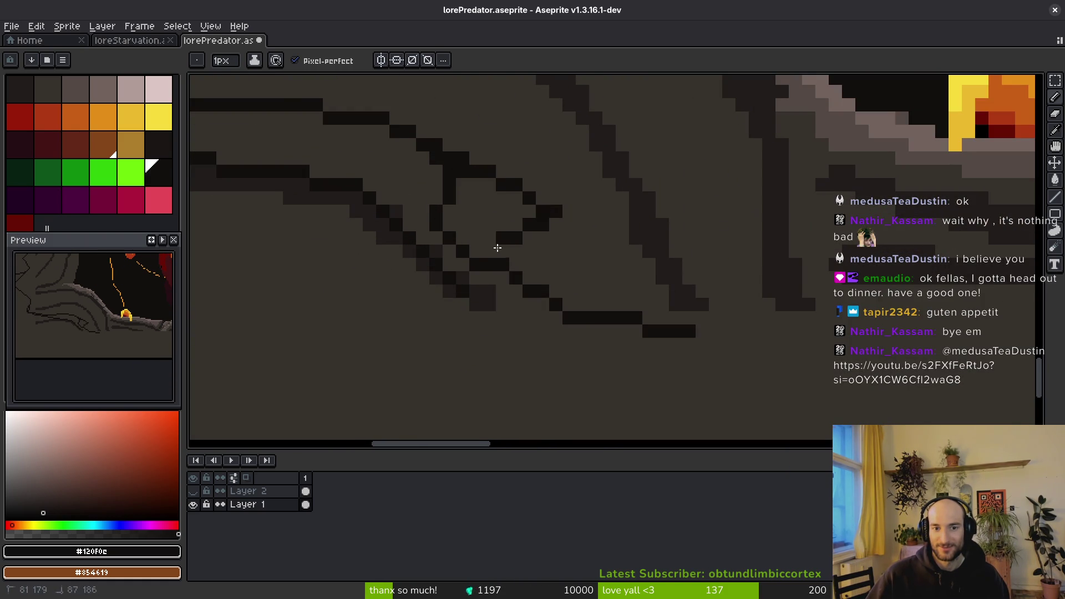
scroll(516, 244, down, 3)
scroll(472, 222, right, 5)
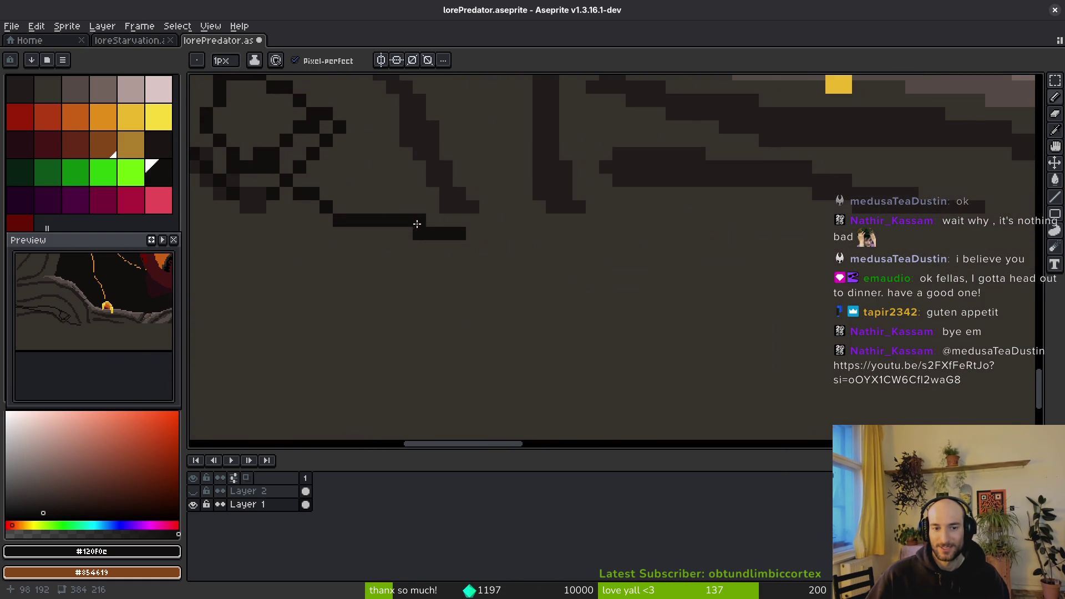
scroll(462, 234, right, 2)
click(379, 235)
click(425, 241)
drag(452, 239, 663, 281)
scroll(524, 247, down, 2)
scroll(424, 222, up, 2)
mouse_move(424, 222)
mouse_down()
mouse_move(605, 265)
mouse_move(857, 186)
mouse_move(899, 200)
mouse_up()
scroll(592, 193, right, 5)
mouse_move(510, 175)
mouse_down()
mouse_move(423, 178)
mouse_move(494, 197)
mouse_up()
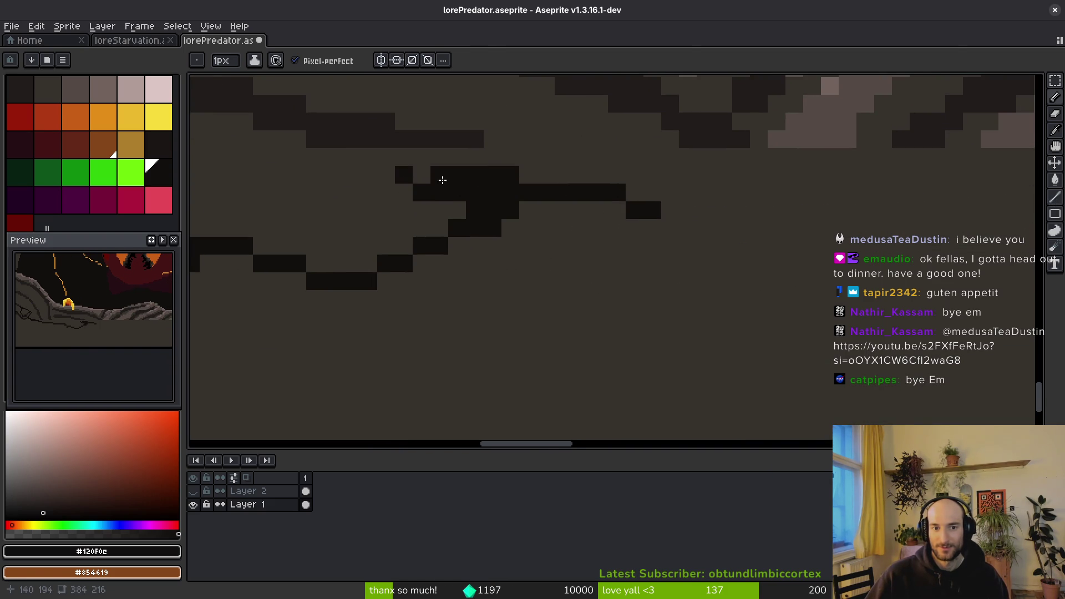
Extend the dark line right and add dark pixels along the ground ledge and top row.
scroll(401, 174, down, 2)
scroll(398, 172, up, 3)
scroll(478, 233, down, 4)
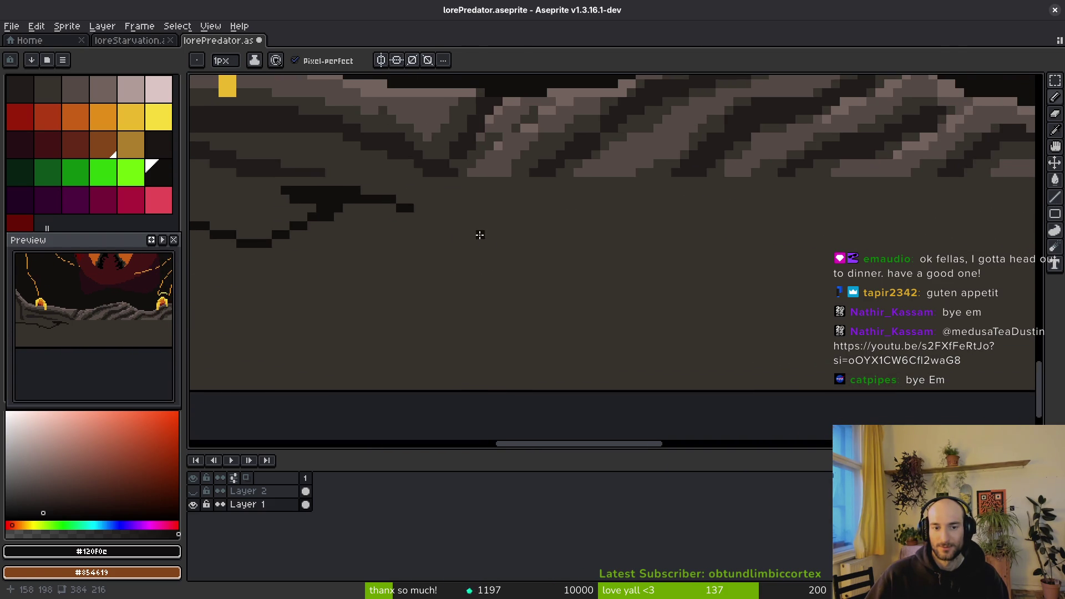
mouse_move(410, 206)
mouse_down()
mouse_move(632, 251)
mouse_move(614, 226)
mouse_move(485, 203)
mouse_move(511, 228)
mouse_move(487, 218)
mouse_move(434, 263)
mouse_move(696, 294)
mouse_up()
scroll(600, 233, up, 3)
scroll(464, 219, right, 3)
scroll(487, 219, up, 1)
scroll(697, 294, right, 3)
scroll(697, 295, down, 1)
drag(380, 244, 386, 211)
drag(390, 161, 439, 166)
click(407, 194)
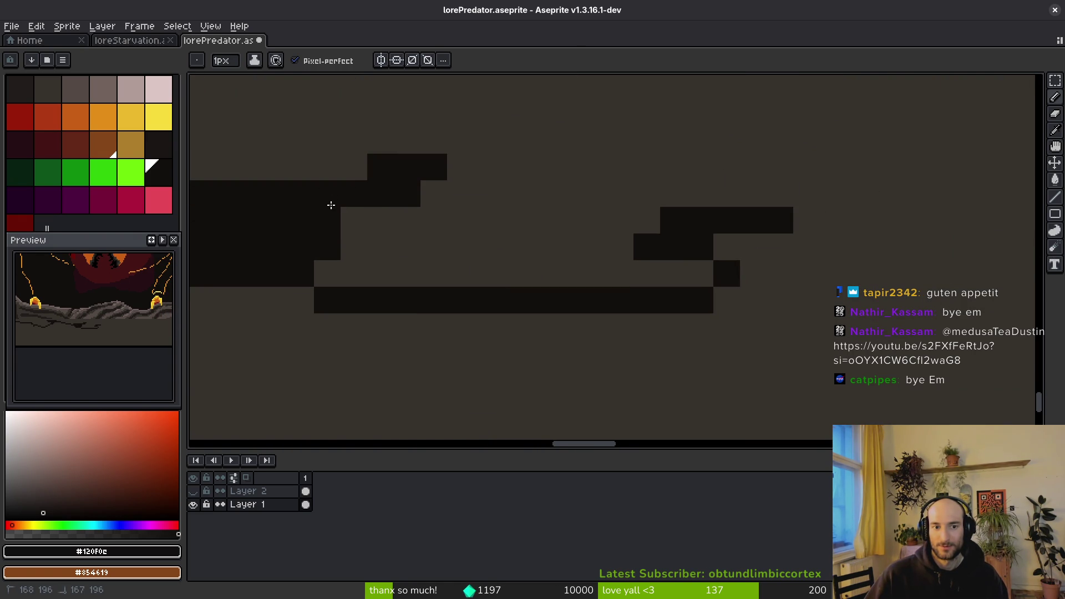
Draw a stepped outline along the ledge closed into a loop, undoing and redoing a stray stroke.
scroll(403, 230, right, 3)
drag(530, 205, 744, 161)
scroll(556, 209, down, 2)
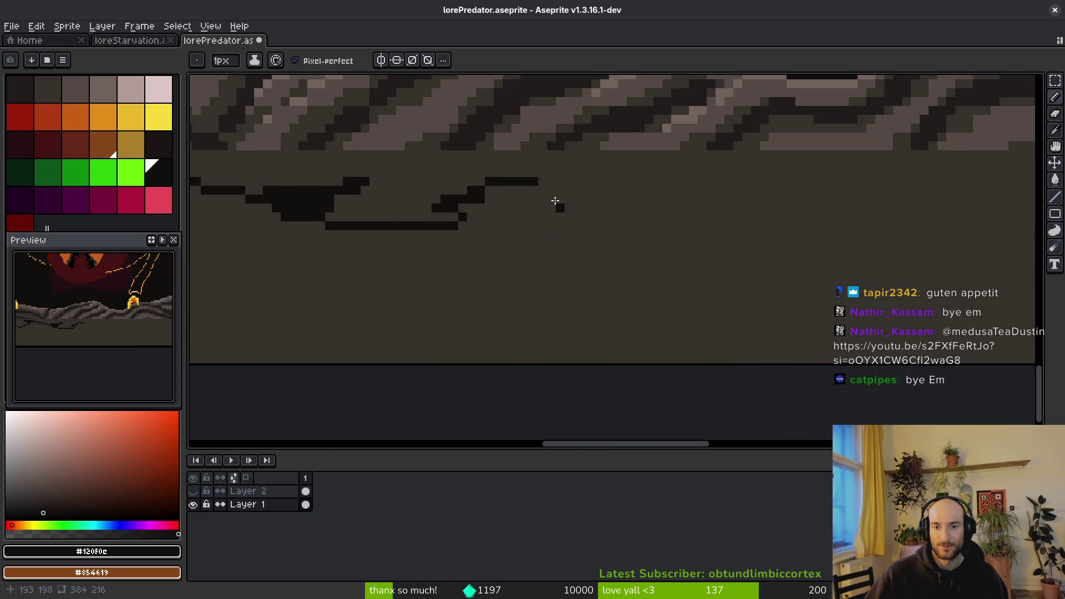
drag(562, 198, 875, 230)
scroll(875, 231, right, 3)
mouse_move(552, 190)
mouse_down()
mouse_move(760, 159)
mouse_move(953, 239)
mouse_up()
scroll(953, 240, right, 3)
mouse_move(439, 219)
mouse_down()
mouse_move(634, 139)
mouse_move(635, 257)
mouse_up()
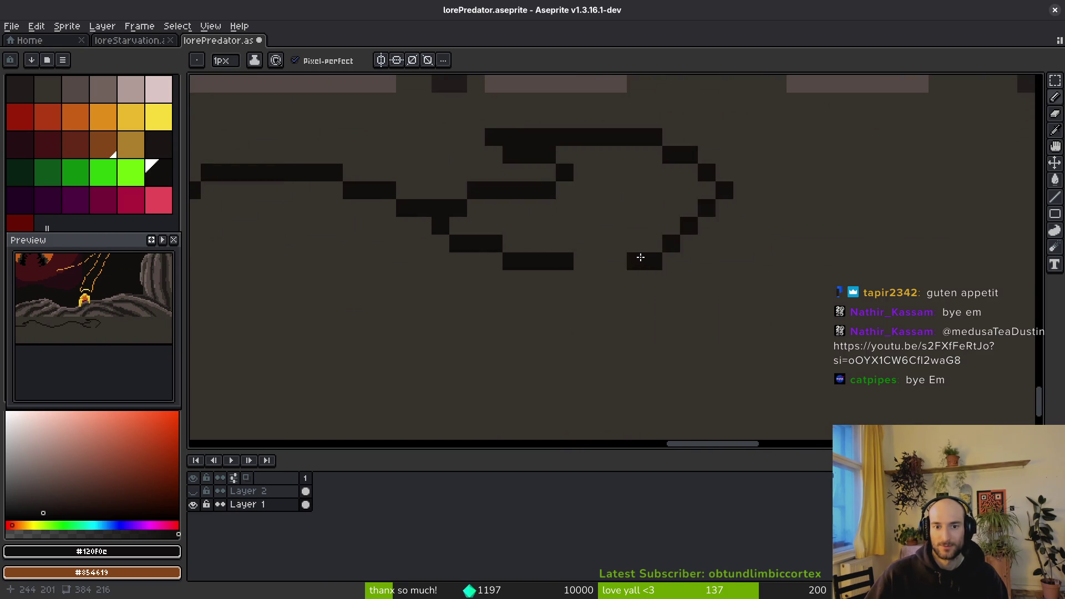
scroll(504, 245, down, 1)
scroll(417, 255, up, 2)
scroll(418, 254, right, 3)
mouse_move(480, 285)
mouse_down()
mouse_move(556, 248)
mouse_move(764, 257)
mouse_up()
key(ctrl+z)
key(ctrl+z)
key(ctrl+y)
Extend the ledge outline right and up-right, adding outline pixels across the middle.
mouse_move(409, 266)
mouse_down()
mouse_move(630, 304)
mouse_move(754, 281)
mouse_move(459, 254)
mouse_move(664, 249)
mouse_up()
mouse_move(721, 200)
mouse_down()
mouse_move(861, 178)
mouse_move(954, 117)
mouse_up()
scroll(624, 311, up, 2)
mouse_move(642, 349)
mouse_down()
mouse_move(517, 396)
mouse_move(511, 426)
mouse_up()
scroll(547, 245, down, 2)
mouse_move(473, 289)
mouse_down()
mouse_move(416, 301)
mouse_move(566, 321)
mouse_move(619, 293)
mouse_up()
Draw diagonal and V-shaped outline strokes beside the striped rock on the right.
scroll(697, 299, up, 2)
scroll(697, 299, down, 2)
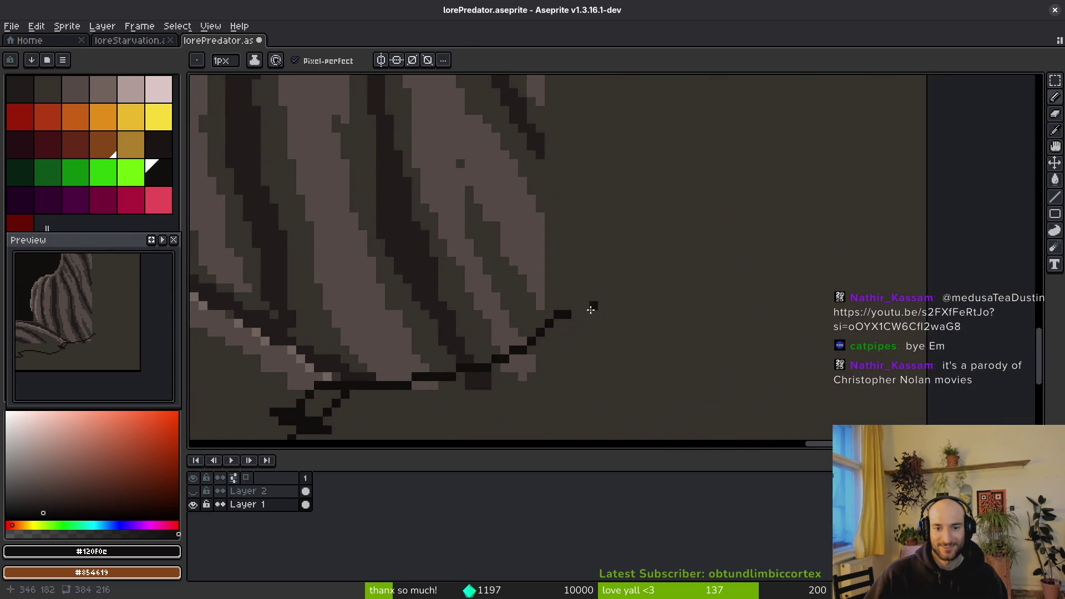
scroll(547, 316, up, 1)
drag(547, 316, 635, 100)
scroll(658, 376, up, 2)
scroll(658, 376, down, 2)
mouse_move(635, 360)
mouse_down()
mouse_move(521, 272)
mouse_move(715, 169)
mouse_up()
scroll(676, 377, up, 2)
mouse_move(675, 377)
mouse_down()
mouse_move(506, 243)
mouse_move(582, 156)
mouse_up()
scroll(507, 417, down, 2)
Outline the rocky frame's outer edge, removing a stray dot along the way.
mouse_move(556, 421)
mouse_down()
mouse_move(638, 333)
mouse_move(544, 199)
mouse_up()
click(591, 180)
scroll(613, 174, up, 2)
key(ctrl+z)
mouse_move(695, 179)
mouse_down()
mouse_move(658, 325)
mouse_move(585, 401)
mouse_up()
Bucket-fill the area outside the frame and leftover gaps dark, then centre the image.
key(g)
click(716, 368)
scroll(726, 221, down, 6)
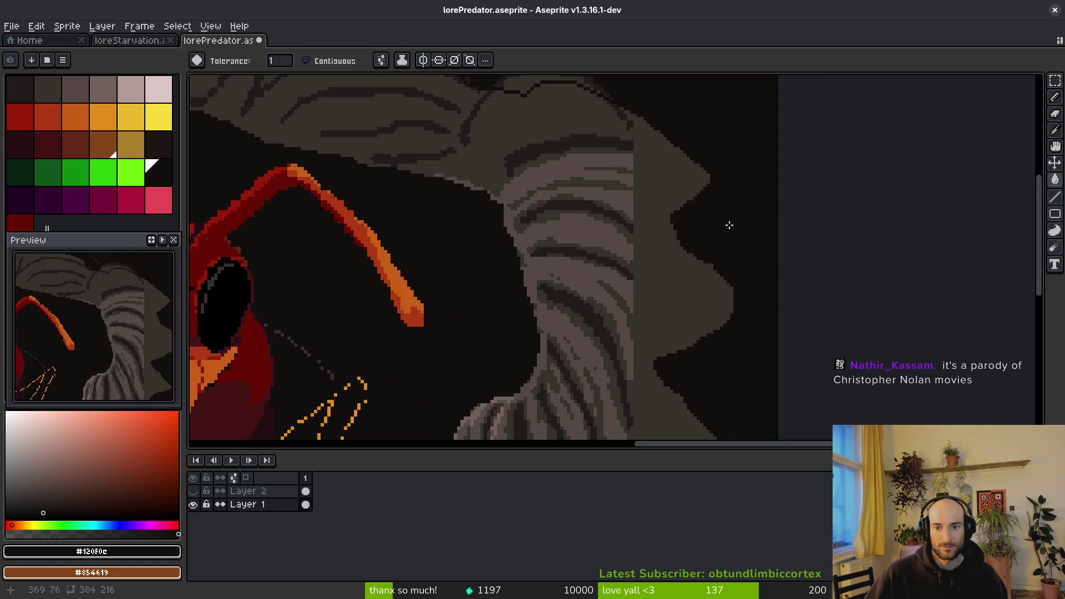
scroll(572, 125, up, 5)
drag(572, 125, 768, 280)
click(768, 280)
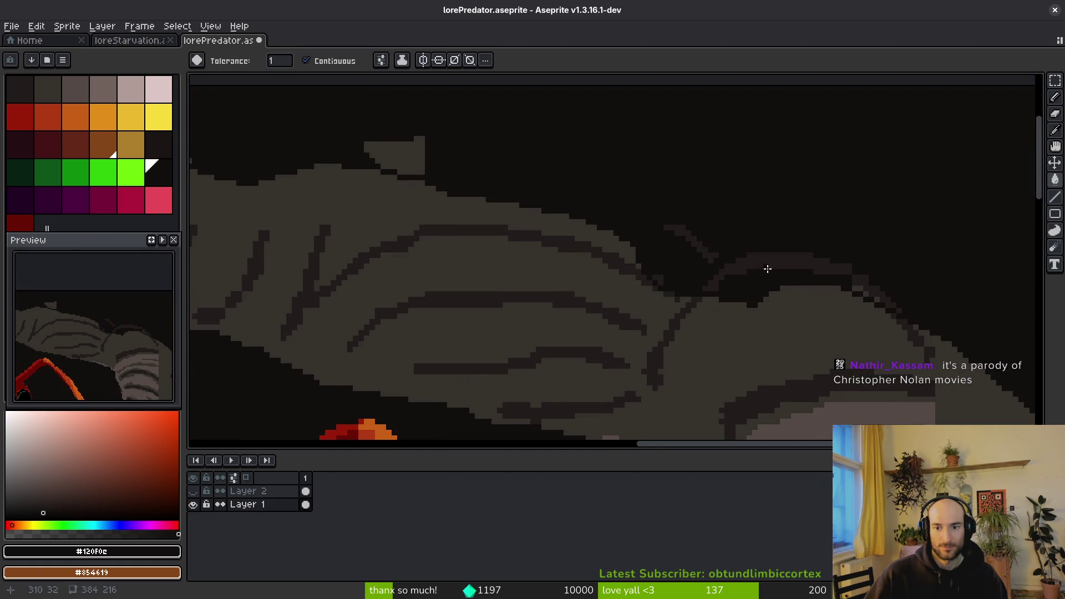
click(766, 269)
click(427, 175)
scroll(623, 257, down, 4)
scroll(657, 235, up, 4)
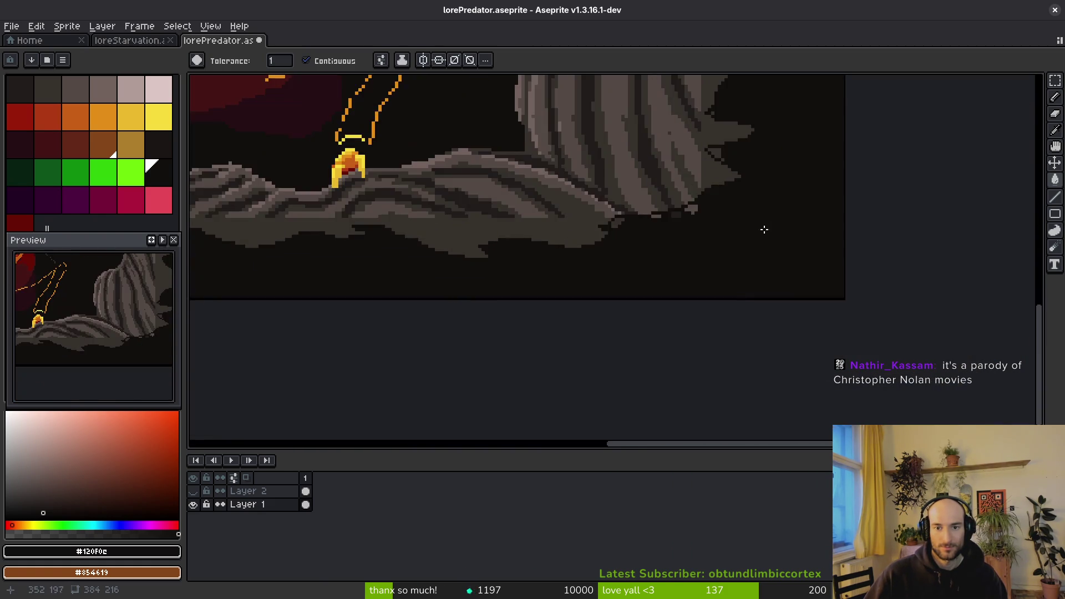
scroll(537, 280, down, 3)
mouse_move(649, 294)
mouse_down()
mouse_move(626, 309)
mouse_move(635, 329)
mouse_up()
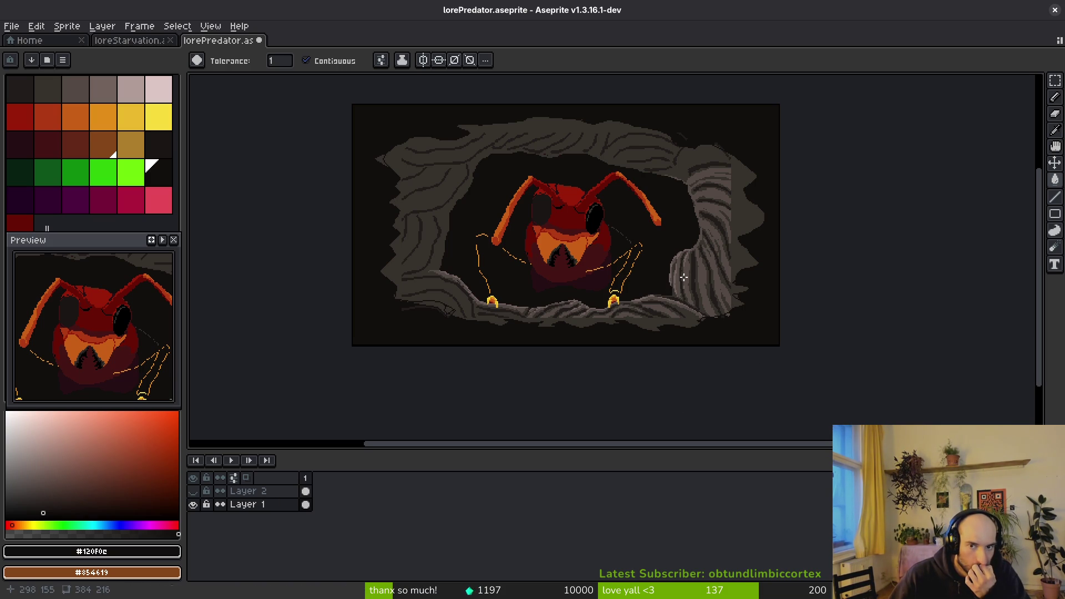
In loreStarvation, Magic Wand-select the dark maroon border, cutting it and restoring it with undo.
key(ctrl+shift+Tab)
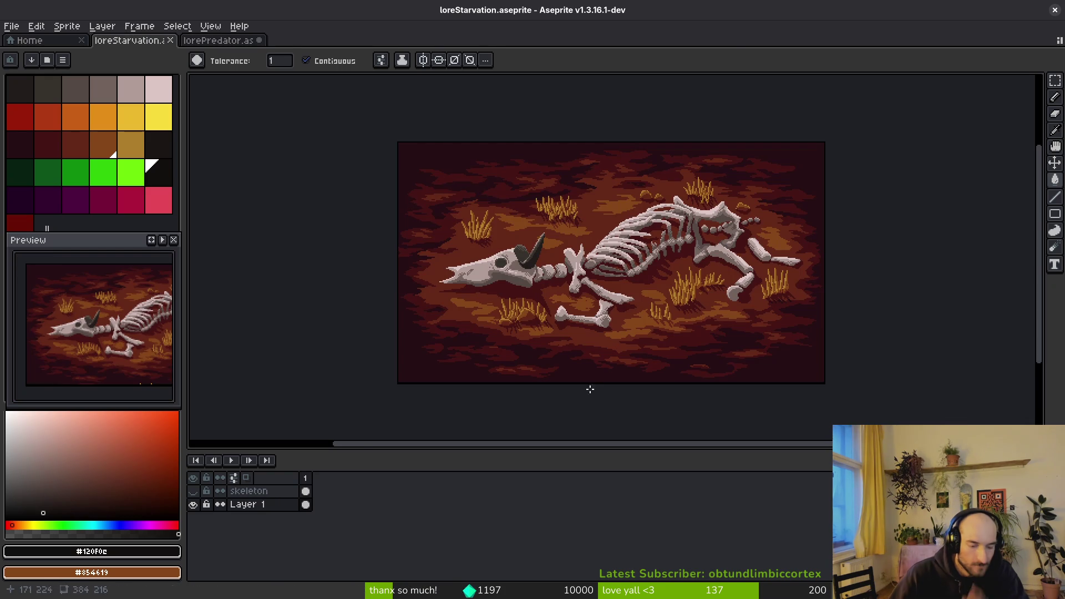
key(w)
click(411, 368)
key(Delete)
key(ctrl+z)
Paste the maroon border into lorePredator and commit it.
key(ctrl+Tab)
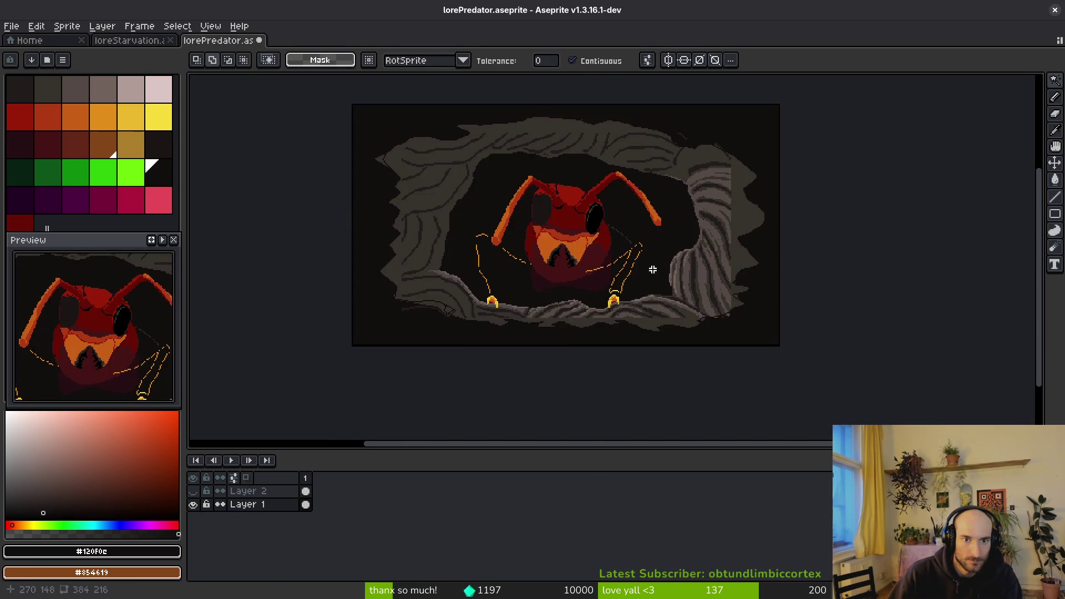
key(ctrl+v)
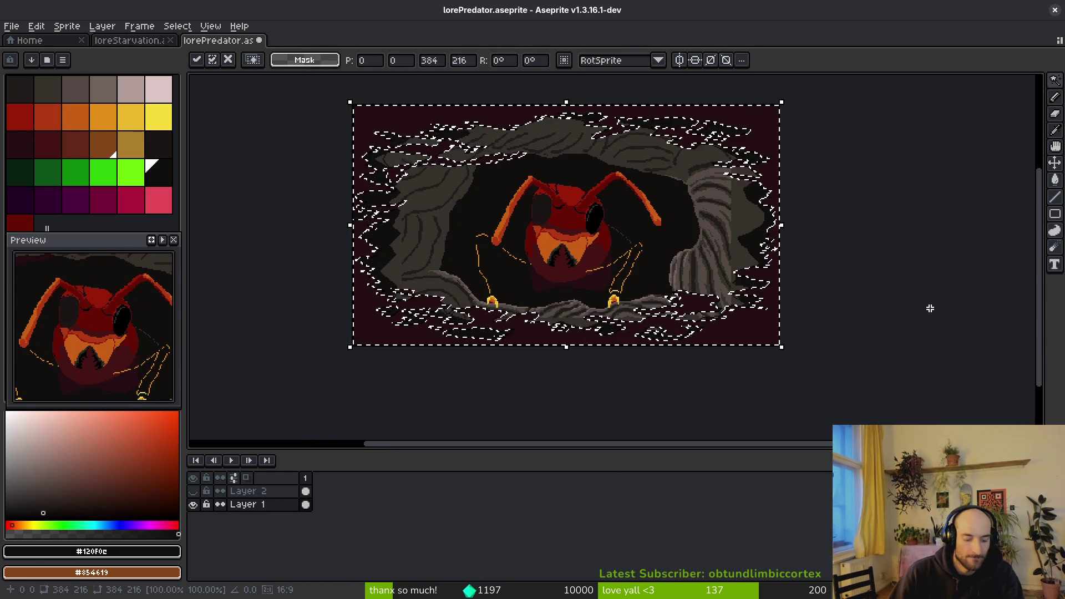
key(Return)
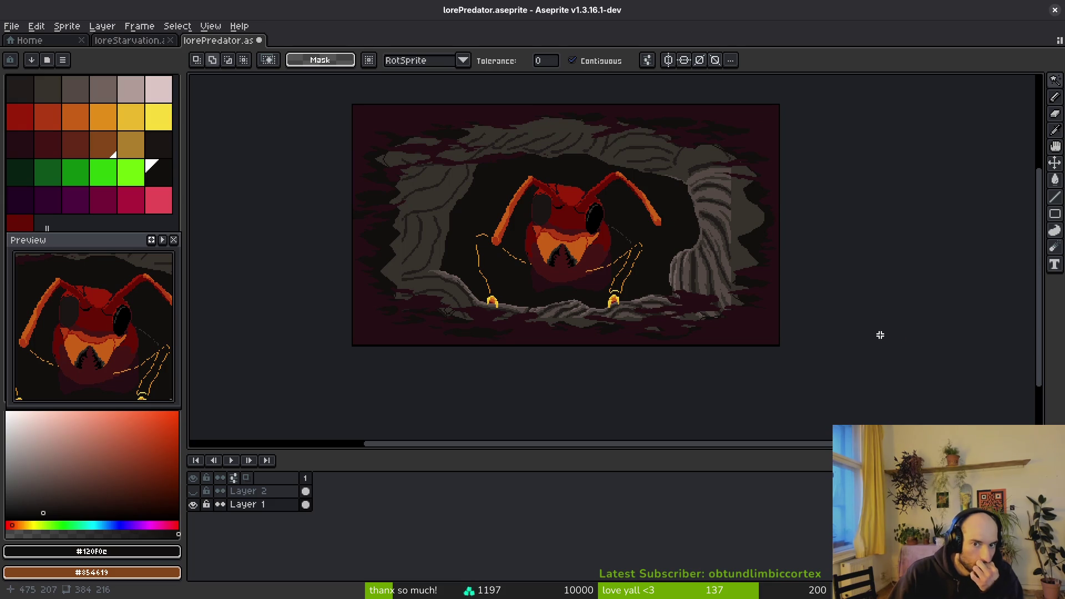
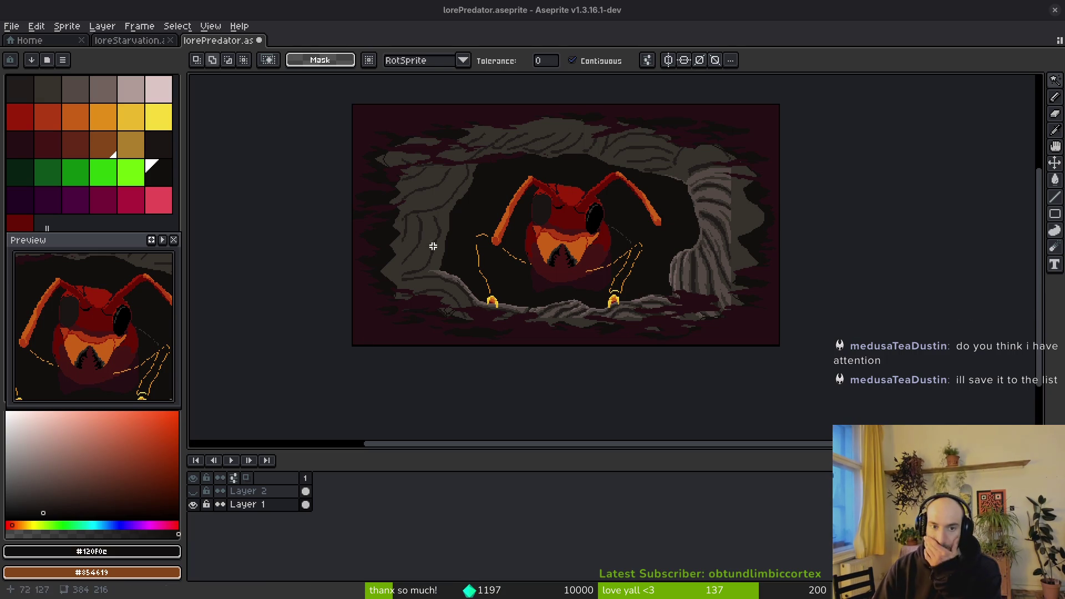
Save the lorePredator.aseprite red ant cave sprite with Ctrl+S.
scroll(484, 224, up, 1)
scroll(523, 174, down, 1)
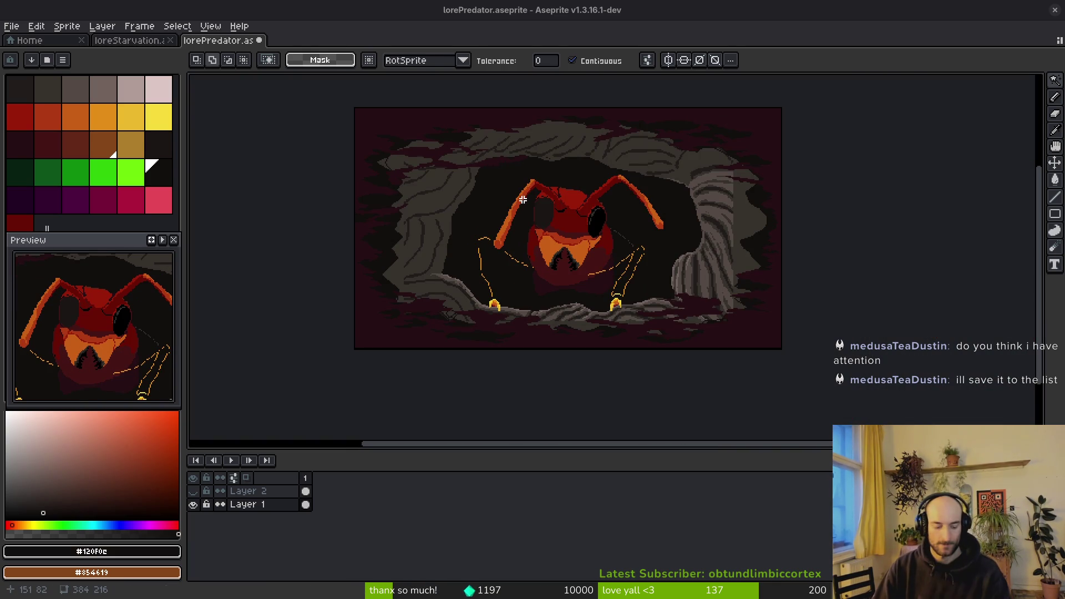
key(ctrl+s)
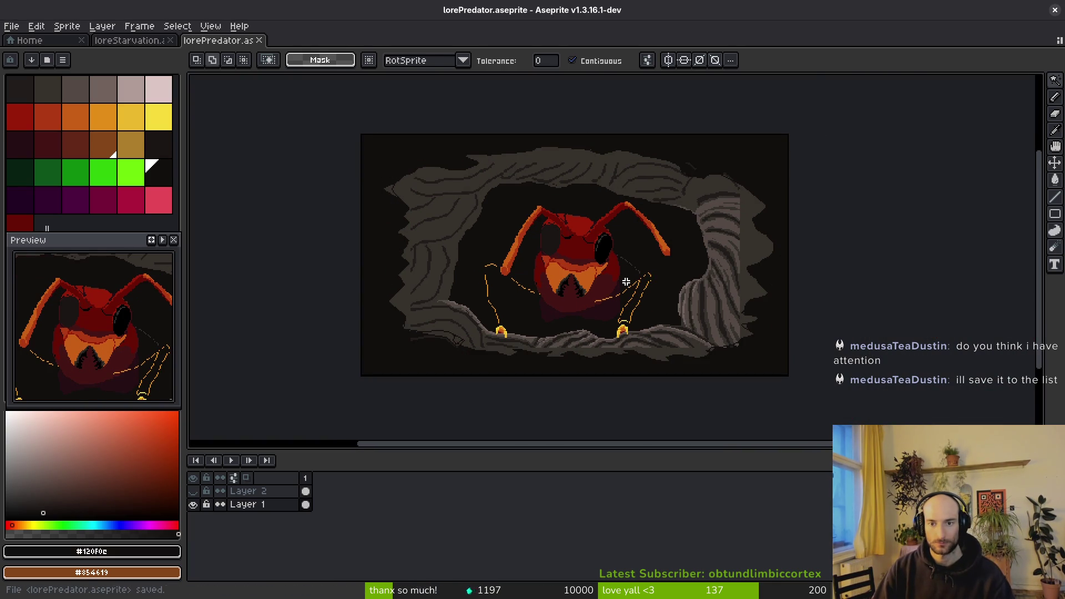
scroll(652, 275, right, 1)
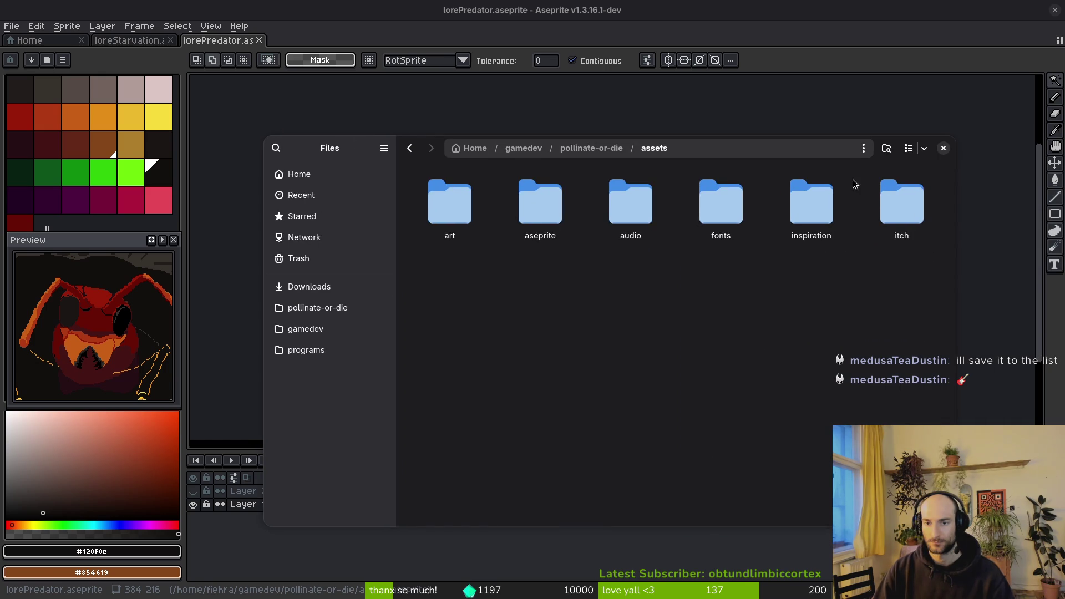
Open the inspiration folder and browse its reference image thumbnails.
double_click(797, 205)
scroll(773, 294, down, 5)
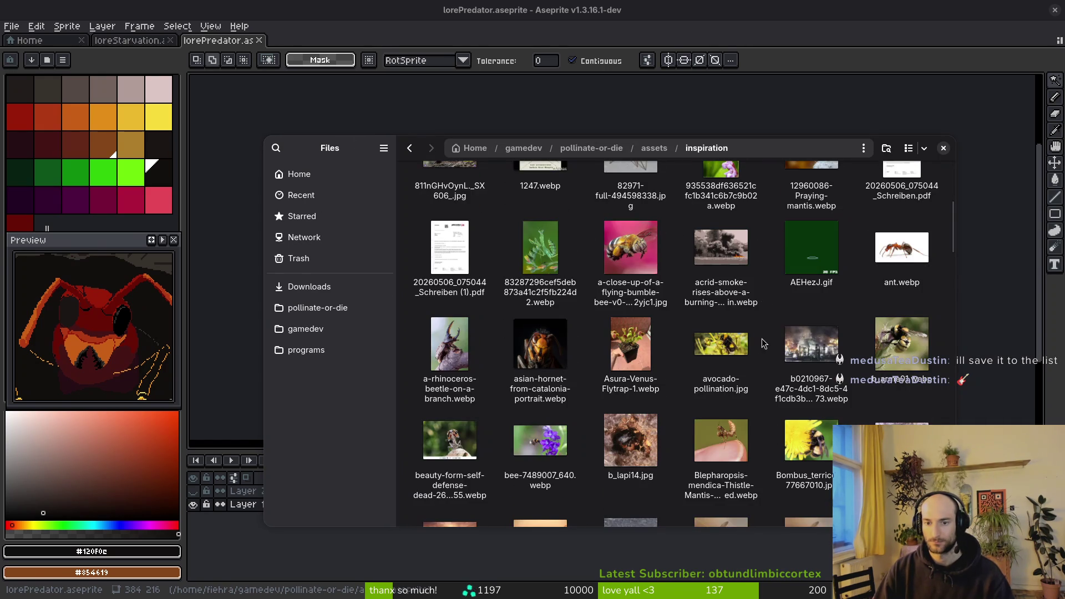
scroll(775, 318, down, 1)
scroll(775, 318, up, 3)
scroll(787, 333, down, 6)
scroll(786, 344, up, 2)
scroll(782, 356, down, 5)
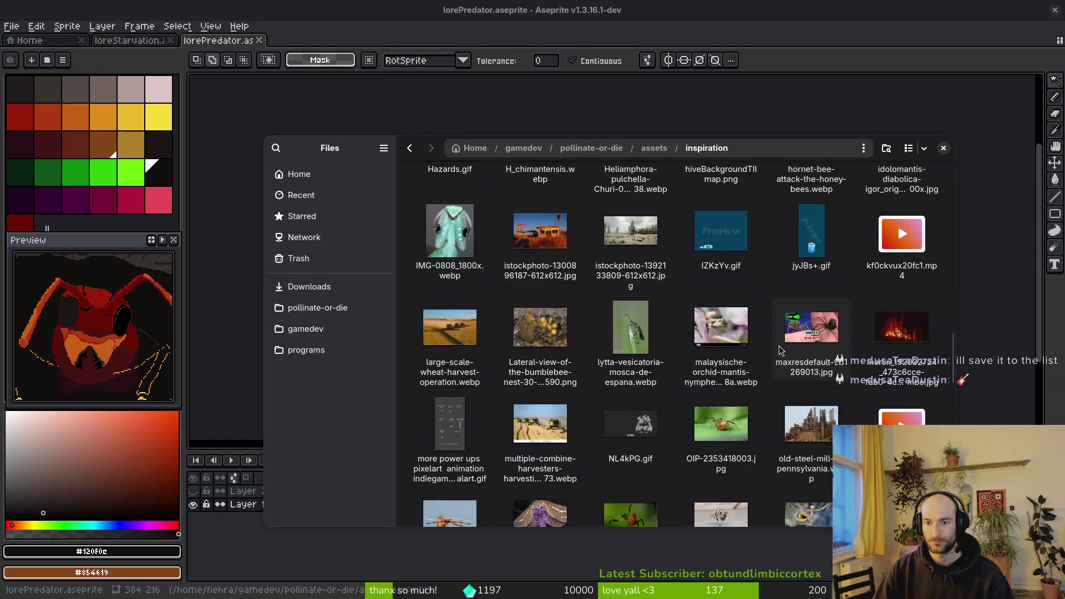
scroll(773, 370, down, 4)
scroll(774, 369, down, 7)
scroll(777, 364, up, 7)
scroll(793, 327, down, 3)
View several pixel-art screenshots full size, then close the viewer and file browser.
double_click(808, 294)
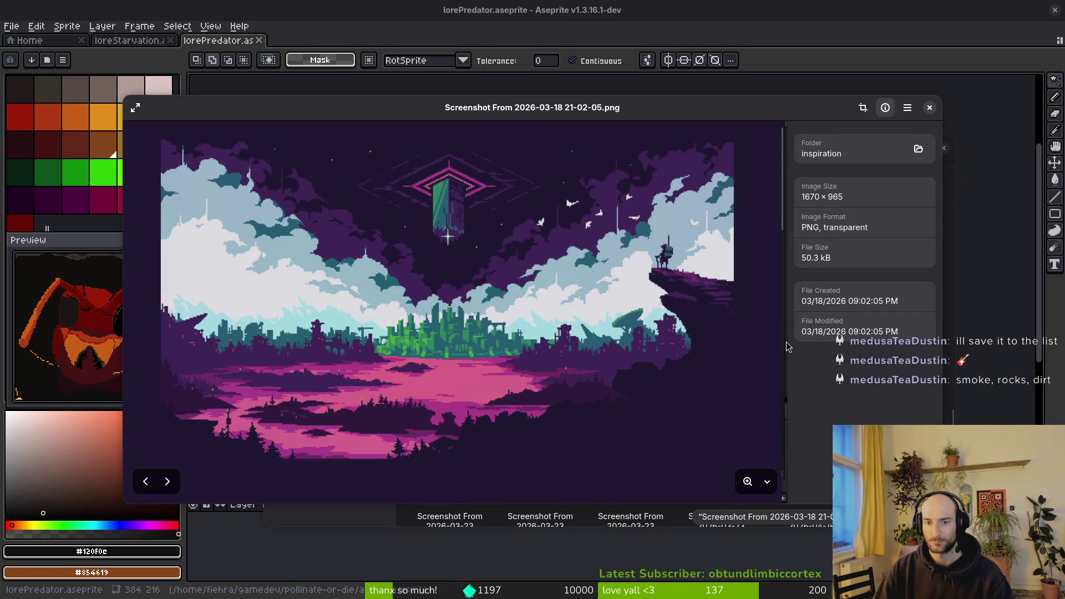
click(168, 482)
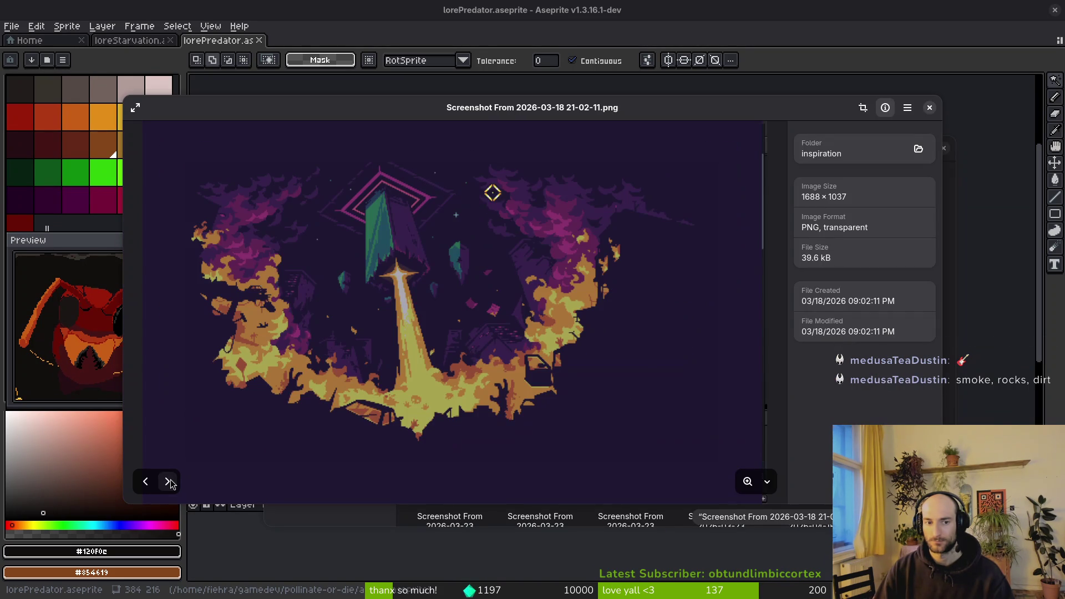
click(168, 481)
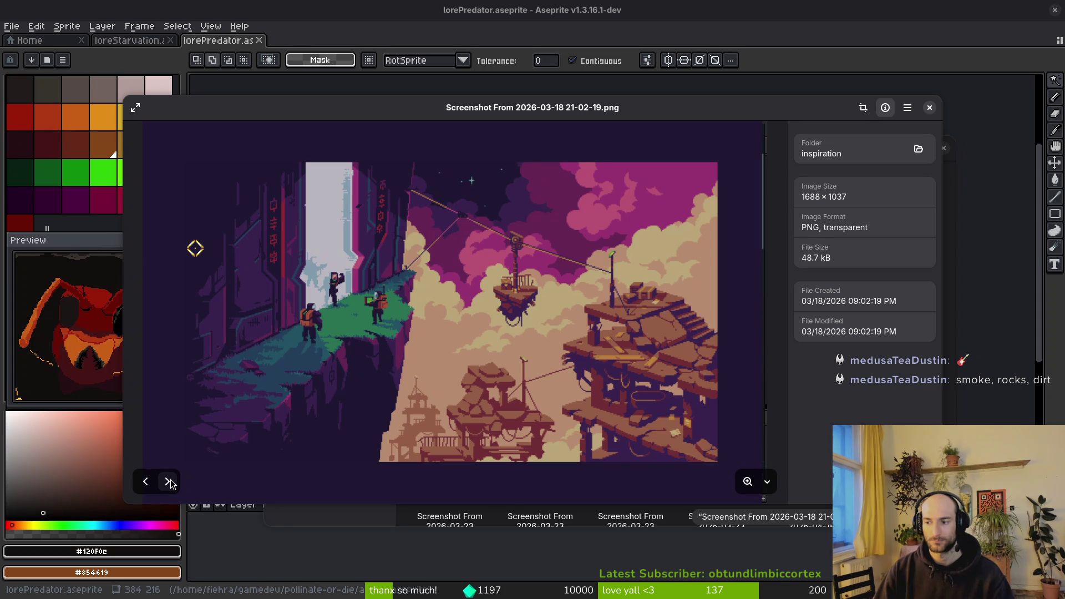
click(168, 481)
click(929, 108)
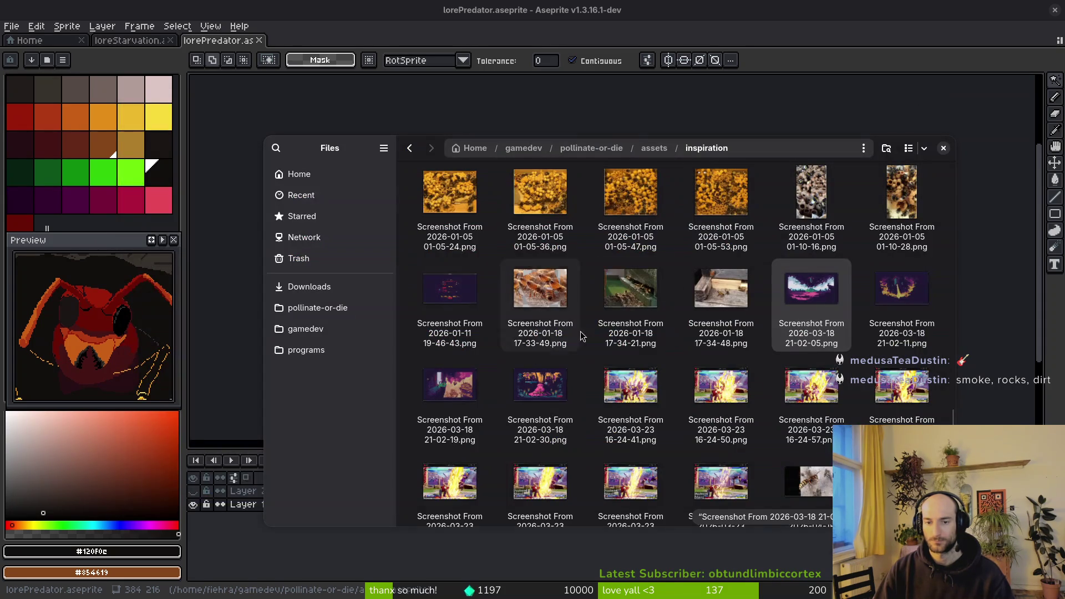
click(944, 148)
Shrink the timeline panel to give the canvas more room.
scroll(777, 261, down, 3)
scroll(787, 268, up, 3)
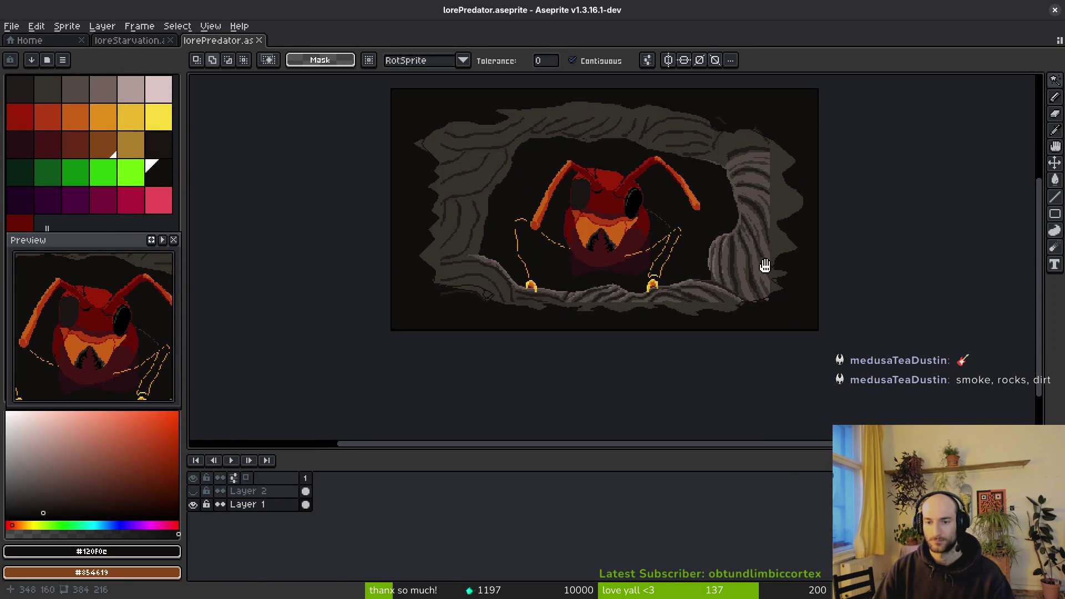
scroll(787, 268, up, 1)
scroll(768, 274, down, 1)
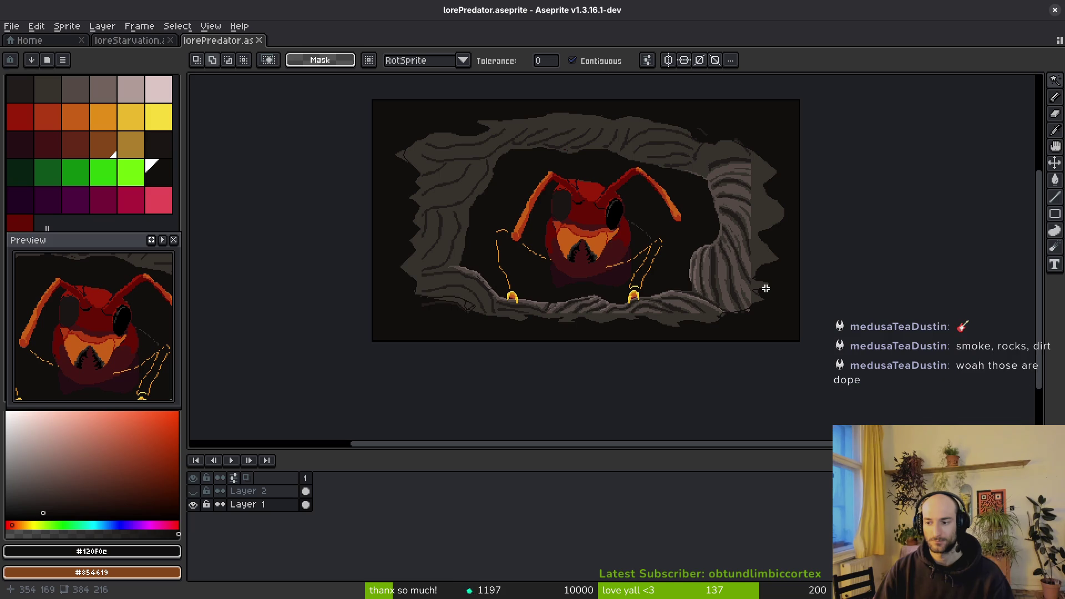
scroll(755, 300, down, 1)
scroll(749, 311, up, 1)
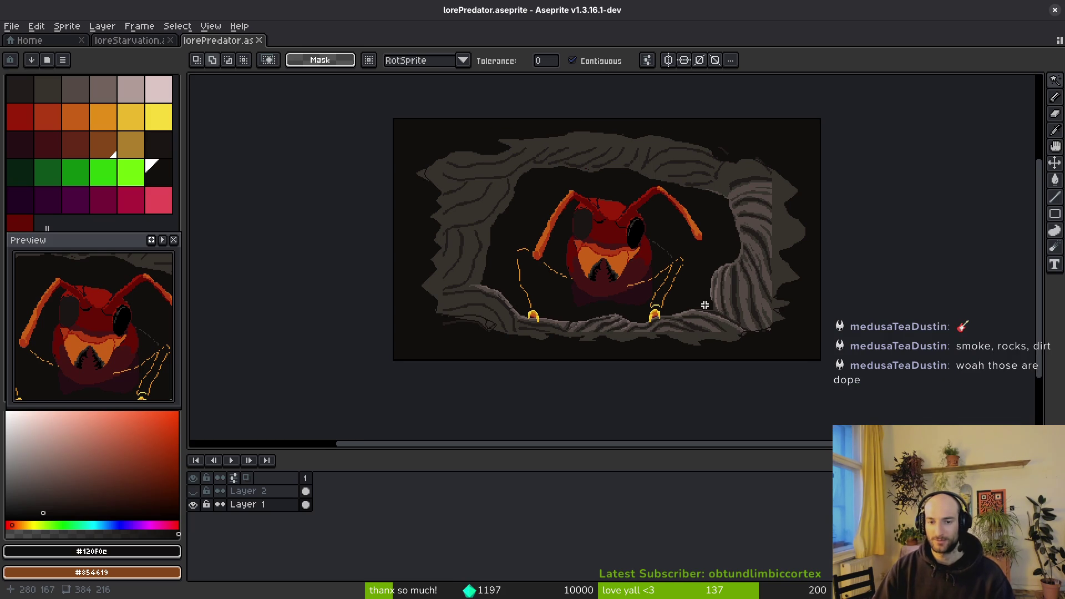
drag(609, 447, 625, 522)
scroll(605, 333, up, 2)
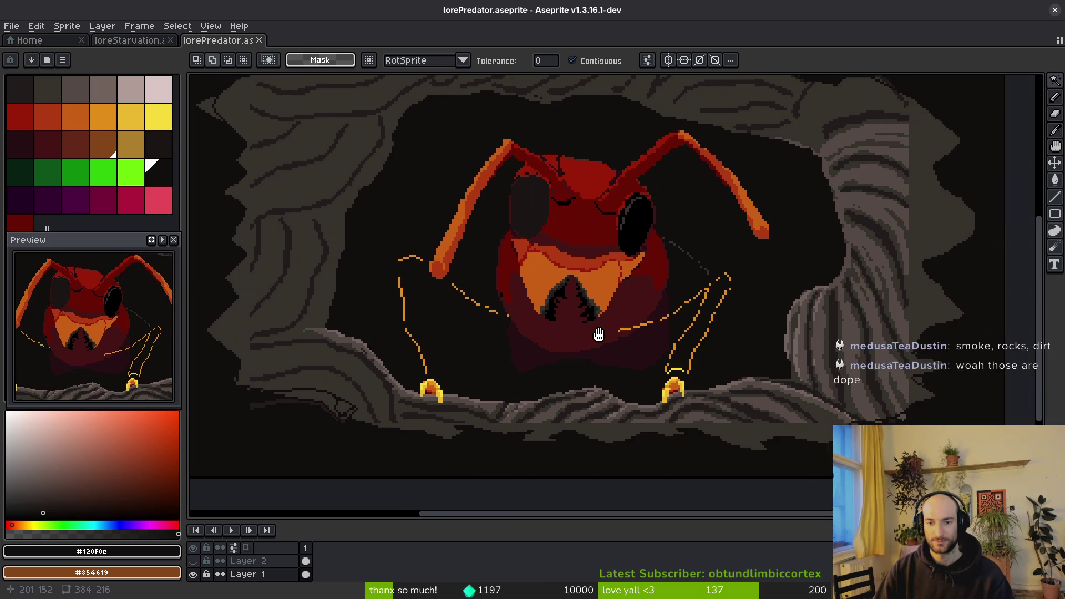
scroll(845, 393, right, 3)
scroll(851, 333, down, 1)
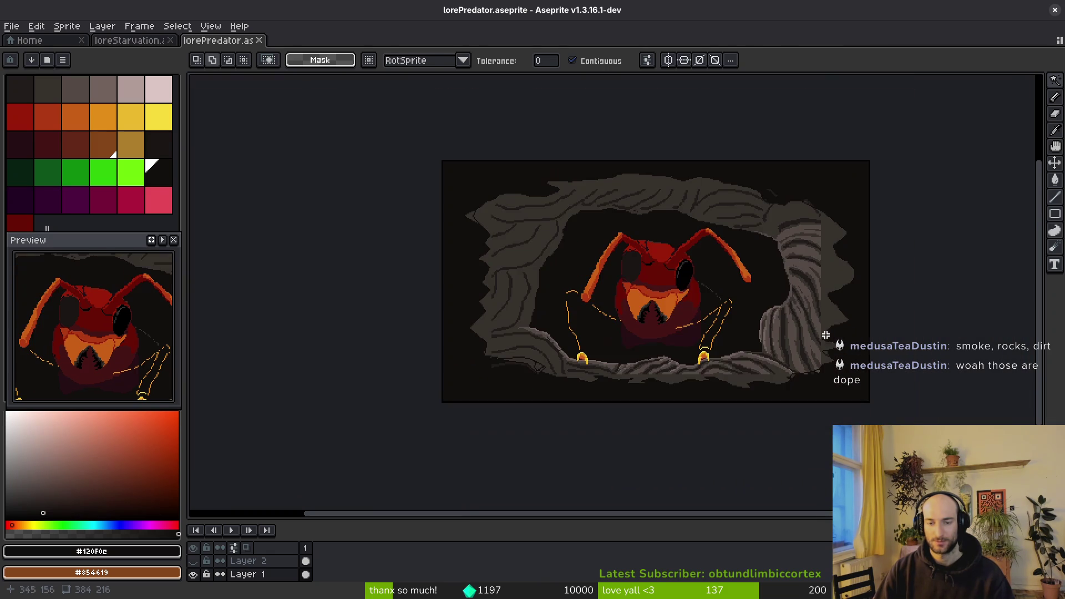
Chip dark jagged notches into the upper-right rock rim with a 9 px Pencil.
key(b)
scroll(841, 245, up, 4)
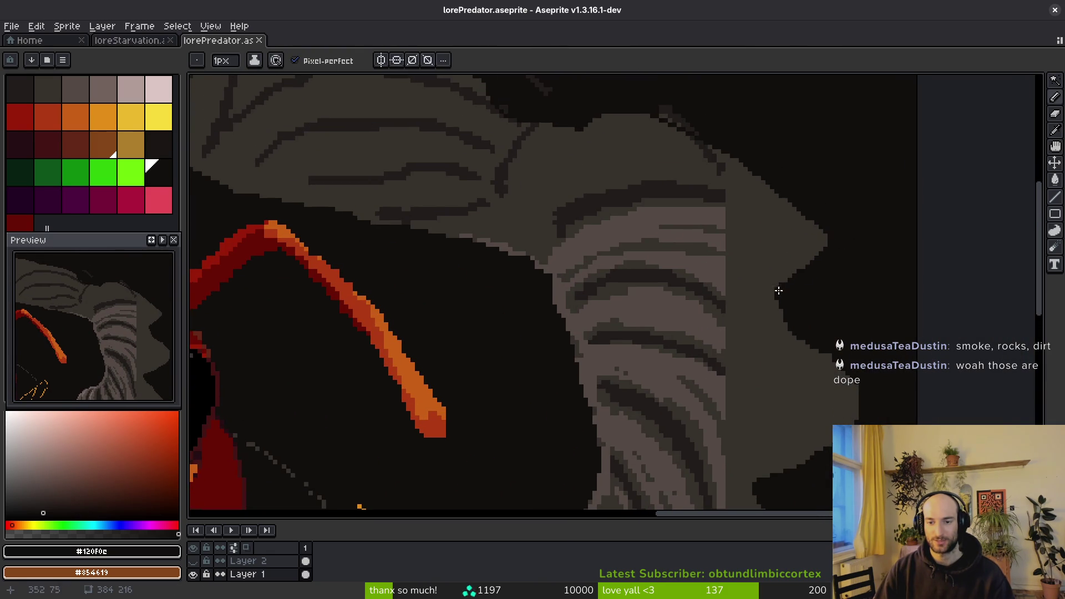
scroll(777, 311, up, 3)
key(e)
scroll(829, 329, down, 5)
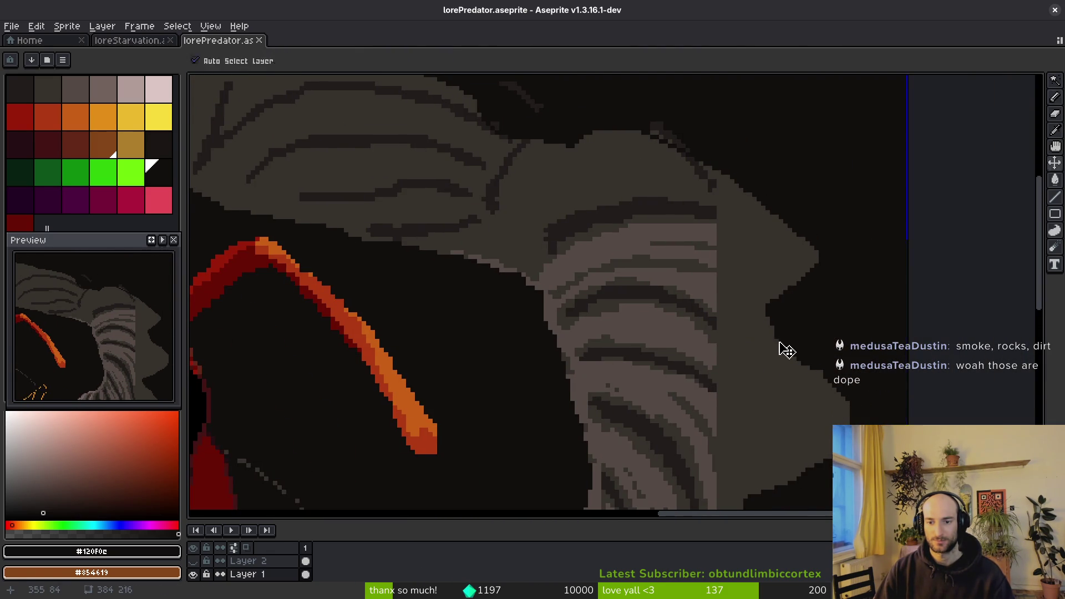
mouse_move(765, 346)
mouse_down()
mouse_move(739, 326)
mouse_move(766, 326)
mouse_move(787, 385)
mouse_move(823, 411)
mouse_move(838, 402)
mouse_move(760, 277)
mouse_move(789, 228)
mouse_move(743, 233)
mouse_move(691, 191)
mouse_move(721, 183)
mouse_move(649, 189)
mouse_move(765, 220)
mouse_up()
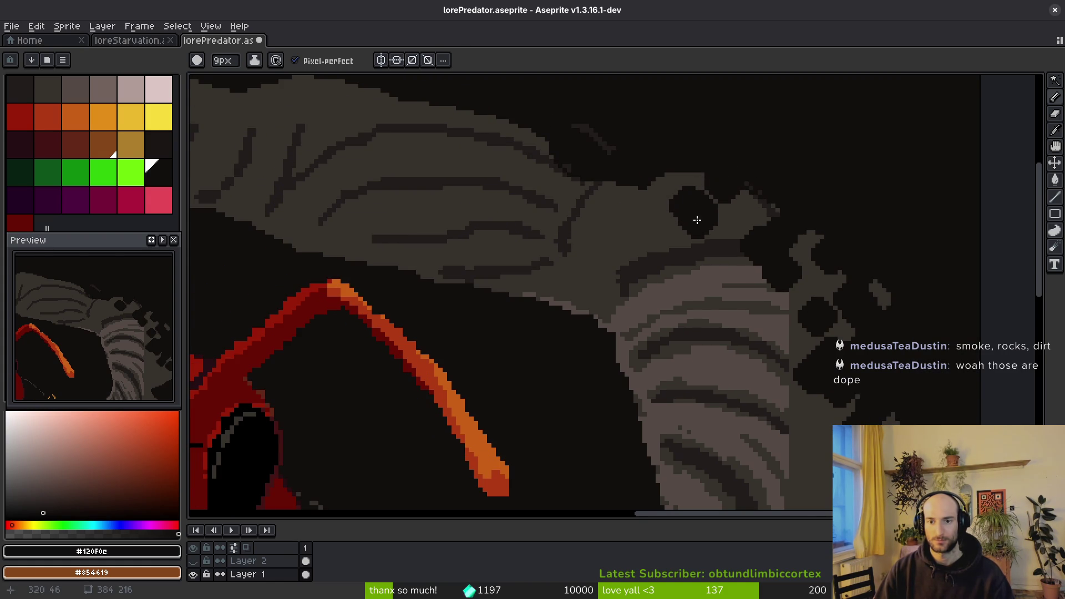
drag(637, 157, 758, 222)
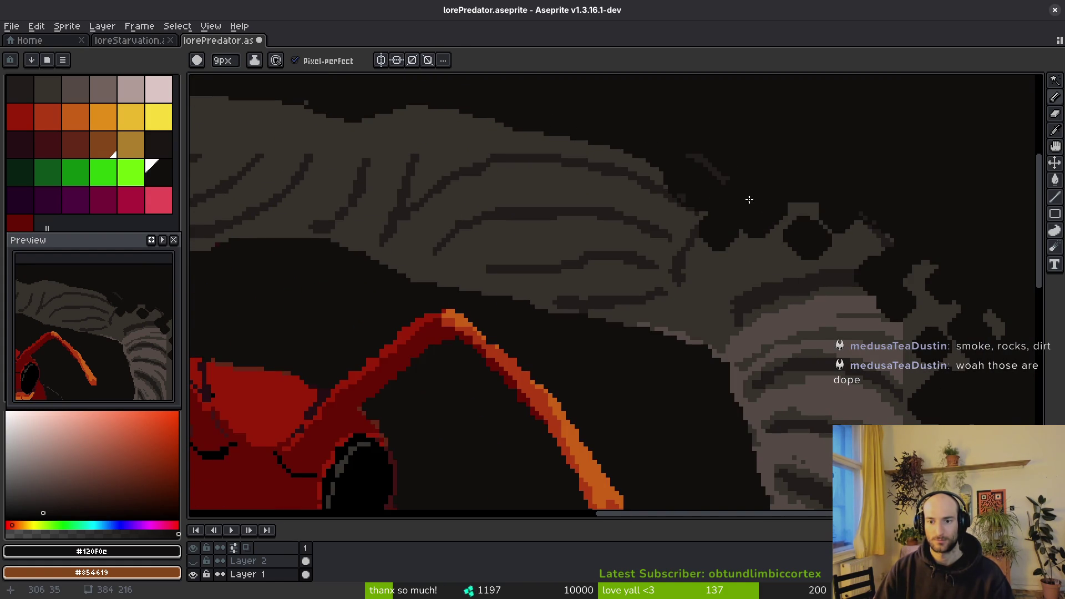
scroll(777, 244, down, 5)
scroll(789, 254, up, 2)
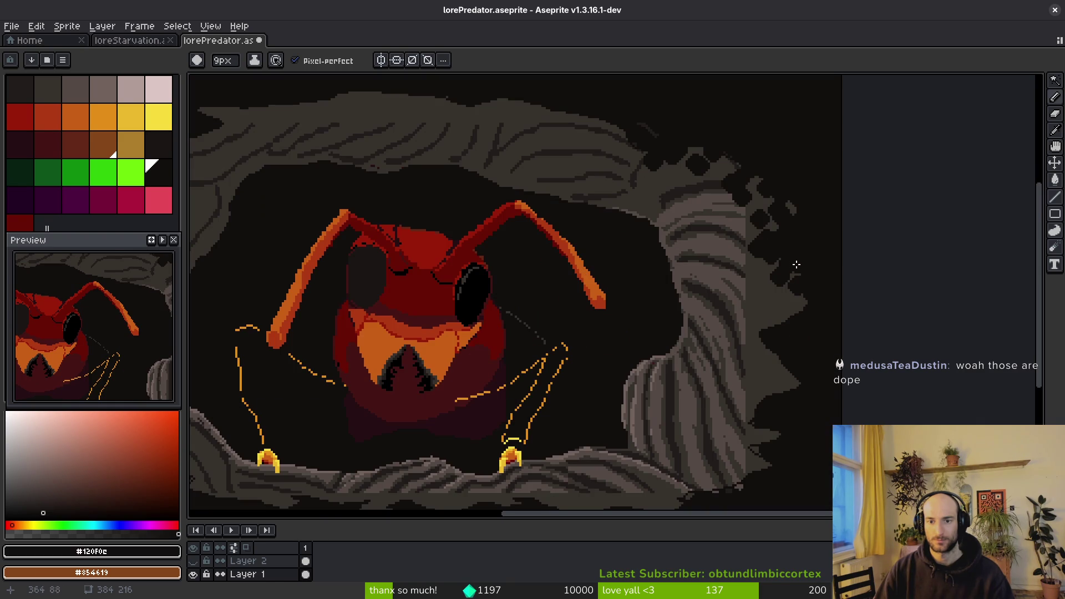
scroll(794, 263, down, 2)
drag(708, 290, 728, 299)
Undo and redo the last rim strokes, then save the sprite.
key(ctrl+z)
key(ctrl+z)
key(ctrl+z)
key(ctrl+z)
key(ctrl+z)
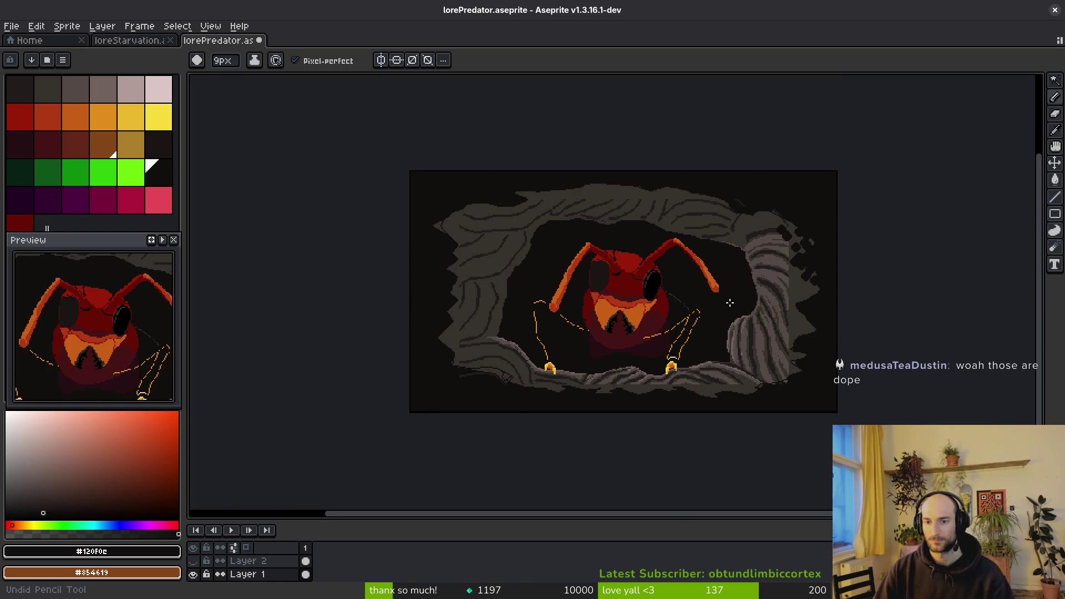
key(ctrl+y)
key(ctrl+y)
key(ctrl+y)
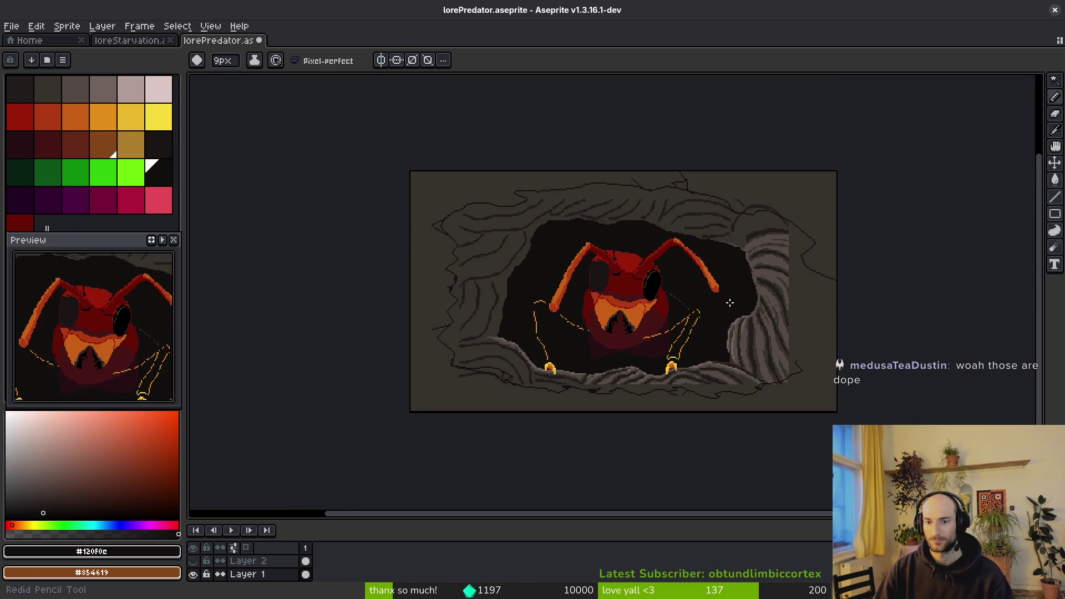
key(ctrl+y)
key(ctrl+y)
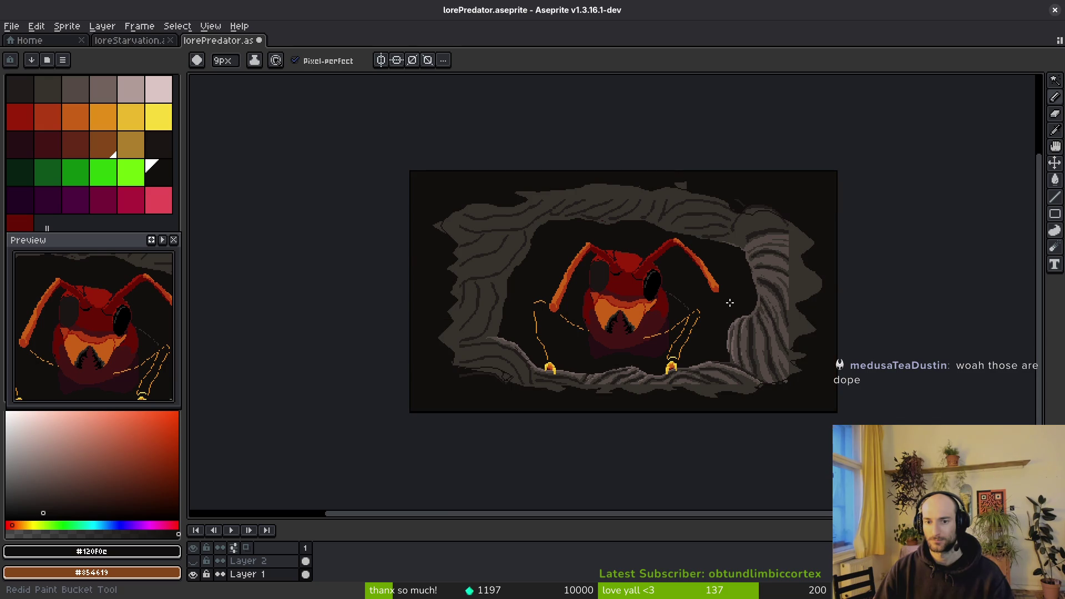
scroll(698, 201, up, 5)
key(g)
scroll(690, 178, down, 5)
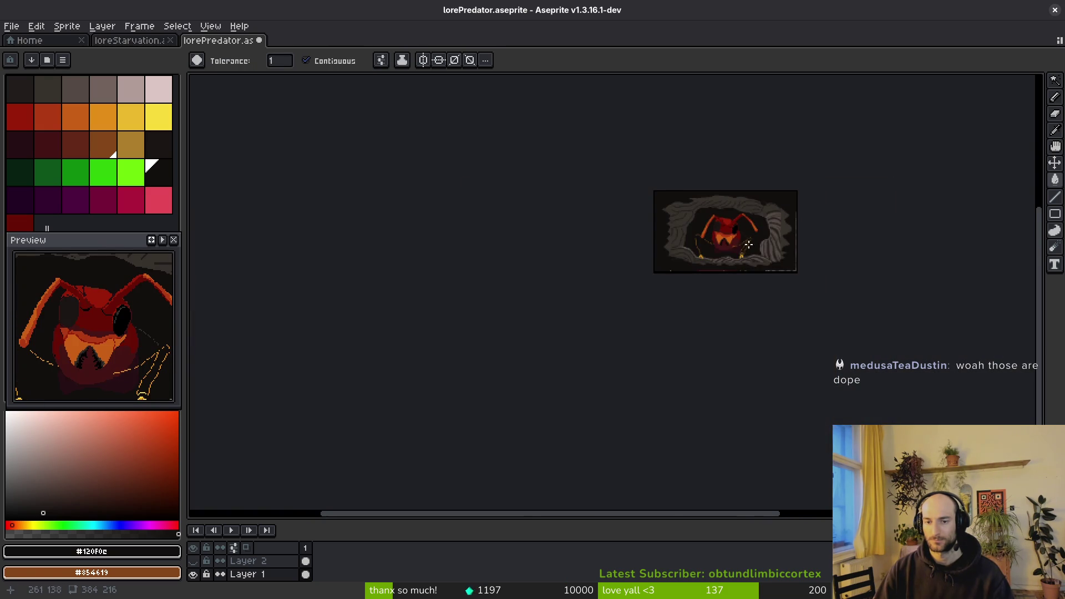
key(ctrl+s)
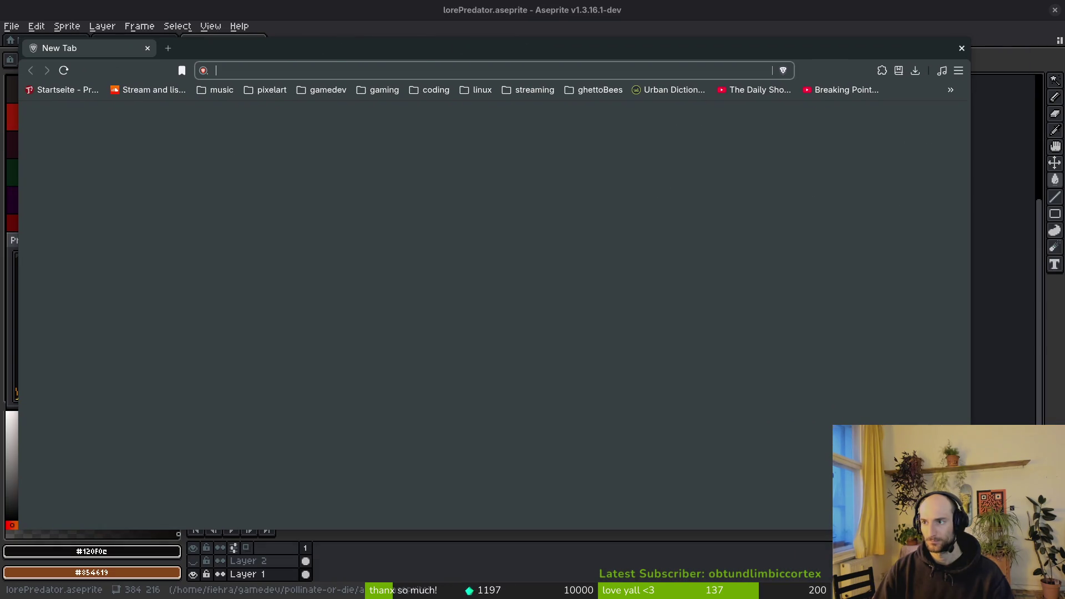
Run a Brave search for 'pixelart composition'.
click(341, 72)
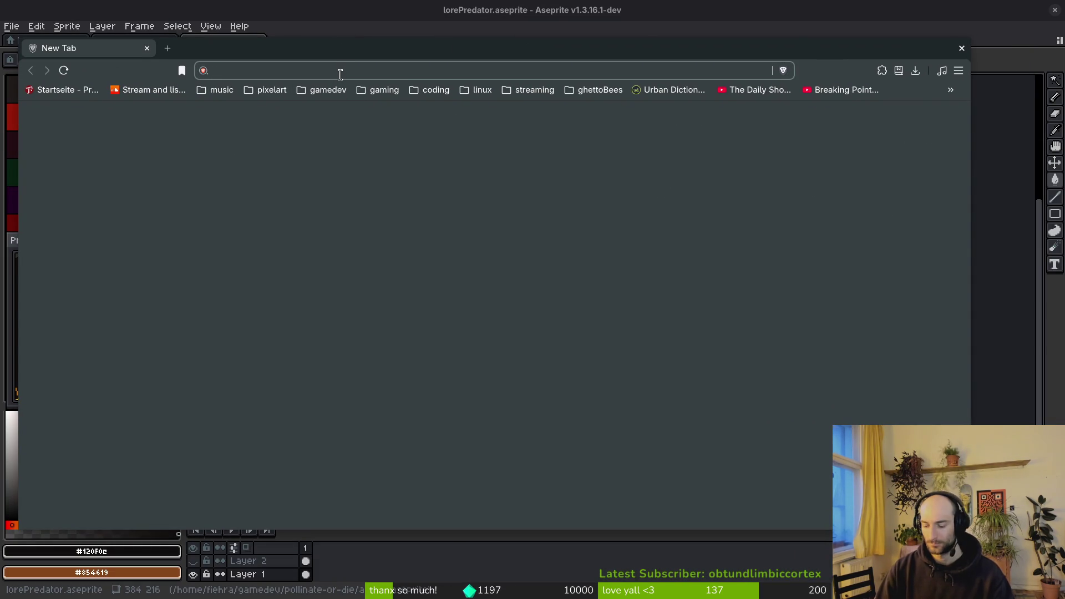
text(pixelart composition)
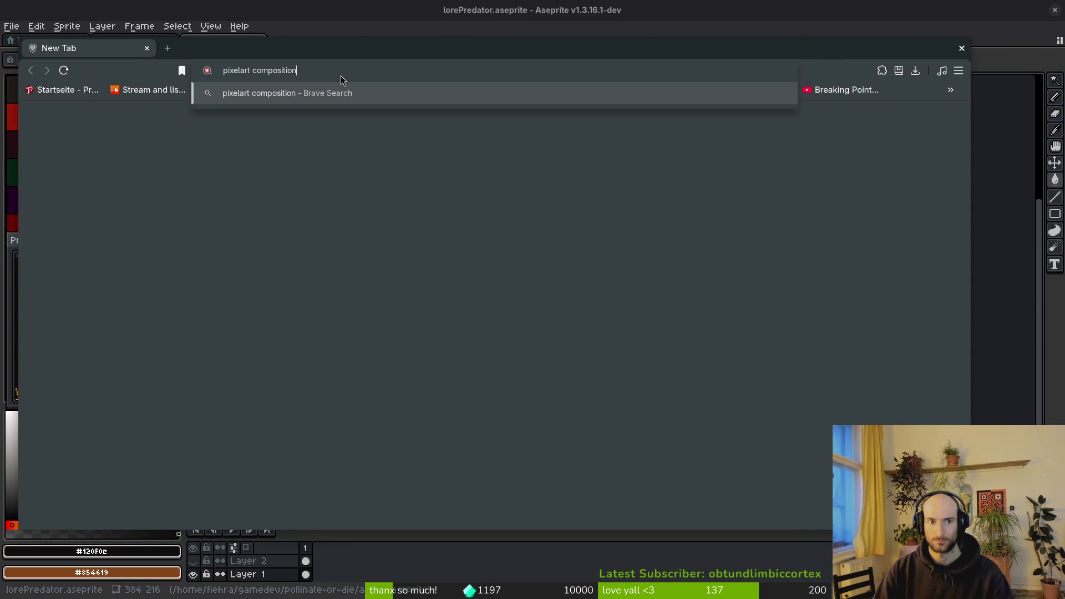
key(Return)
Open Saint11's Pixel Art Tutorials page in a new tab and maximize the browser.
key(ctrl+t)
text(sain)
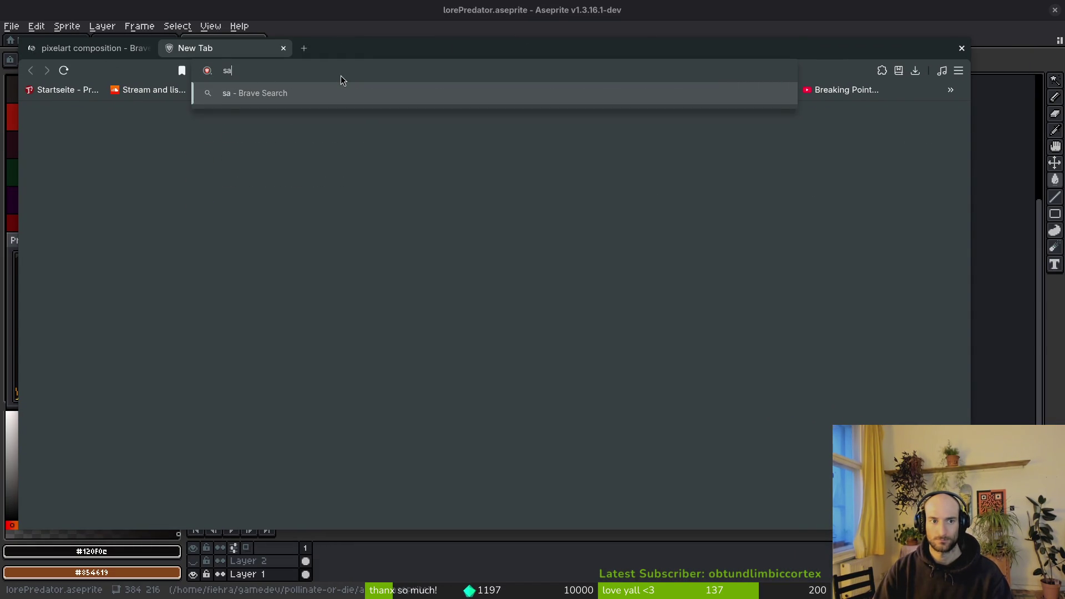
key(Return)
scroll(100, 112, down, 10)
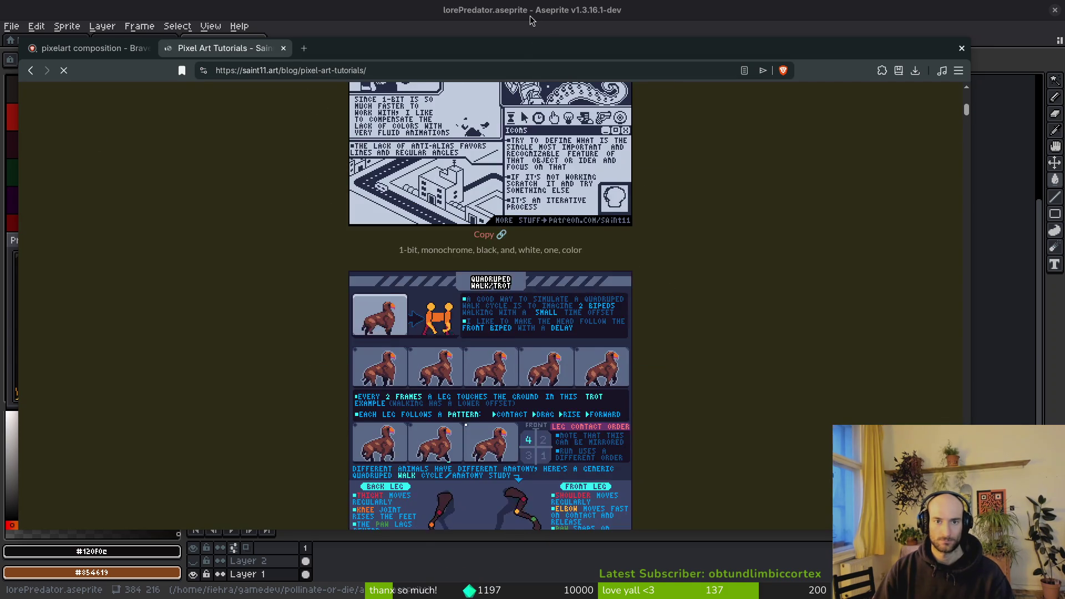
double_click(519, 51)
Scroll through the first Saint11 pixel art tutorial tips.
scroll(689, 362, down, 20)
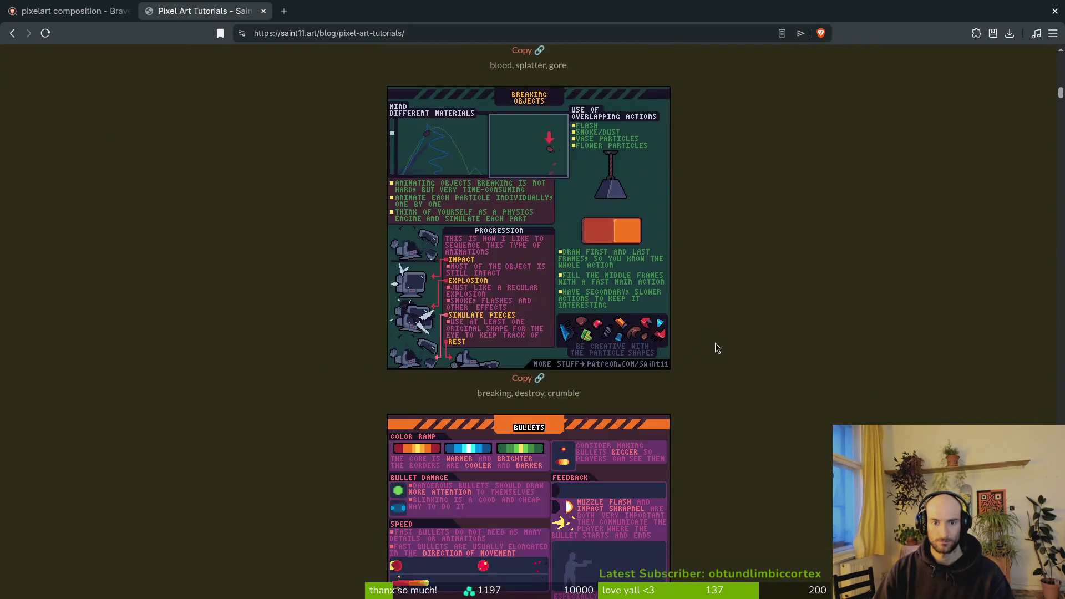
scroll(711, 339, down, 20)
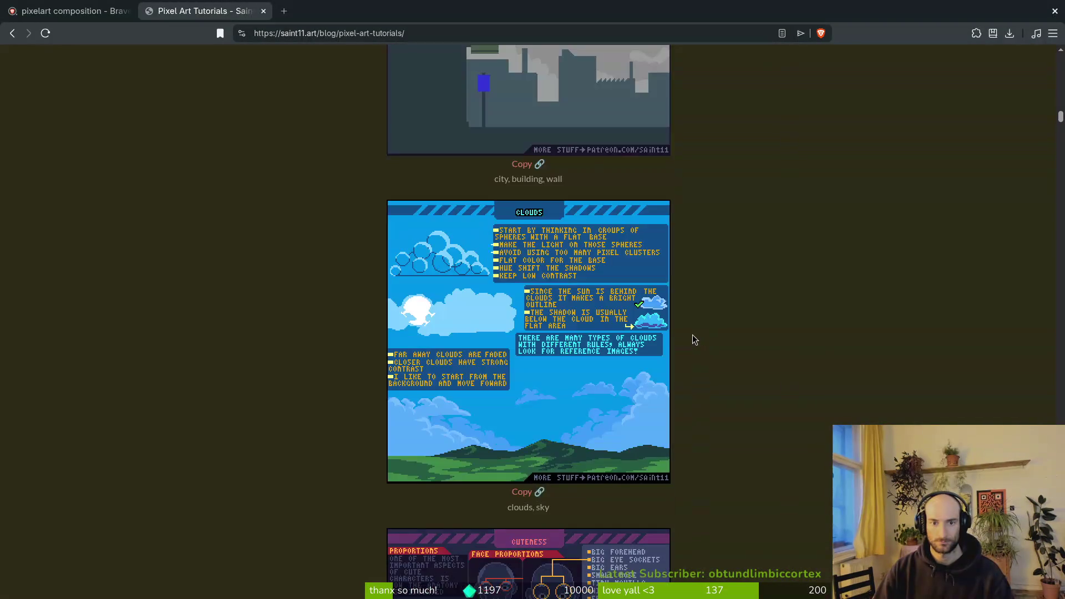
scroll(696, 337, down, 15)
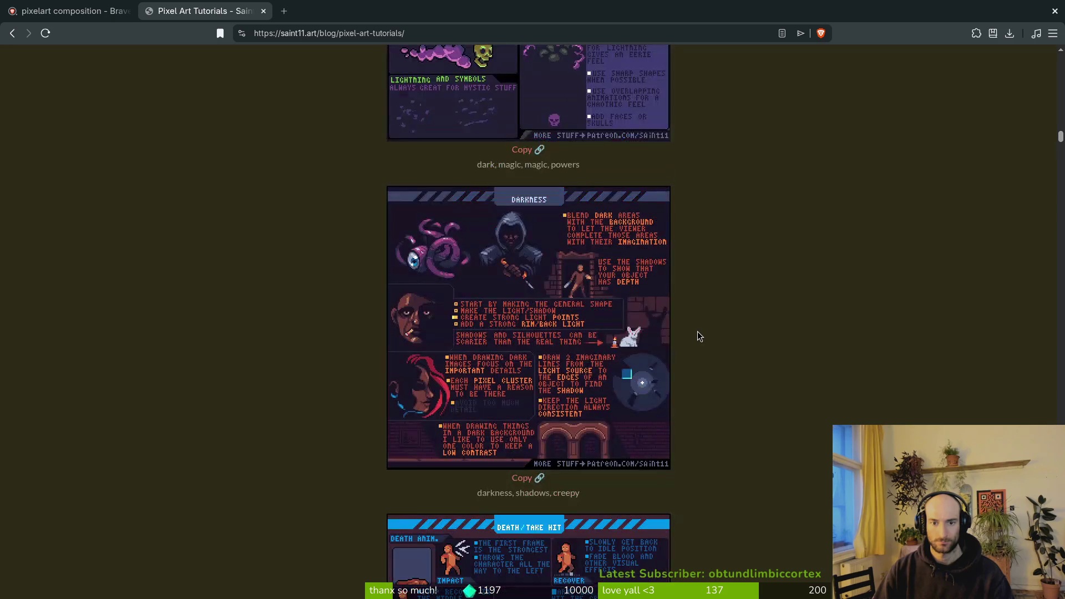
scroll(699, 338, down, 20)
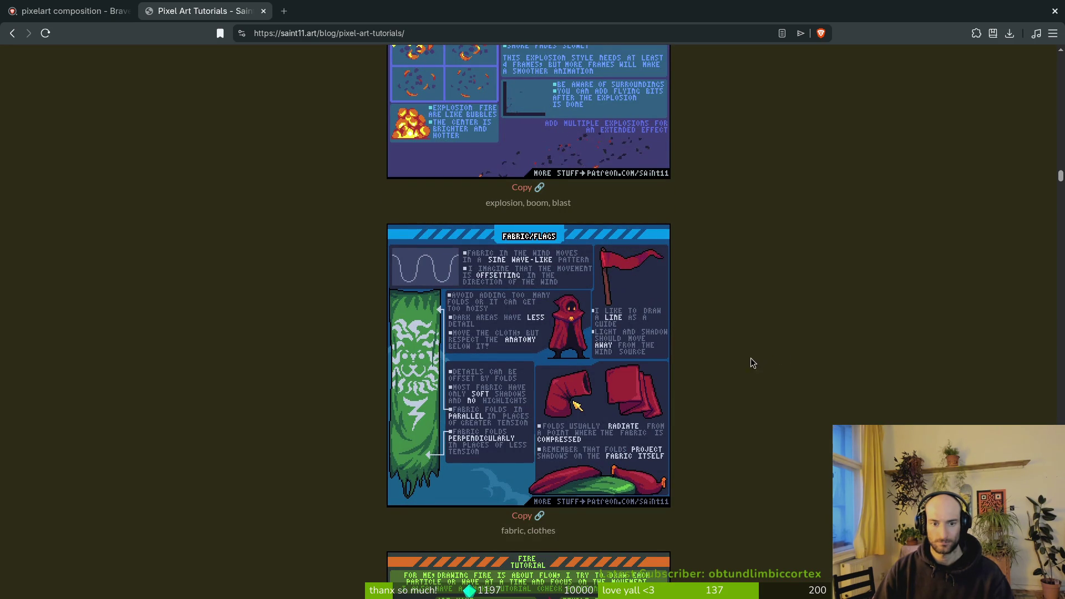
scroll(717, 338, down, 12)
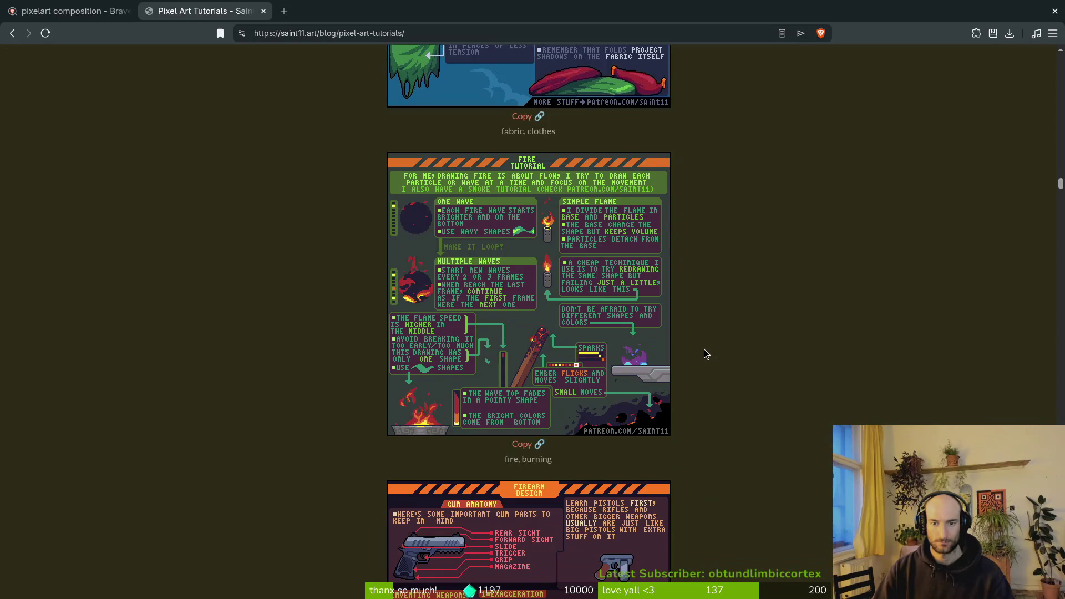
scroll(703, 356, down, 10)
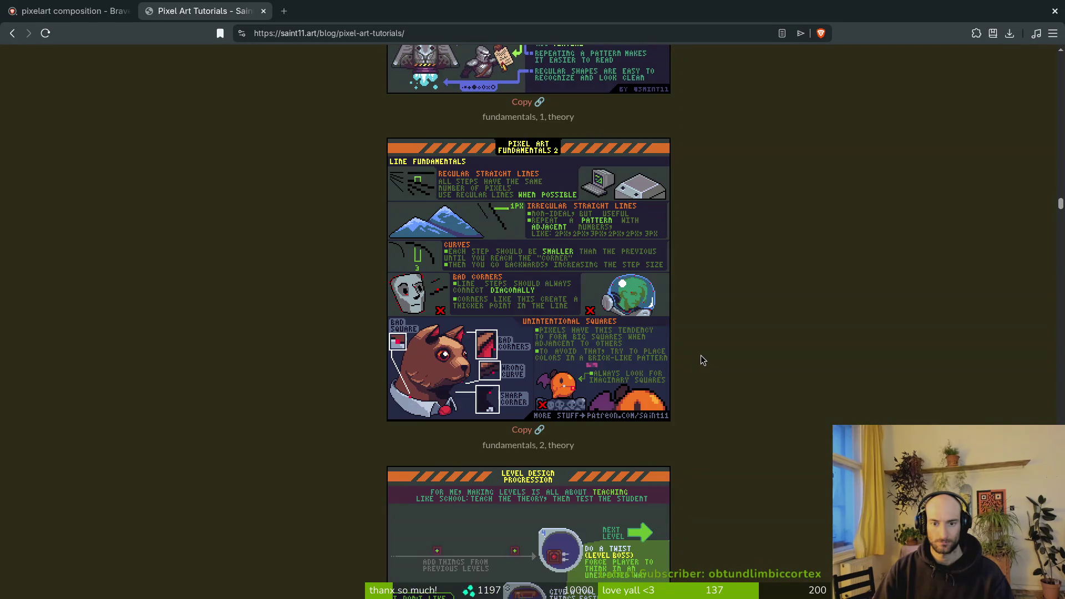
scroll(726, 331, down, 15)
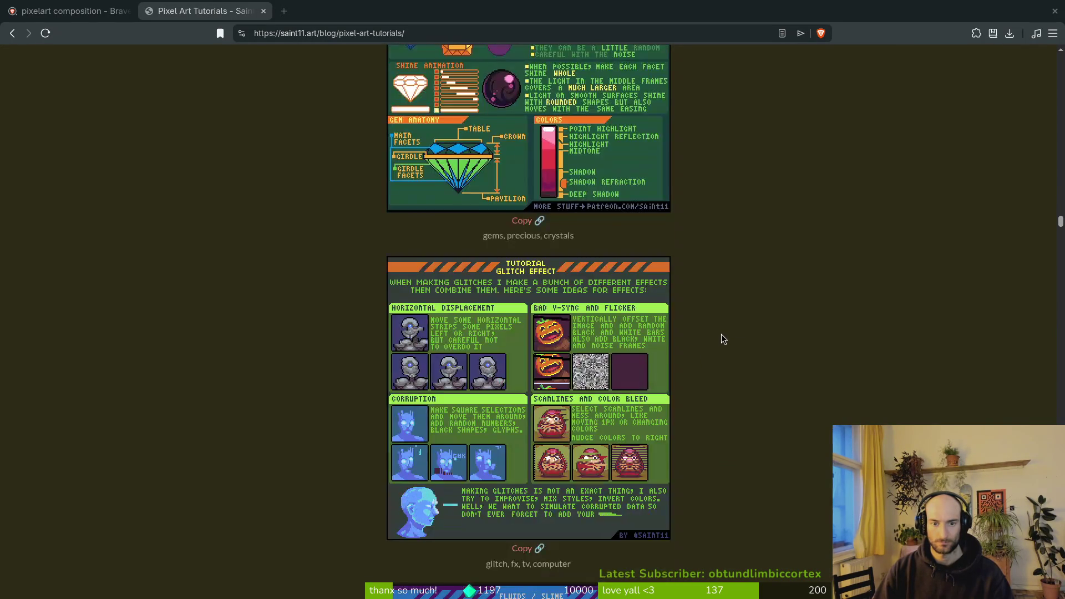
scroll(391, 280, down, 11)
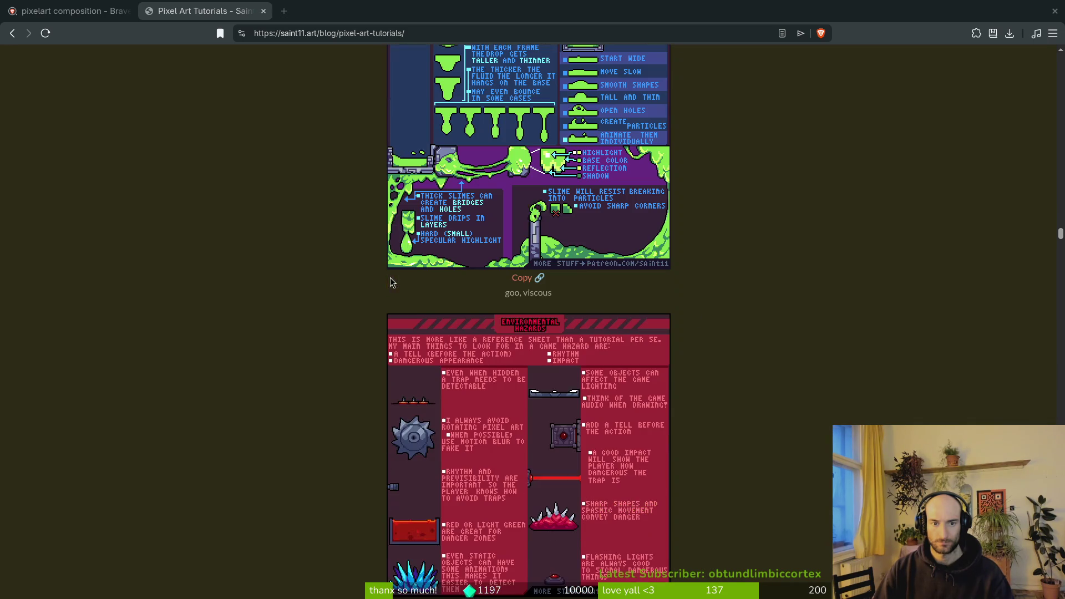
scroll(332, 280, up, 5)
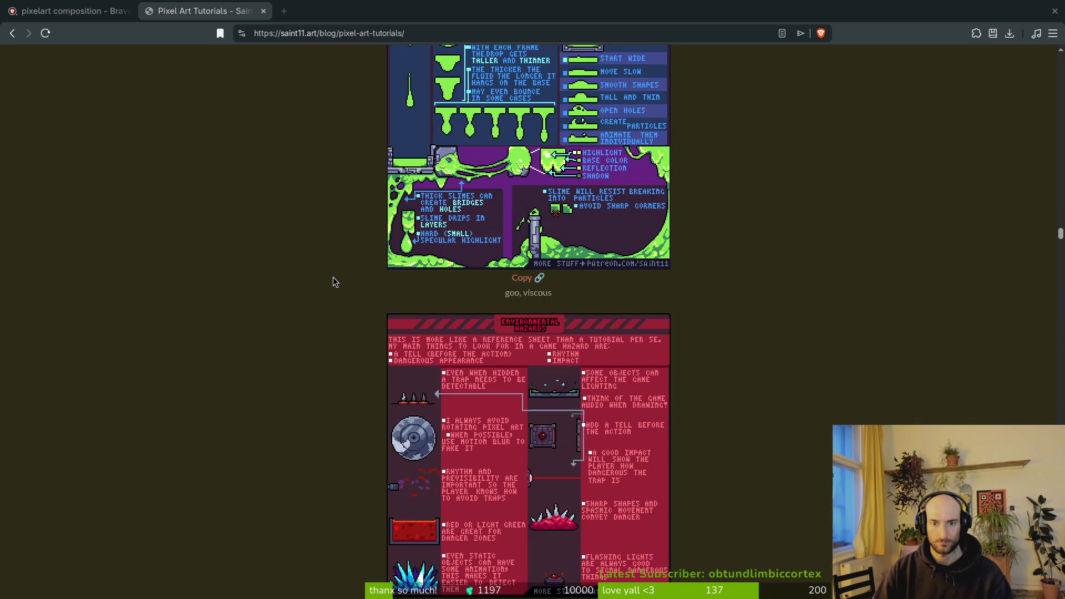
scroll(333, 283, down, 7)
scroll(332, 286, down, 2)
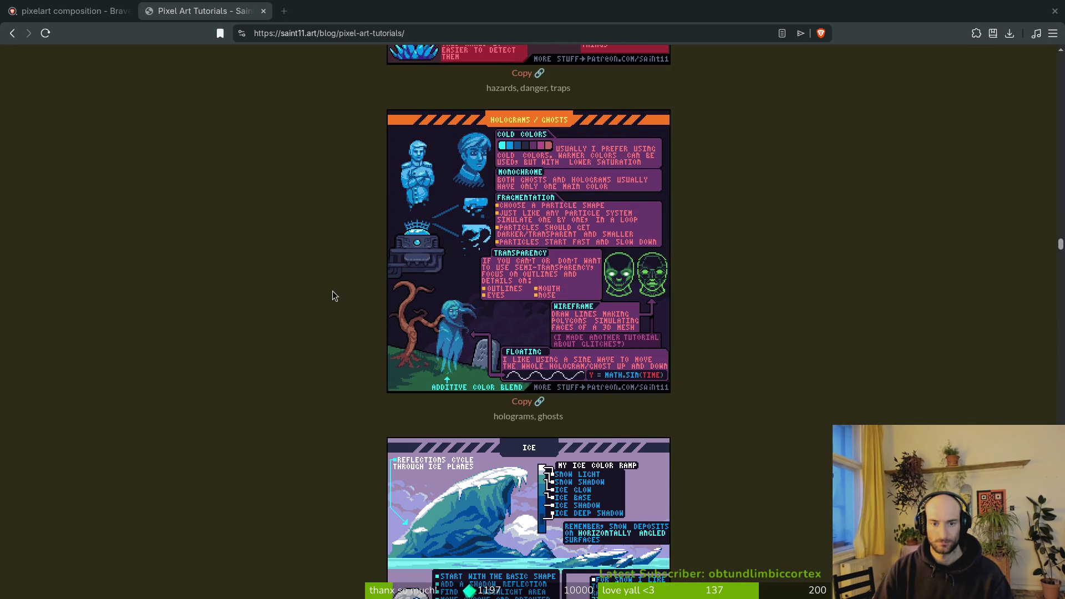
scroll(332, 288, down, 9)
scroll(329, 287, up, 4)
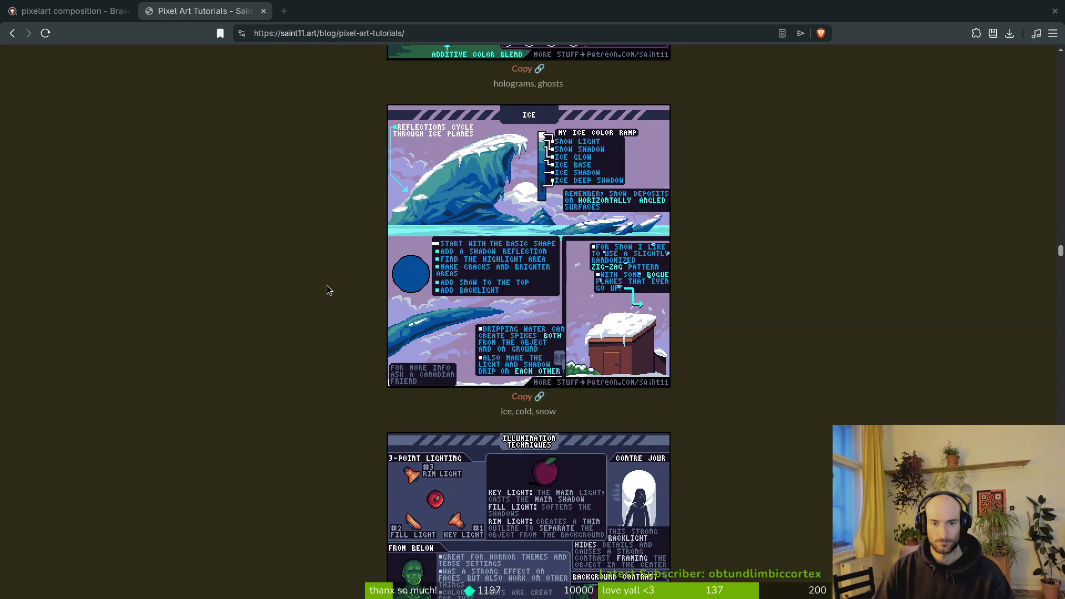
scroll(328, 289, down, 6)
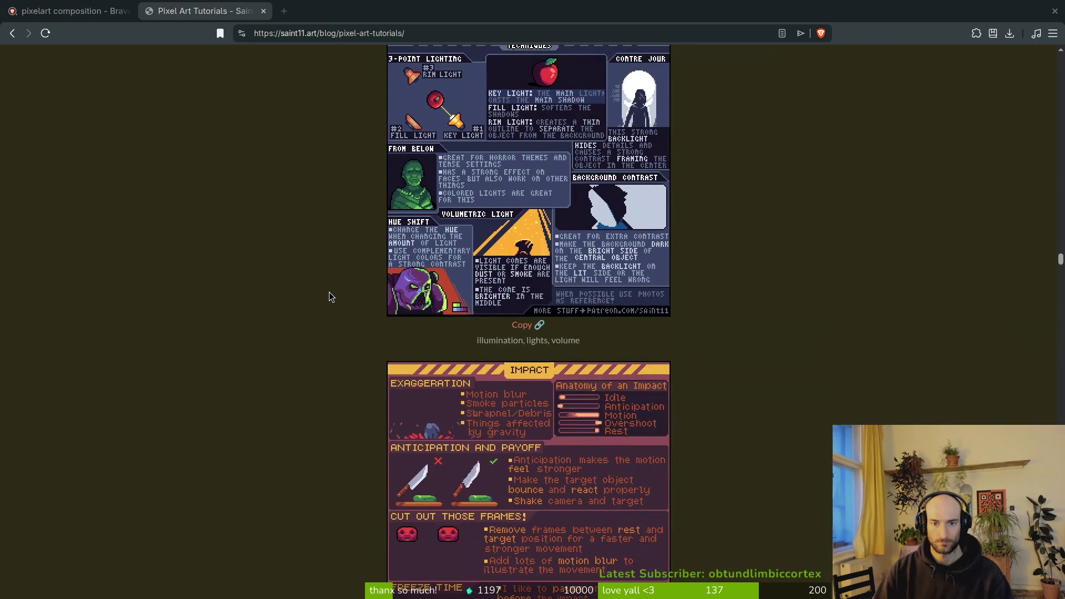
scroll(329, 292, up, 1)
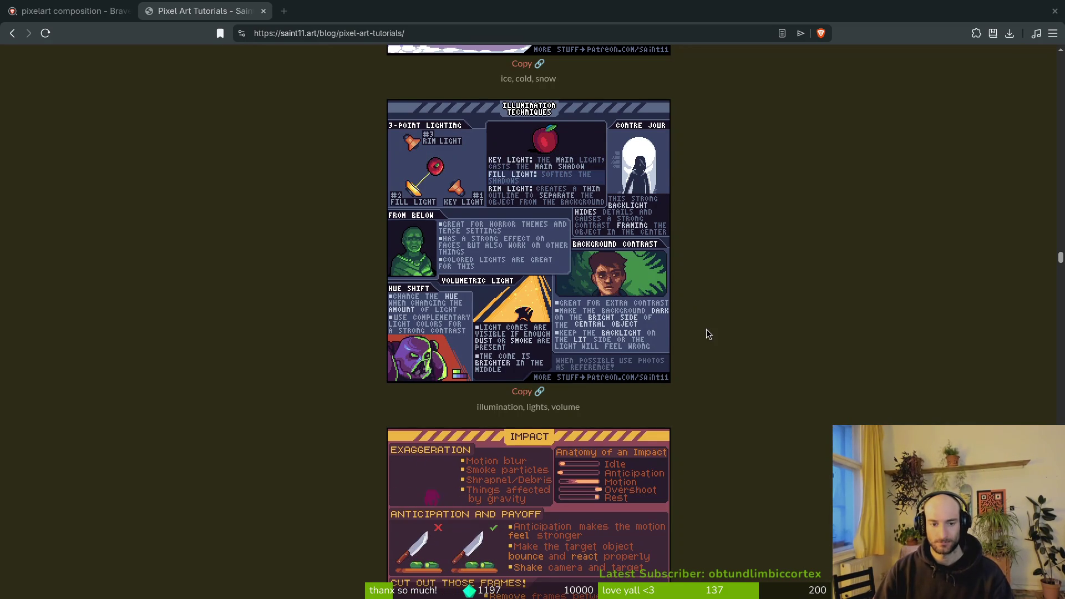
Read on down to the final Alignment tip and the page footer.
scroll(702, 336, down, 2)
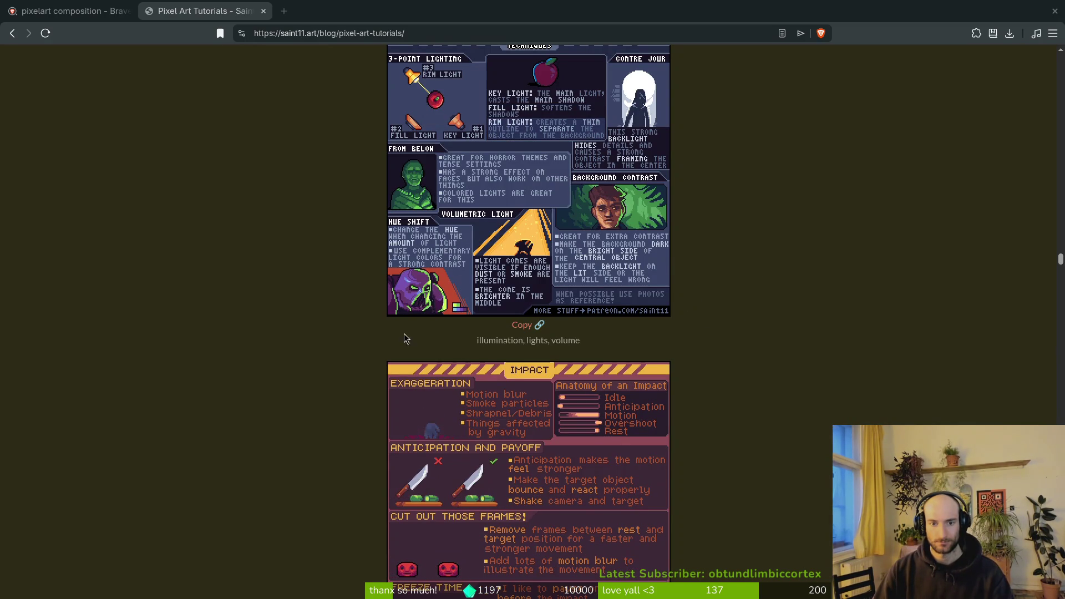
scroll(389, 327, down, 4)
scroll(345, 316, down, 20)
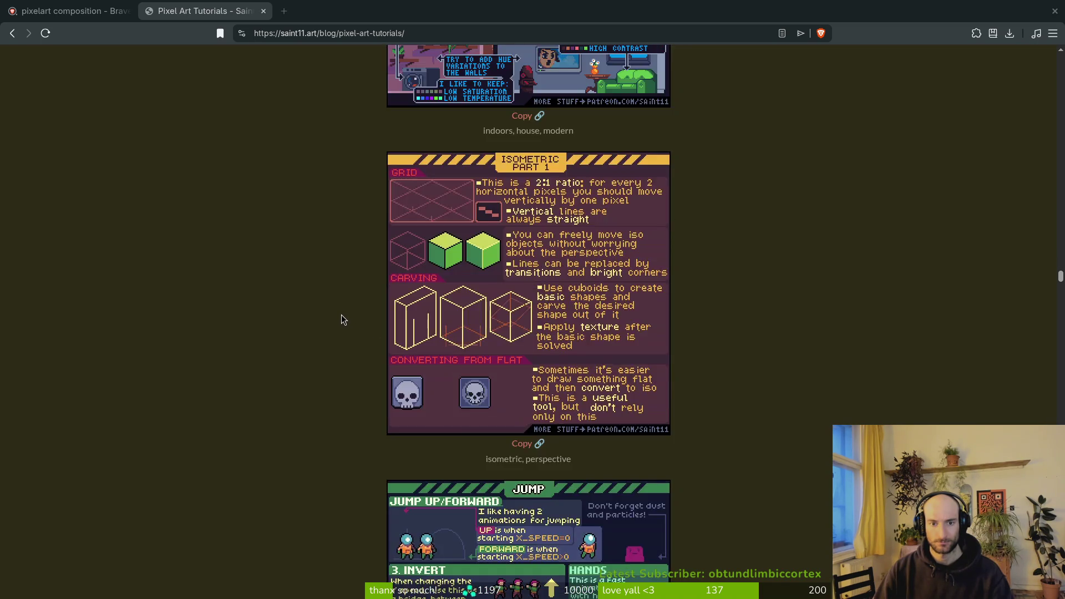
scroll(342, 314, down, 6)
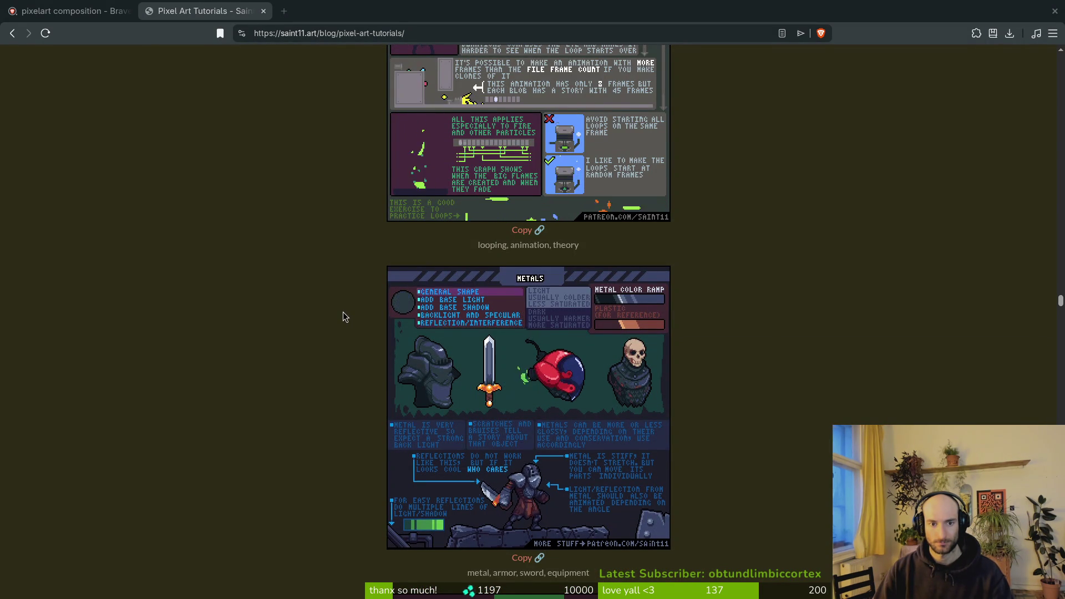
scroll(343, 312, up, 1)
scroll(342, 317, down, 6)
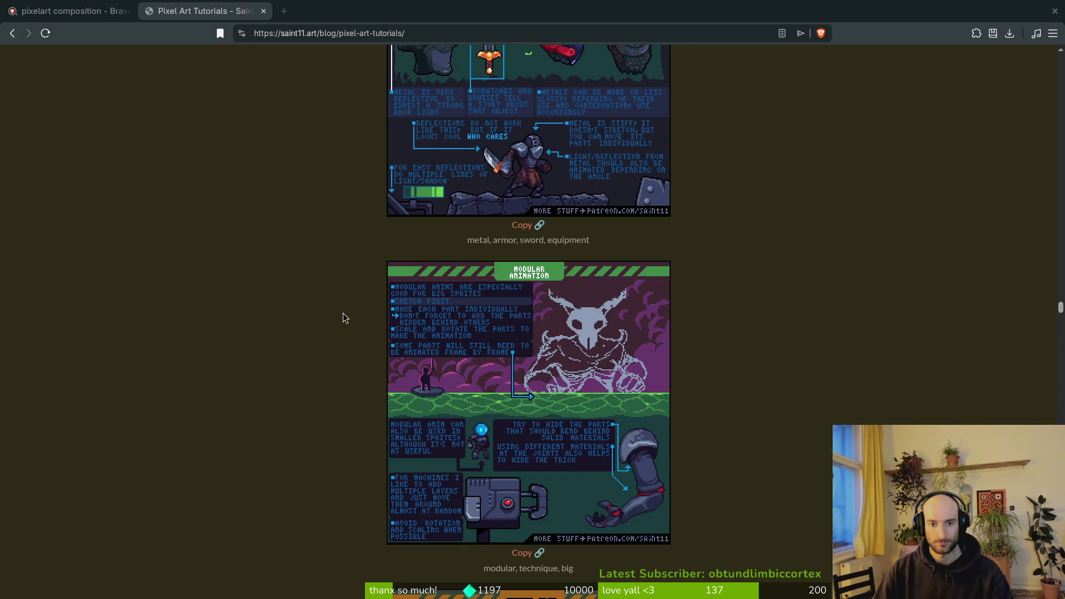
scroll(343, 317, down, 5)
scroll(343, 319, down, 6)
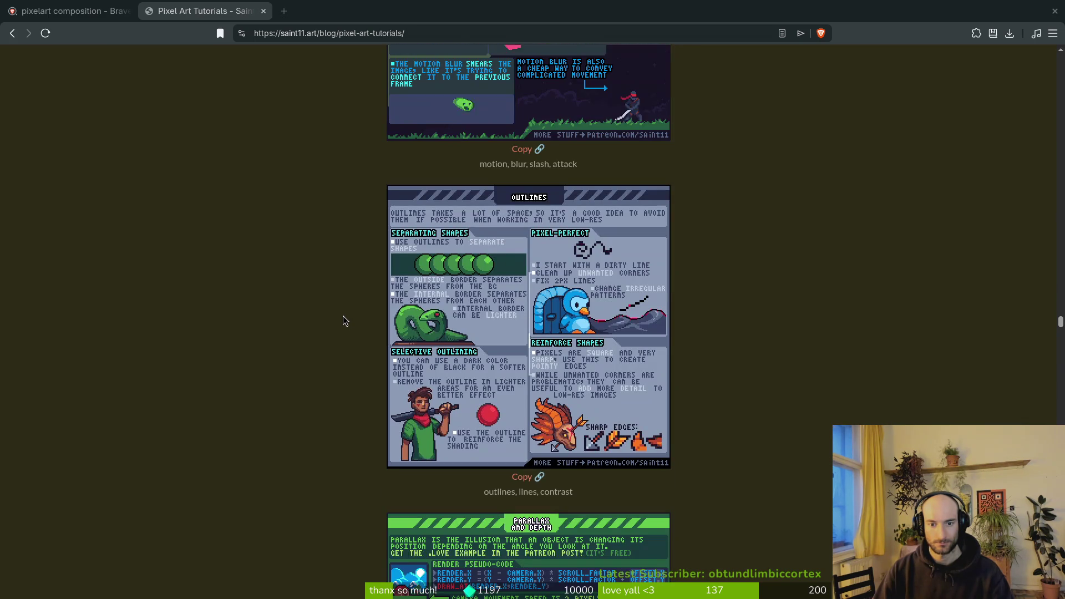
scroll(344, 319, down, 1)
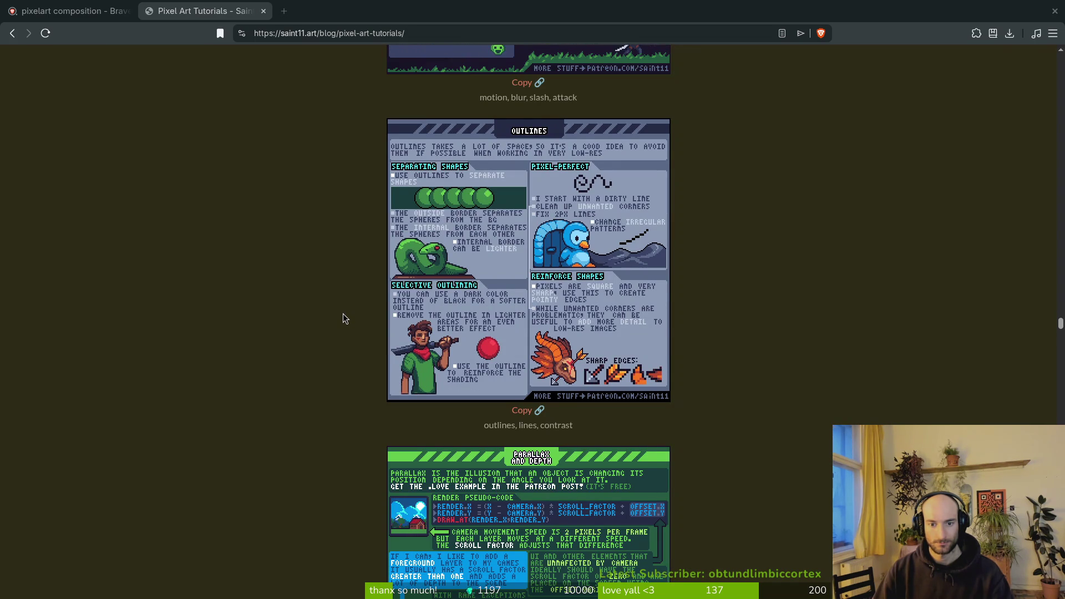
scroll(343, 319, down, 6)
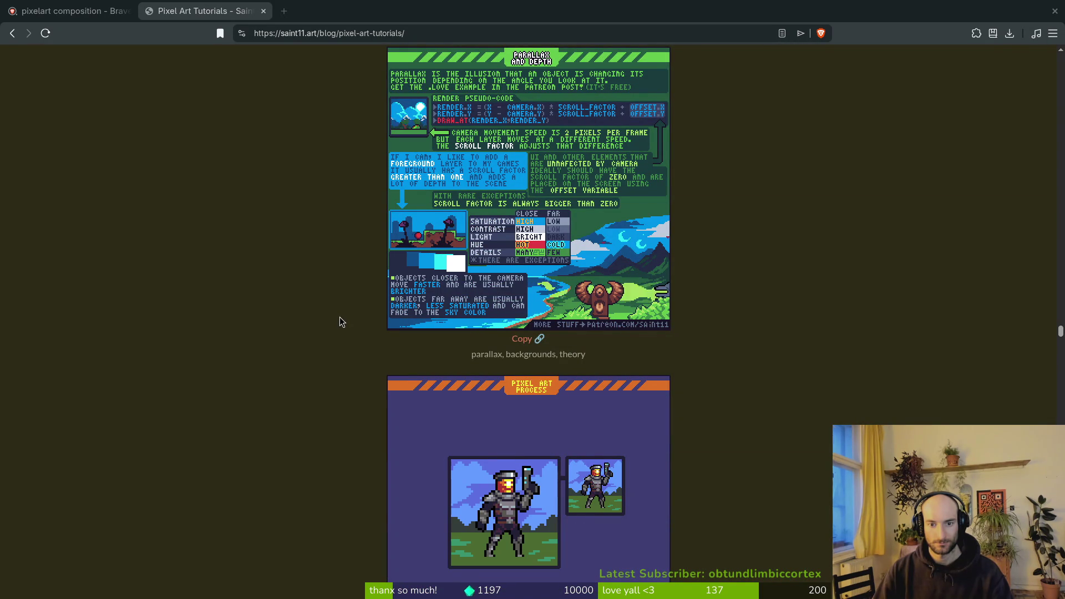
scroll(340, 317, up, 1)
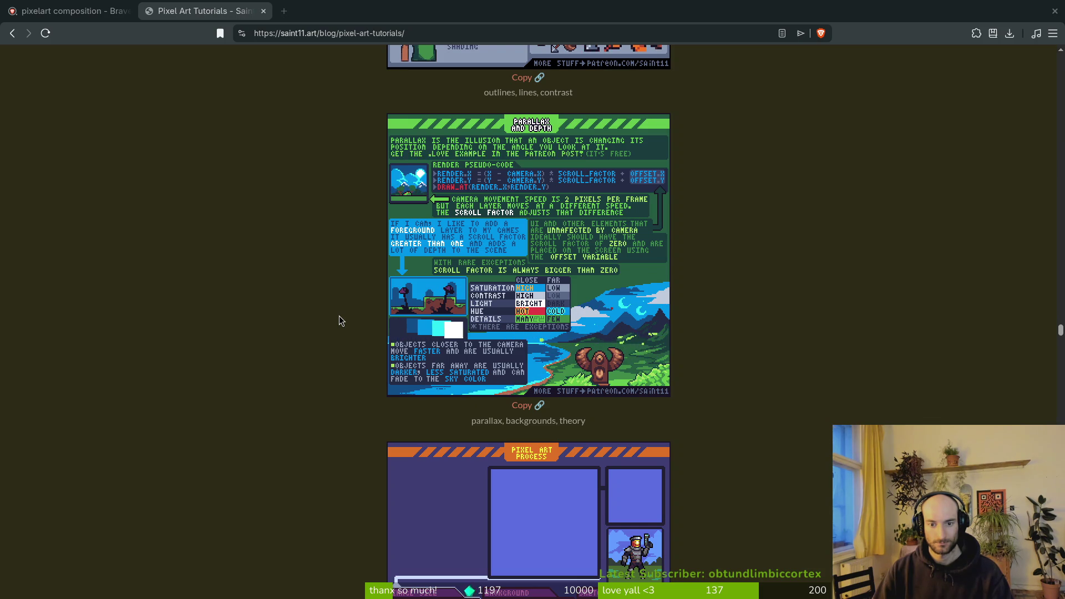
scroll(339, 319, down, 6)
scroll(339, 316, up, 1)
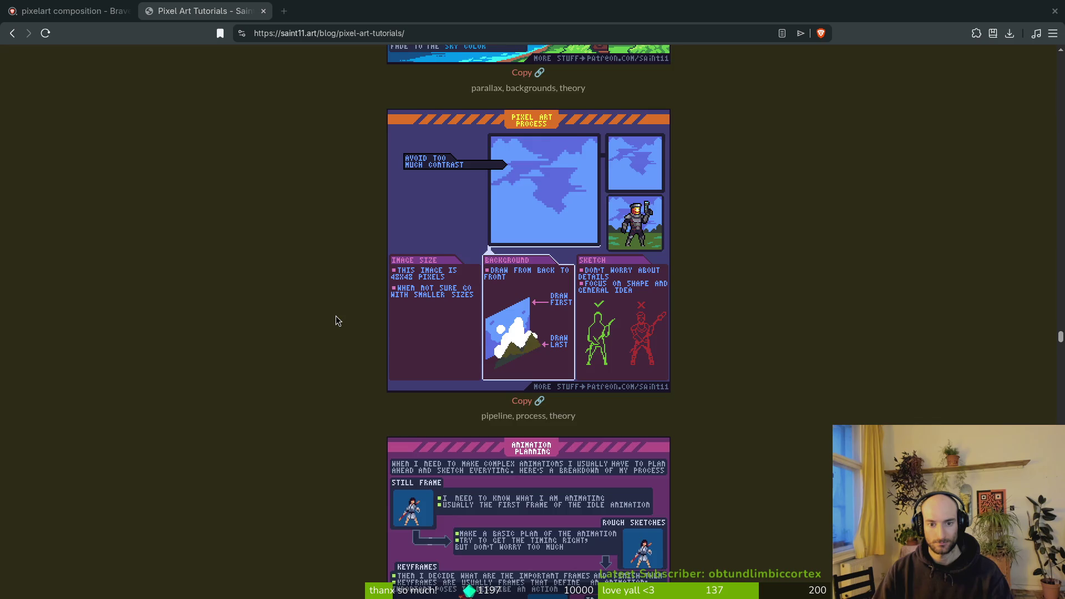
scroll(336, 320, down, 15)
scroll(335, 316, down, 9)
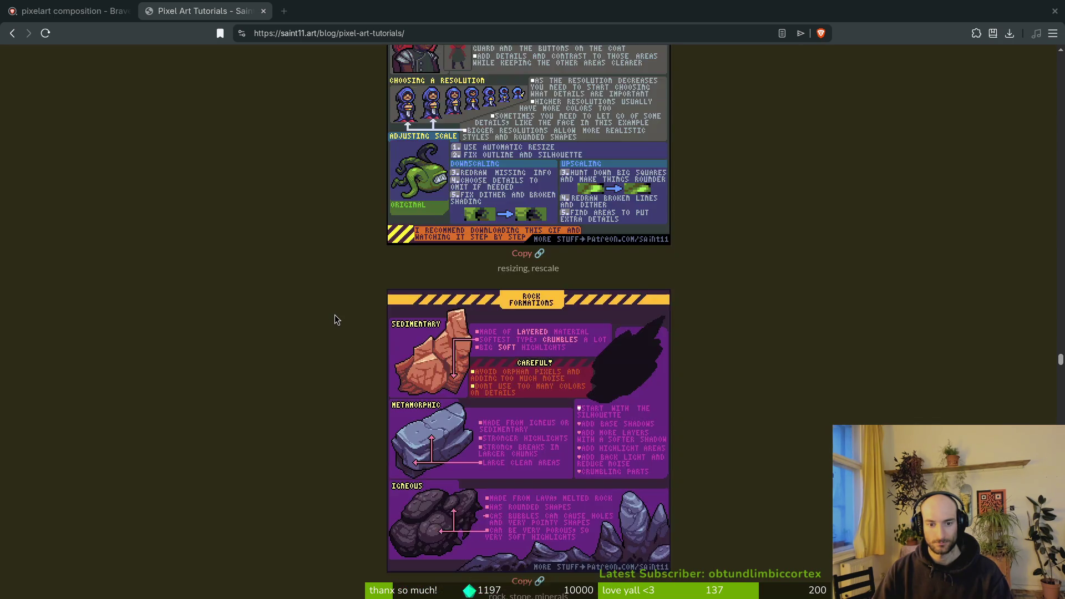
scroll(334, 316, up, 3)
scroll(332, 321, down, 5)
scroll(329, 322, down, 5)
scroll(330, 320, down, 3)
scroll(330, 321, up, 3)
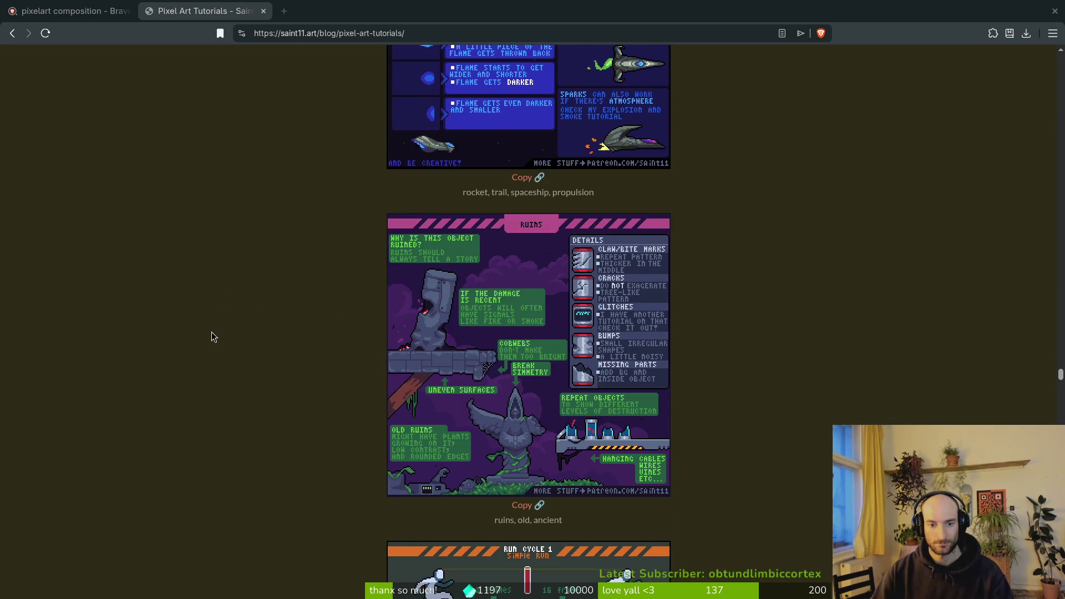
scroll(355, 308, down, 12)
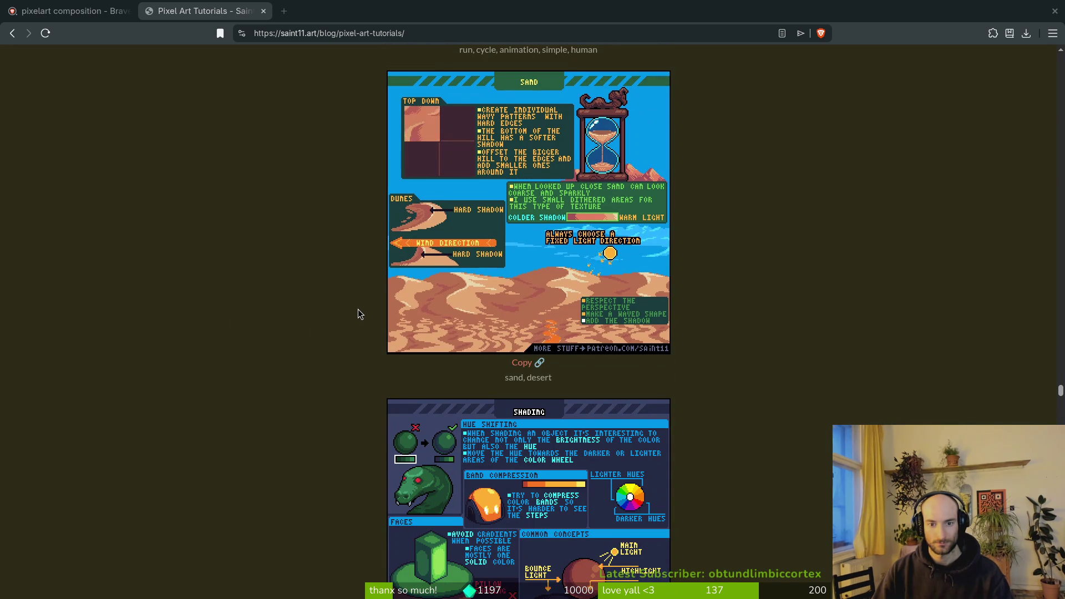
scroll(356, 313, down, 17)
scroll(351, 318, down, 20)
scroll(348, 320, down, 11)
scroll(343, 322, up, 6)
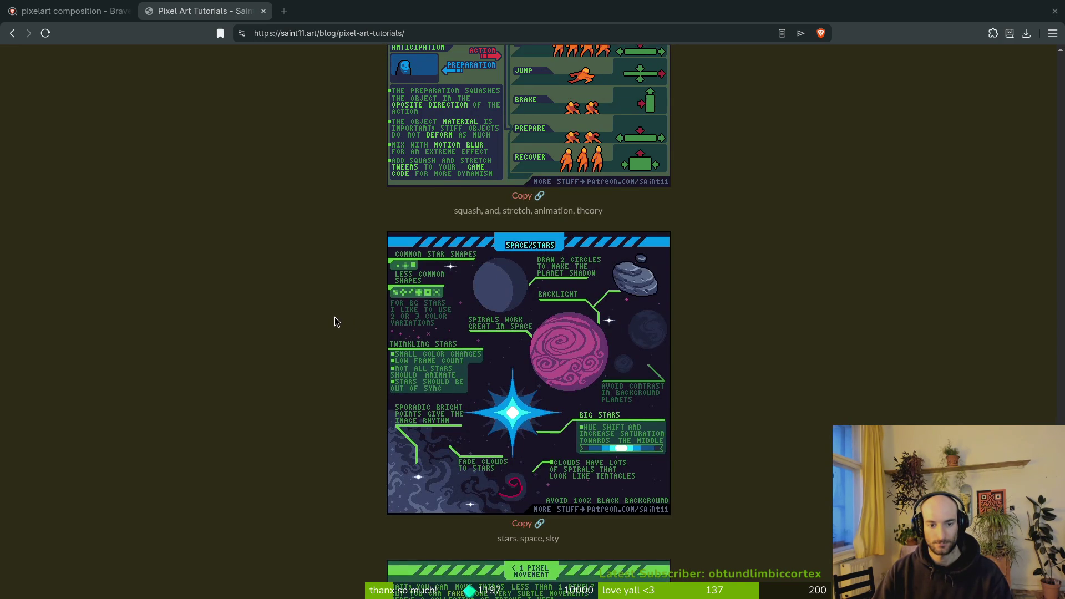
scroll(337, 322, down, 20)
scroll(336, 316, down, 2)
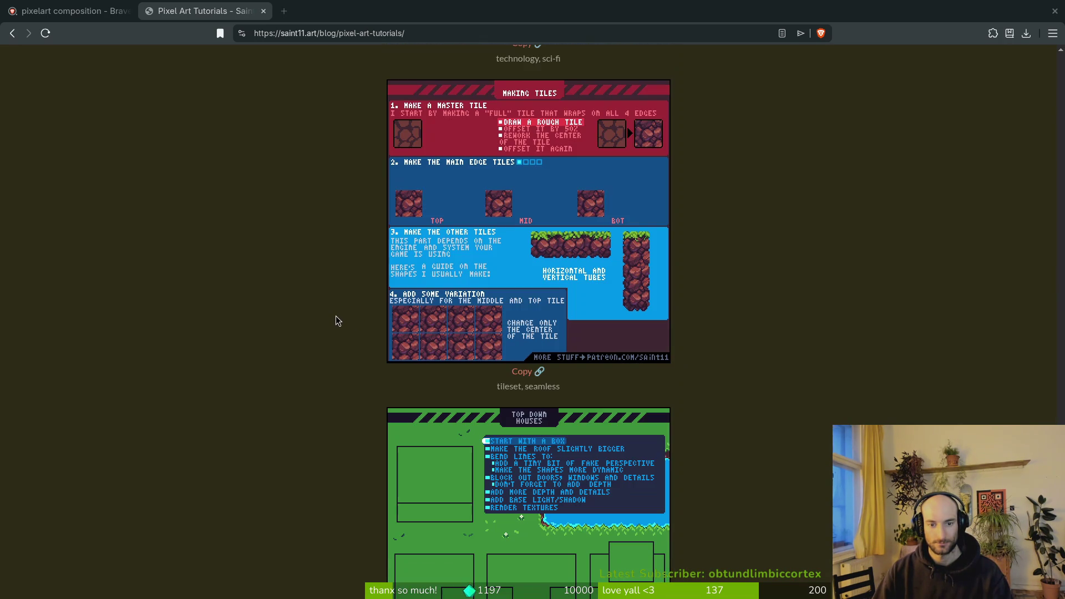
scroll(300, 333, up, 6)
scroll(314, 338, down, 14)
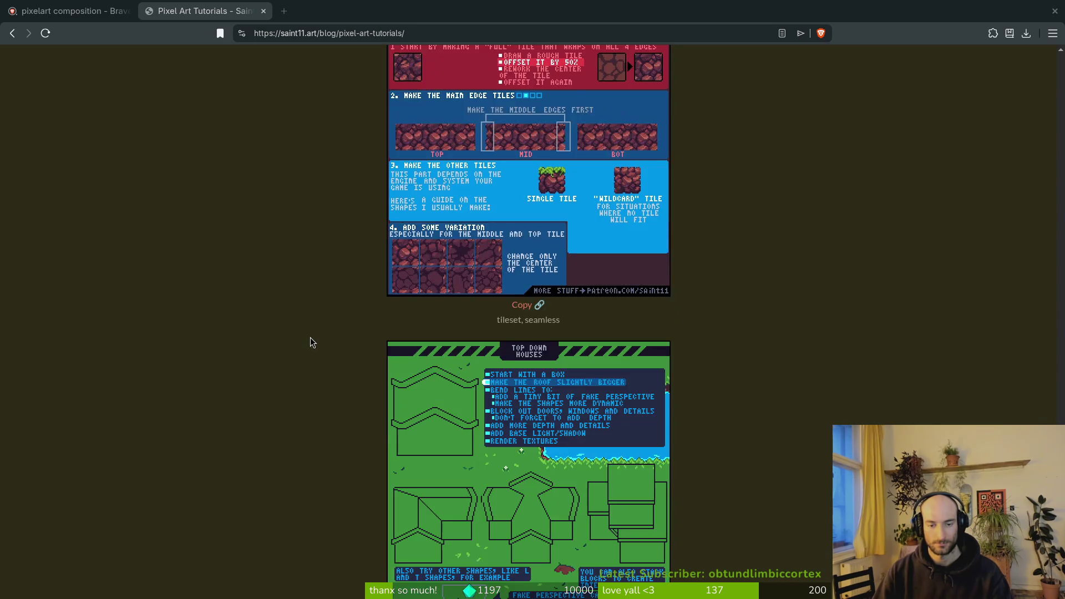
scroll(311, 339, down, 6)
scroll(309, 336, down, 4)
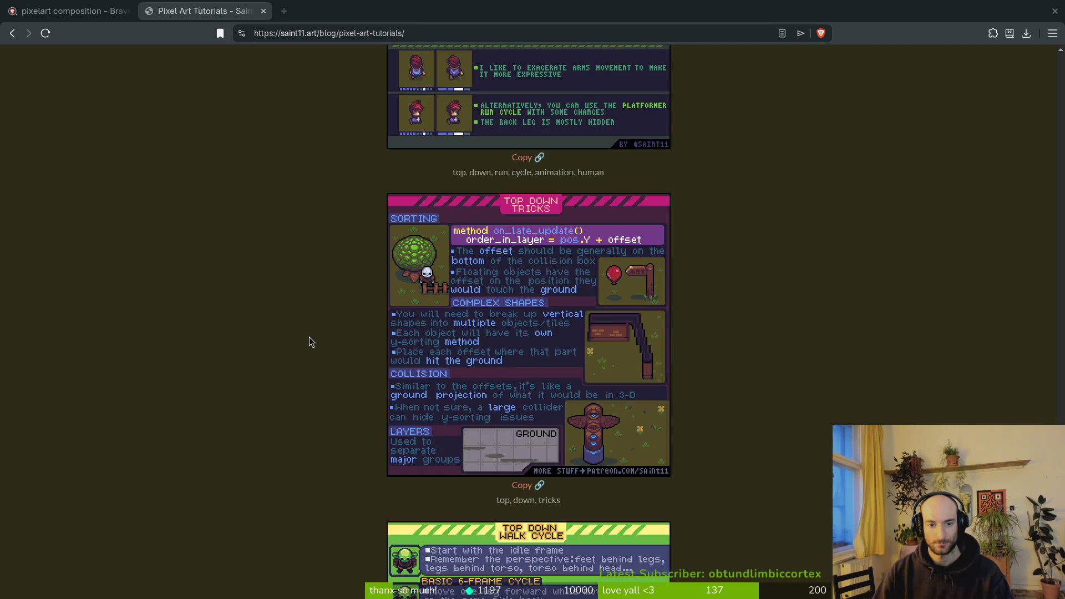
scroll(311, 339, down, 3)
scroll(310, 339, down, 18)
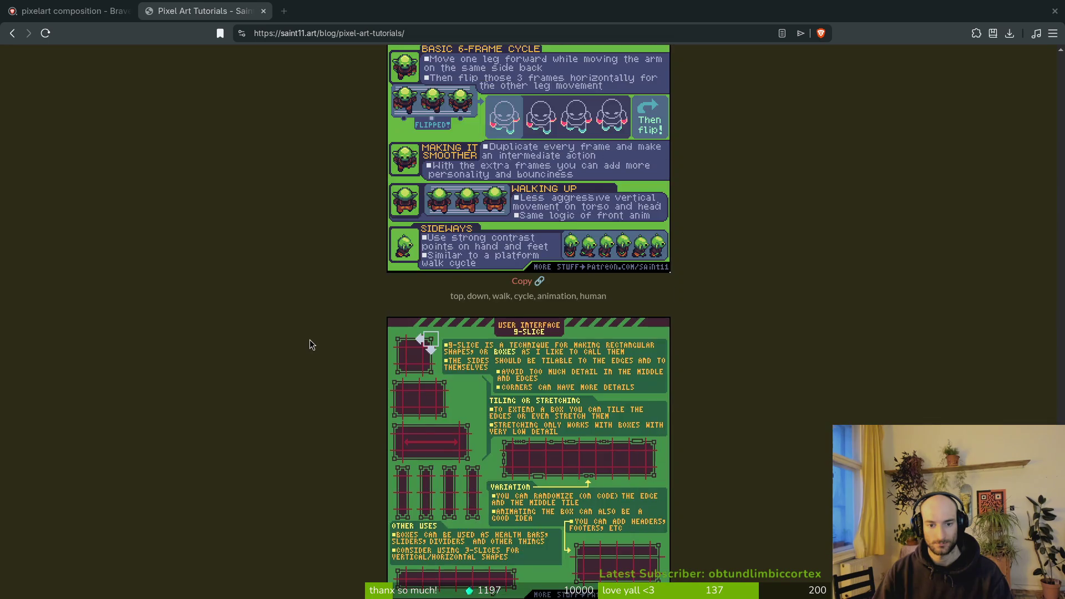
scroll(310, 340, down, 5)
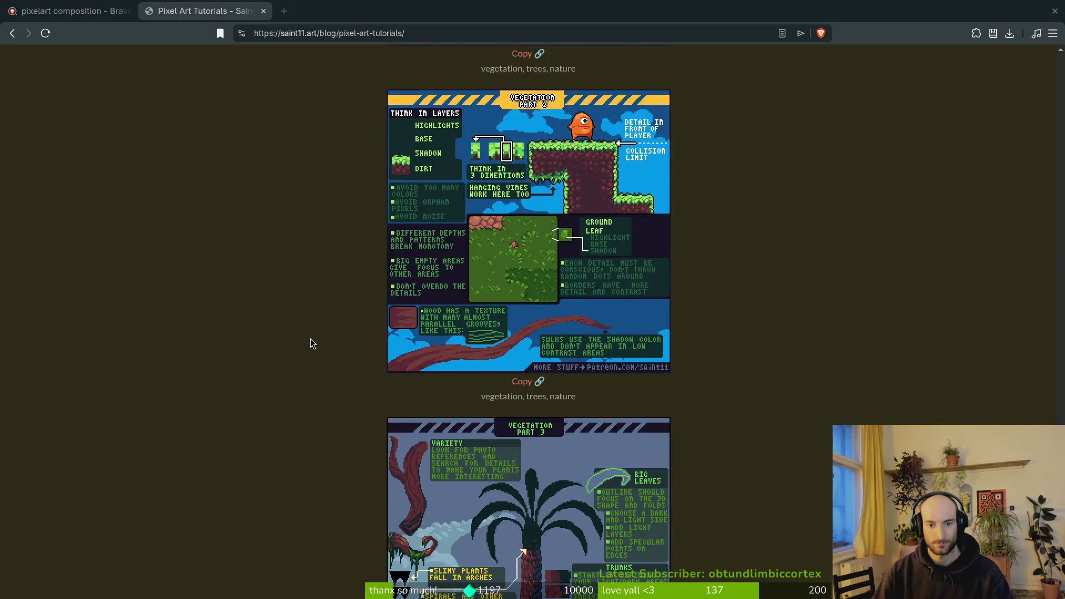
scroll(311, 339, down, 3)
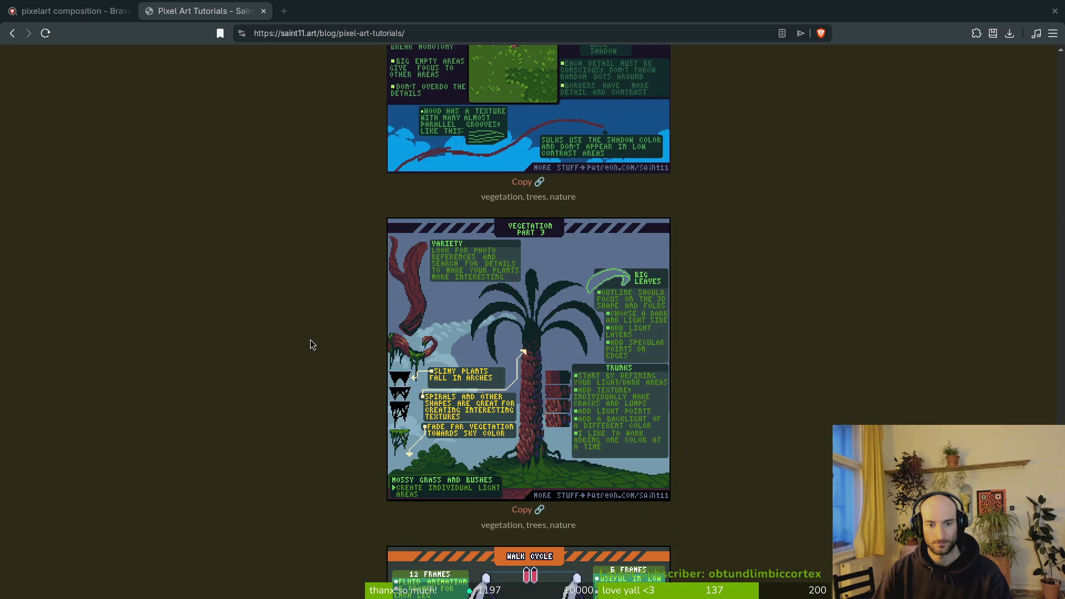
scroll(311, 340, down, 8)
scroll(312, 338, down, 3)
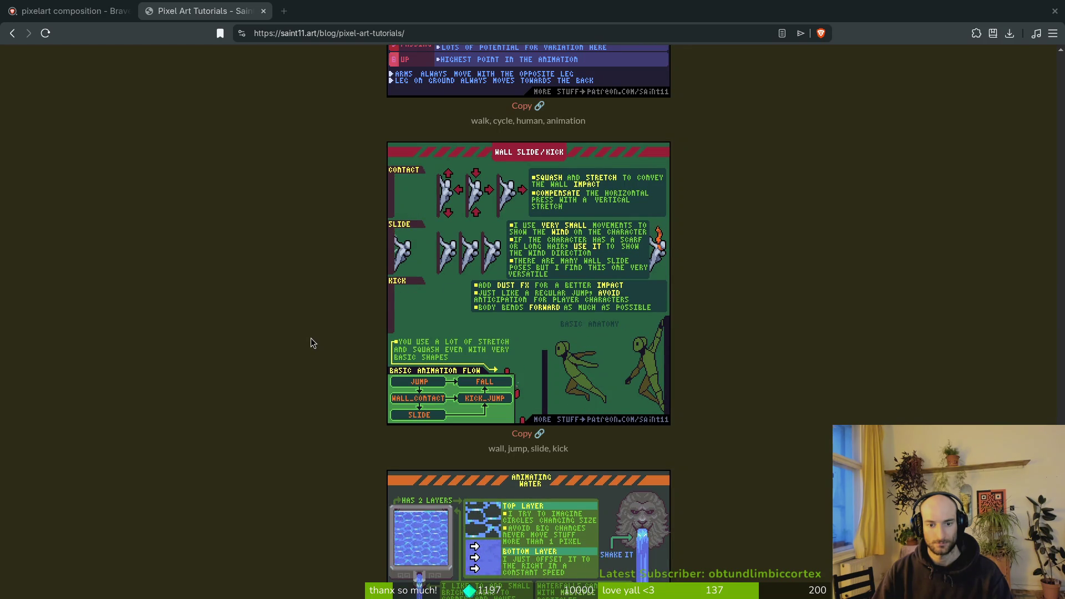
scroll(310, 338, down, 10)
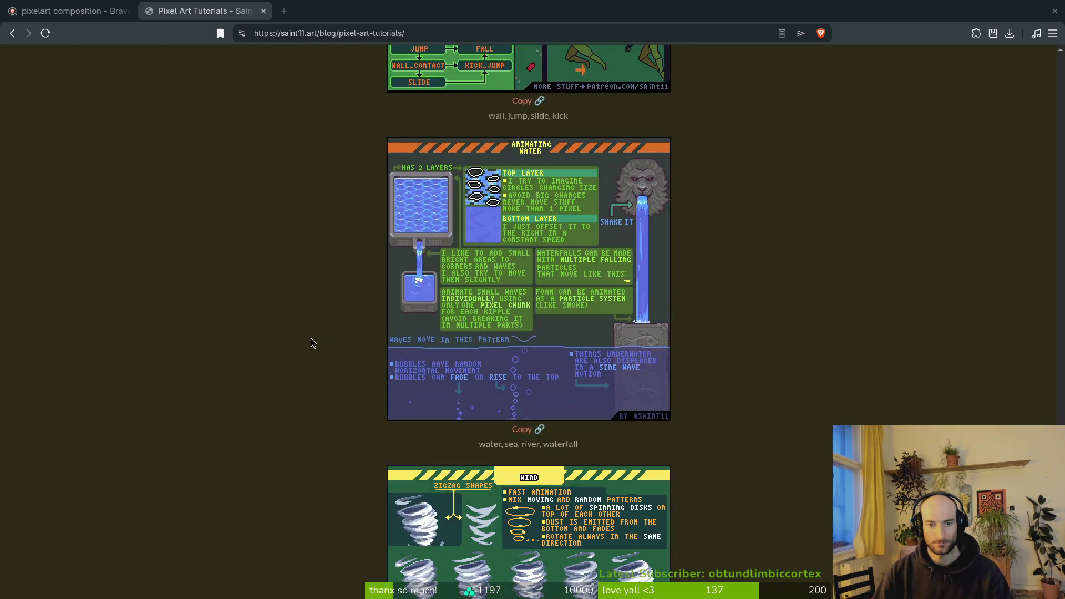
scroll(311, 340, down, 9)
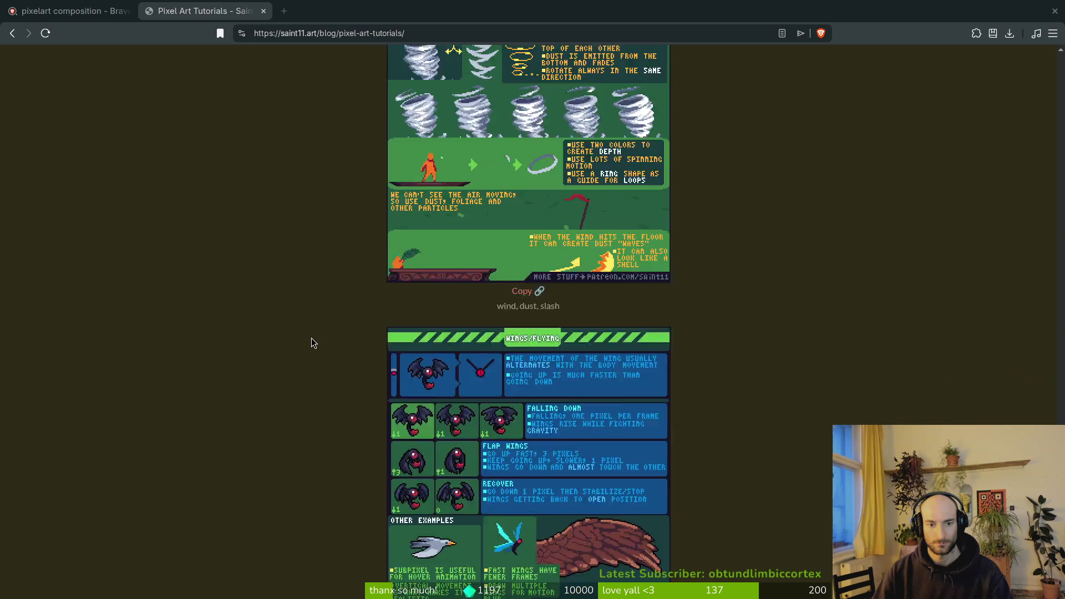
scroll(314, 340, down, 5)
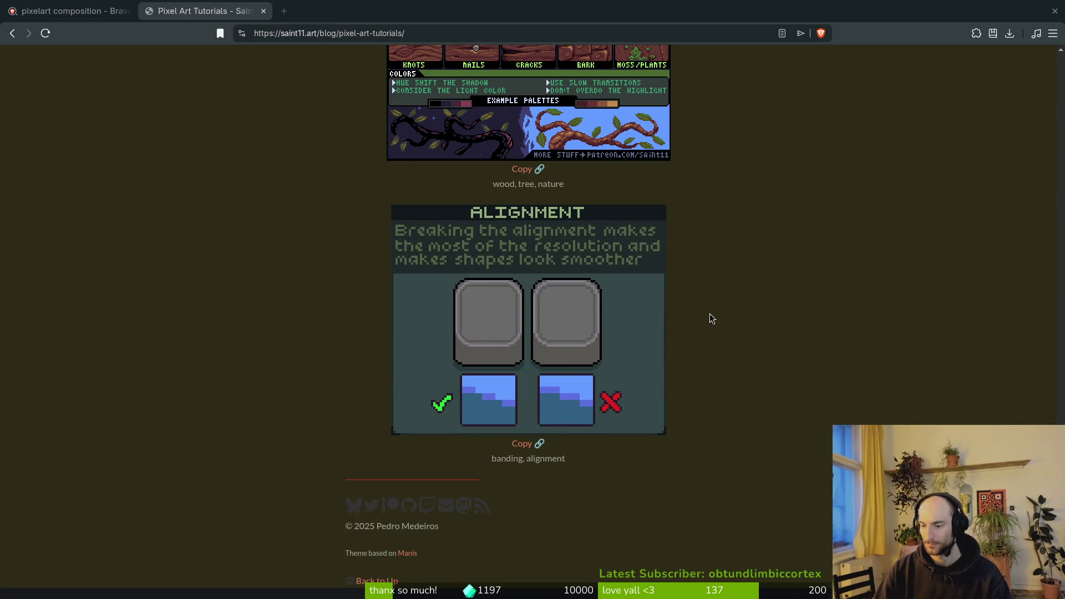
click(77, 11)
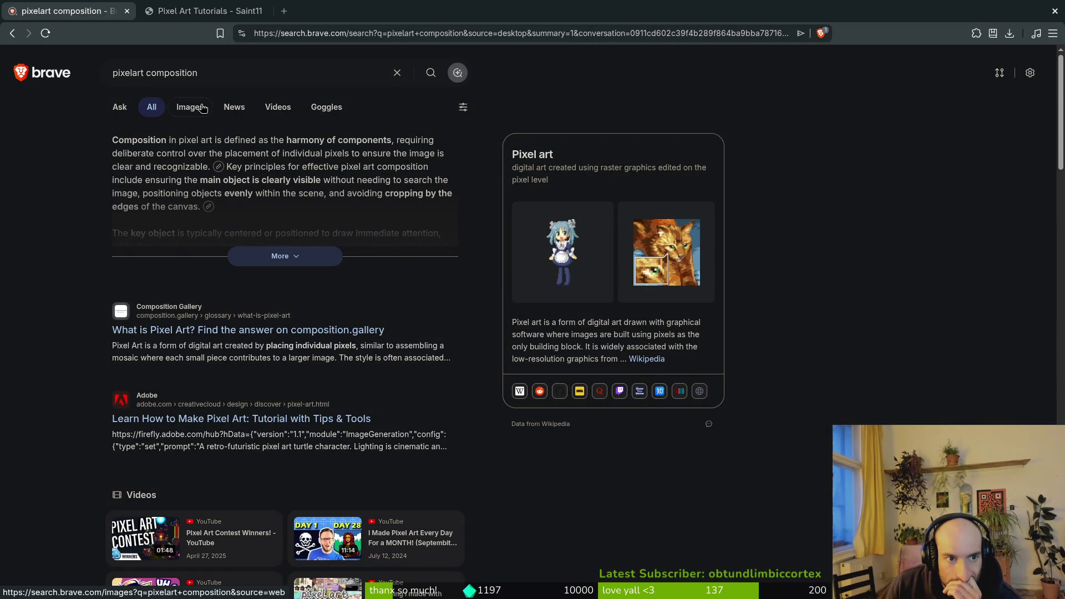
Browse the pixelart composition image results to the bottom, then open a blank tab.
click(189, 107)
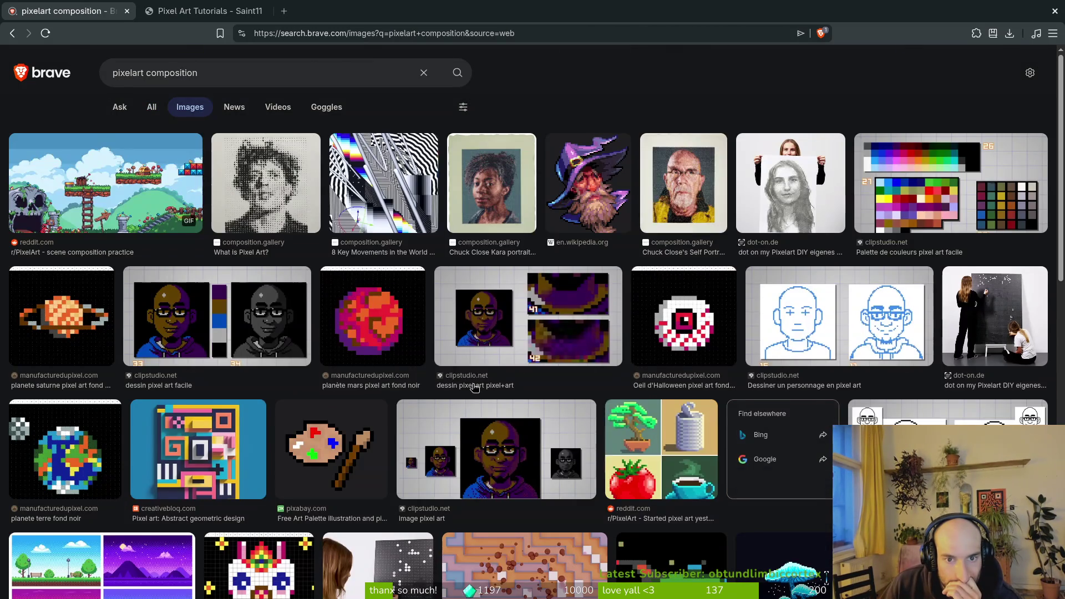
scroll(479, 393, down, 5)
scroll(479, 394, down, 15)
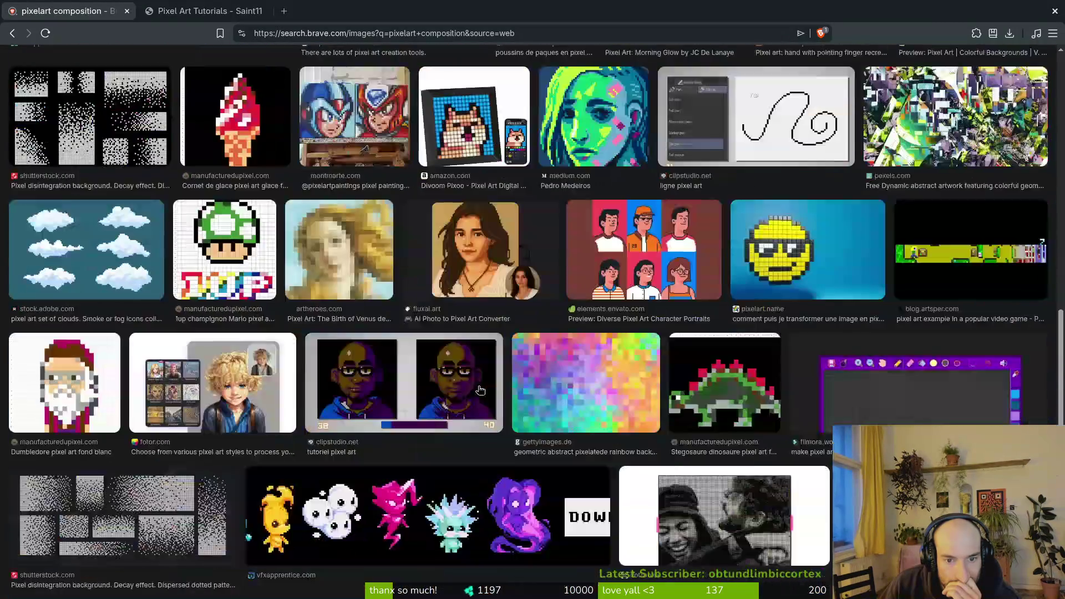
scroll(480, 391, down, 7)
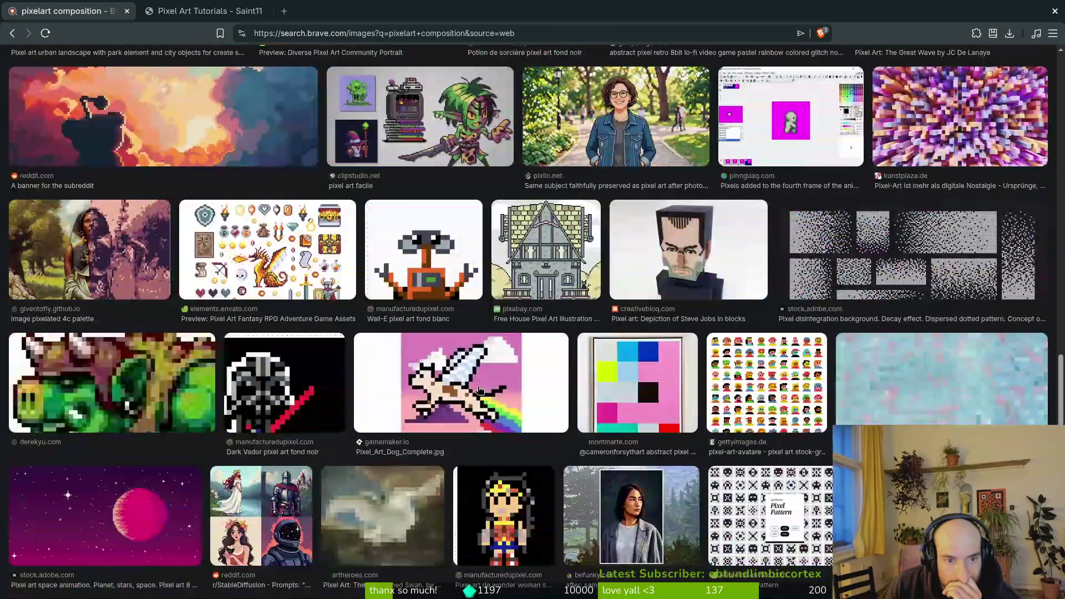
scroll(480, 391, up, 4)
scroll(460, 388, down, 7)
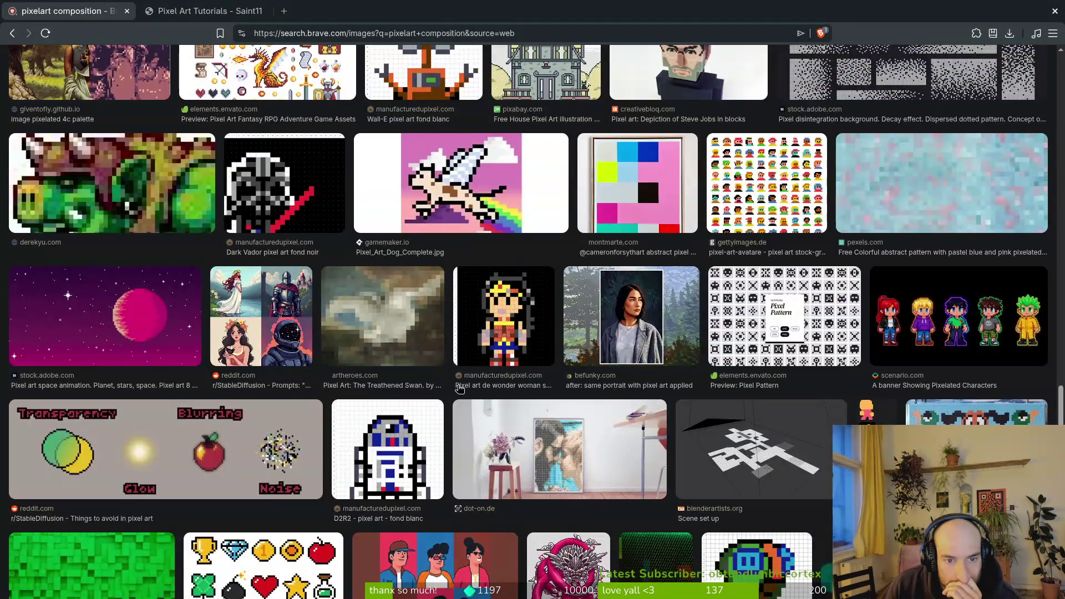
scroll(459, 388, down, 13)
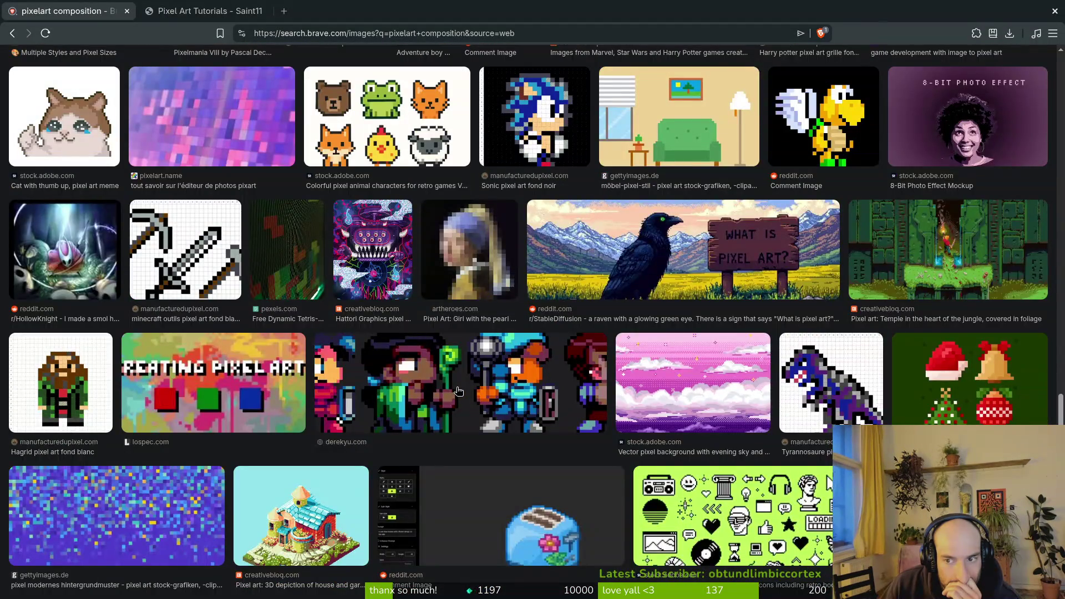
scroll(458, 391, down, 15)
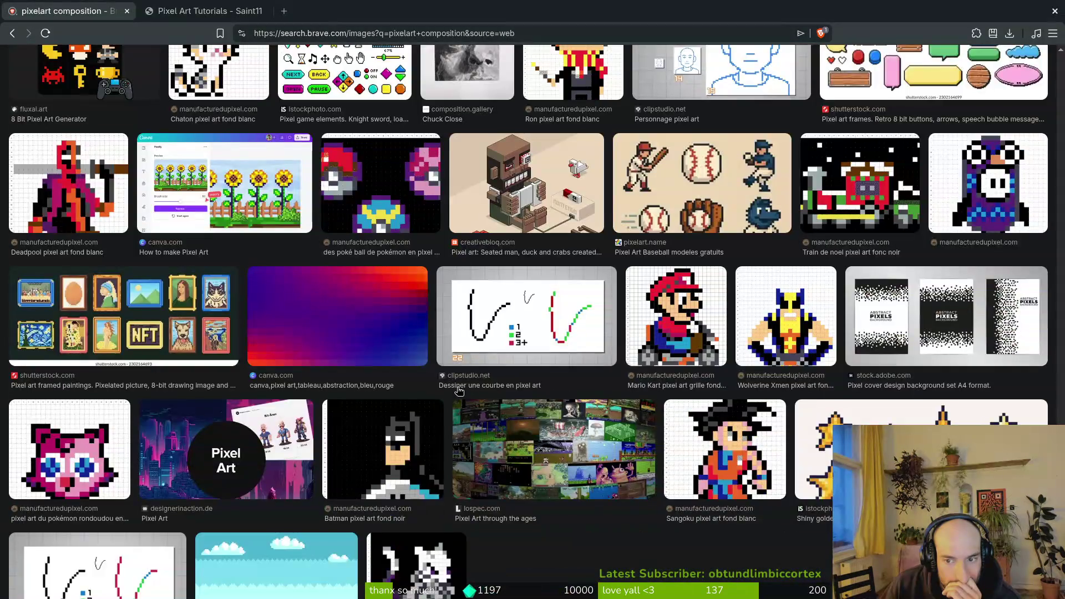
scroll(459, 391, down, 4)
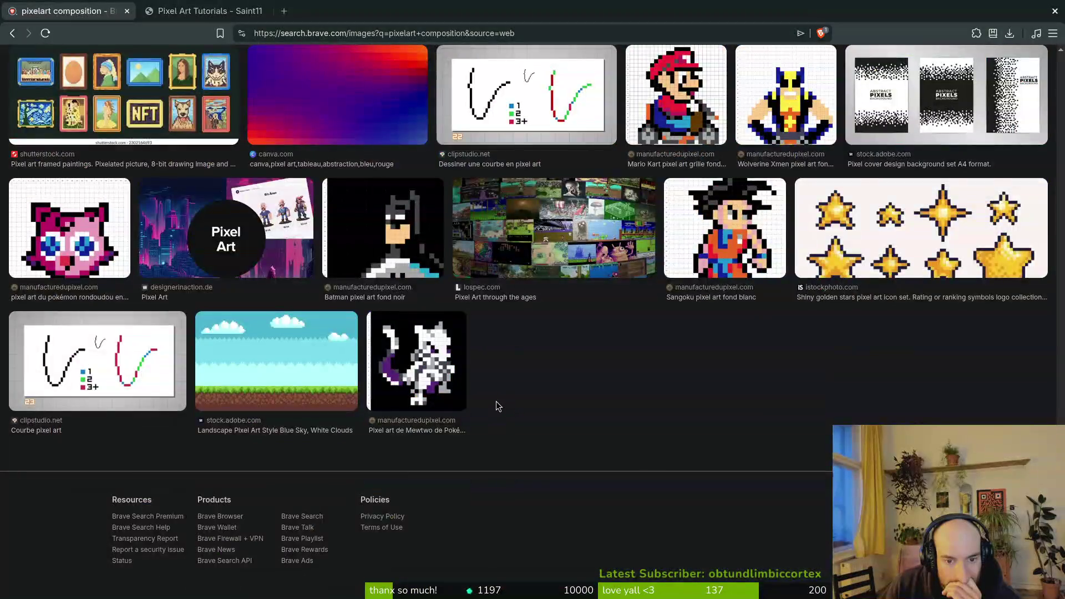
scroll(496, 401, down, 10)
click(281, 11)
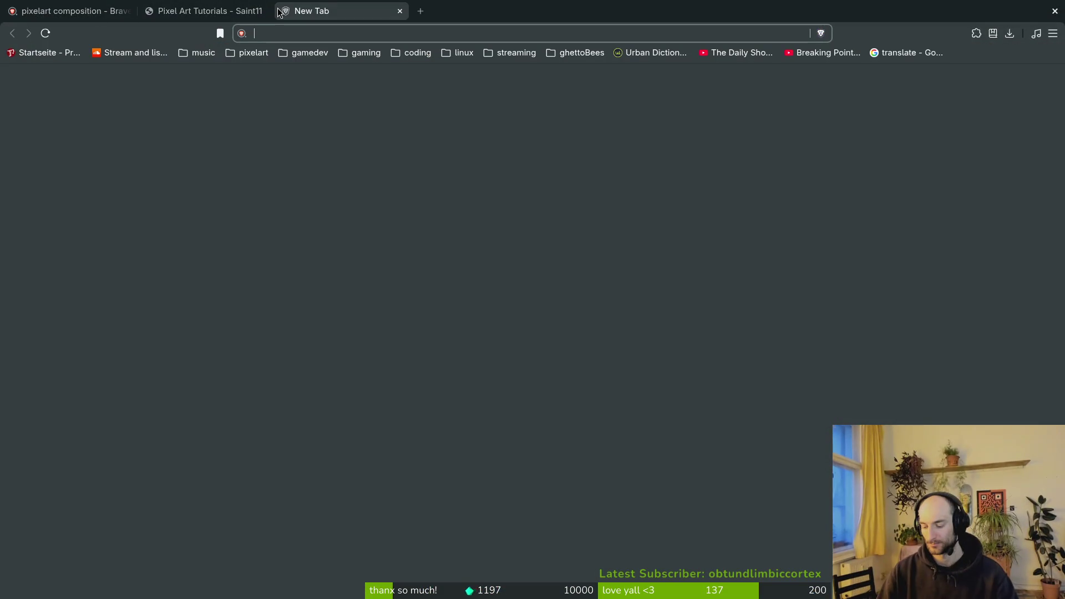
Go to Reddit and open the r/PixelArt community by searching 'pixel'.
text(reddit.com)
key(Return)
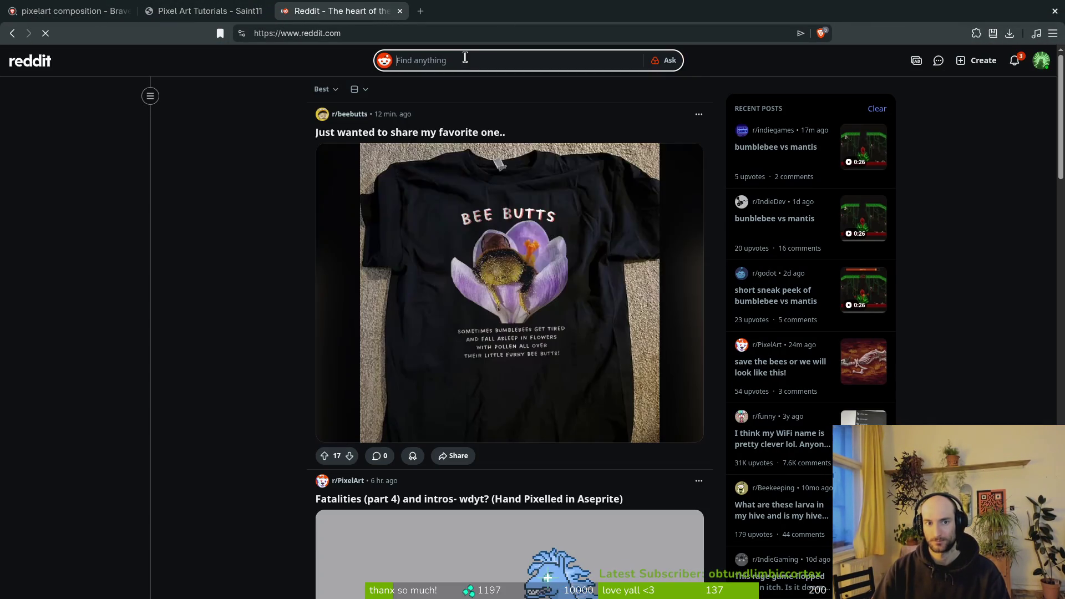
click(463, 60)
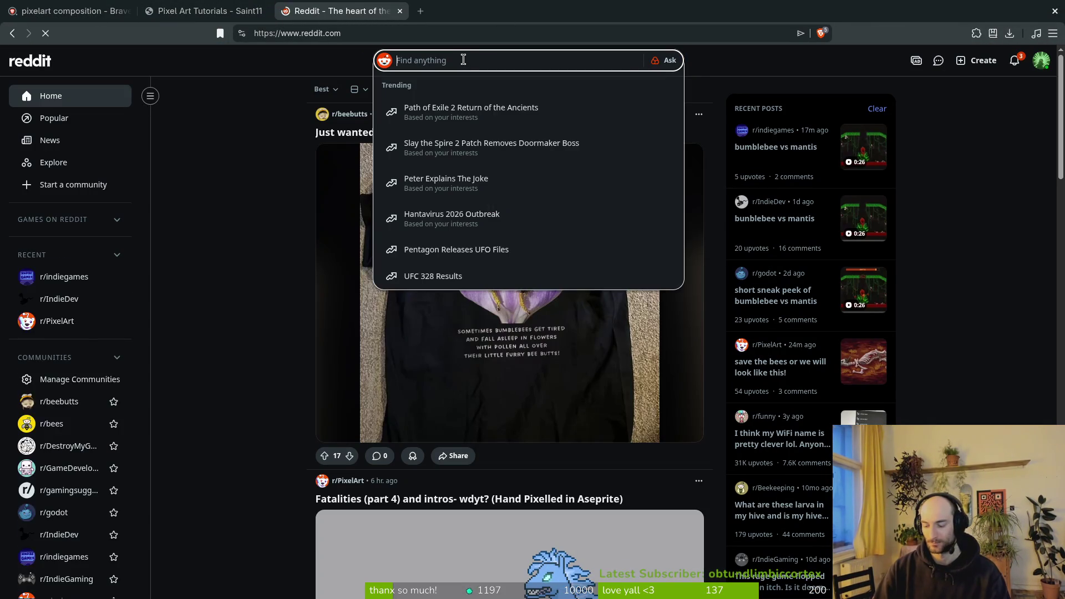
text(pixel)
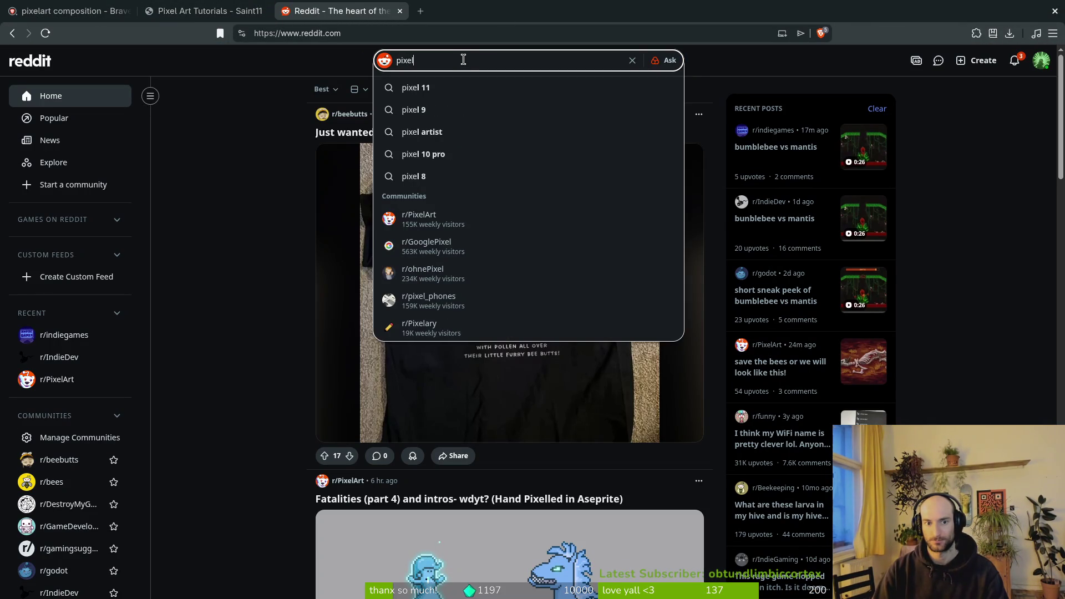
click(435, 216)
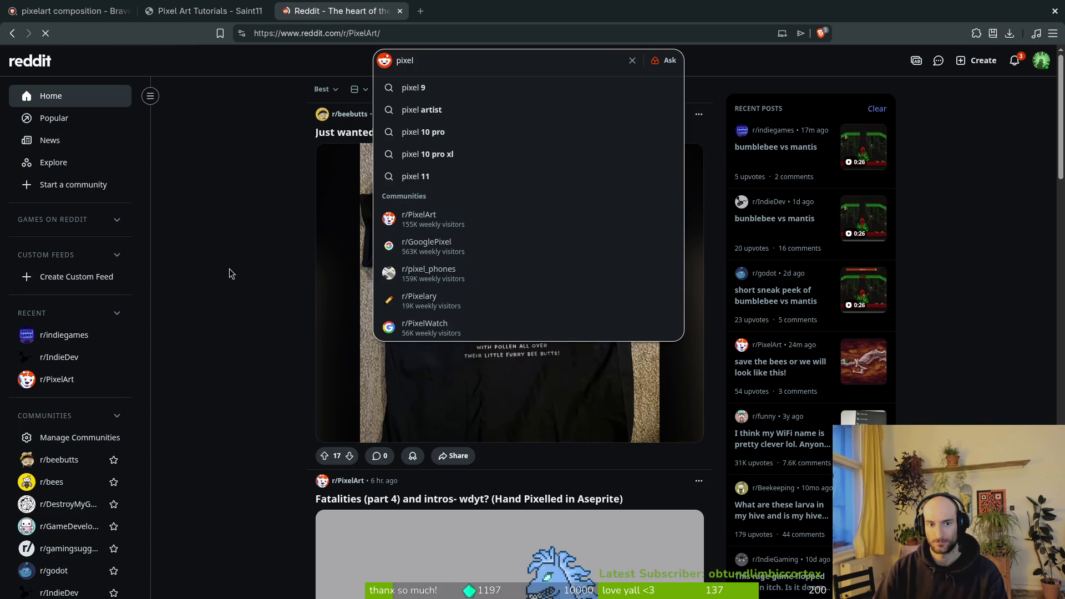
Browse the r/PixelArt feed and open the car post author's profile in a new tab.
scroll(258, 255, down, 10)
scroll(257, 254, down, 8)
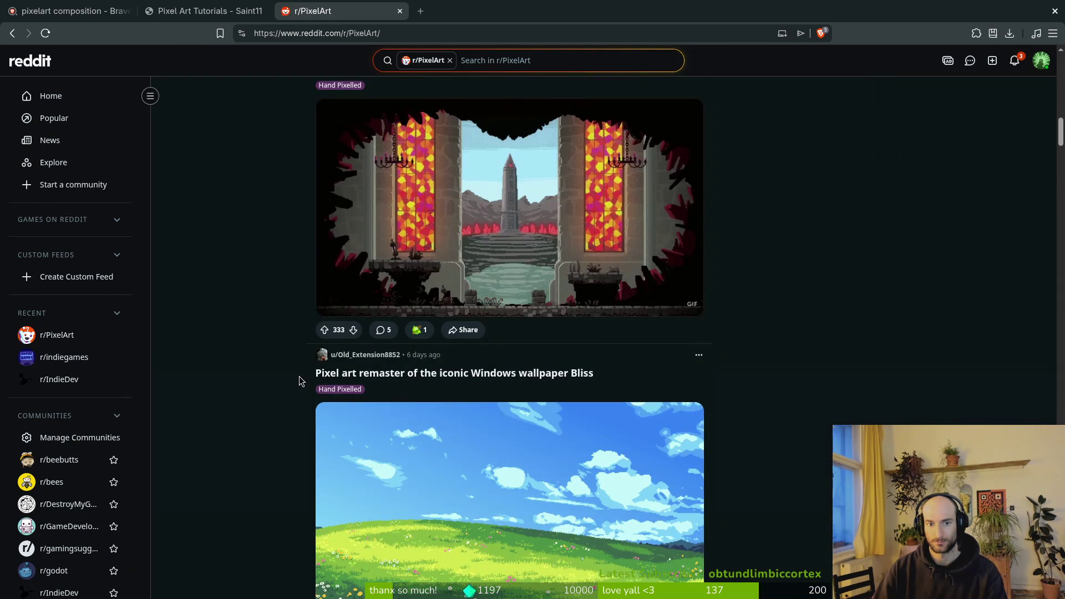
scroll(298, 377, up, 1)
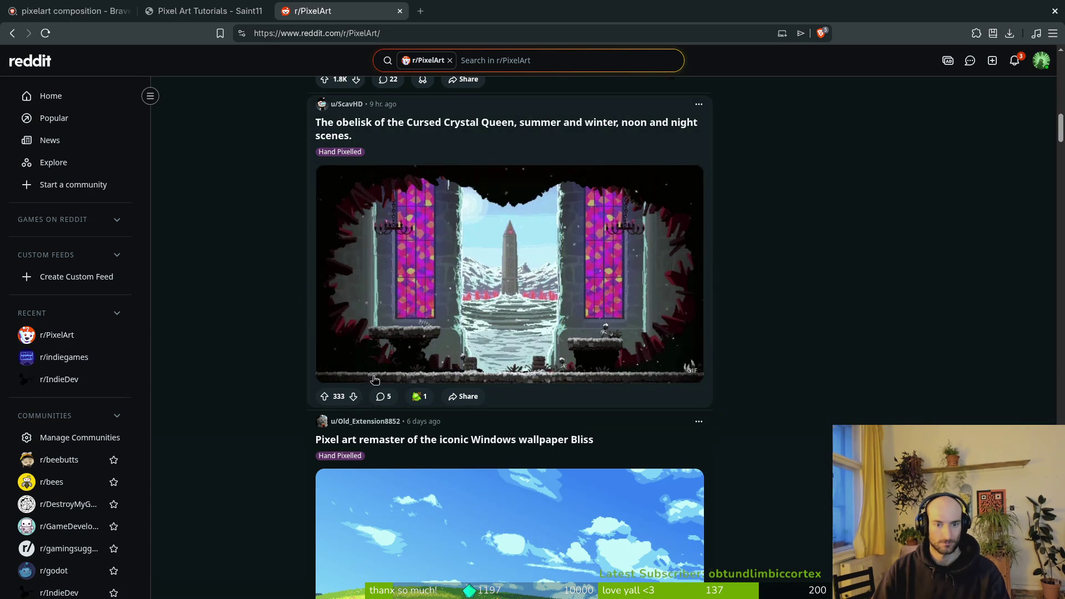
scroll(278, 364, down, 20)
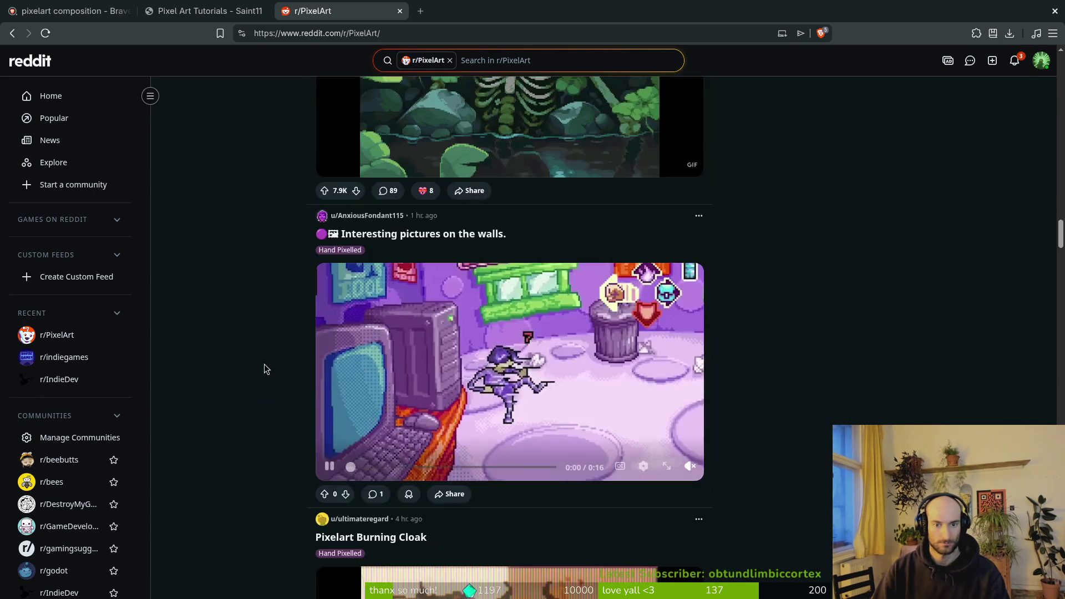
scroll(261, 366, up, 6)
scroll(255, 360, down, 20)
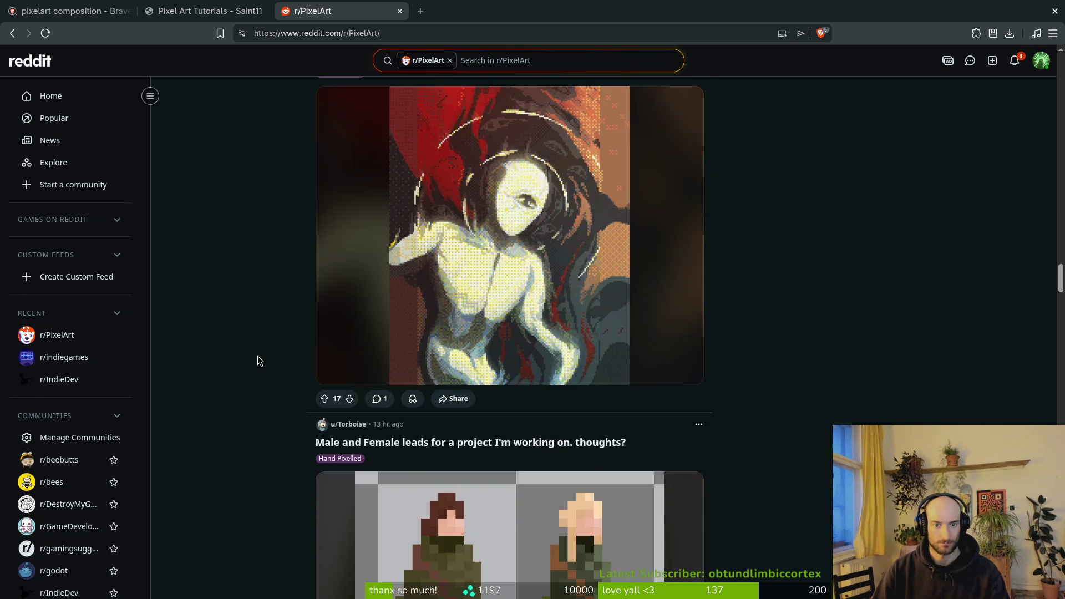
scroll(259, 365, down, 20)
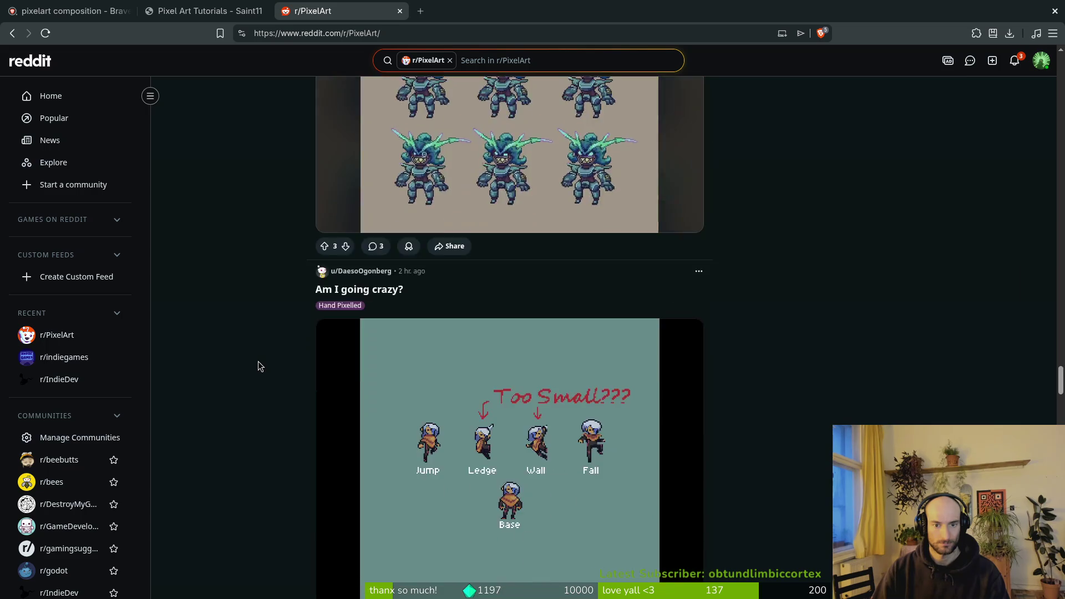
scroll(254, 366, down, 20)
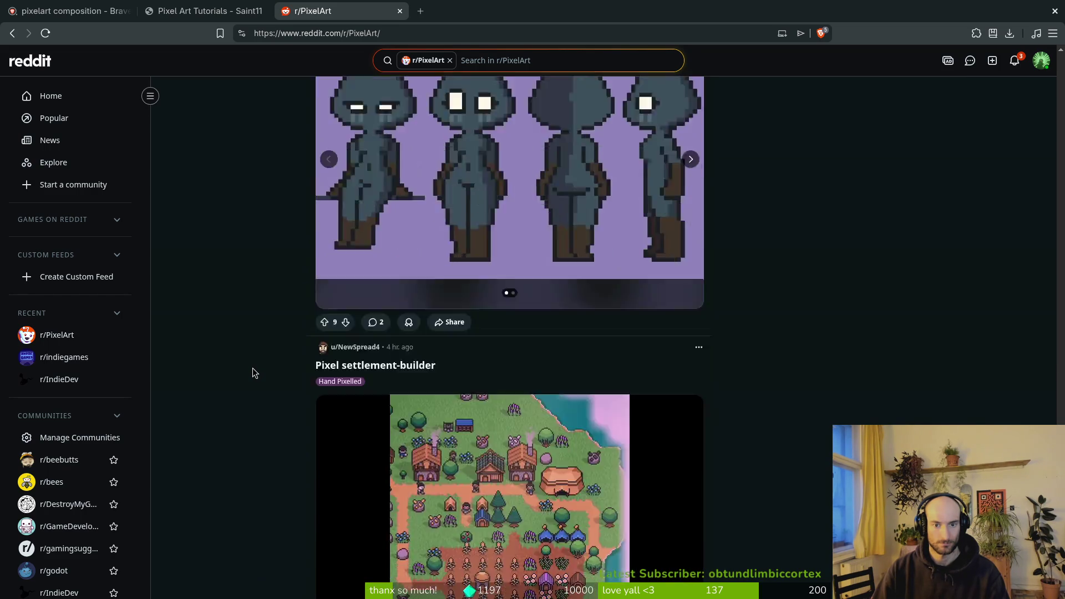
scroll(249, 370, down, 20)
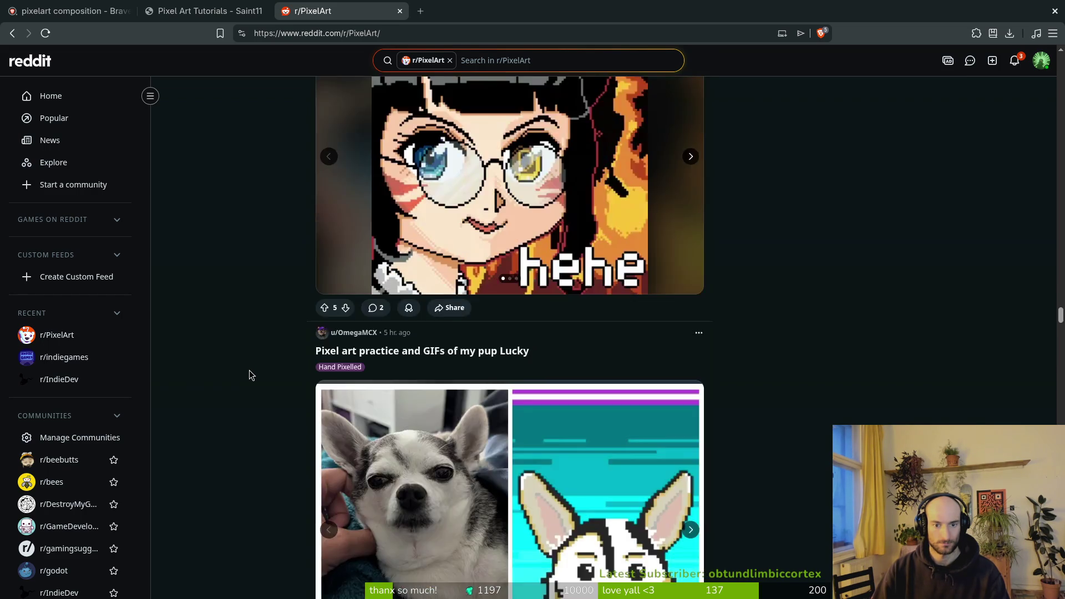
scroll(248, 377, down, 20)
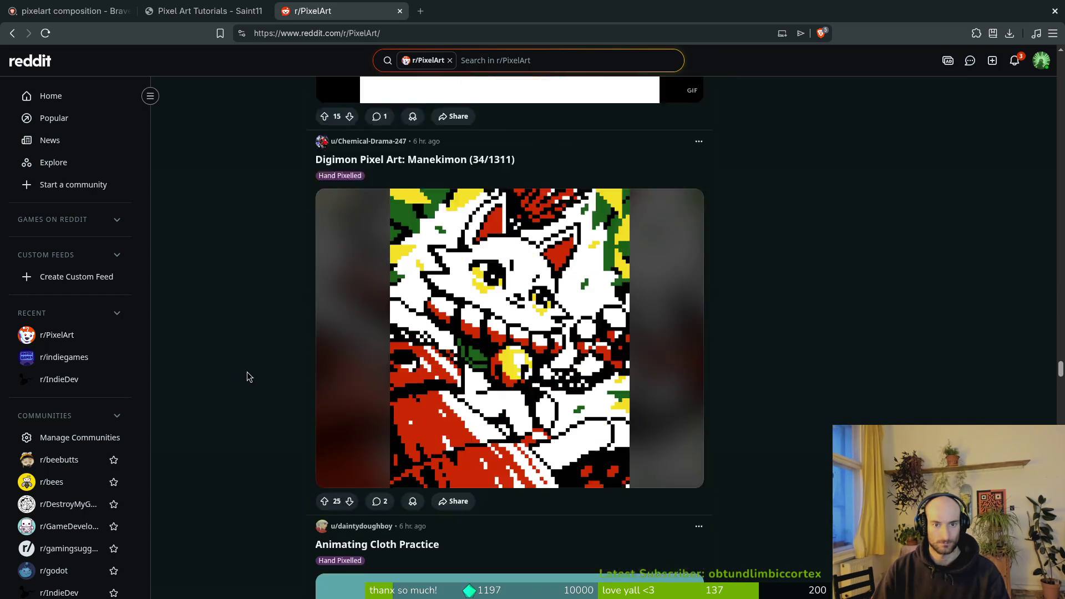
scroll(248, 376, down, 20)
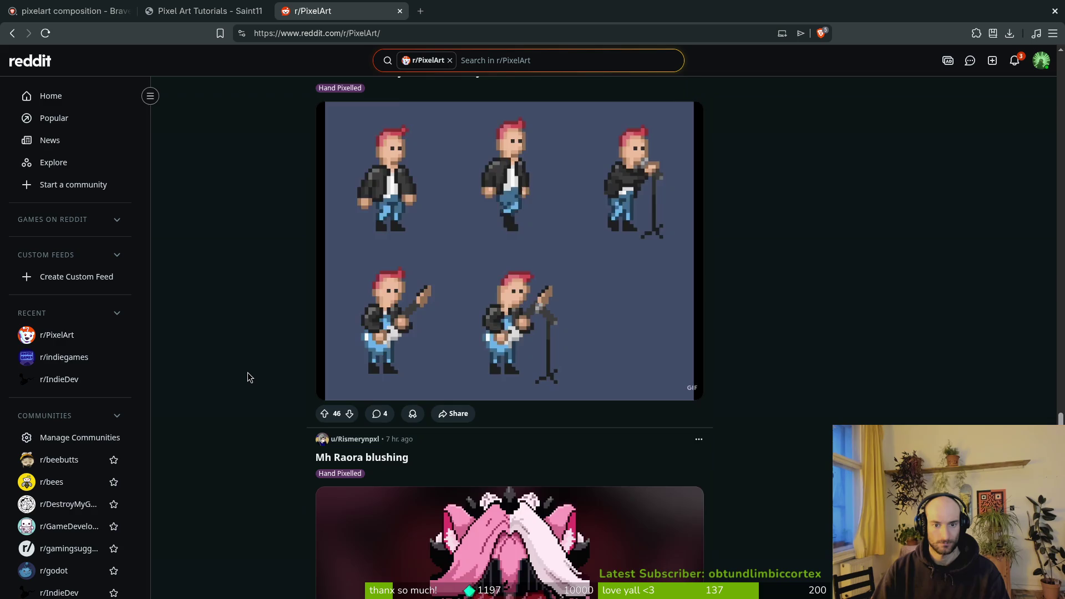
scroll(247, 378, down, 20)
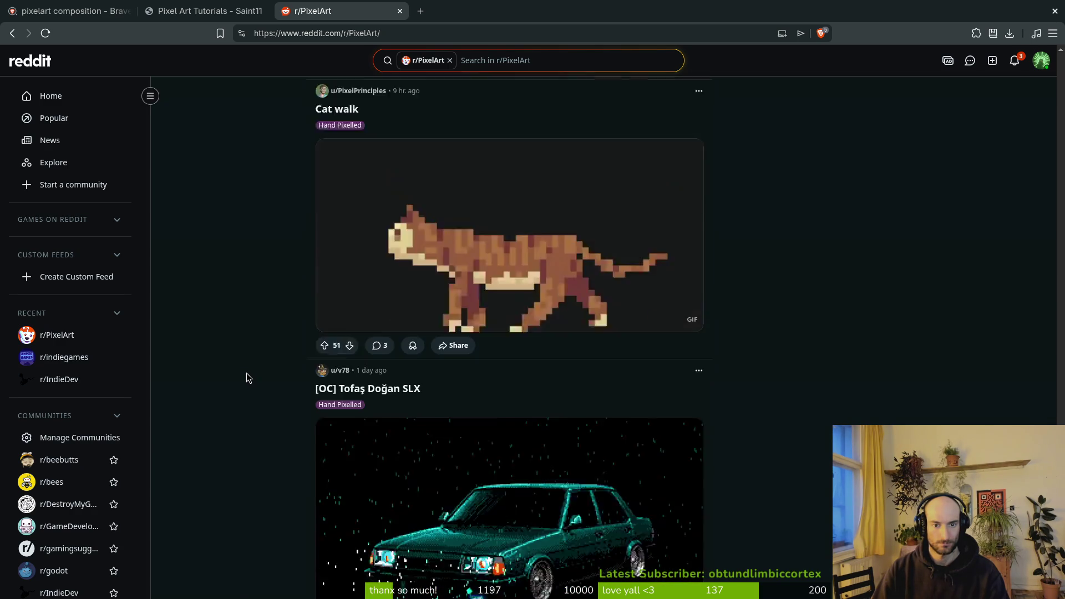
scroll(246, 375, up, 3)
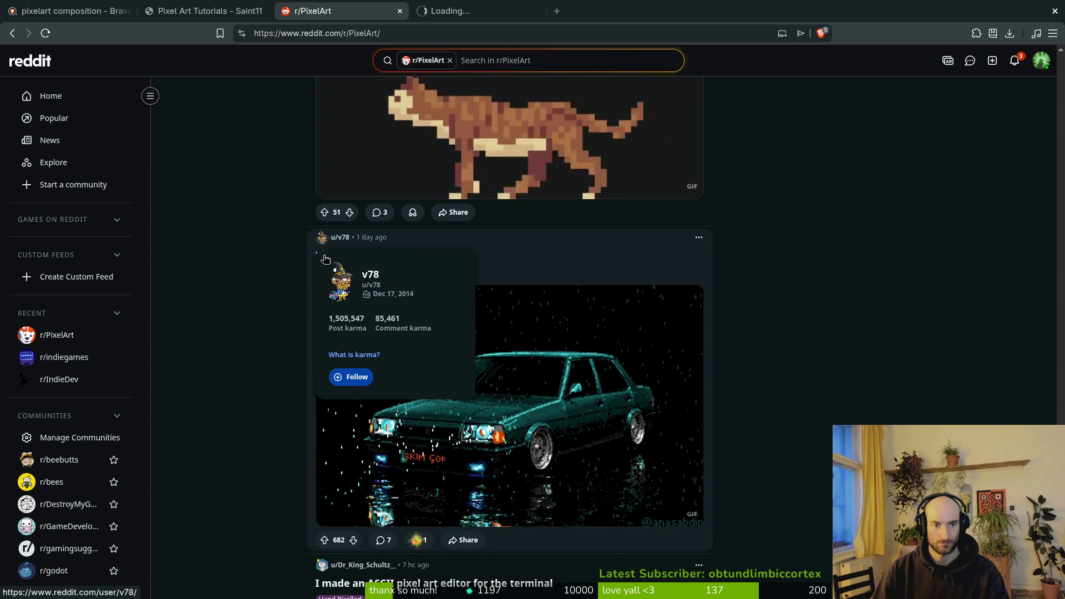
middle_click(343, 238)
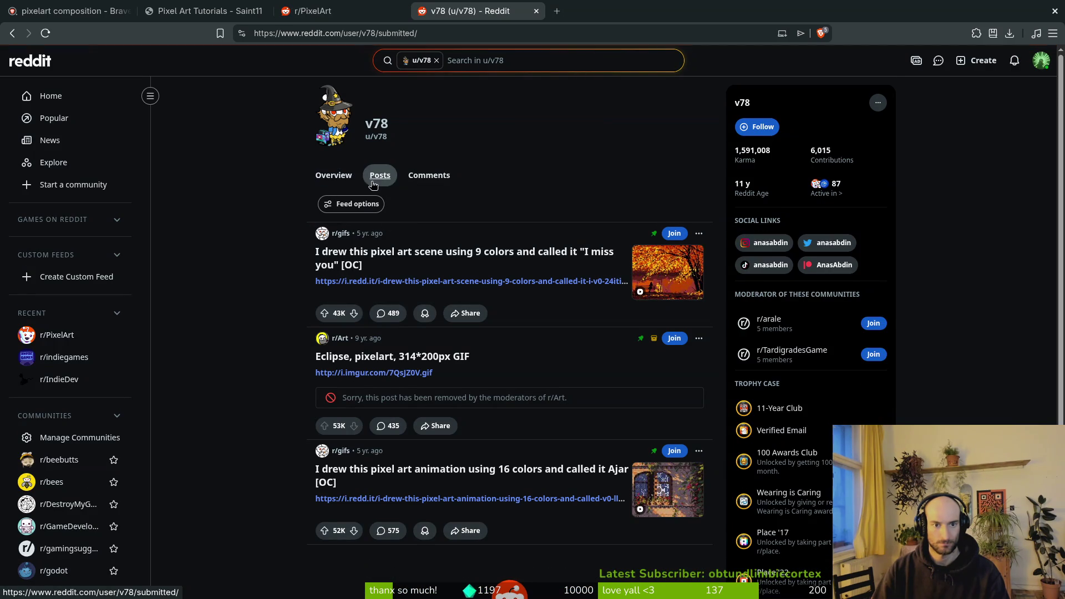
Scroll through that author's profile, then close it to return to r/PixelArt.
scroll(308, 343, down, 5)
scroll(297, 333, down, 15)
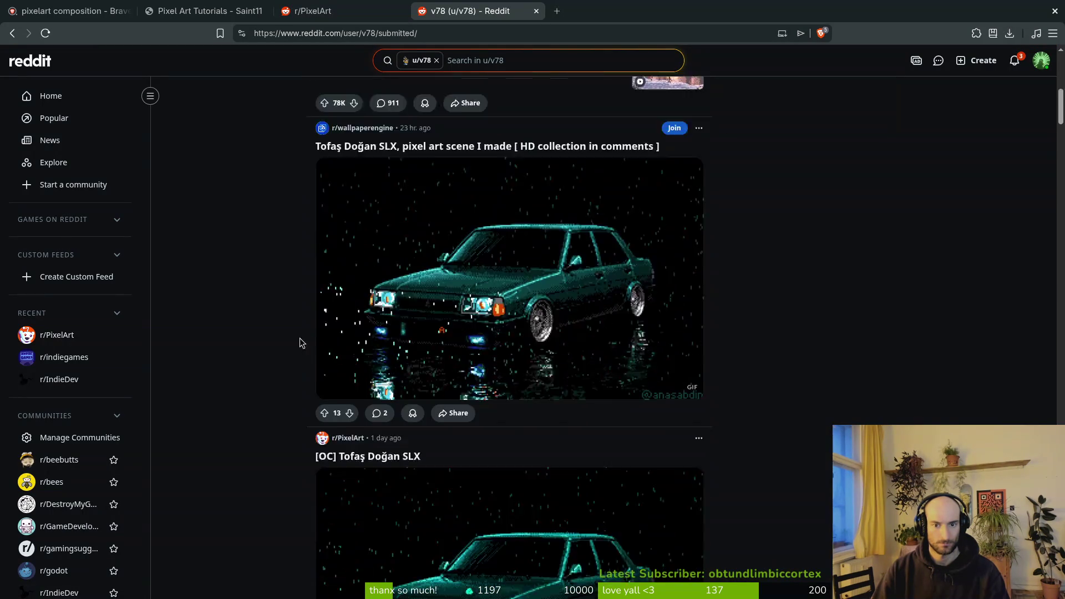
scroll(291, 329, down, 10)
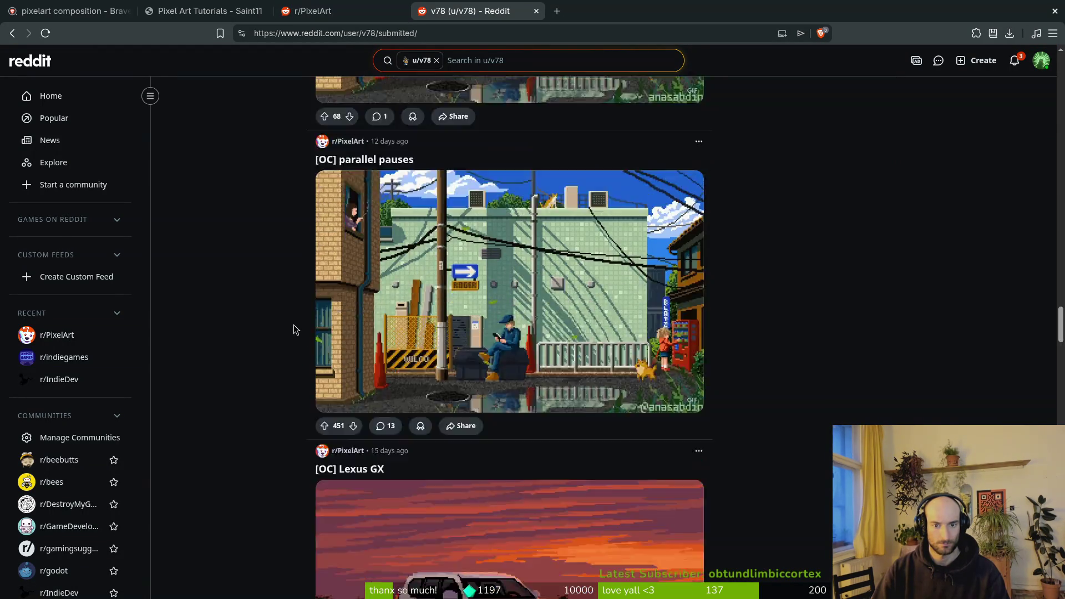
scroll(300, 321, down, 5)
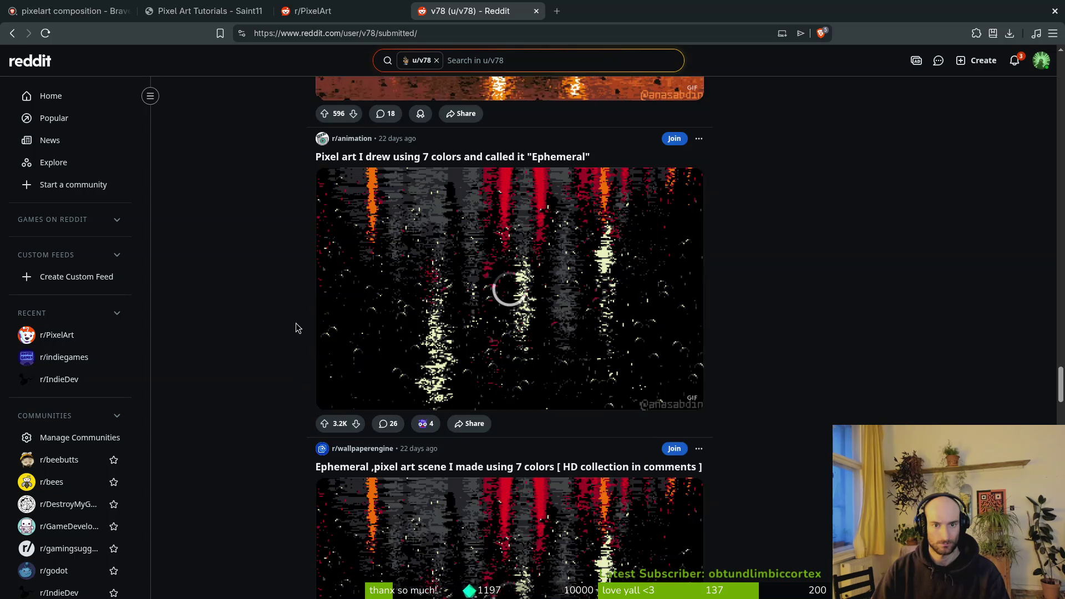
scroll(295, 322, down, 10)
scroll(288, 316, down, 20)
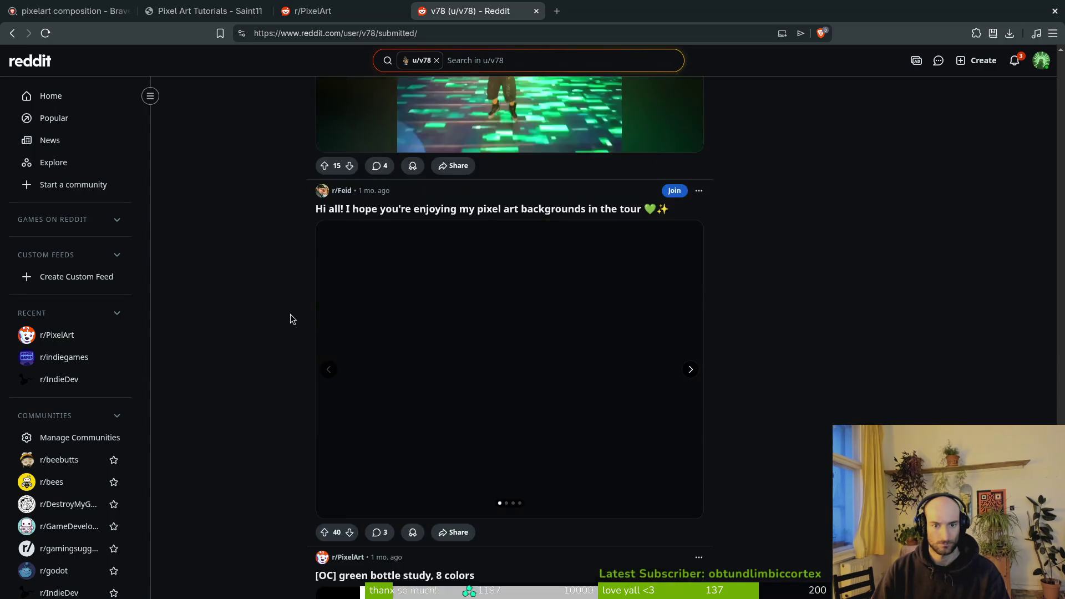
key(ctrl+w)
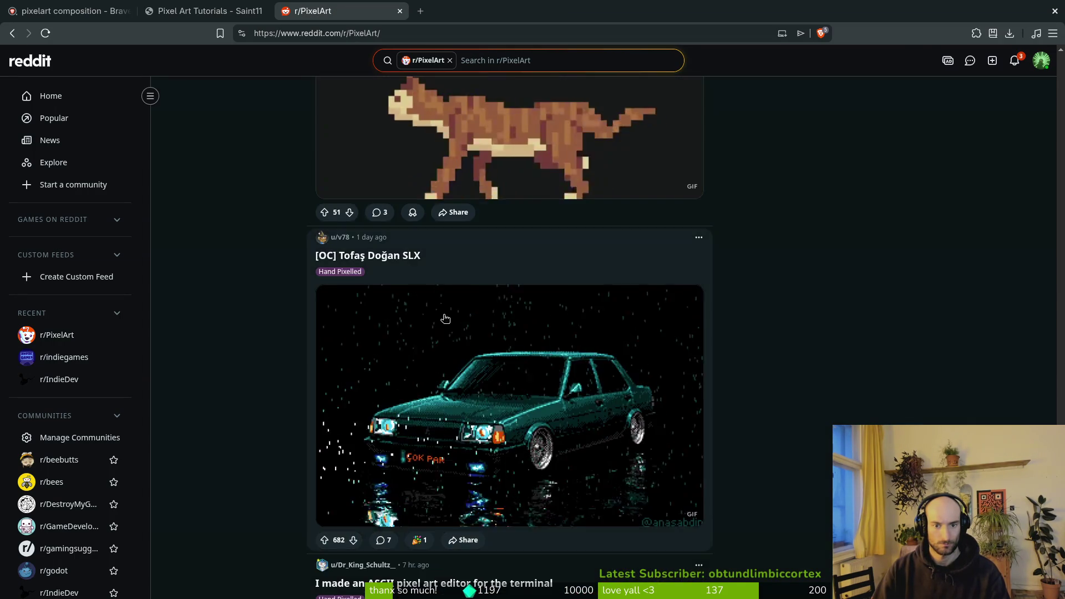
Open the Parking 2 author's profile in a new tab while staying on the feed.
scroll(255, 341, down, 20)
scroll(262, 335, down, 20)
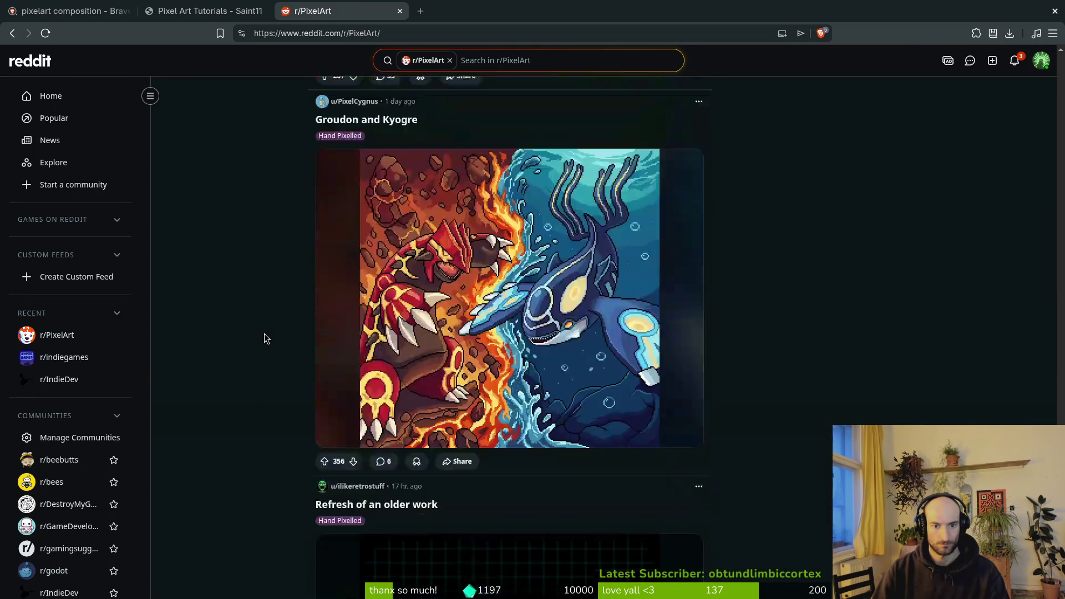
scroll(267, 333, down, 15)
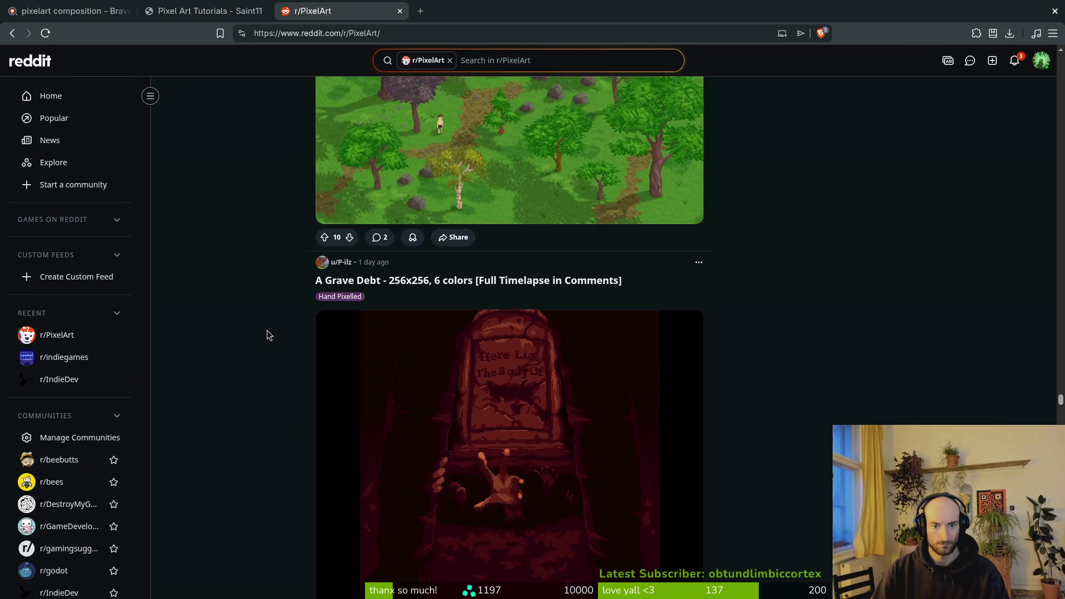
scroll(267, 331, up, 6)
scroll(267, 331, up, 2)
scroll(268, 331, down, 19)
scroll(265, 327, down, 20)
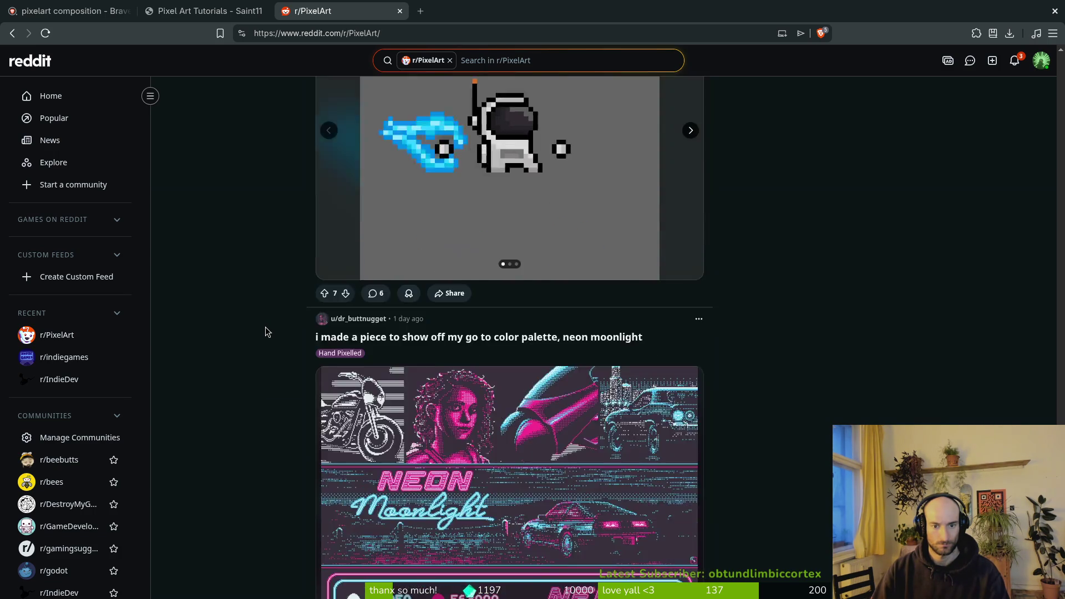
scroll(265, 328, up, 5)
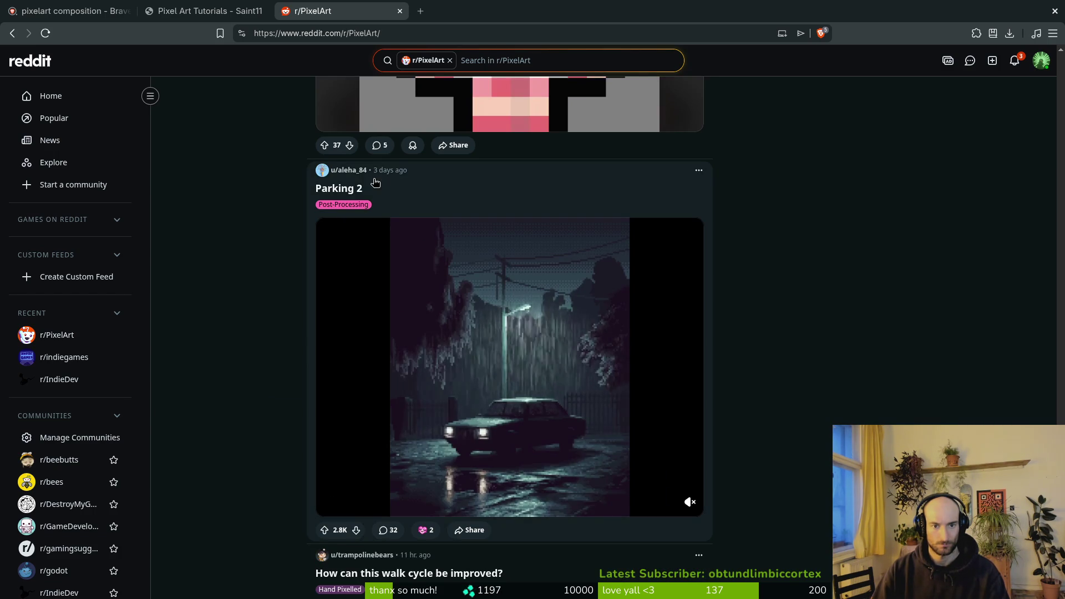
click(348, 172)
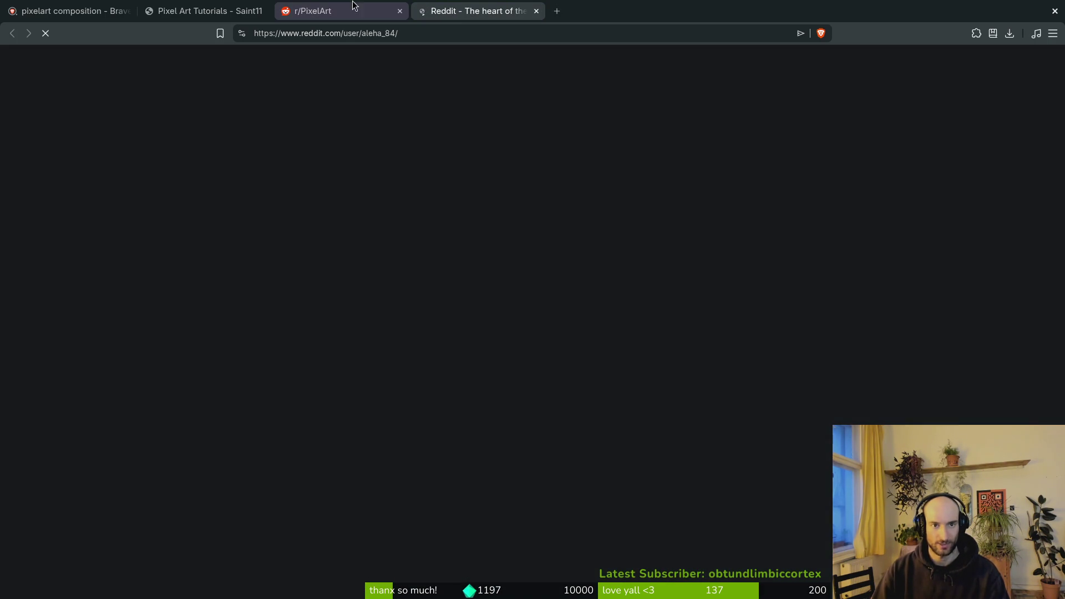
click(340, 5)
Scroll much further down the feed, then switch to the artist's profile tab.
scroll(308, 388, down, 20)
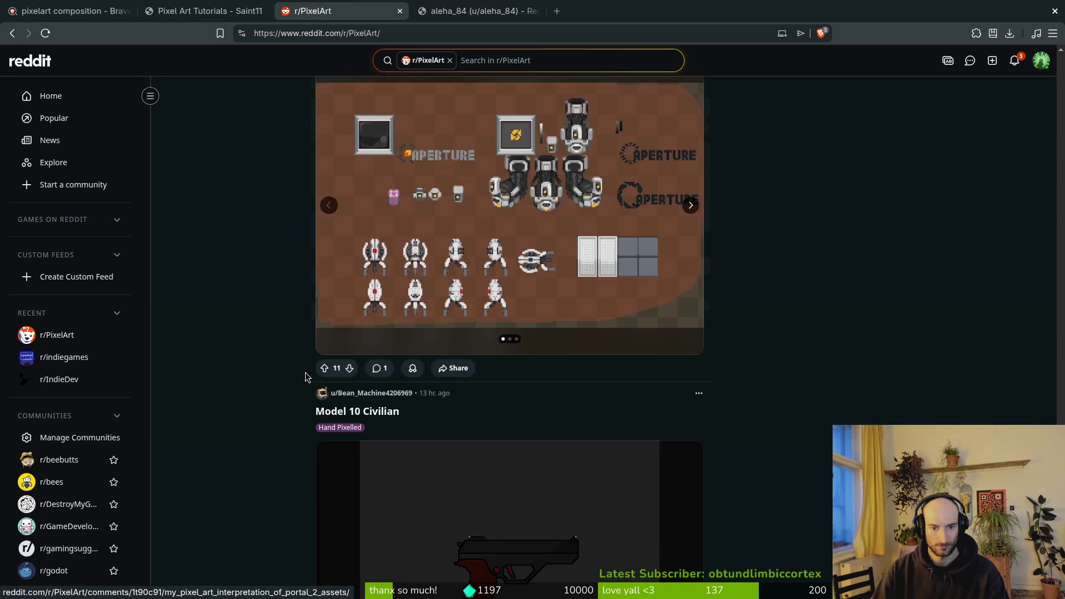
scroll(302, 371, down, 20)
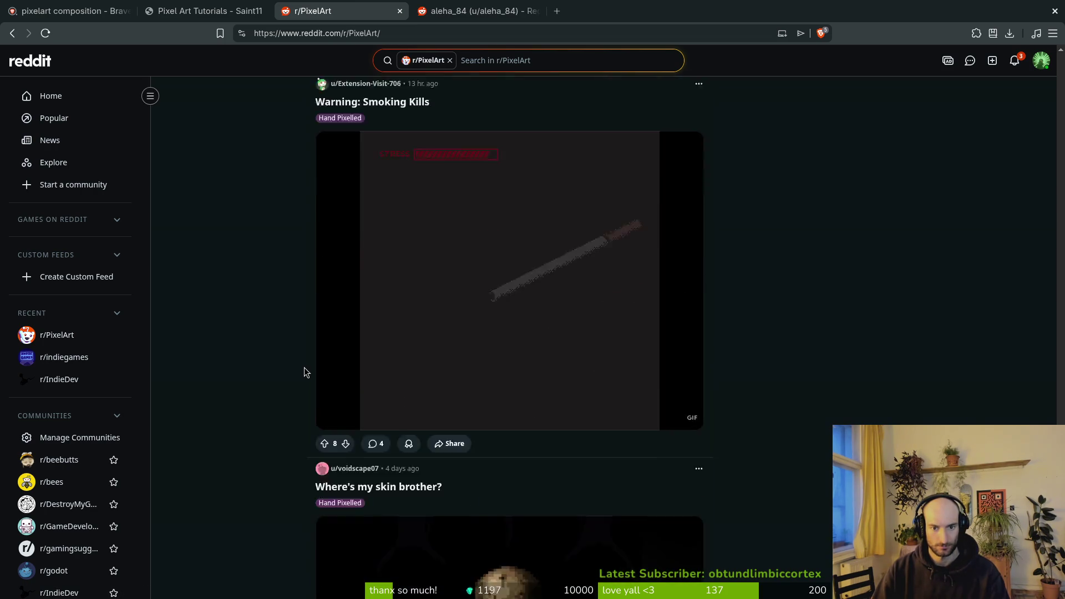
scroll(305, 372, down, 20)
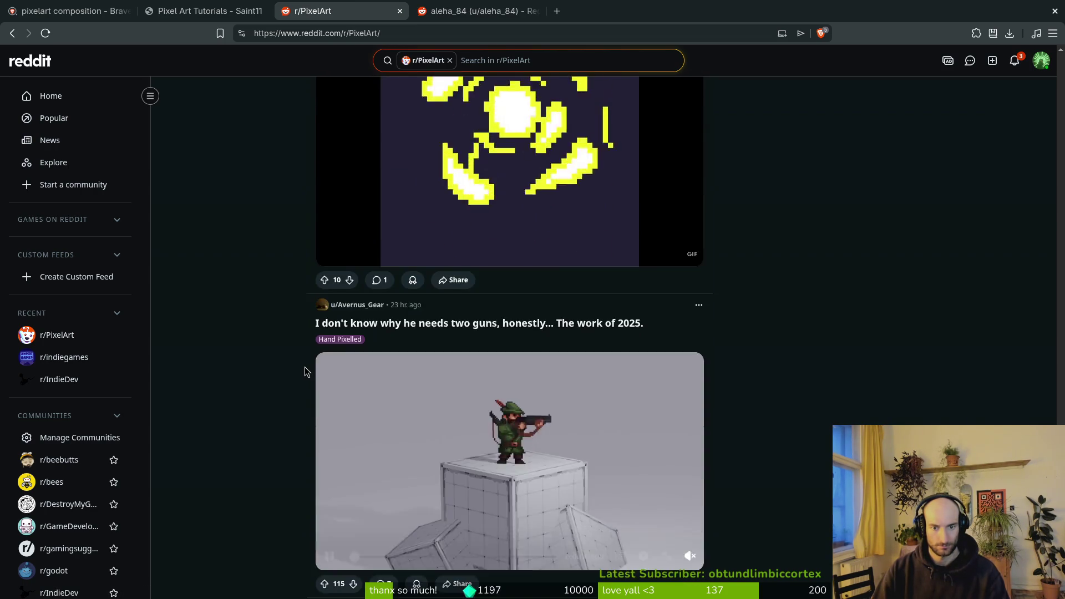
scroll(305, 371, down, 20)
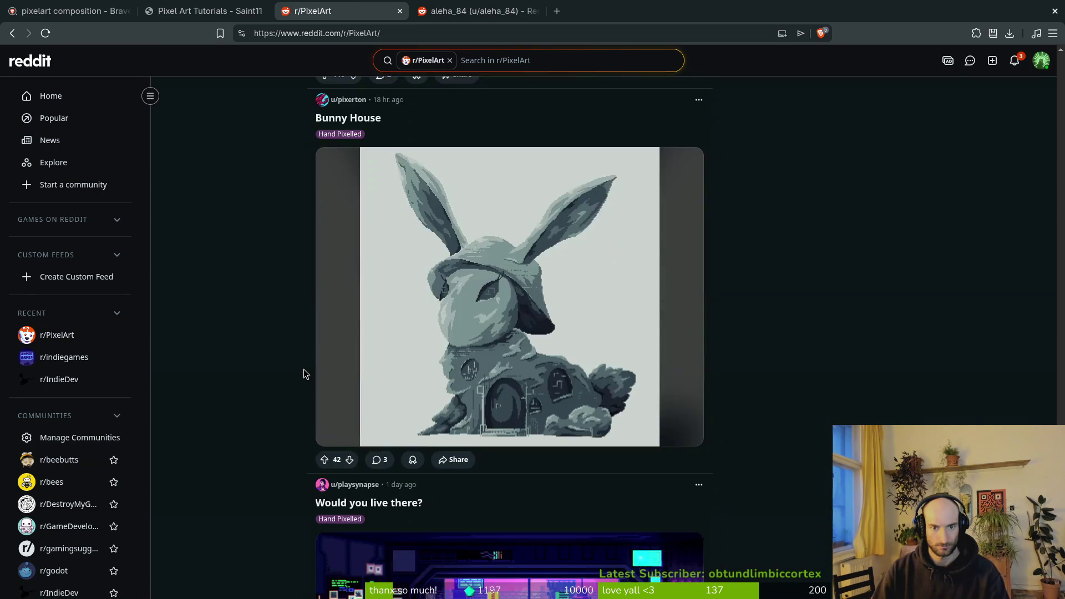
scroll(303, 373, down, 6)
scroll(303, 371, up, 8)
scroll(302, 372, down, 8)
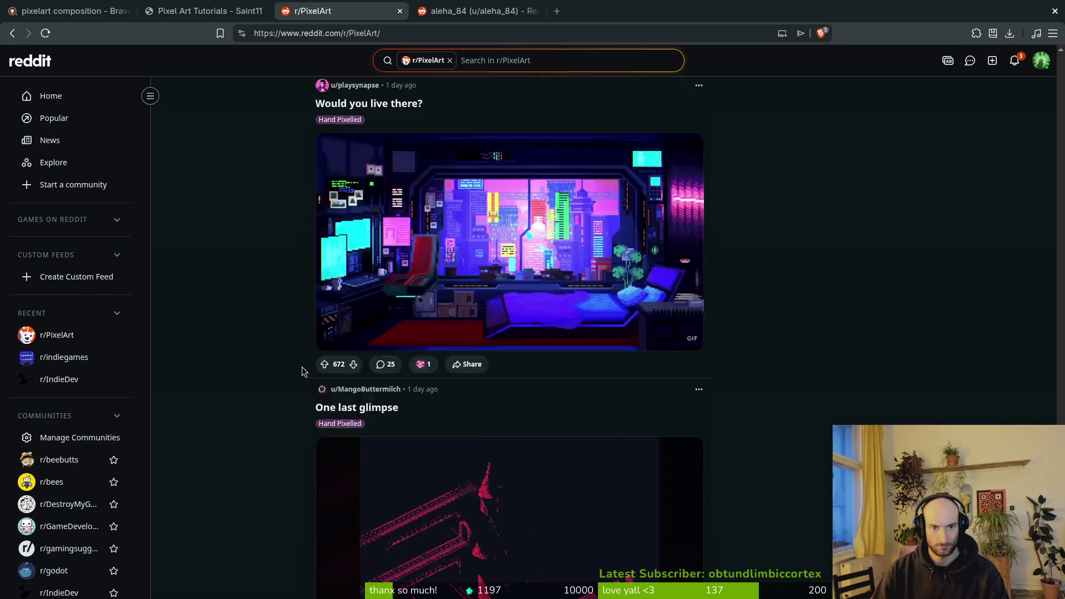
scroll(300, 366, up, 15)
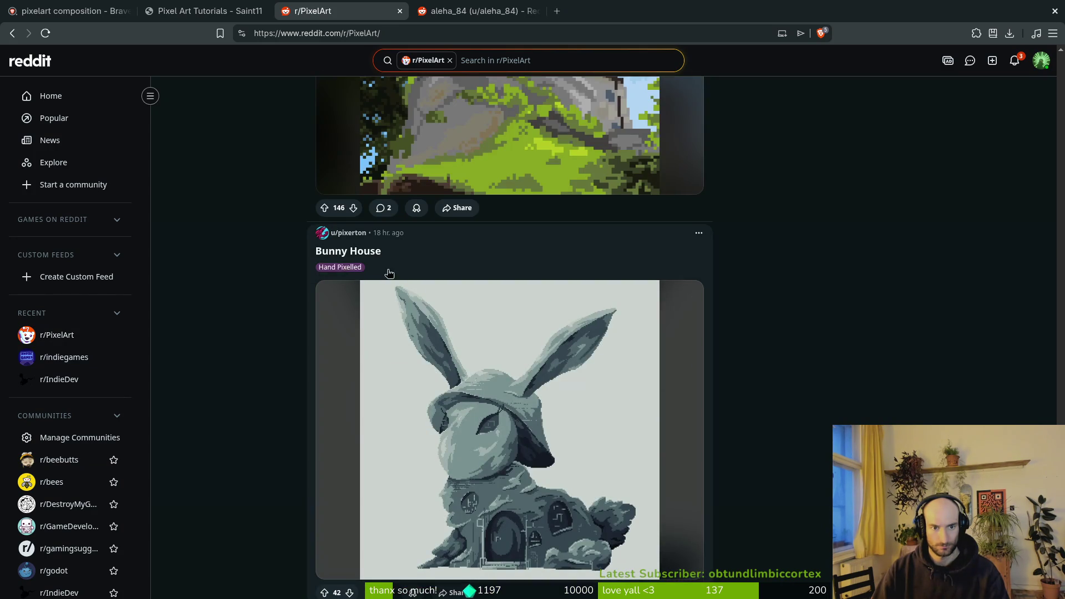
scroll(311, 355, down, 15)
scroll(291, 387, up, 3)
scroll(290, 391, down, 15)
scroll(289, 390, up, 7)
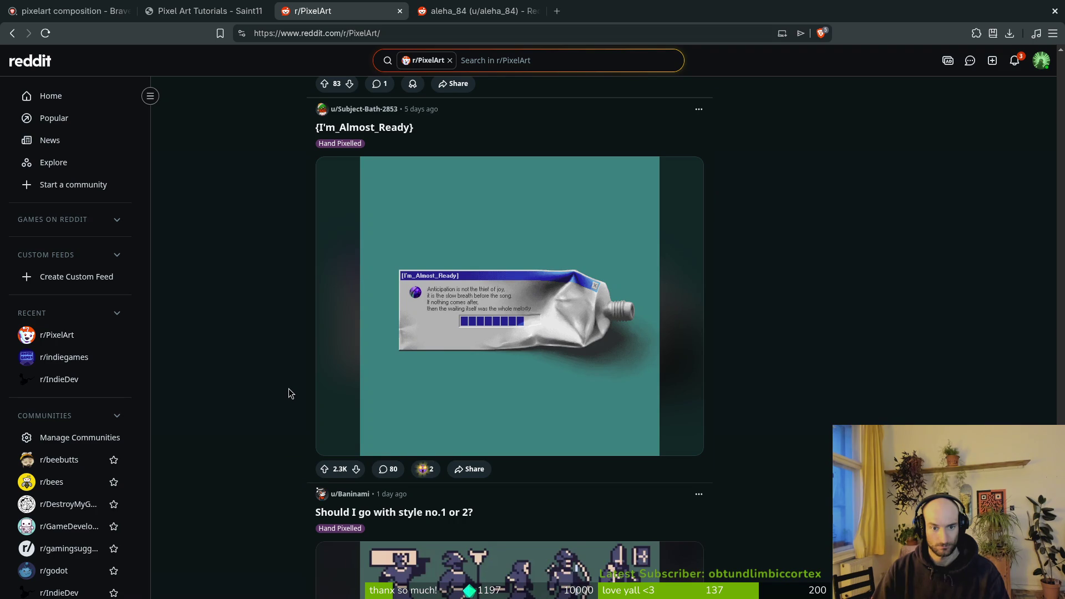
scroll(288, 392, down, 20)
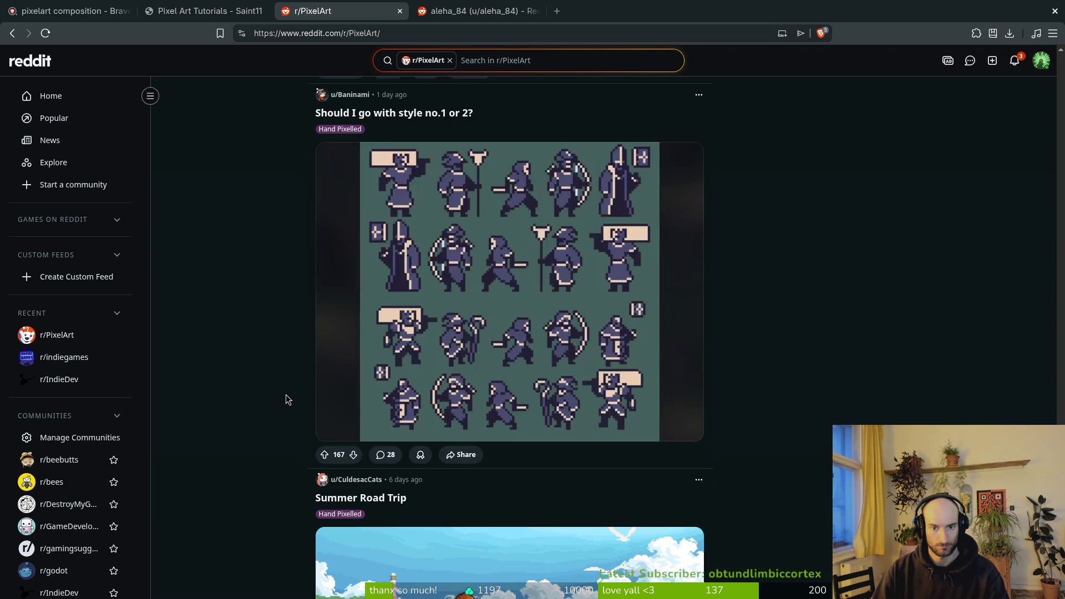
scroll(281, 396, down, 20)
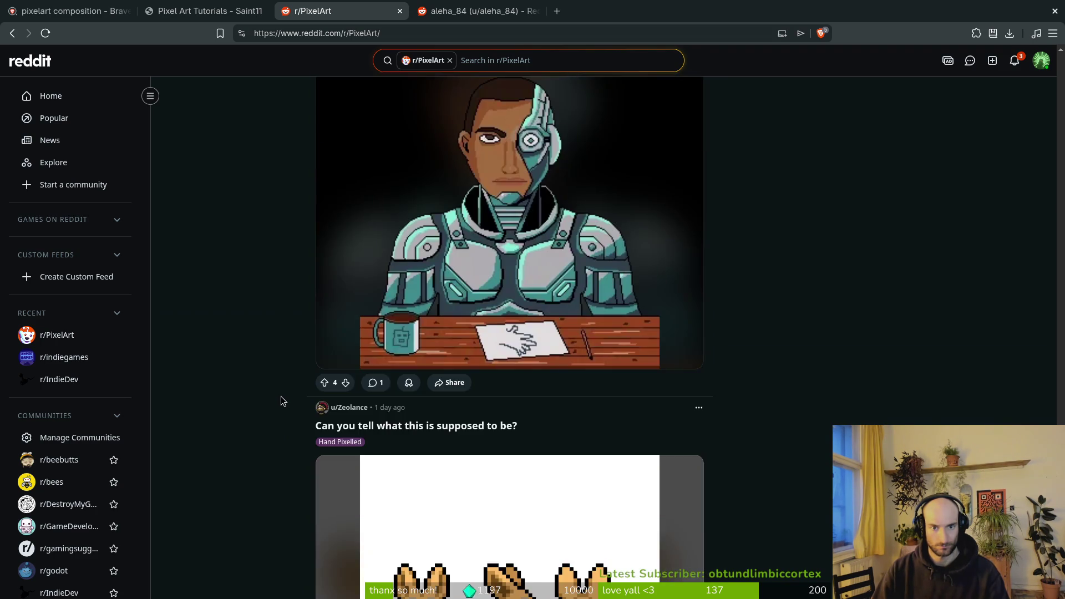
scroll(280, 401, down, 20)
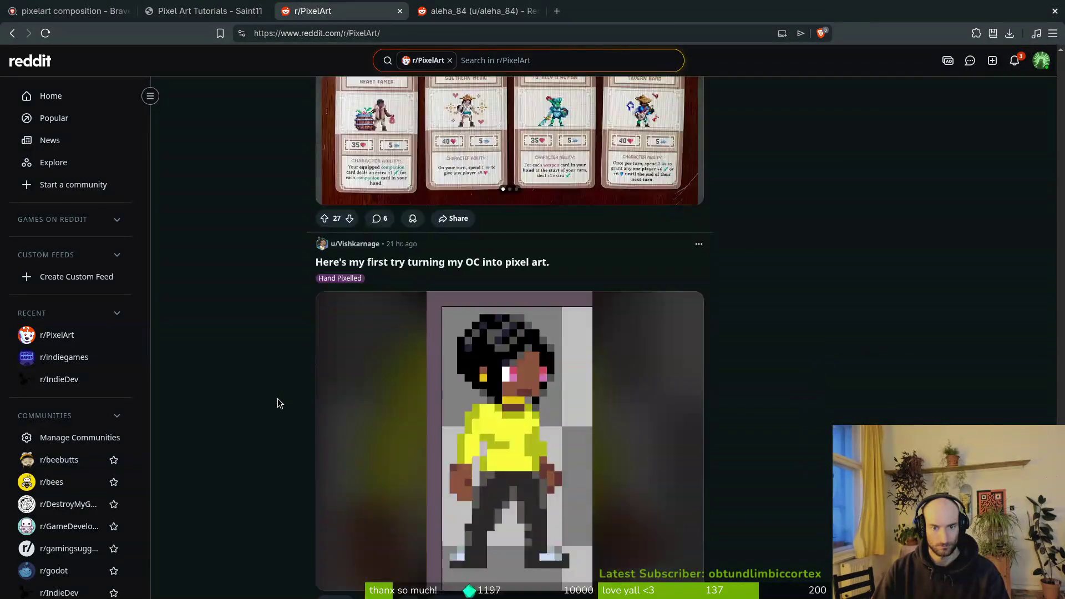
scroll(280, 399, down, 20)
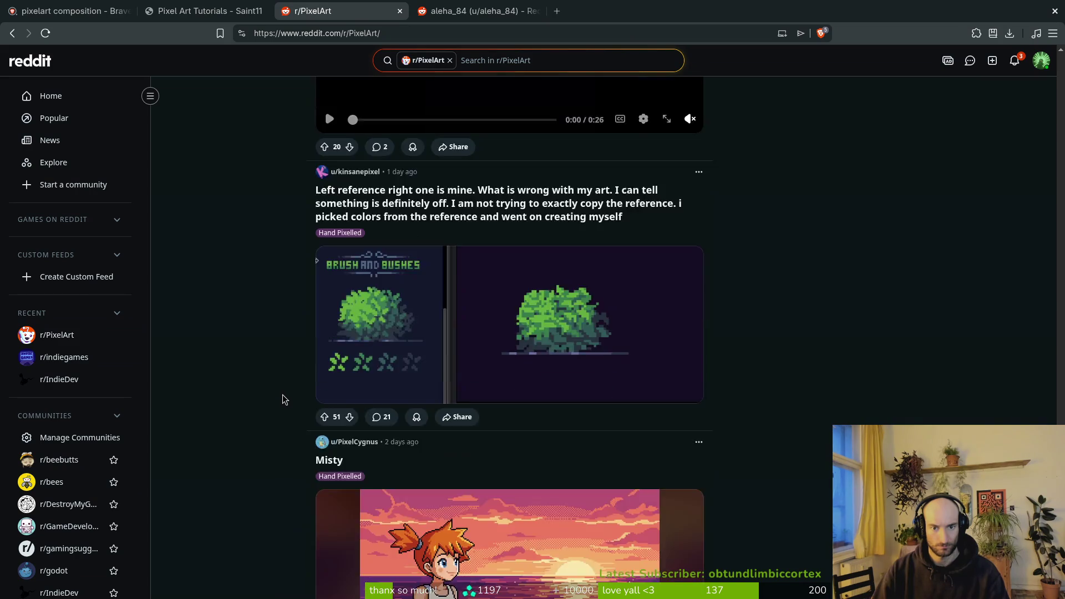
scroll(279, 397, down, 20)
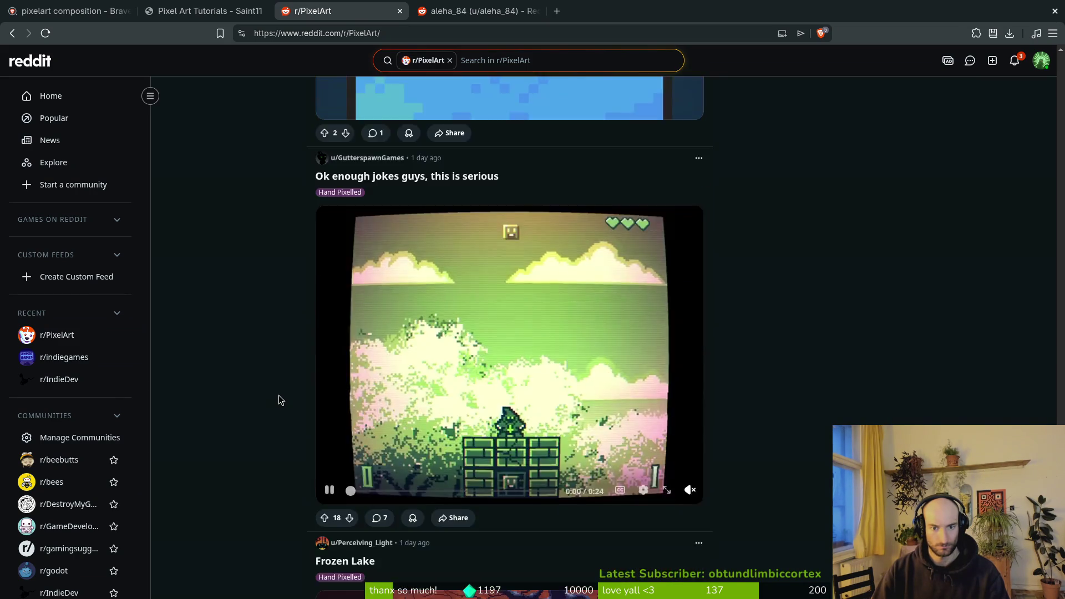
scroll(279, 395, down, 8)
scroll(279, 395, up, 9)
scroll(279, 395, down, 20)
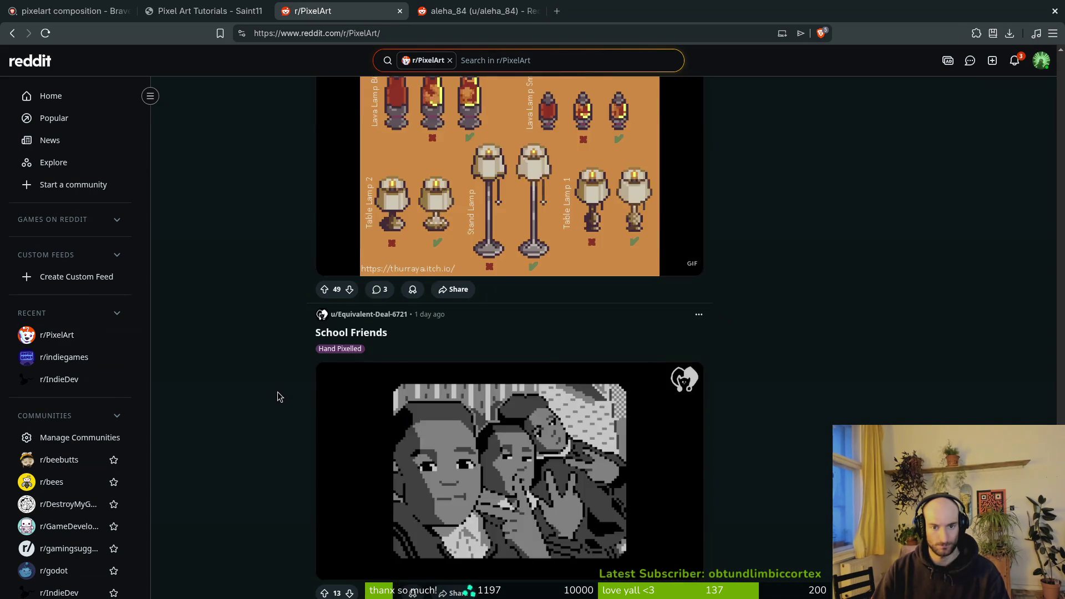
scroll(278, 401, down, 20)
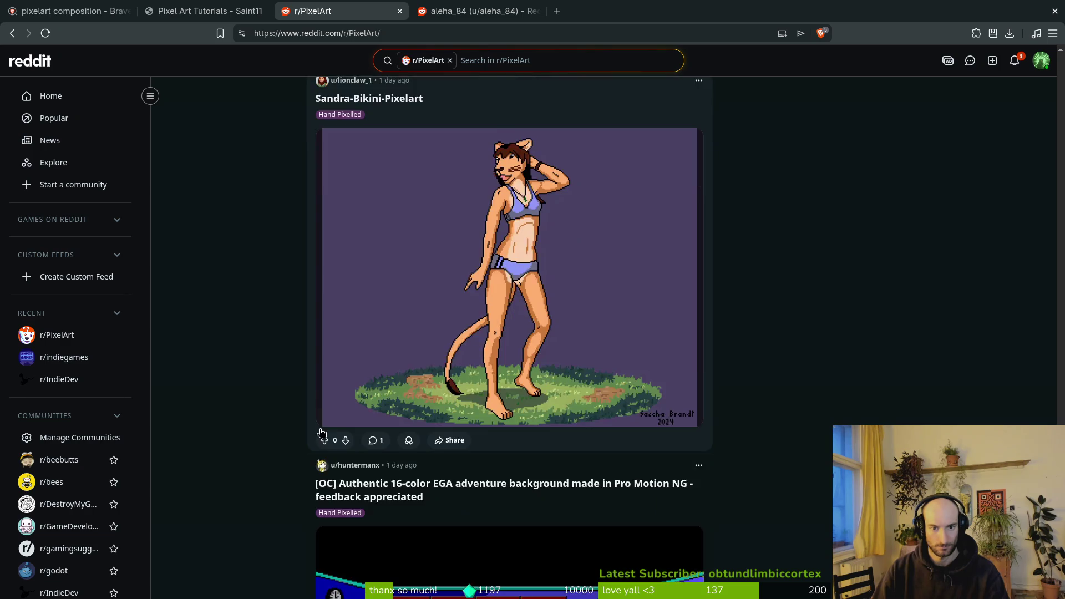
scroll(311, 432, down, 20)
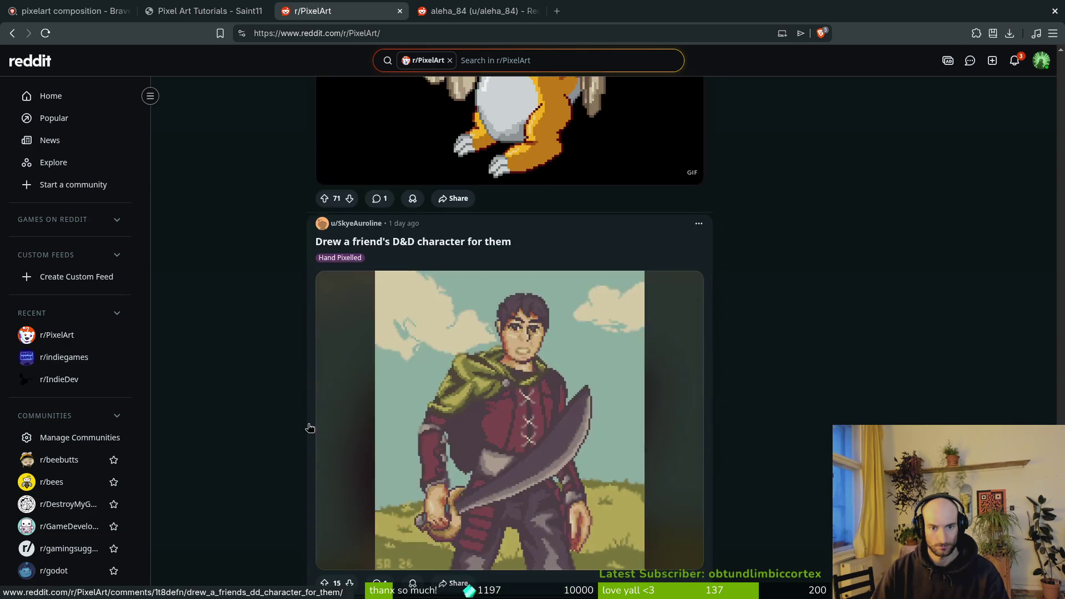
scroll(303, 419, down, 20)
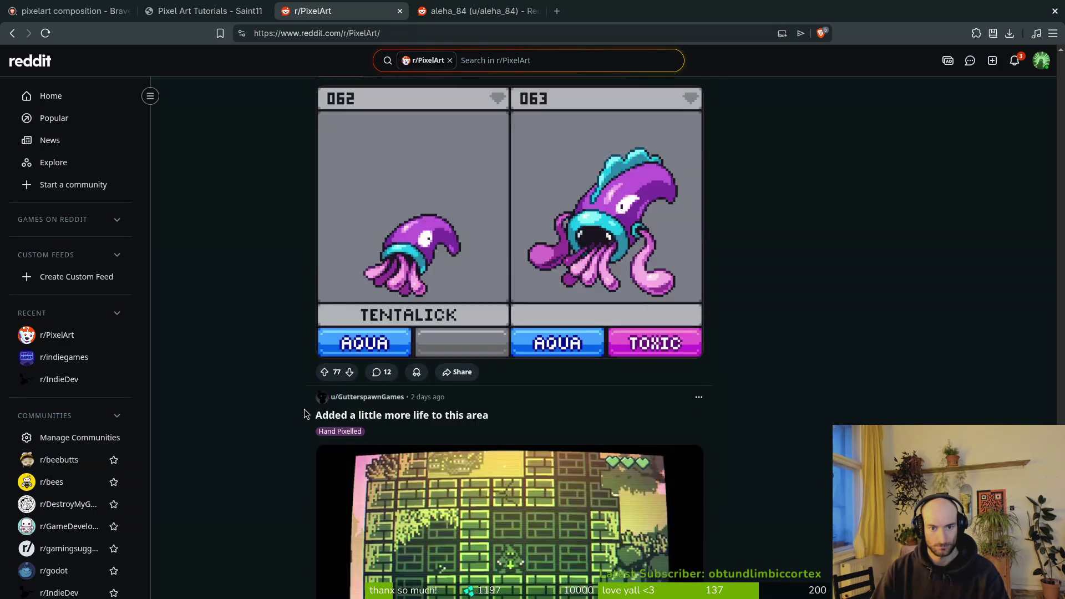
scroll(306, 412, down, 20)
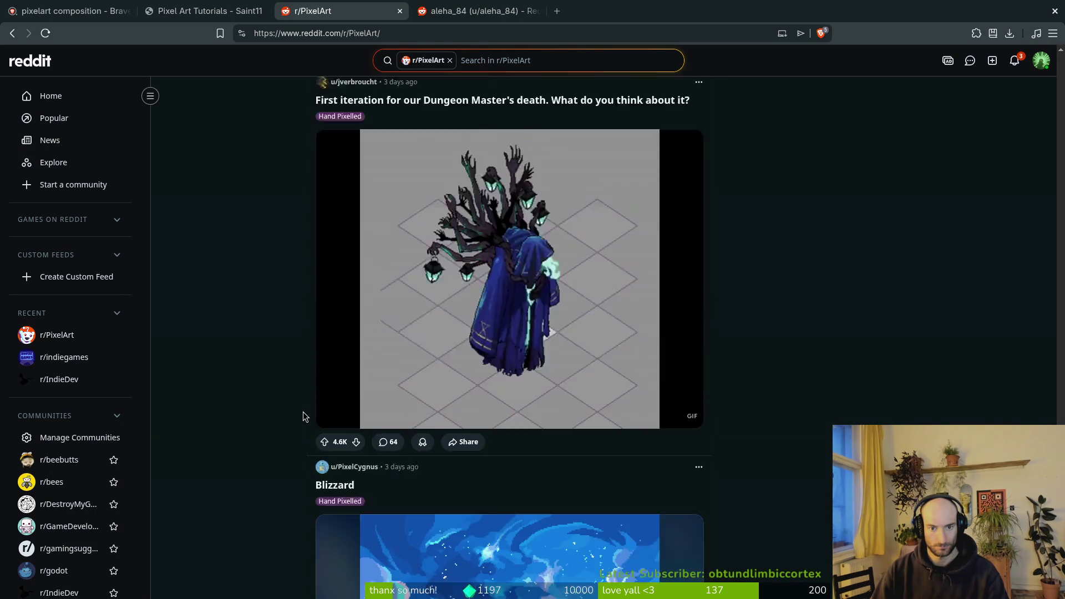
scroll(300, 410, down, 3)
scroll(333, 405, up, 3)
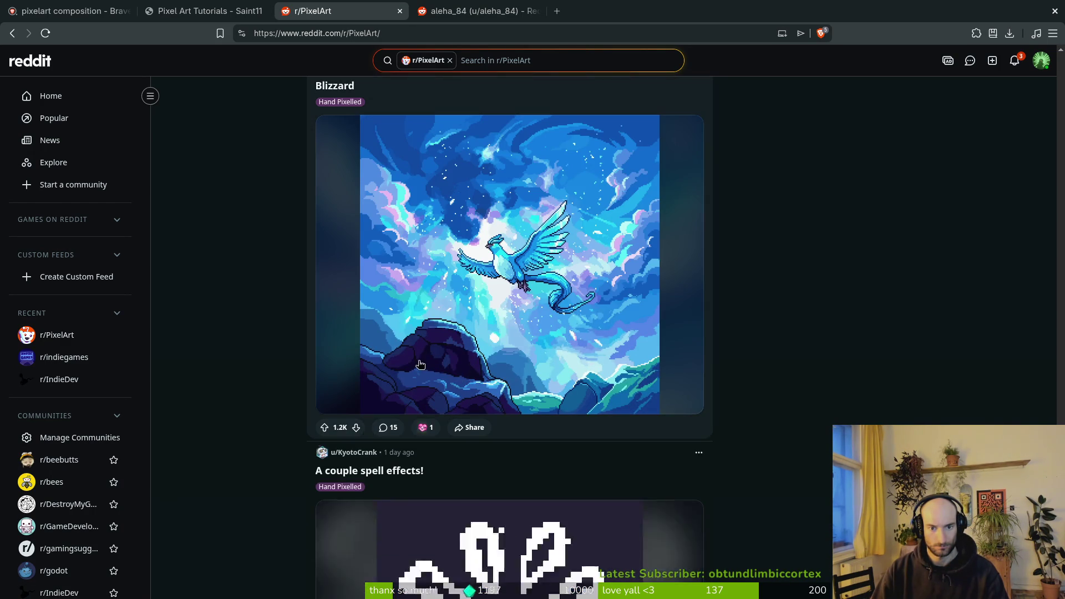
scroll(652, 409, down, 20)
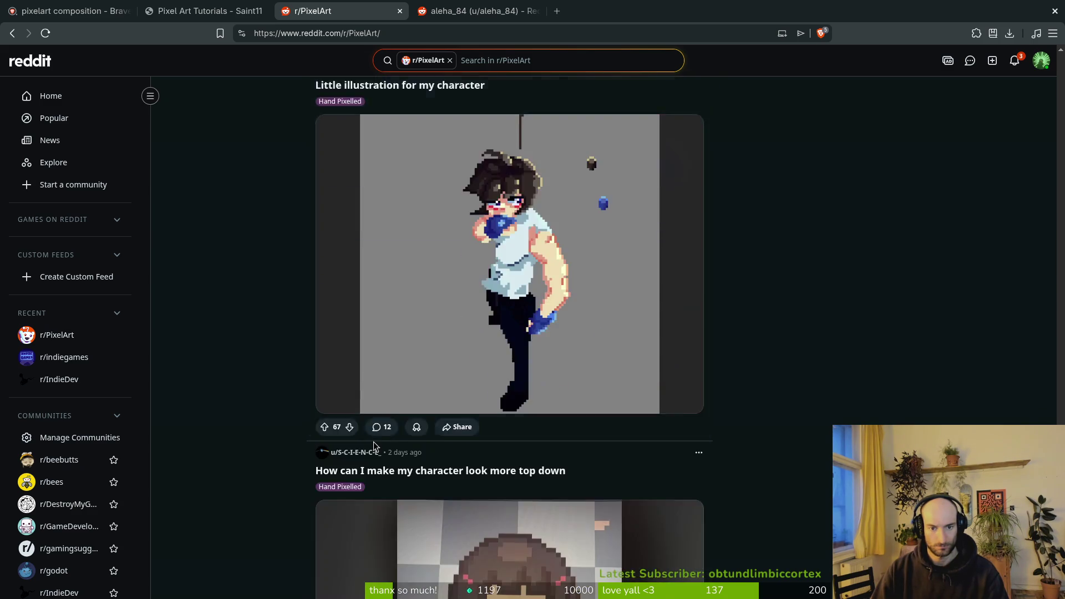
scroll(380, 439, down, 20)
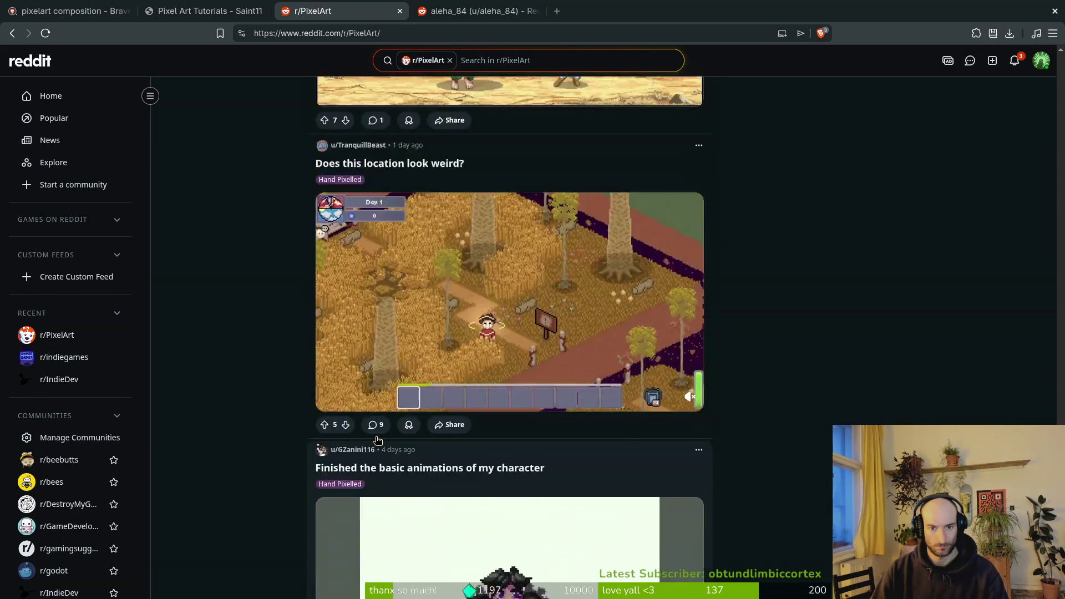
scroll(376, 440, down, 20)
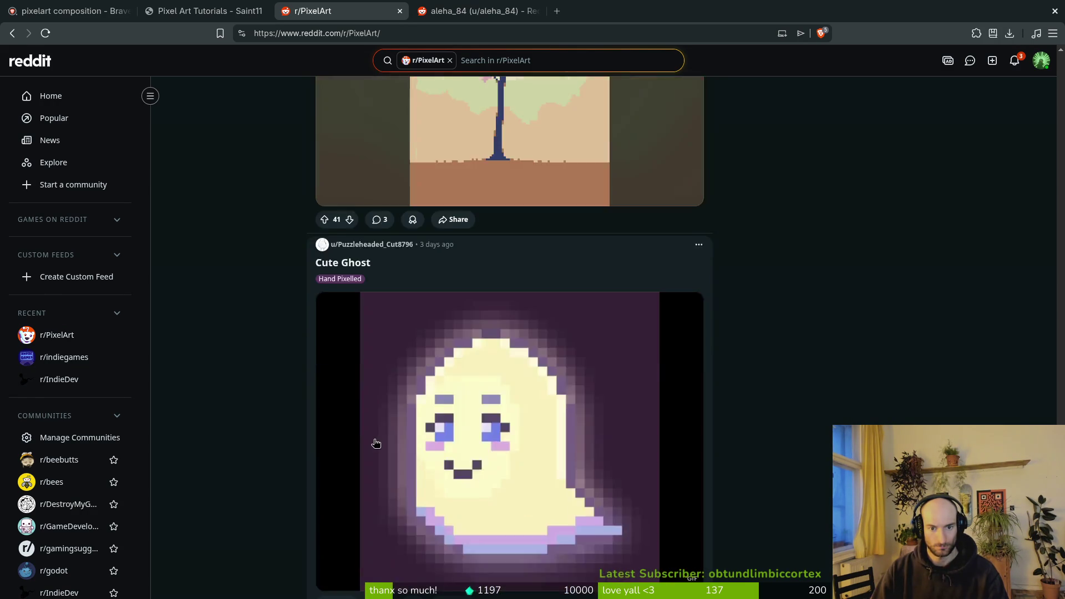
scroll(374, 440, down, 20)
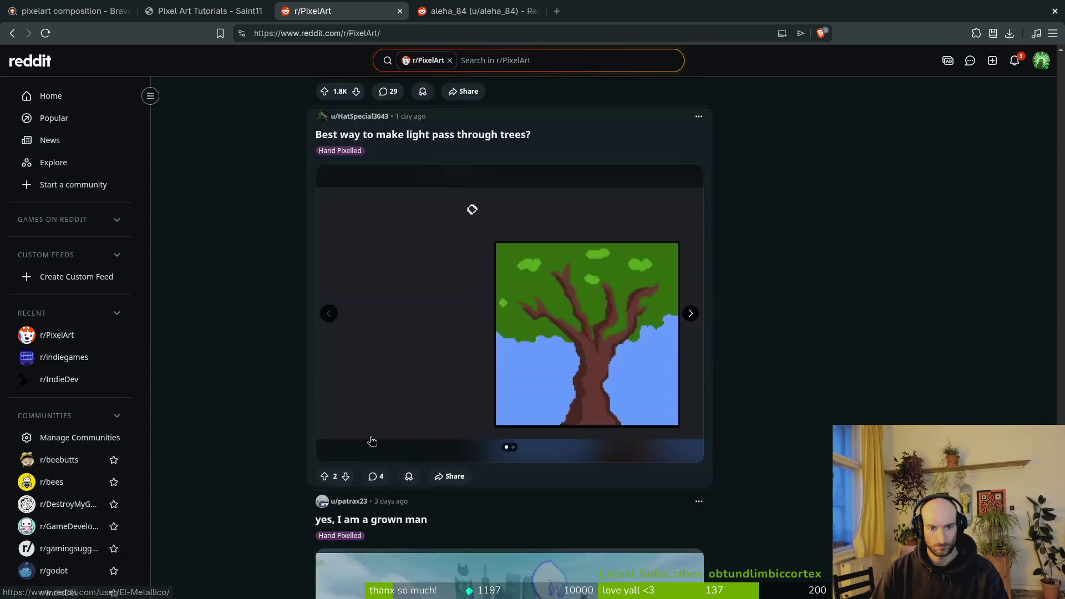
scroll(369, 436, down, 20)
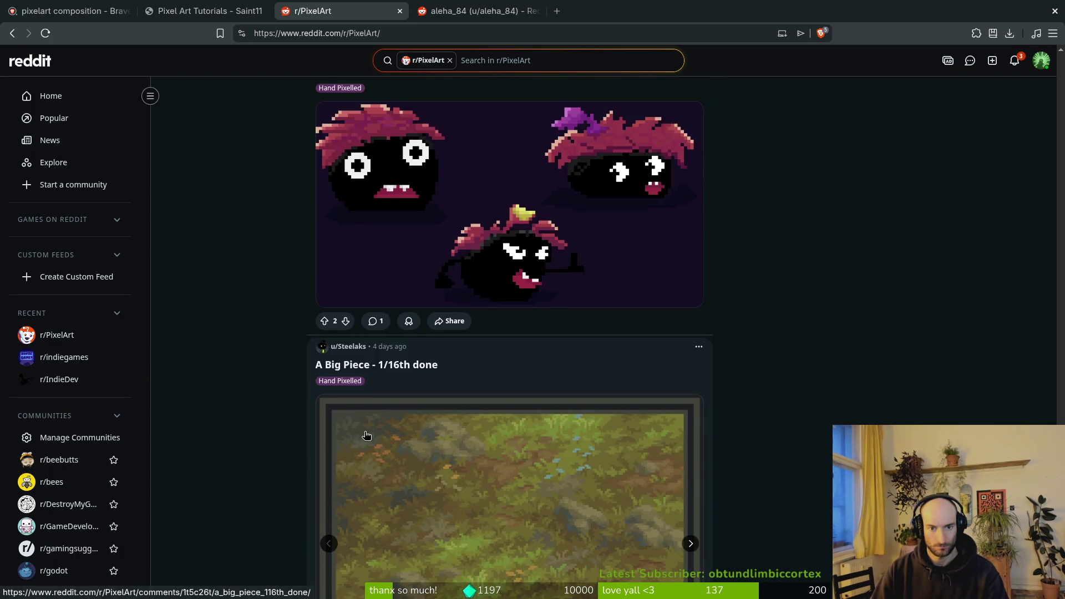
scroll(366, 435, down, 20)
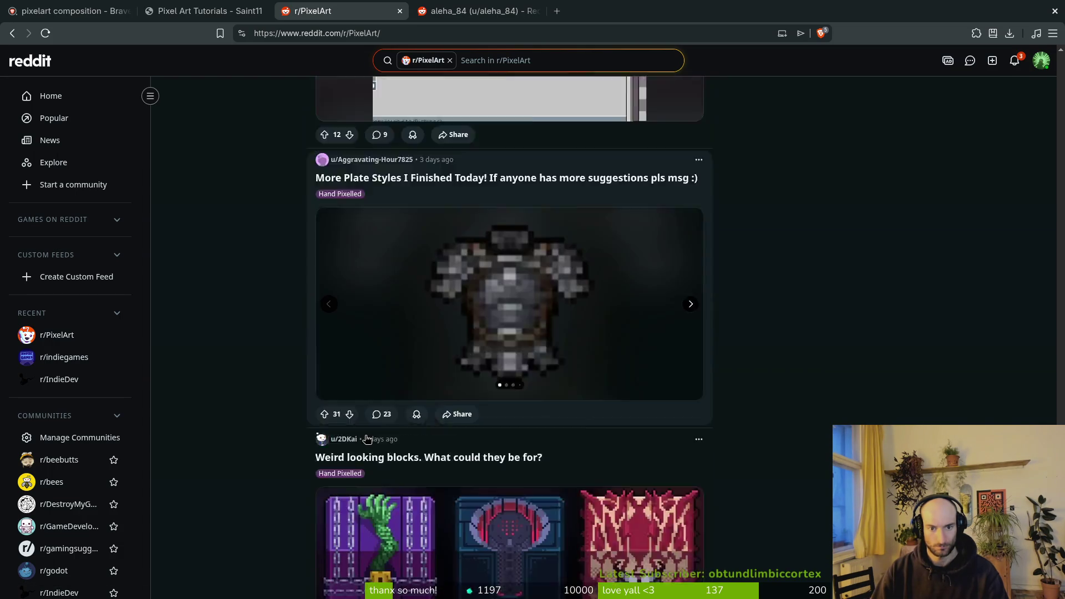
scroll(367, 439, down, 20)
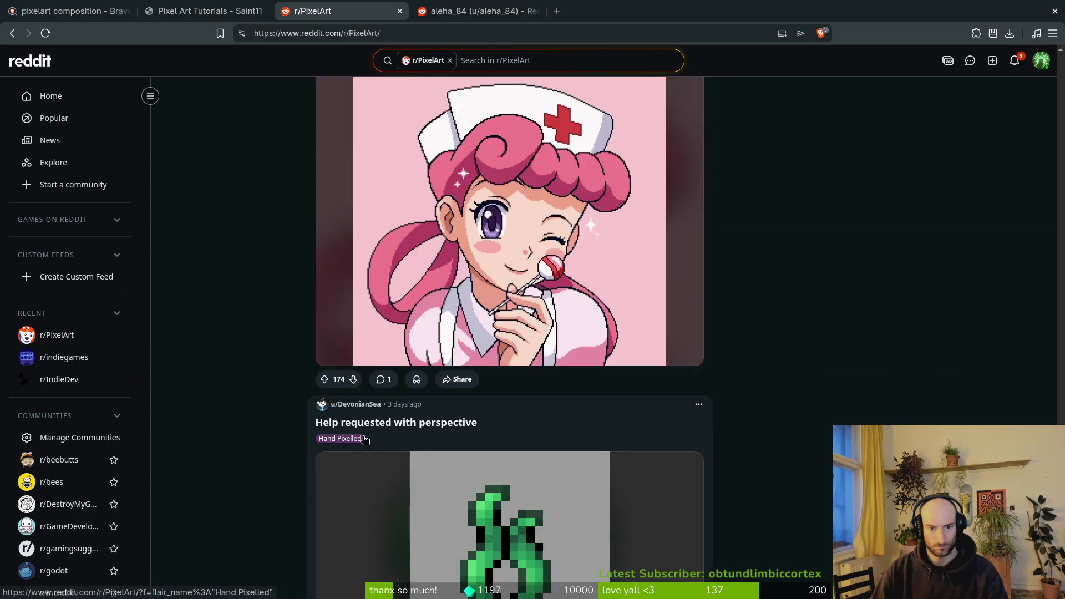
scroll(365, 442, down, 20)
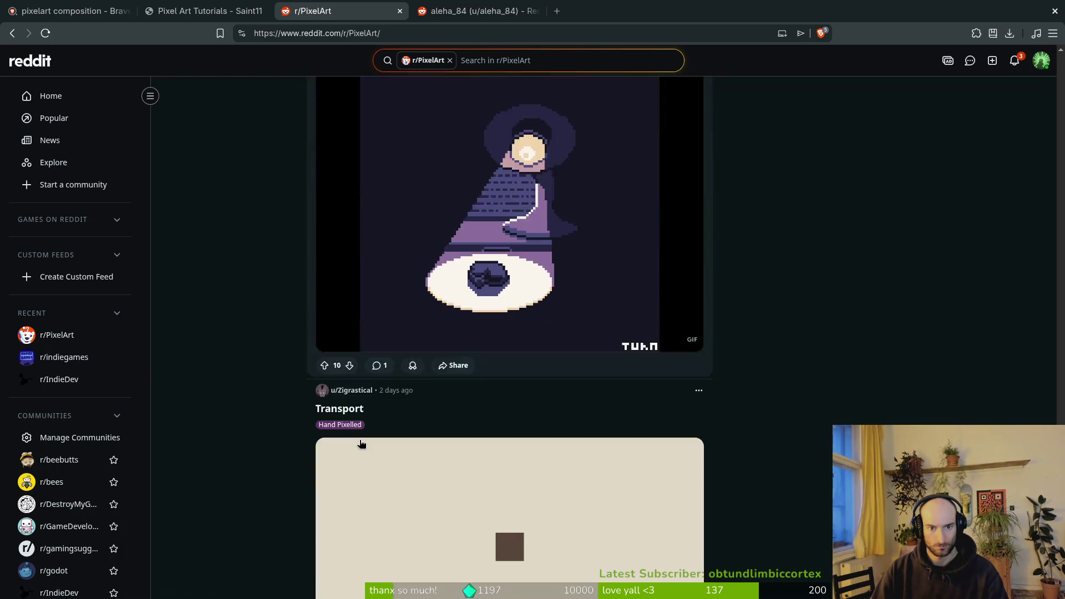
scroll(362, 440, down, 20)
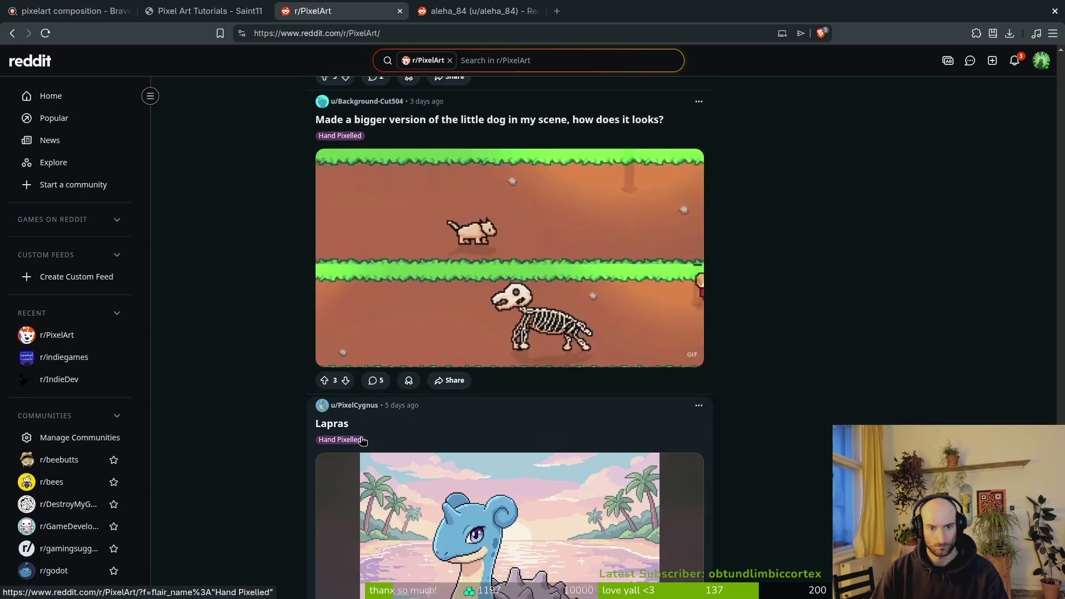
scroll(297, 428, down, 20)
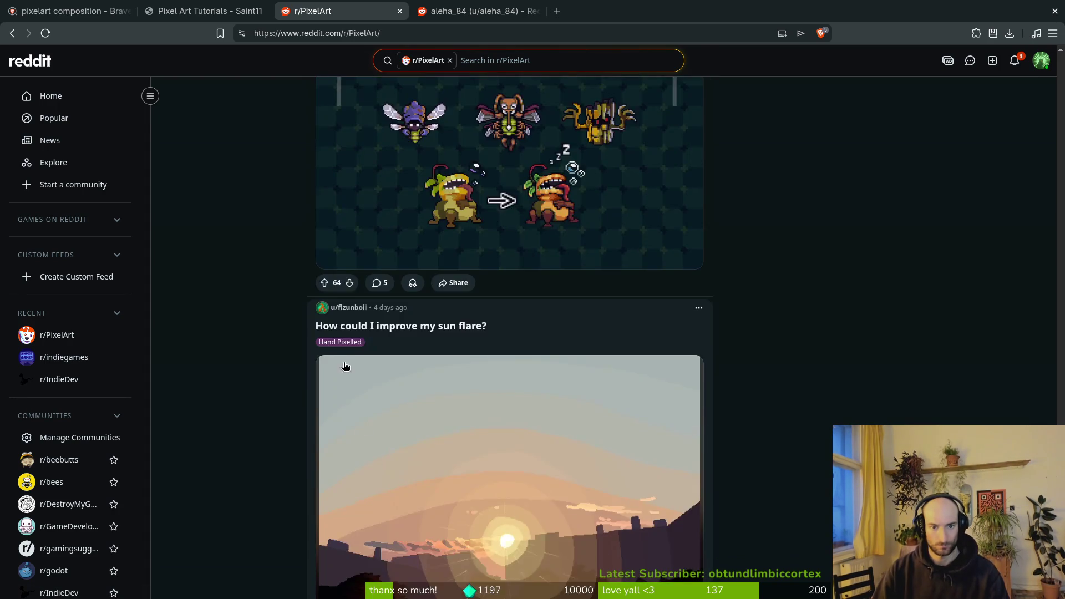
scroll(331, 381, down, 20)
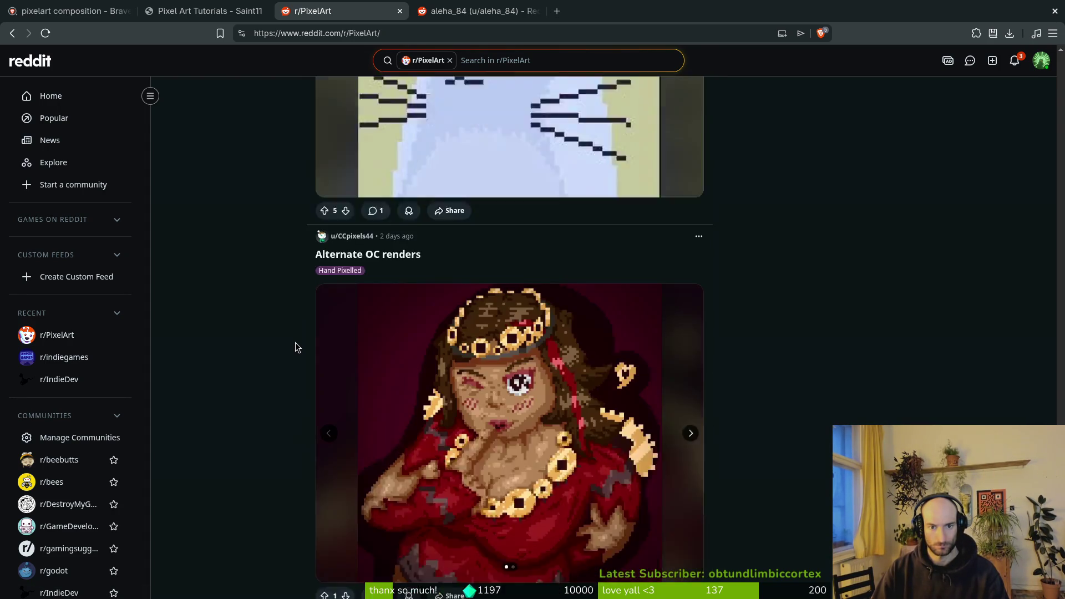
scroll(292, 344, up, 10)
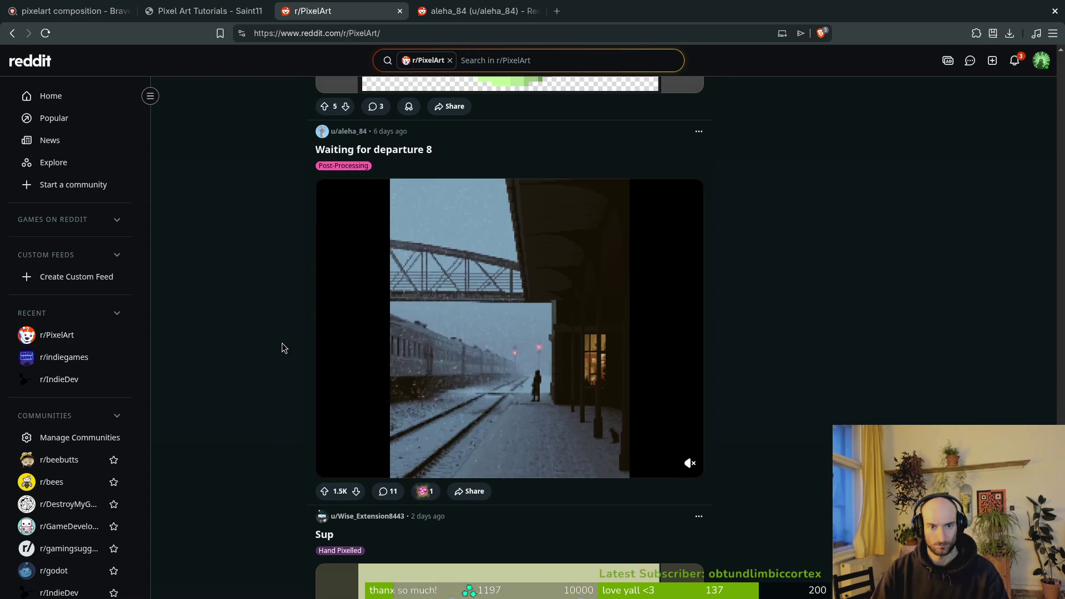
click(478, 10)
scroll(258, 320, down, 15)
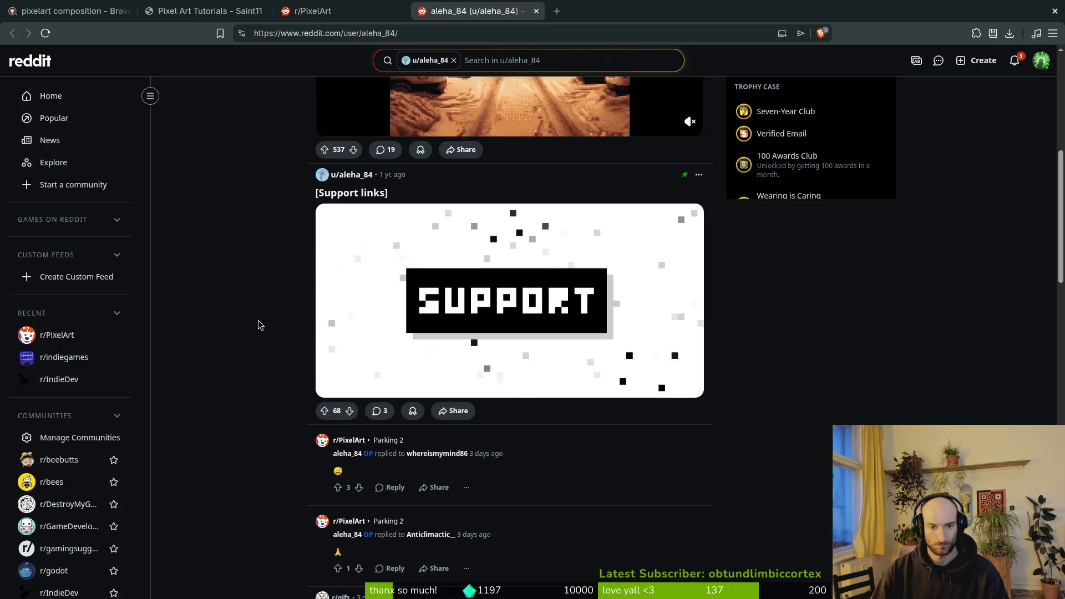
Scroll the artist's profile and play the Window view 7 timelapse video.
scroll(267, 318, down, 18)
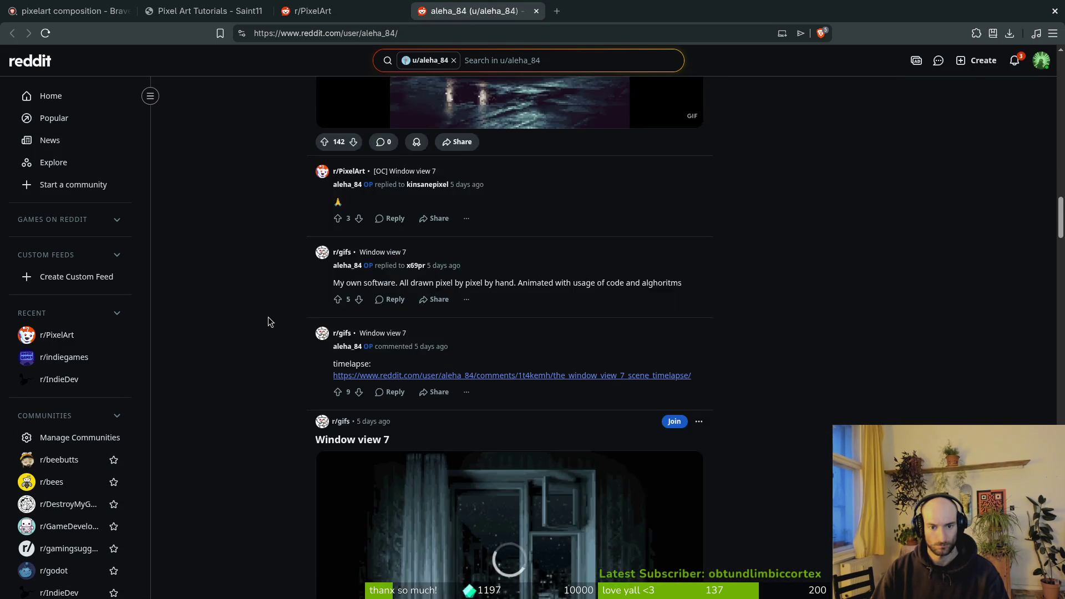
scroll(269, 316, up, 12)
scroll(268, 321, up, 2)
scroll(344, 278, down, 1)
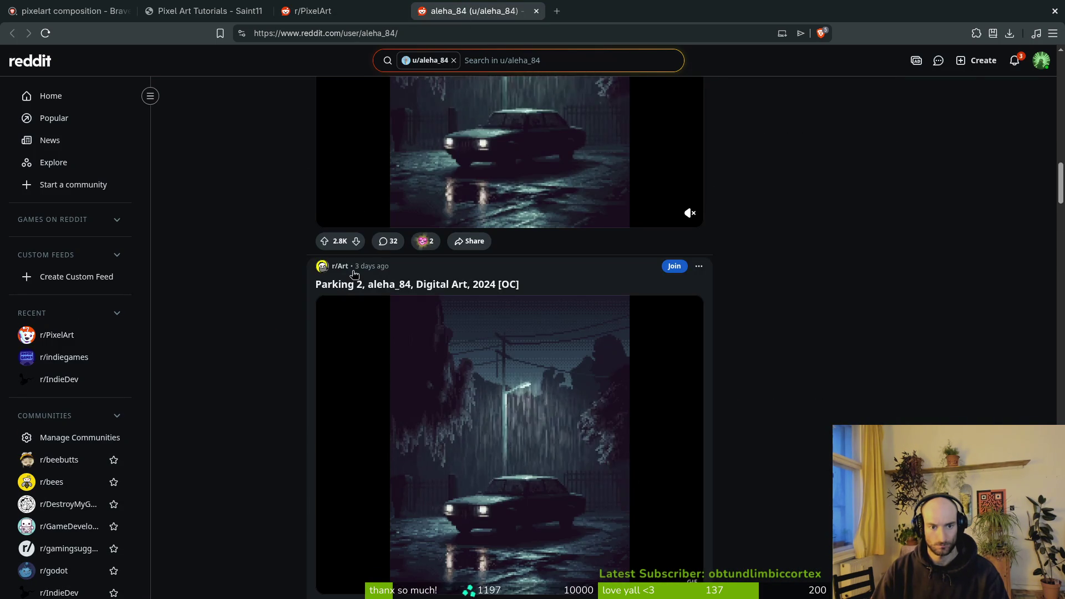
scroll(339, 268, up, 10)
scroll(333, 271, up, 8)
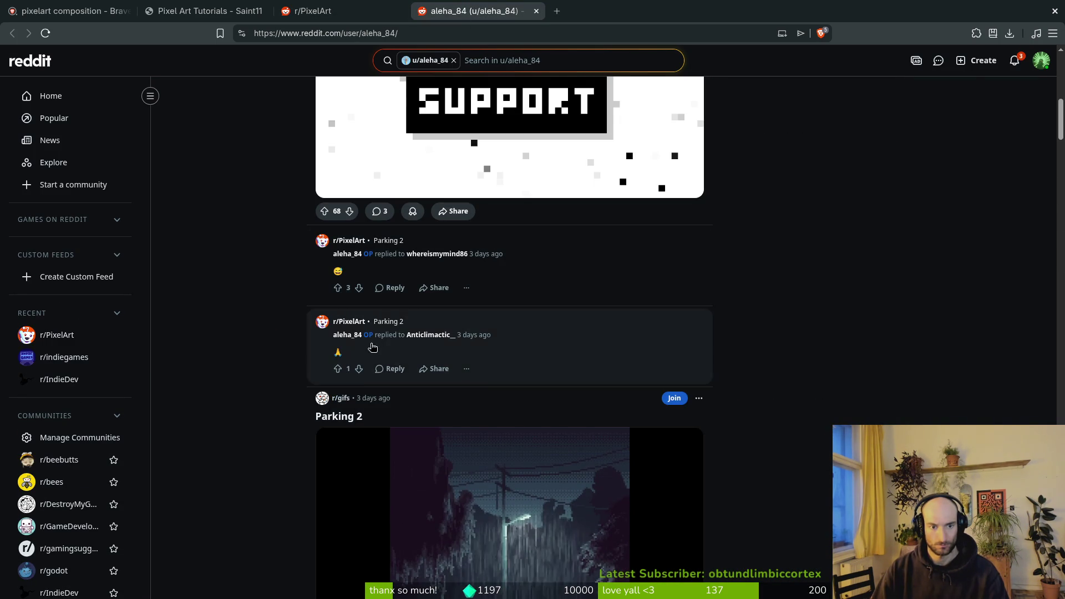
scroll(272, 377, down, 7)
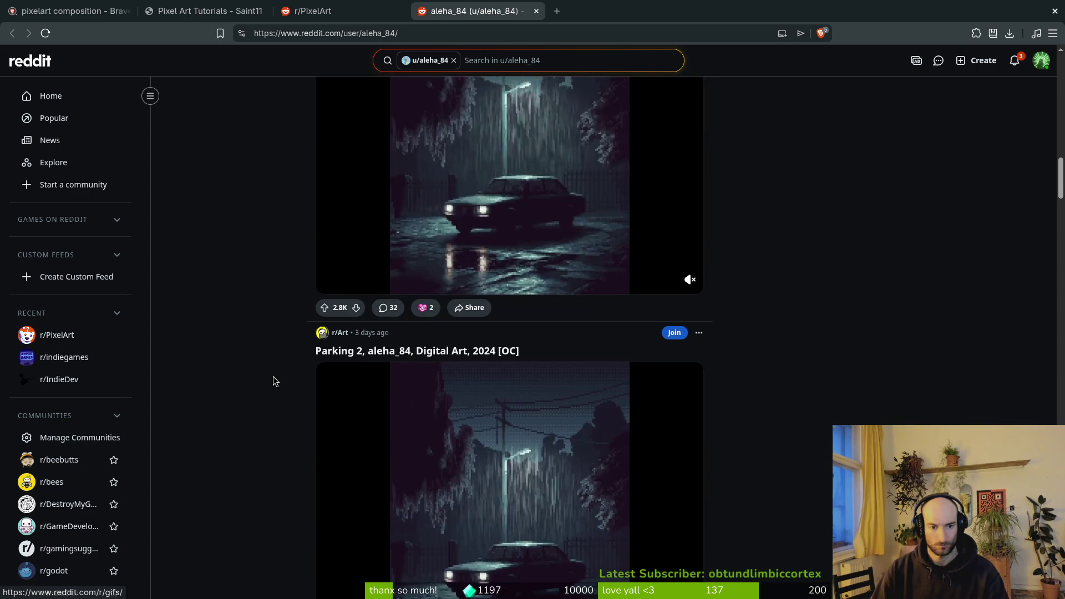
scroll(275, 375, down, 5)
scroll(275, 375, down, 10)
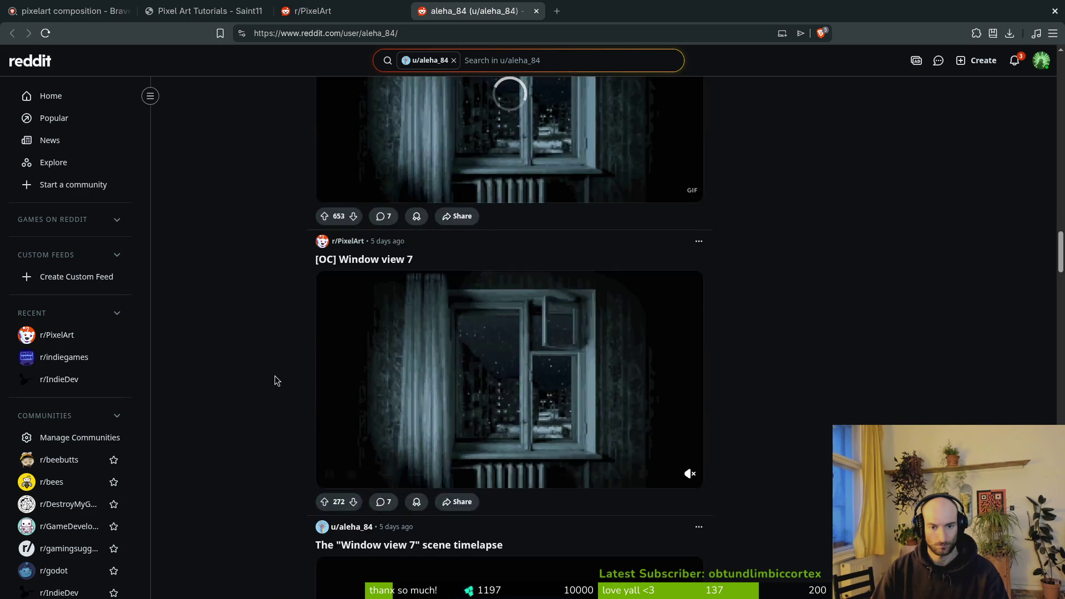
scroll(275, 375, up, 4)
scroll(276, 377, down, 18)
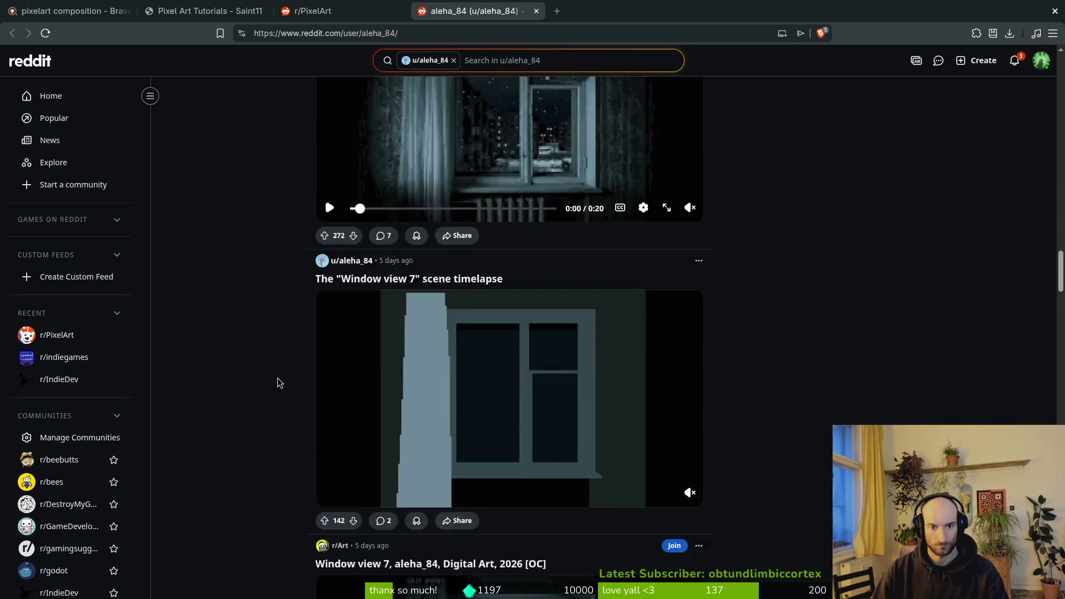
scroll(275, 377, up, 5)
scroll(275, 376, up, 7)
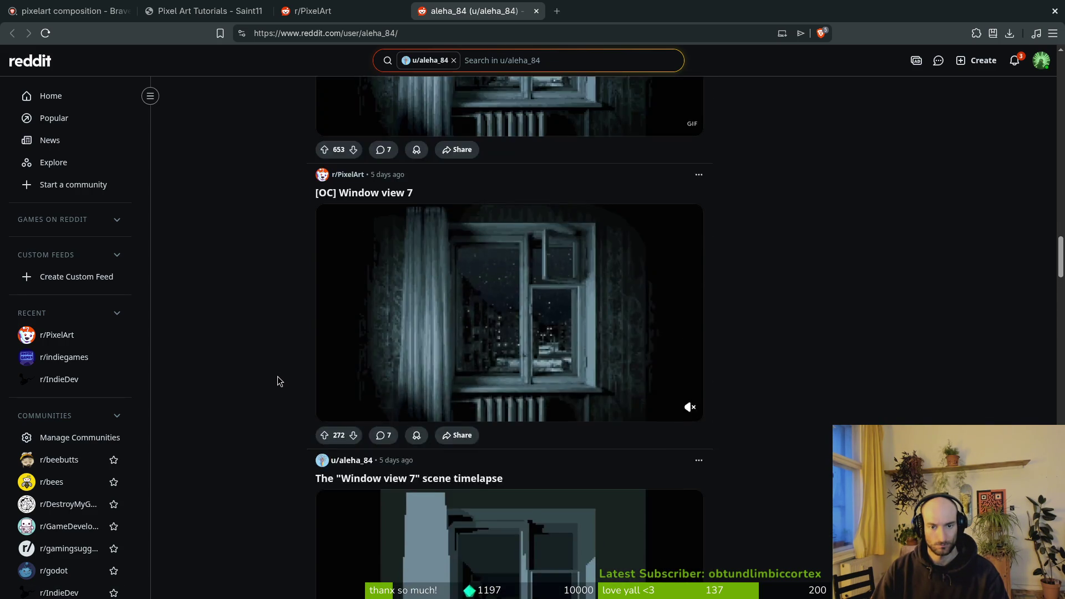
scroll(277, 381, down, 3)
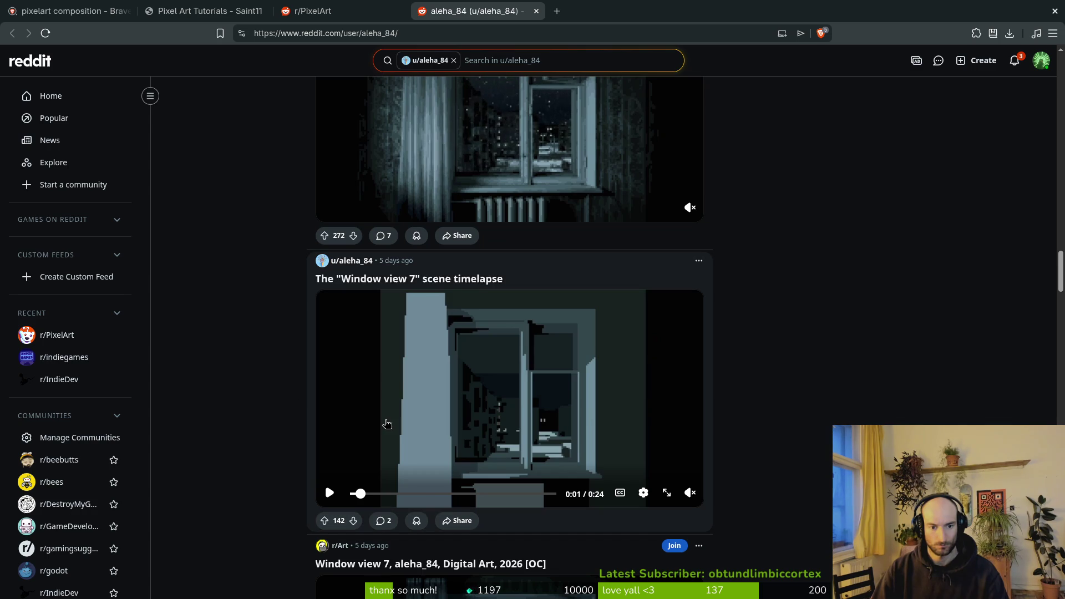
click(385, 425)
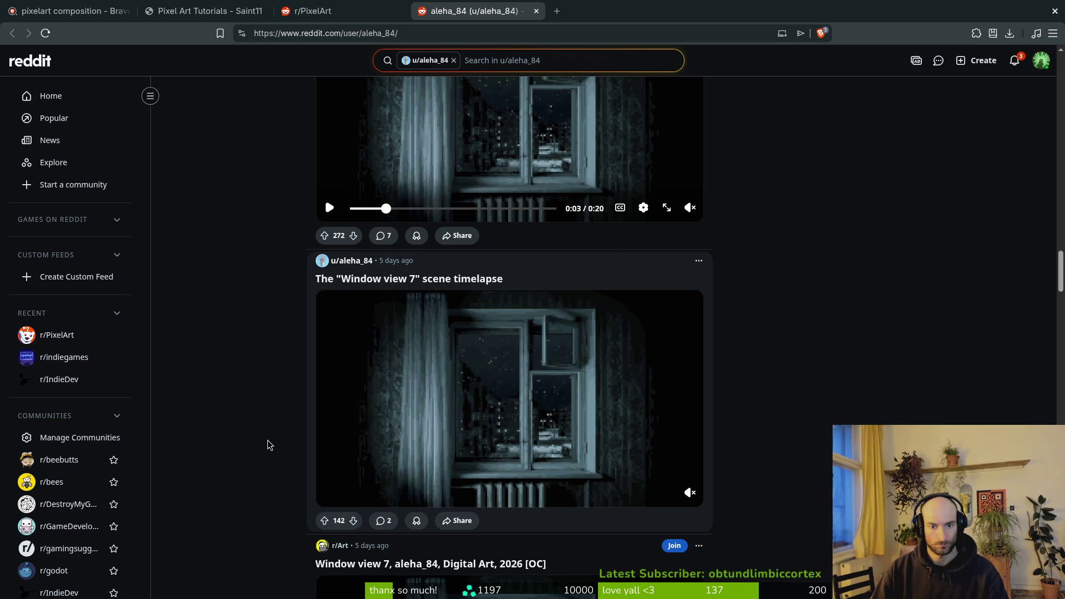
Scroll on to the Night stairs posts, then return to the Aseprite ant-in-cave drawing.
scroll(309, 414, down, 15)
scroll(309, 417, down, 20)
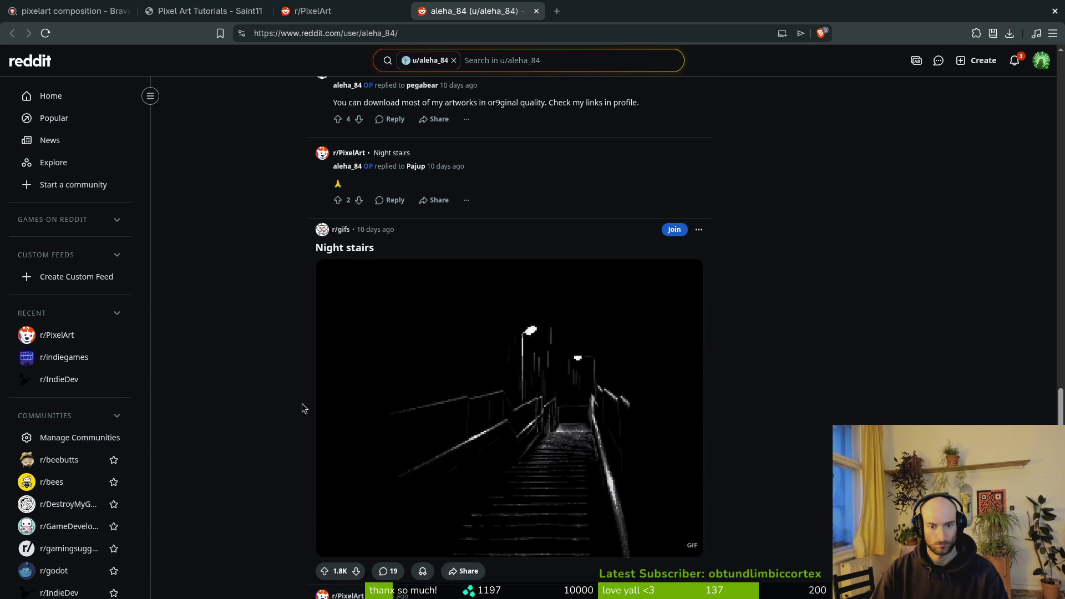
scroll(300, 404, down, 15)
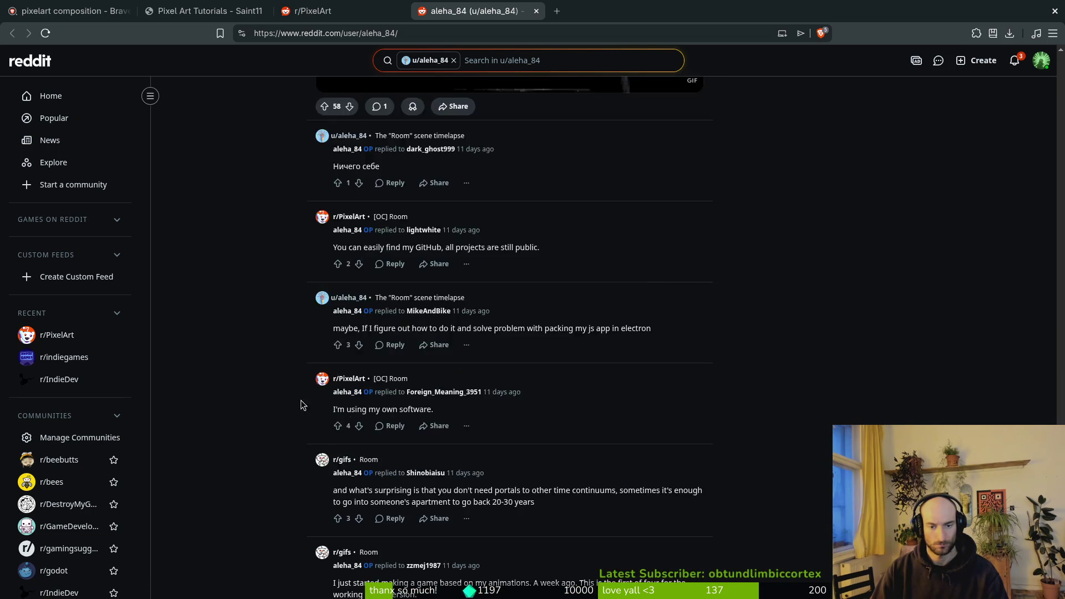
scroll(293, 399, up, 12)
scroll(288, 394, down, 5)
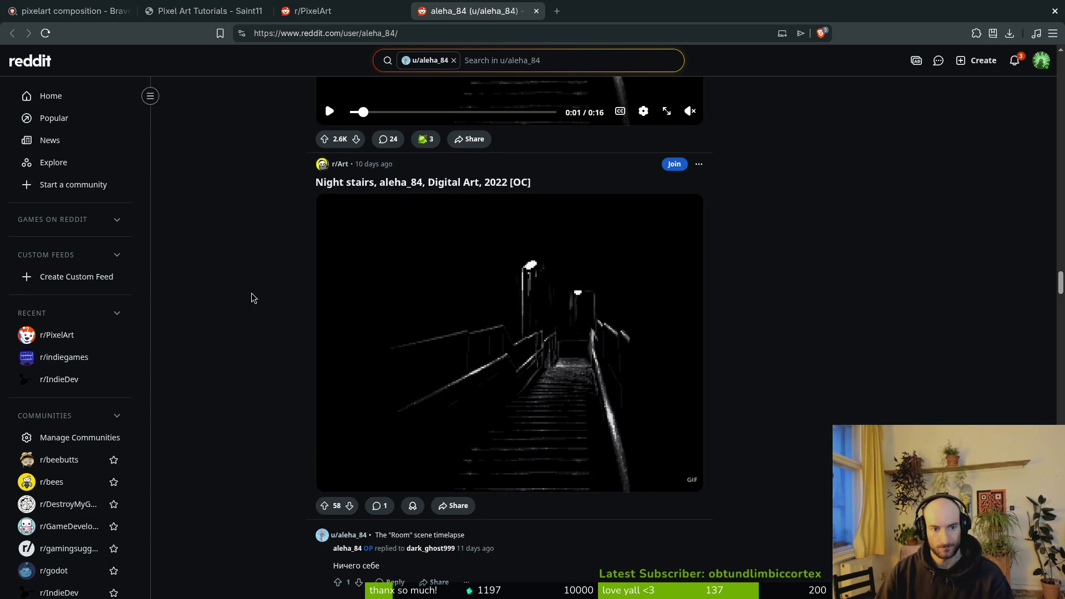
key(alt+Tab)
scroll(716, 272, up, 4)
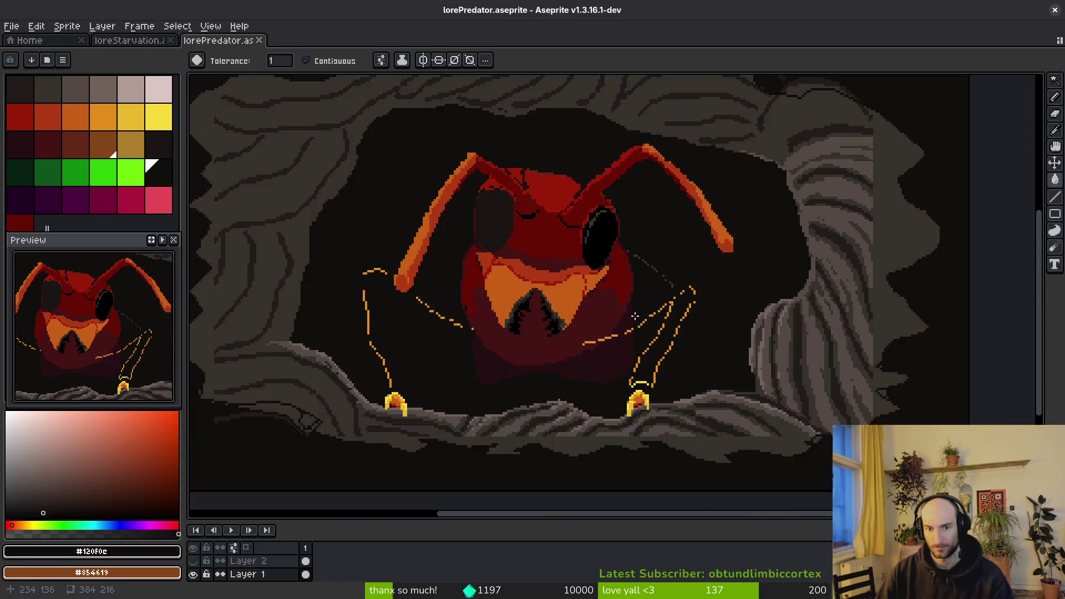
Undo the dark fill around the cave and save the lorePredator drawing.
scroll(608, 336, down, 1)
key(ctrl+z)
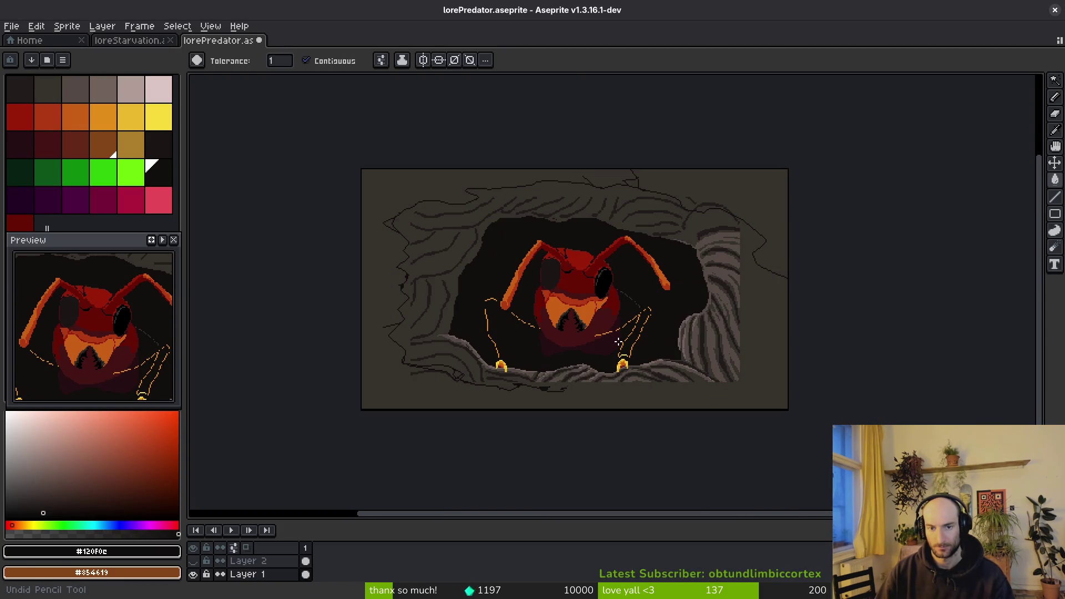
key(ctrl+s)
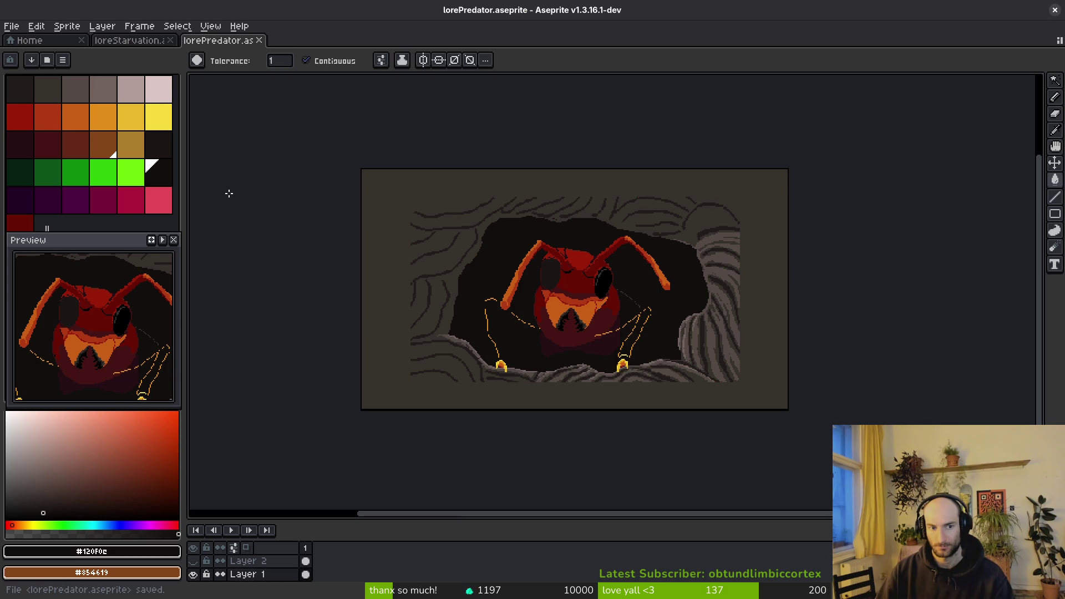
Choose black with the freehand pencil and nudge the canvas view.
click(166, 175)
key(f)
drag(768, 272, 758, 289)
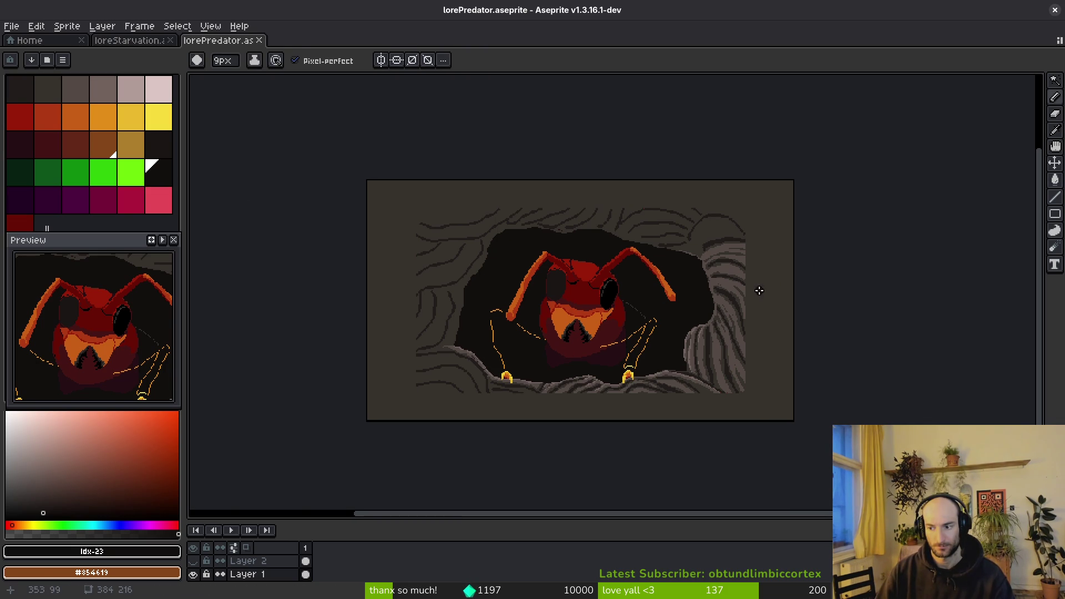
scroll(753, 272, up, 2)
scroll(760, 269, down, 1)
Glance at the Reddit profile, then show image results for 'dead trees shadow'.
key(alt+Tab)
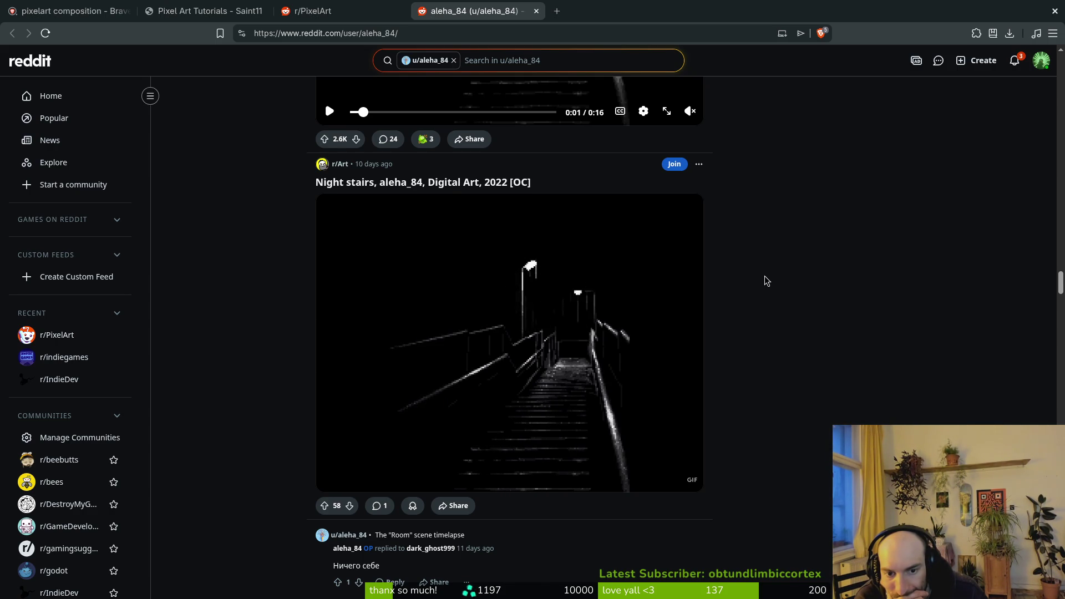
key(alt+Tab)
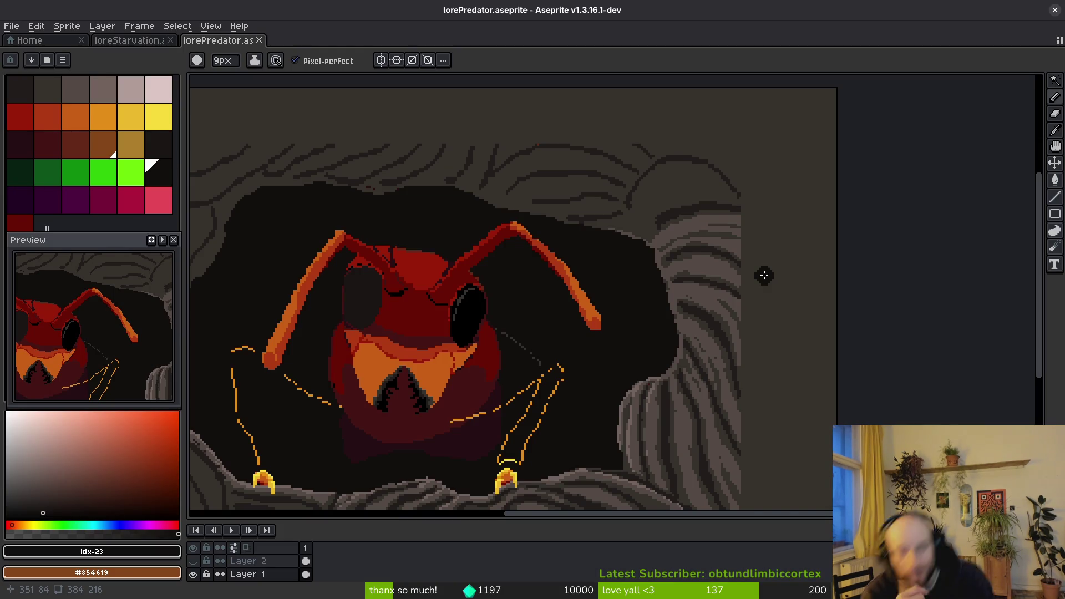
scroll(802, 377, down, 2)
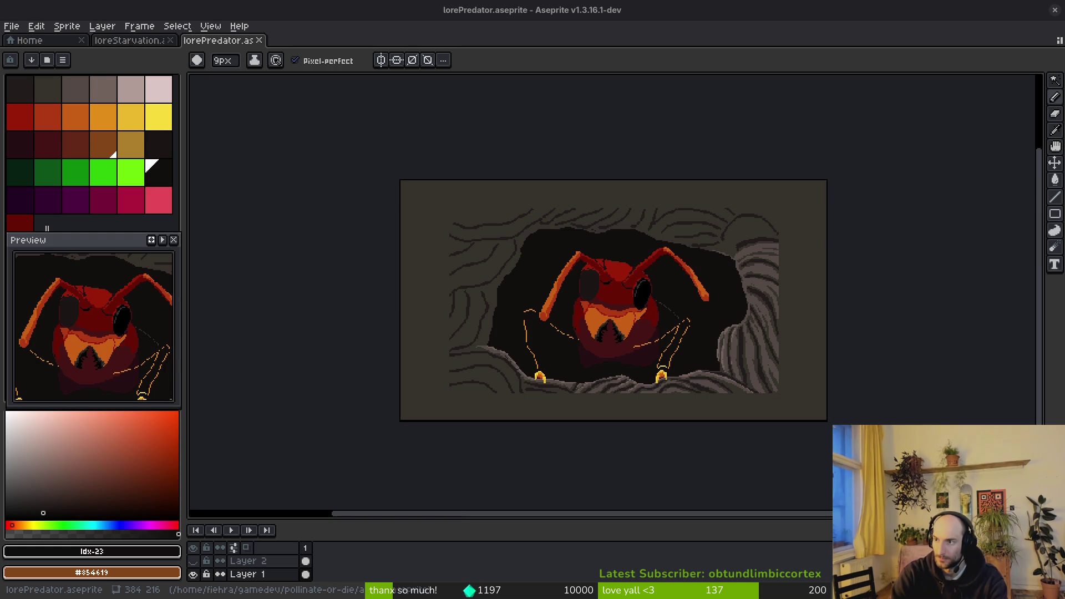
key(alt+Tab)
click(202, 158)
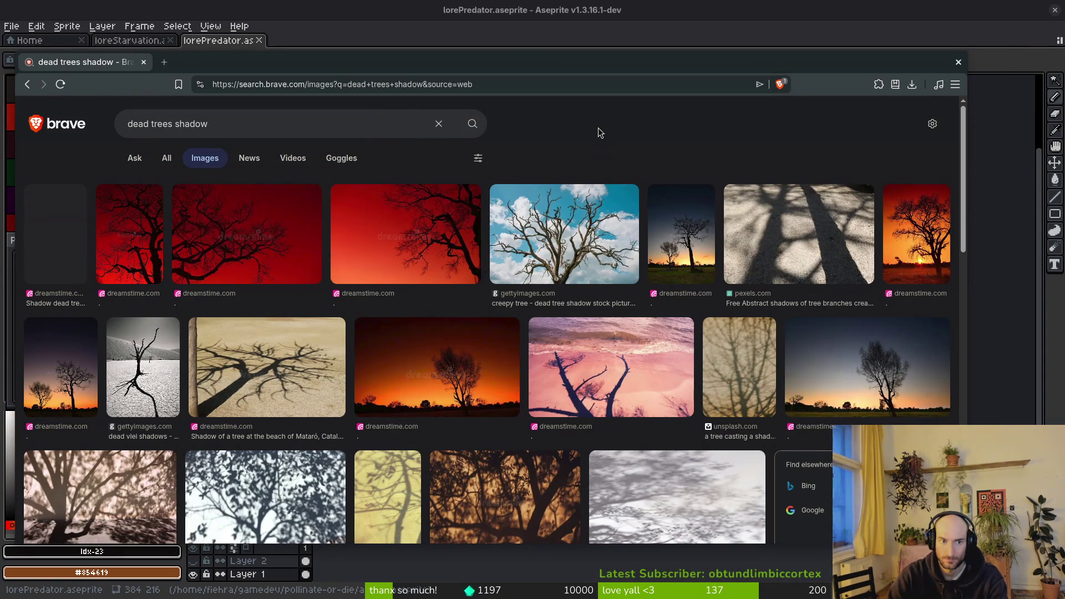
Scroll through the dead trees shadow image results.
scroll(666, 146, down, 15)
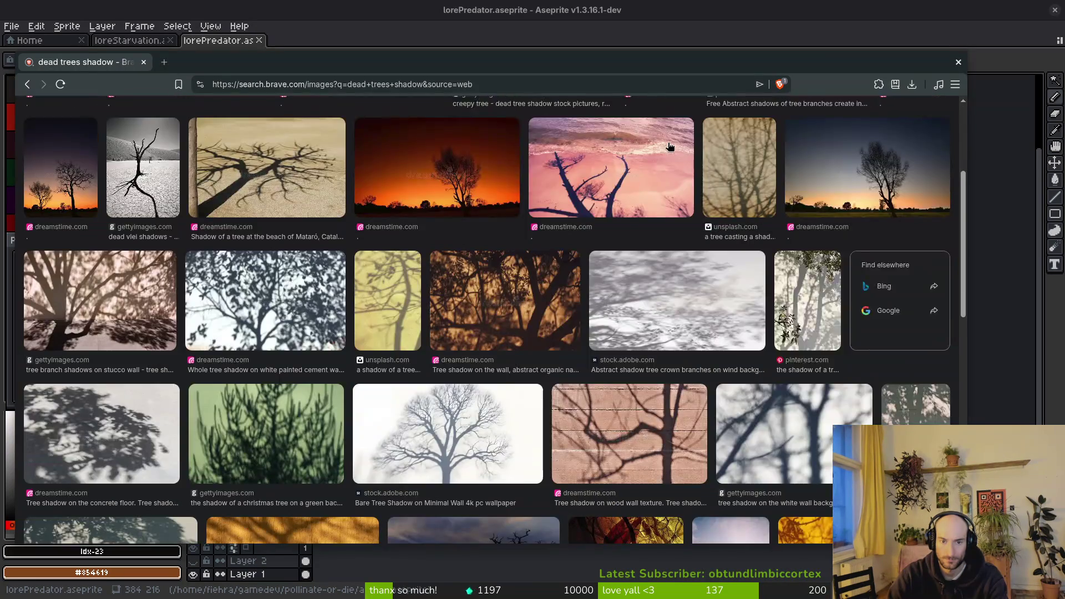
scroll(674, 164, down, 1)
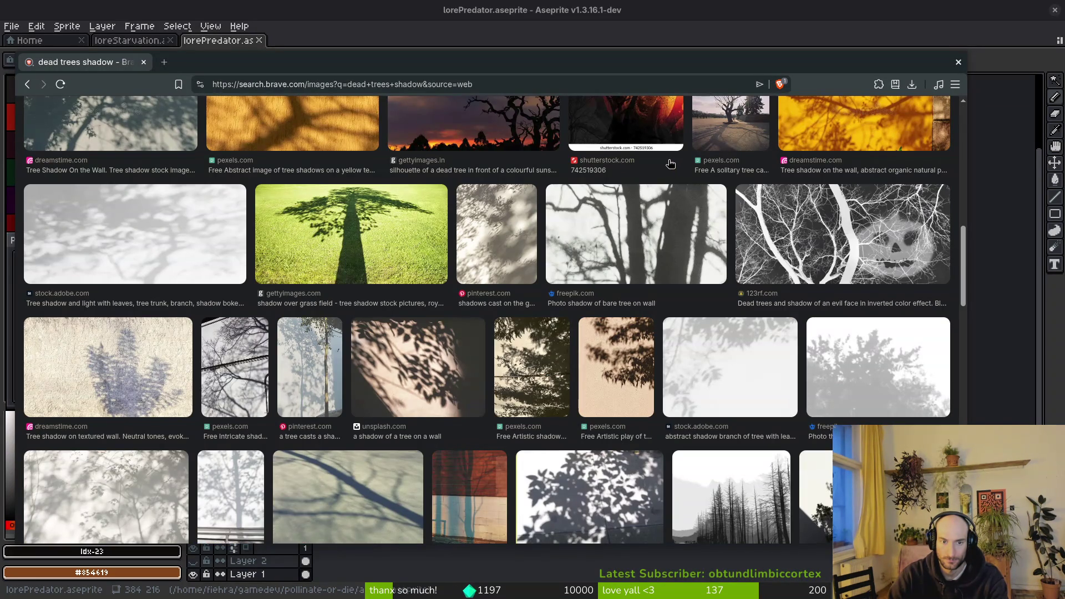
scroll(670, 163, down, 5)
scroll(611, 228, down, 5)
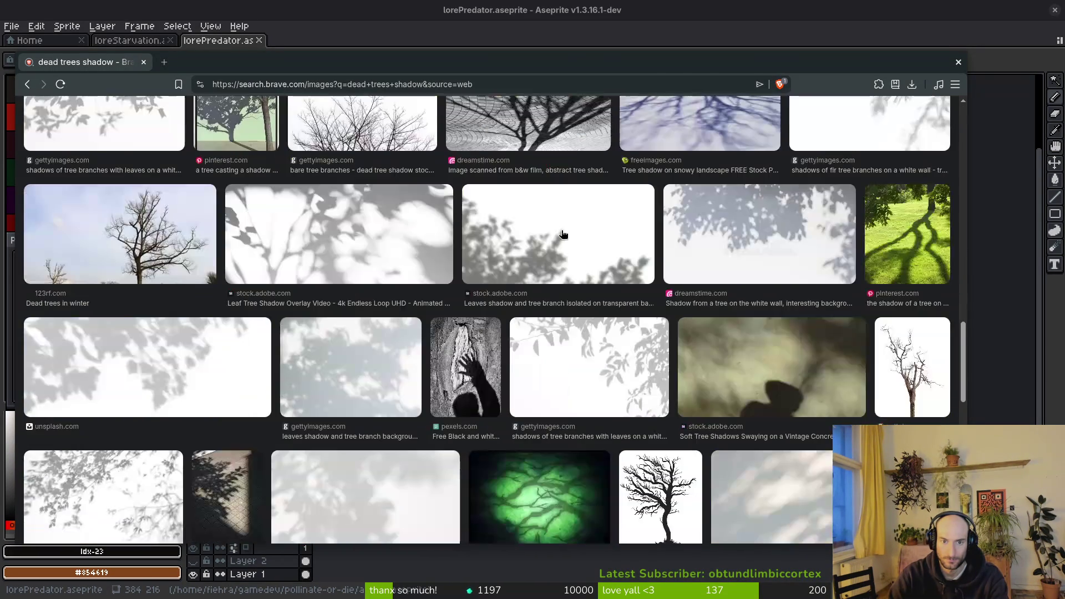
scroll(571, 237, down, 8)
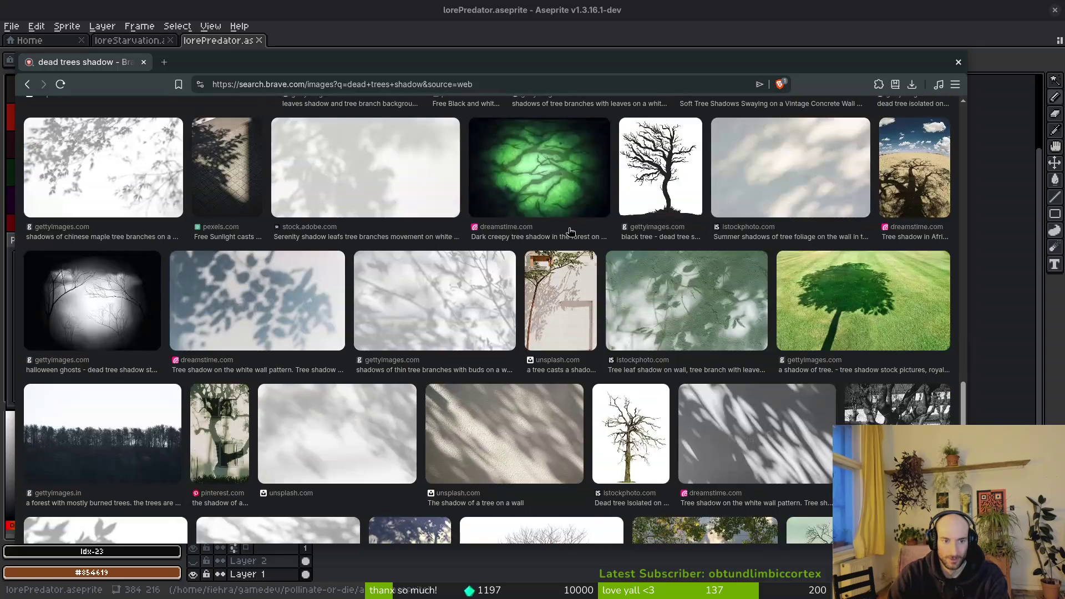
scroll(573, 229, up, 10)
scroll(571, 230, down, 5)
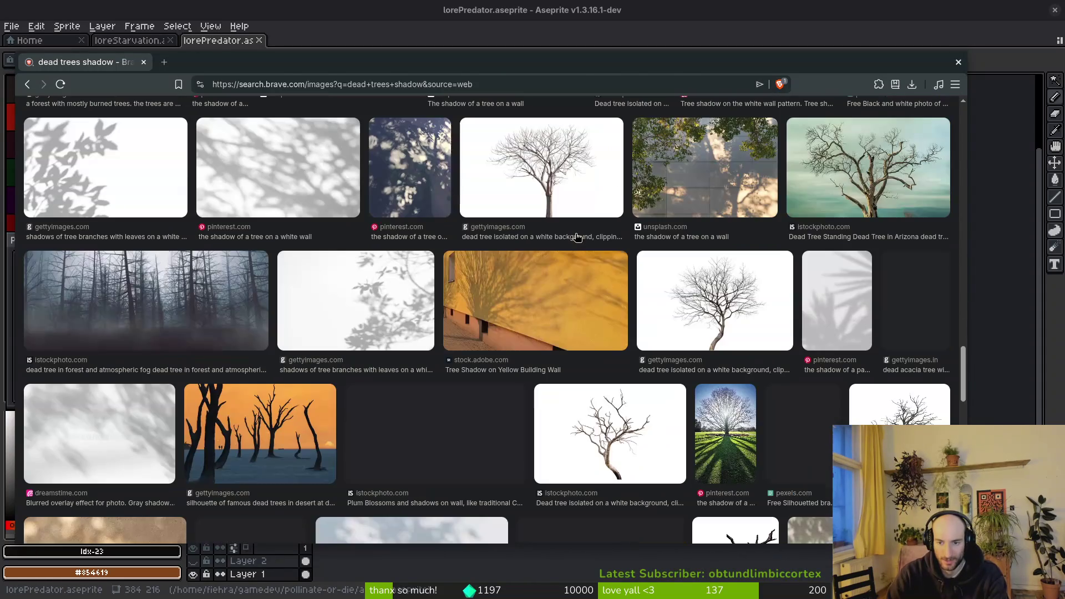
scroll(547, 244, down, 5)
scroll(548, 246, down, 5)
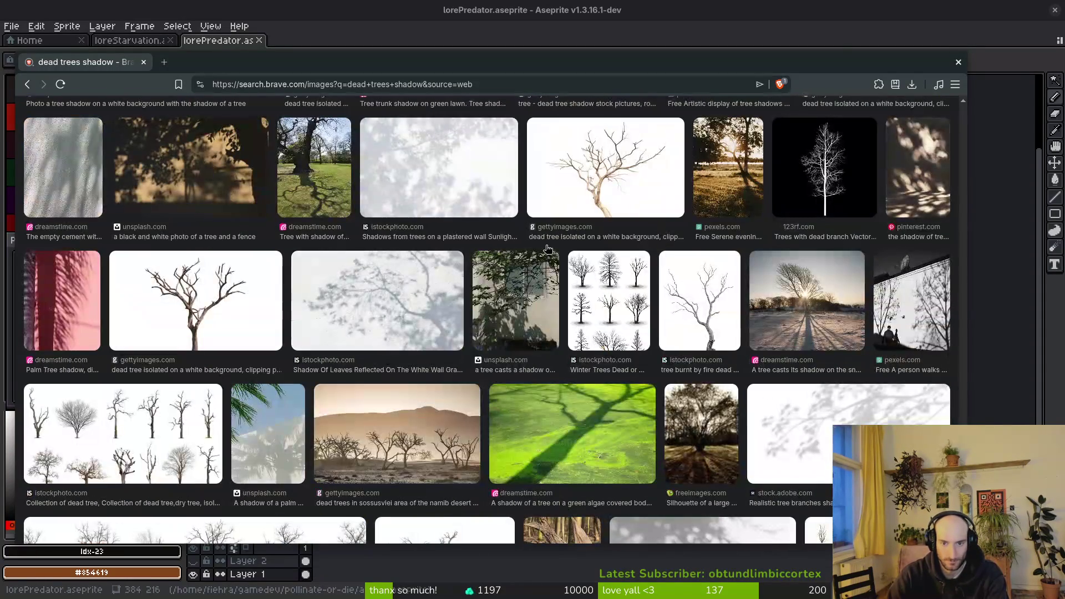
scroll(543, 254, down, 10)
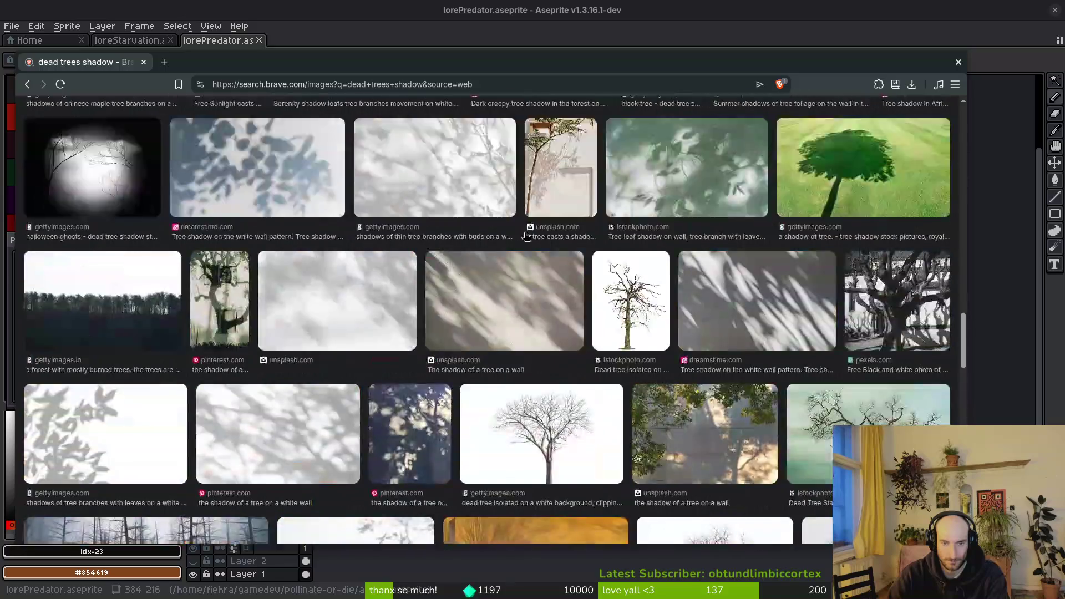
Return to the ant painting, pan the canvas left, then show 'noisemap center free' image results.
click(958, 62)
mouse_move(628, 256)
mouse_down()
mouse_move(509, 262)
mouse_move(539, 266)
mouse_up()
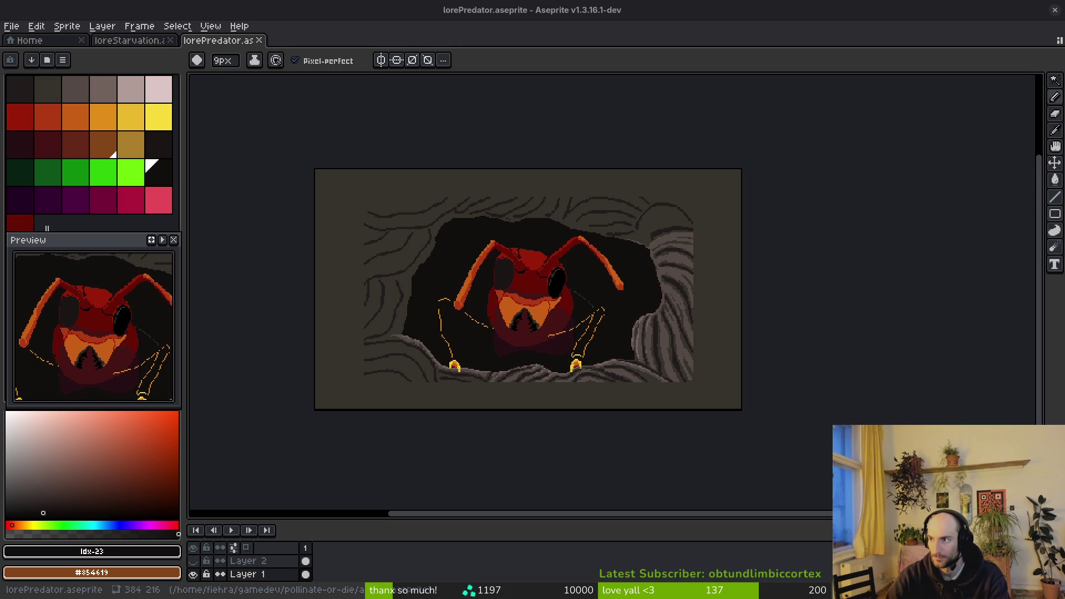
key(alt+Tab)
click(216, 135)
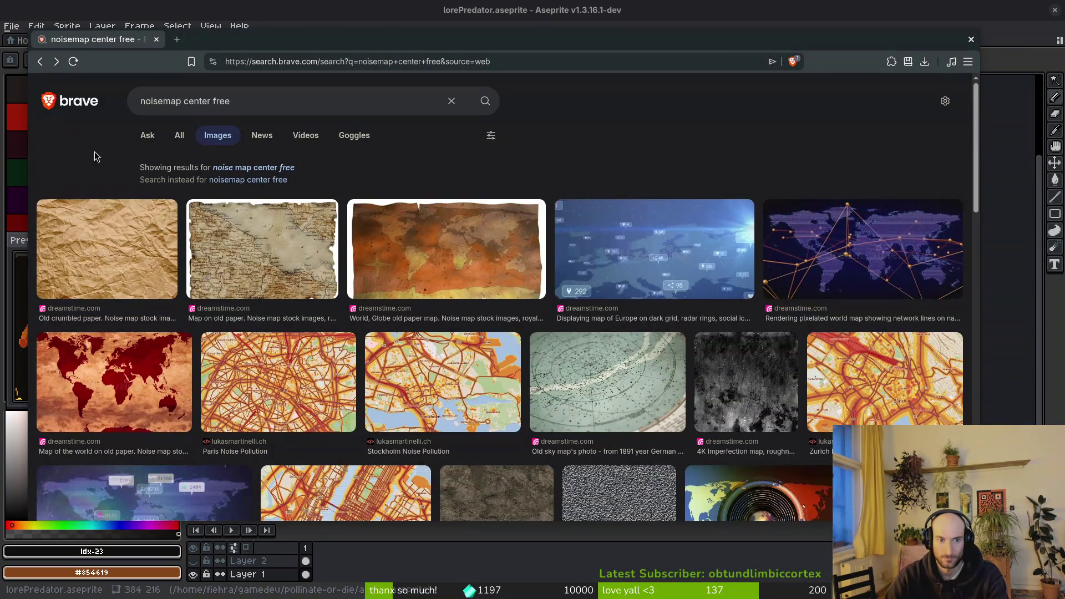
Open the dBmap.net Noise Mapping Tool from the web results and start the free tool.
key(alt+Left)
click(186, 192)
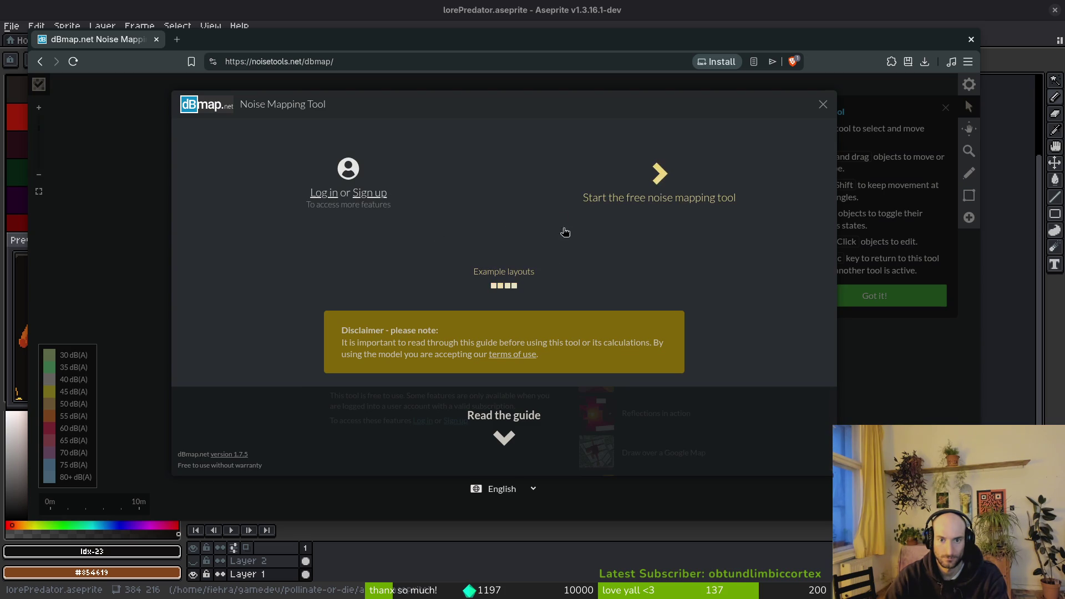
click(658, 183)
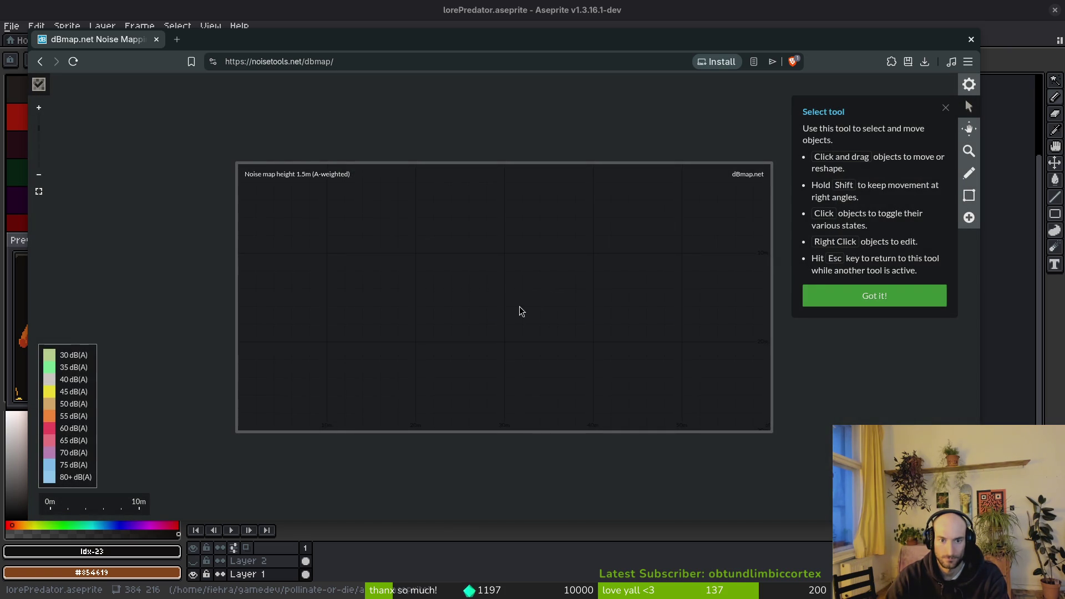
click(853, 309)
Draw two measurement lines on the map and switch to editing objects.
mouse_move(363, 234)
mouse_down()
mouse_move(535, 302)
mouse_move(585, 364)
mouse_move(614, 332)
mouse_up()
mouse_move(613, 333)
mouse_down()
mouse_move(452, 267)
mouse_move(475, 245)
mouse_up()
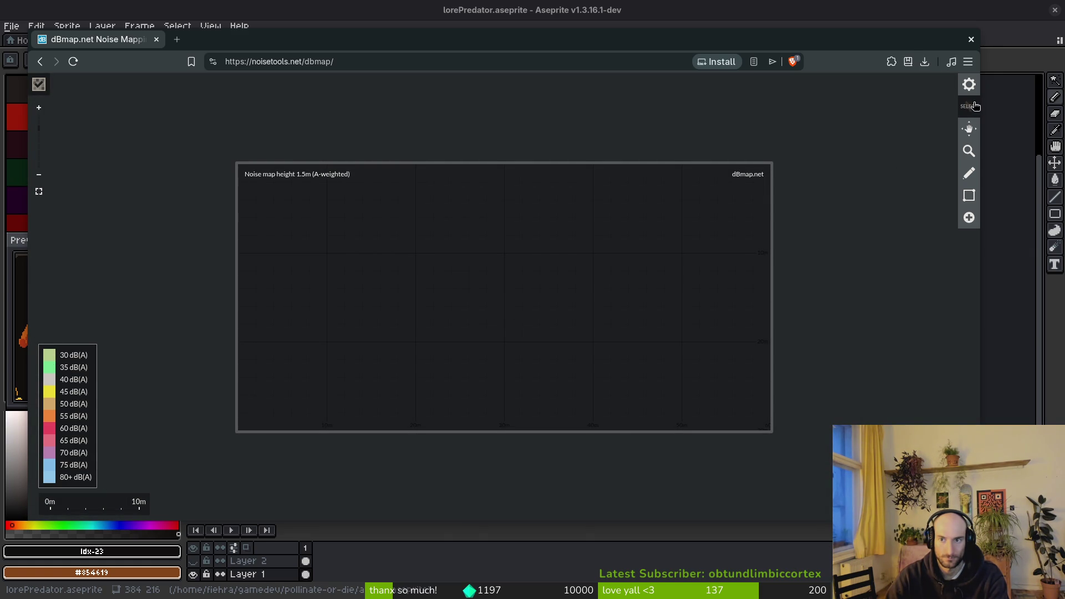
click(966, 185)
right_click(620, 268)
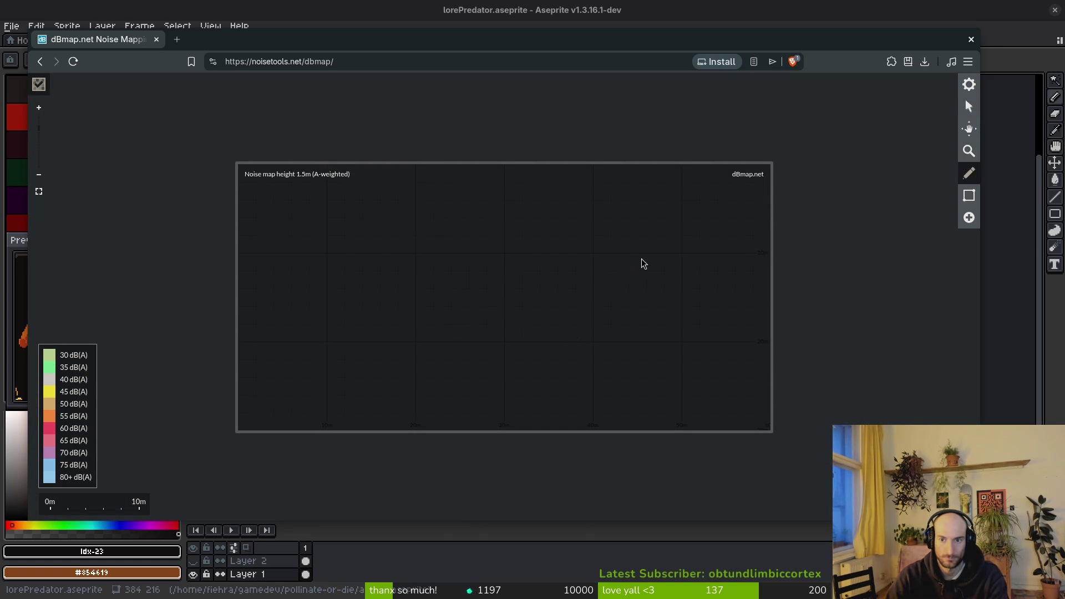
Close and restore the tab, go back to the noisemap results, and add a blank tab.
key(ctrl+w)
key(ctrl+shift+t)
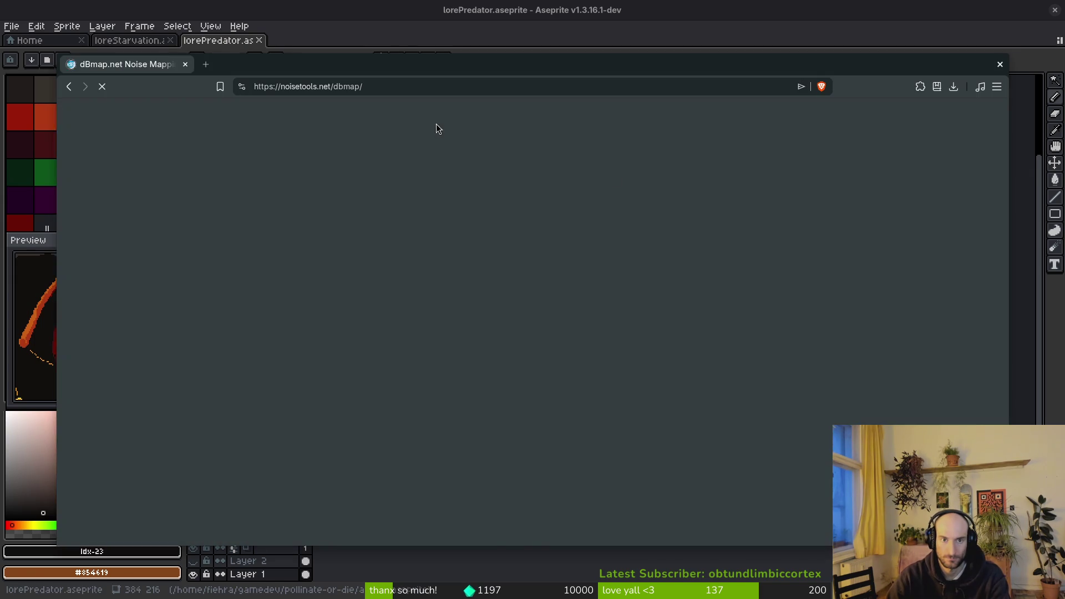
key(alt+Left)
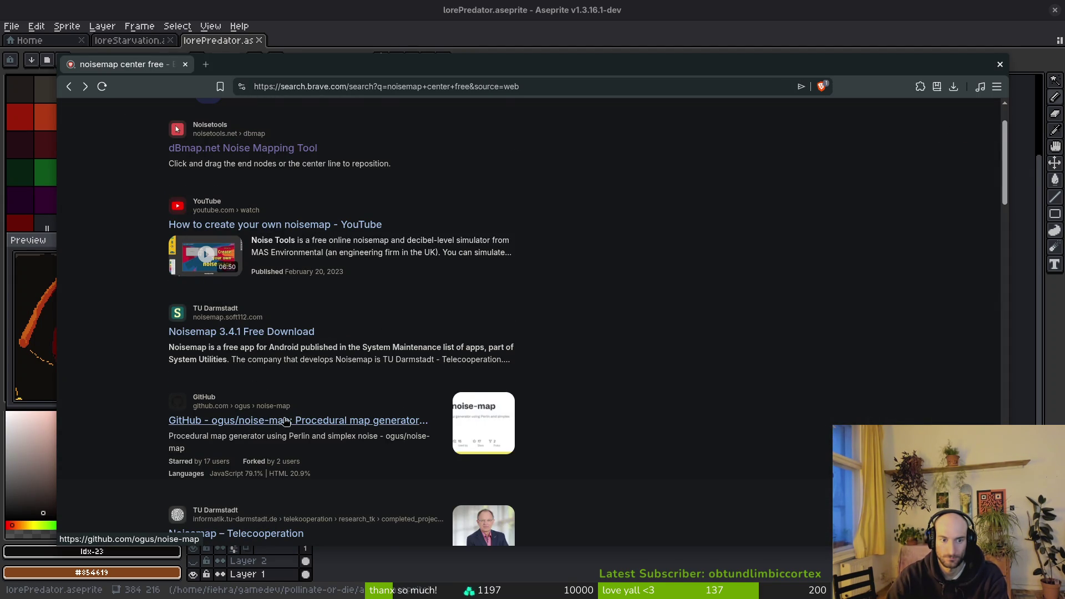
scroll(355, 383, down, 3)
scroll(328, 366, up, 5)
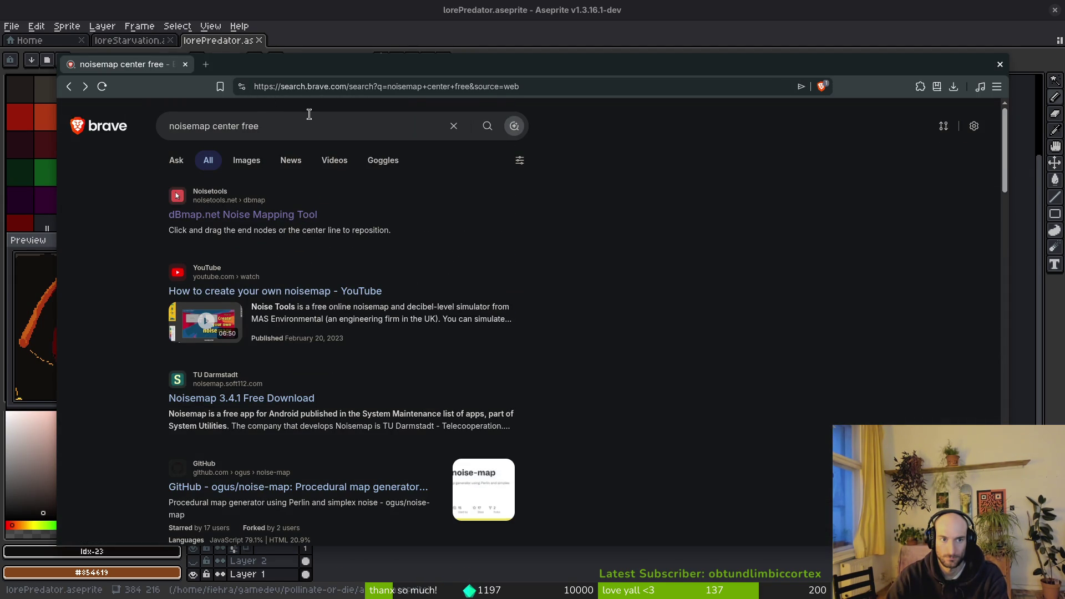
click(205, 64)
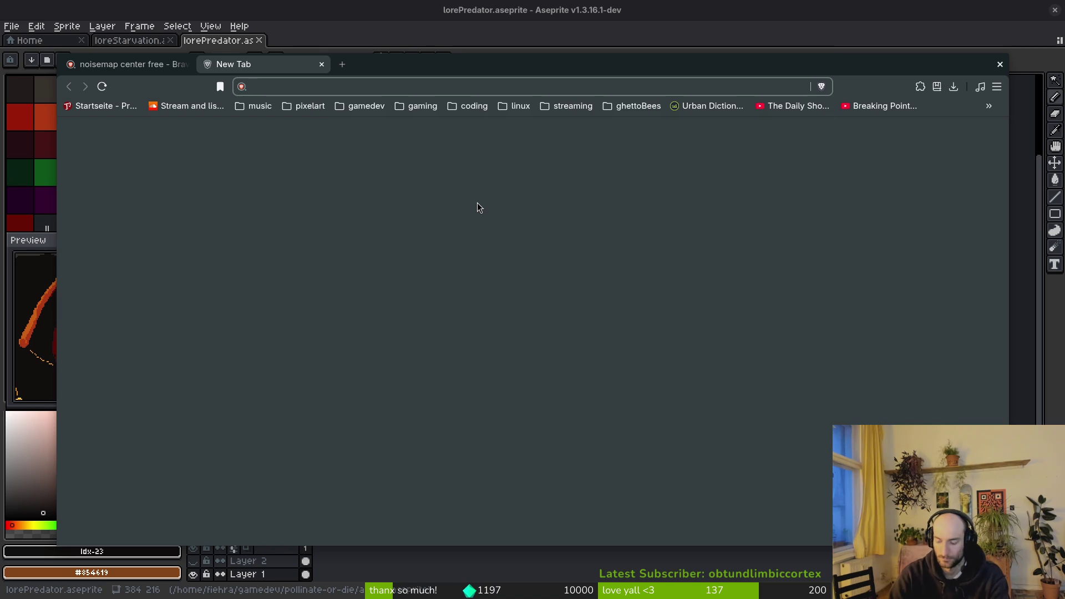
Search Brave for 'smoke foreground' and browse the image results.
text(smoke foreground)
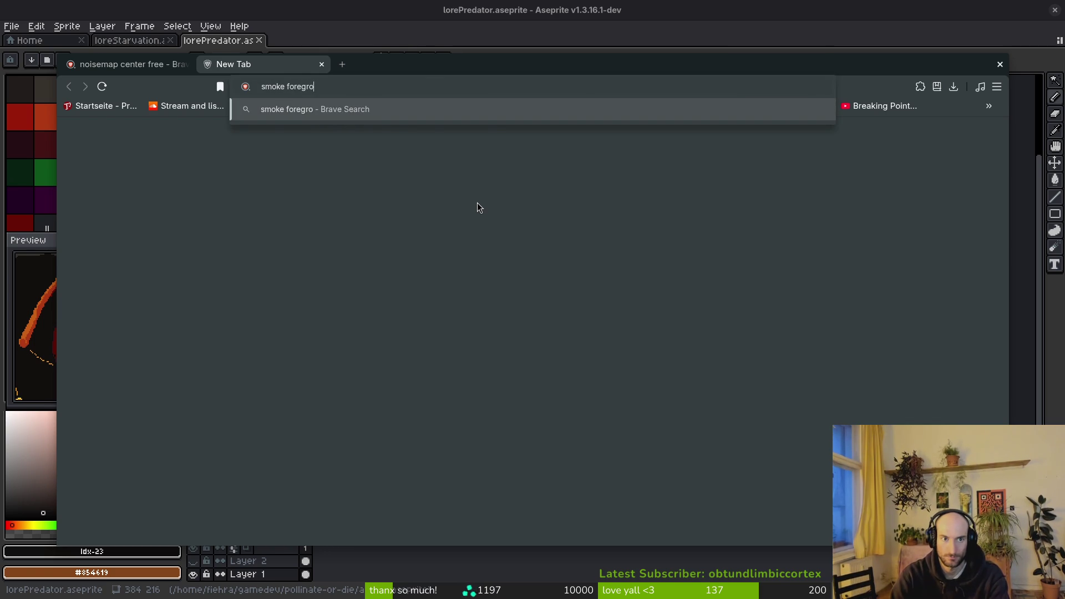
key(Return)
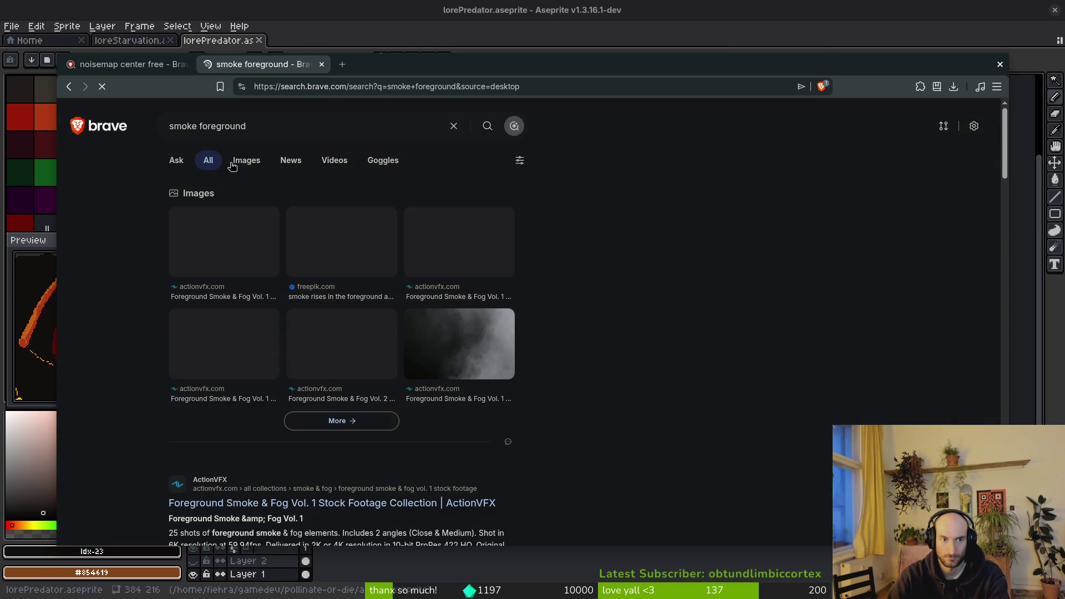
click(245, 161)
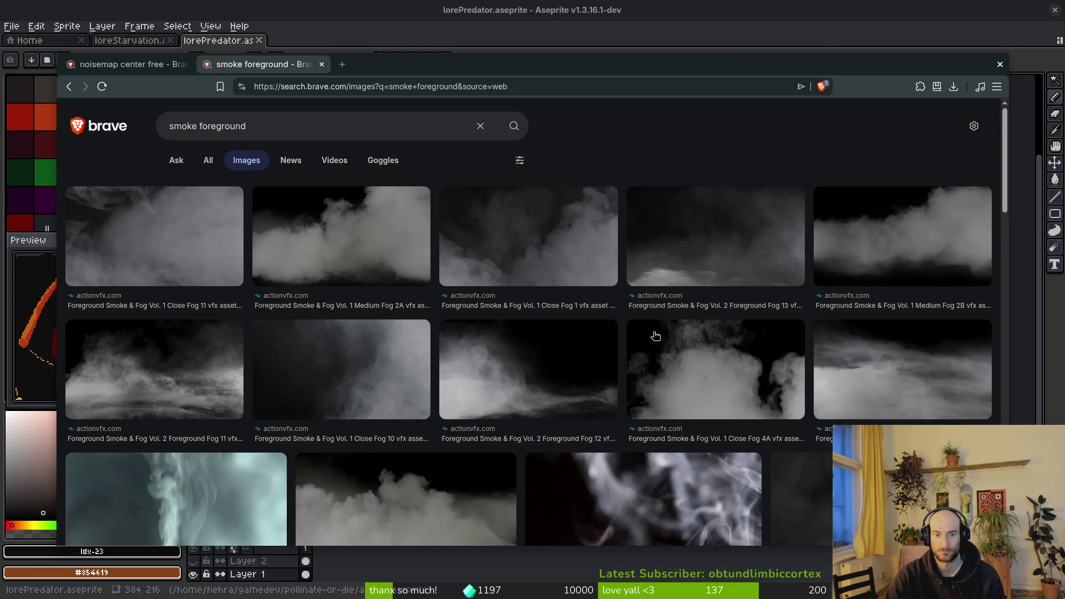
scroll(466, 306, down, 3)
scroll(566, 333, down, 4)
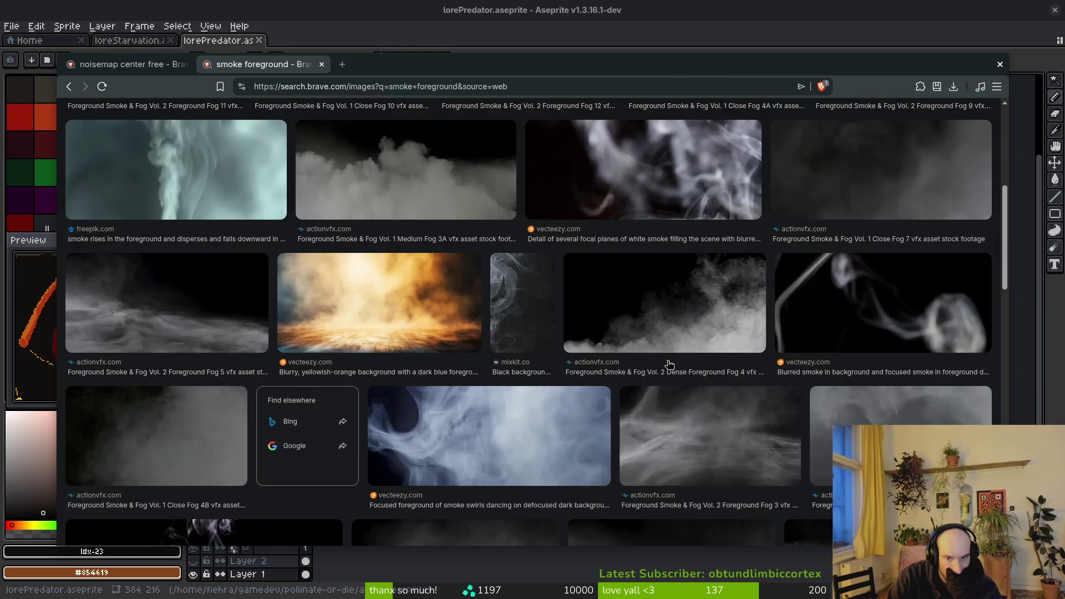
scroll(510, 333, down, 6)
scroll(388, 267, up, 12)
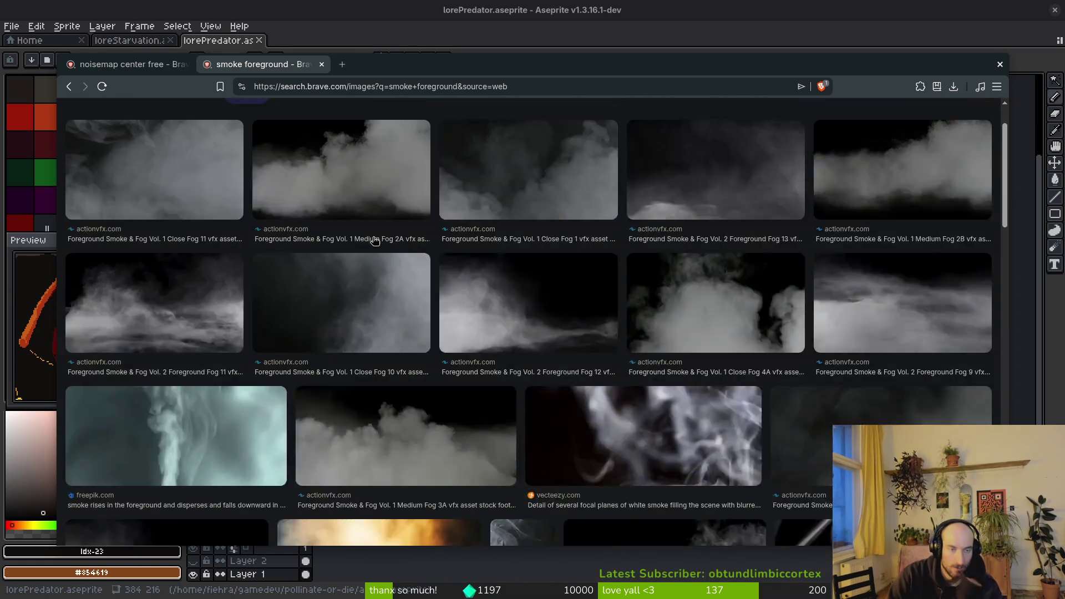
Refine the search to 'smoke foreground vignette', scroll through the images, then hide the browser.
text(vi)
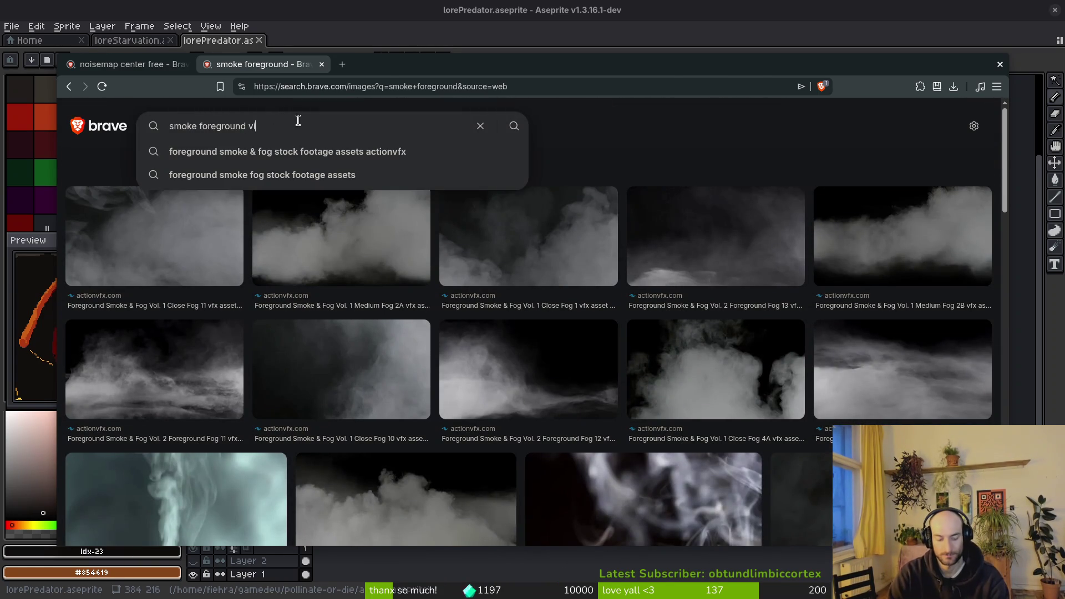
text(gnette)
key(Return)
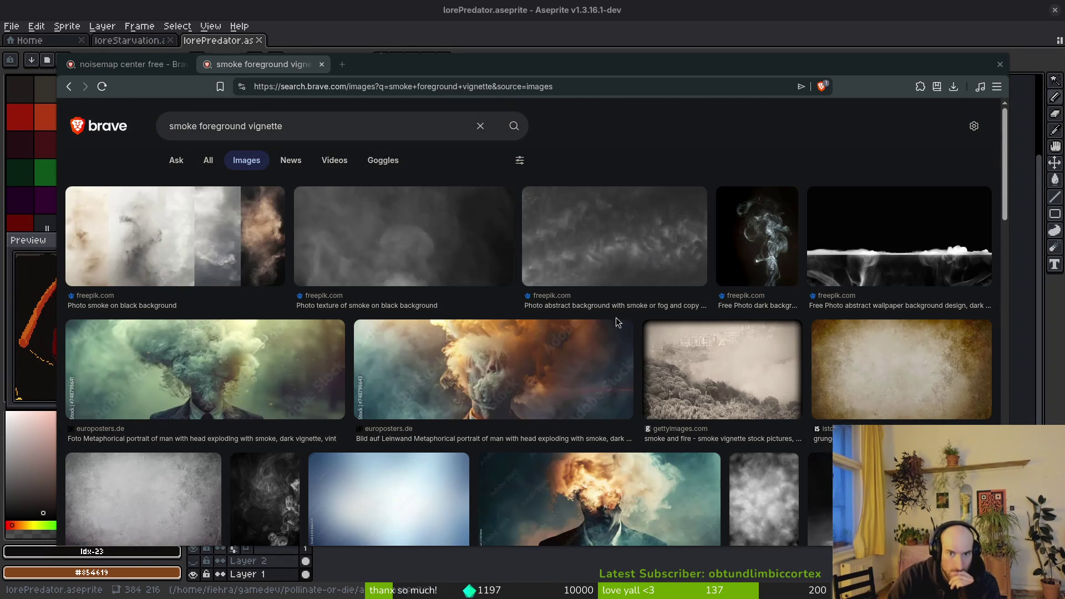
scroll(651, 300, down, 6)
scroll(629, 375, down, 2)
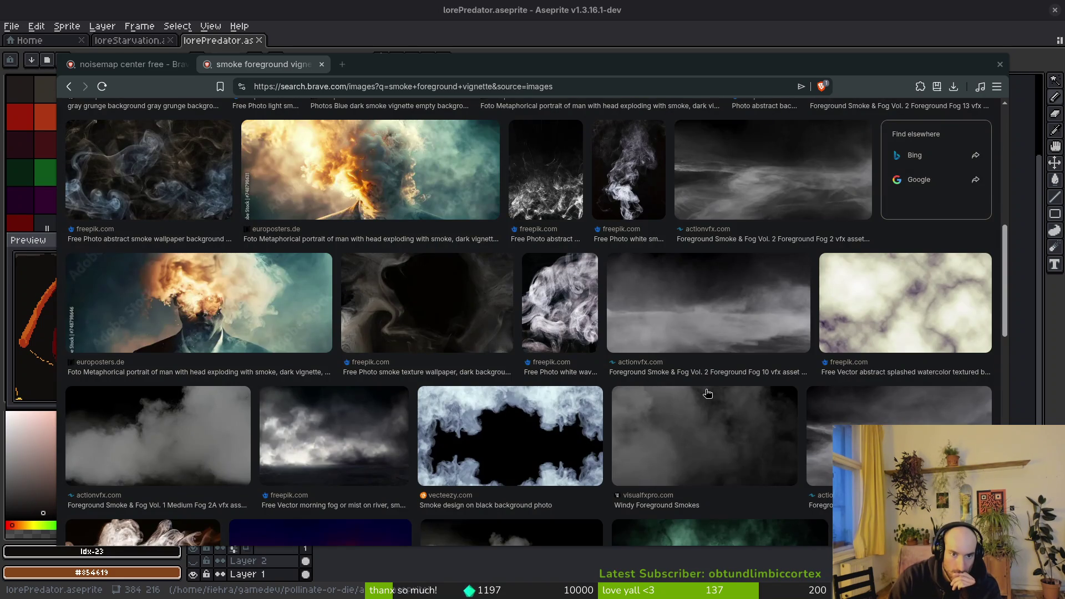
scroll(744, 372, down, 2)
scroll(744, 357, down, 2)
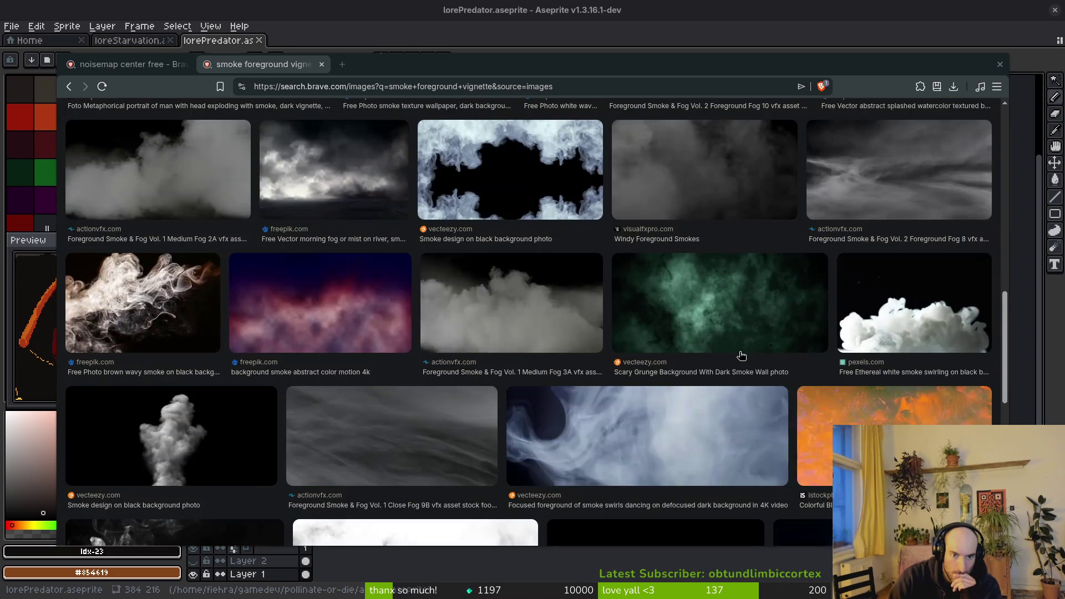
scroll(736, 336, down, 2)
scroll(733, 335, down, 2)
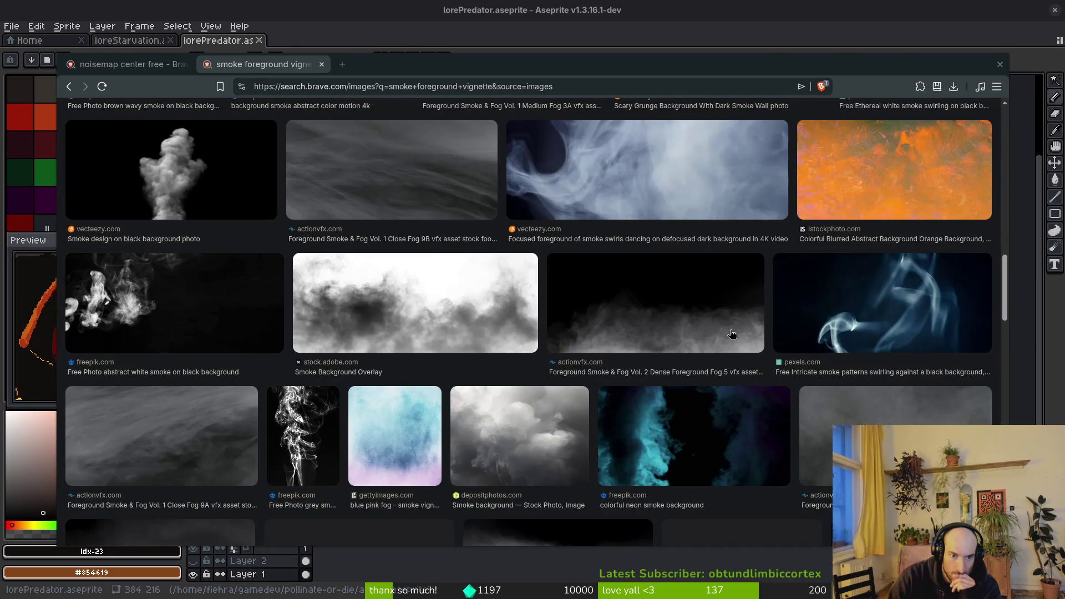
scroll(733, 334, down, 4)
scroll(732, 333, down, 4)
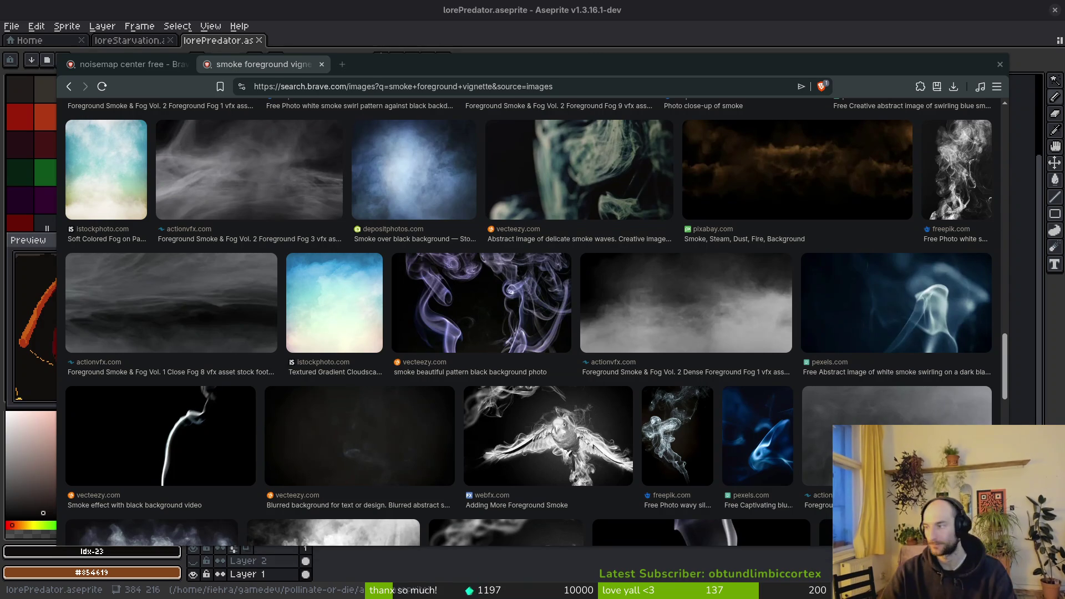
key(super+minus)
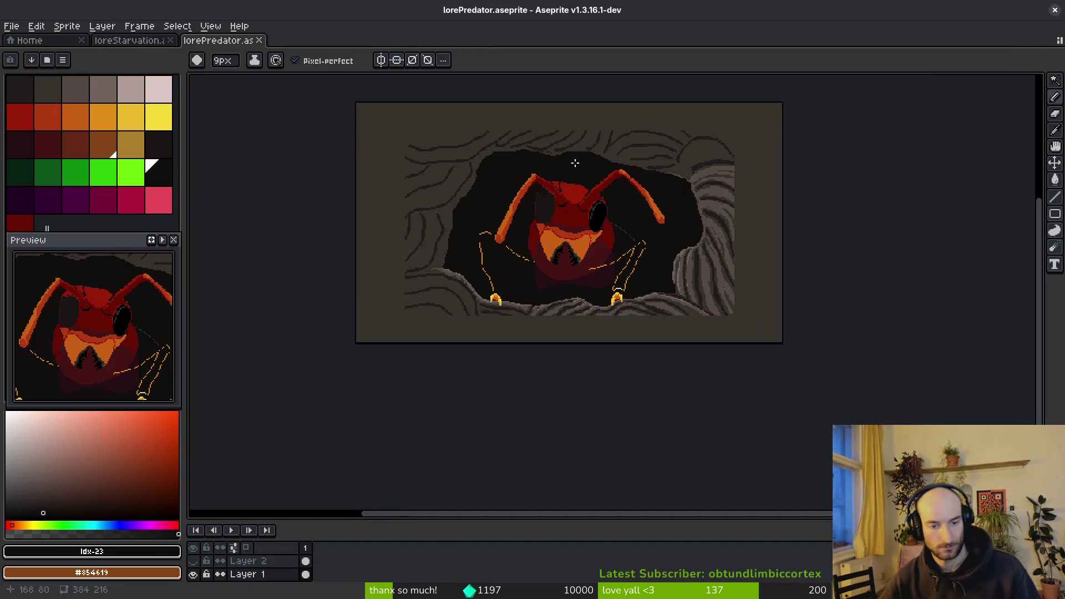
Add a new layer above Layer 1 and paste the jagged border copied from loreStarvation.
click(271, 547)
key(shift+n)
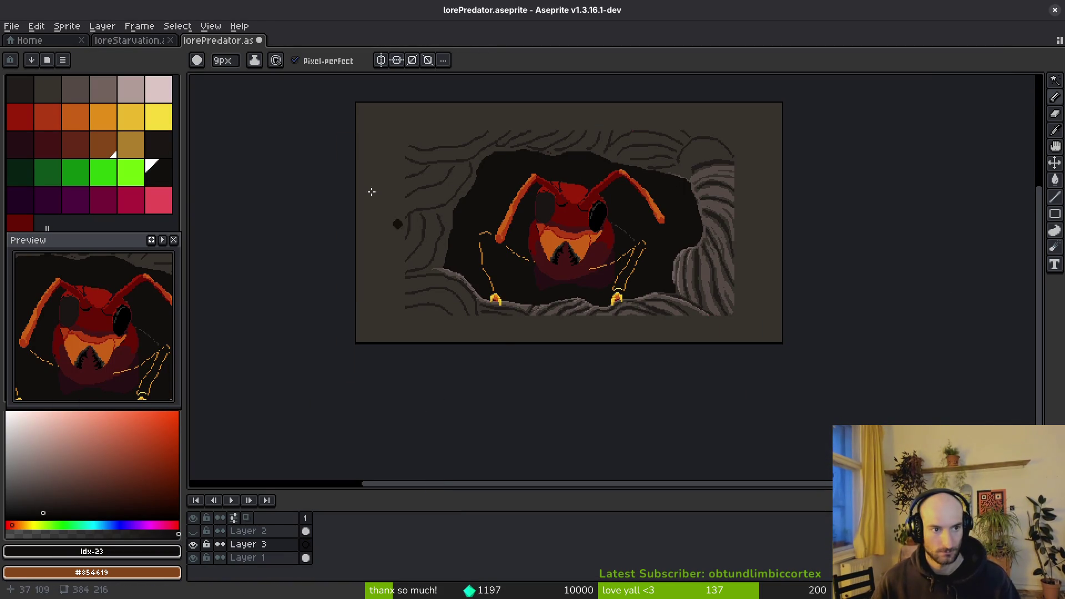
click(139, 41)
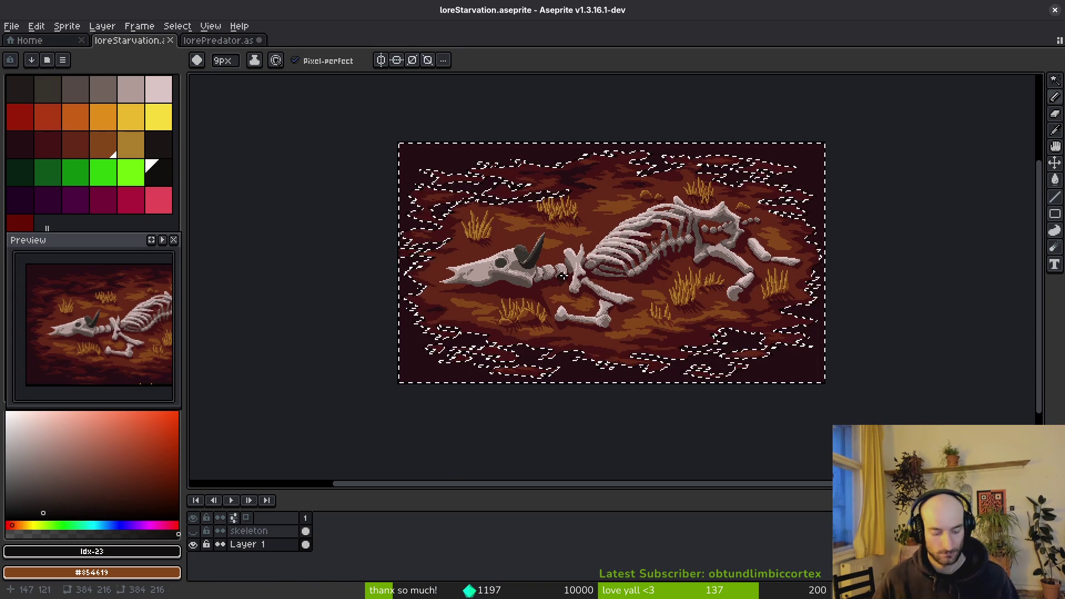
key(ctrl+c)
key(ctrl+Tab)
key(ctrl+v)
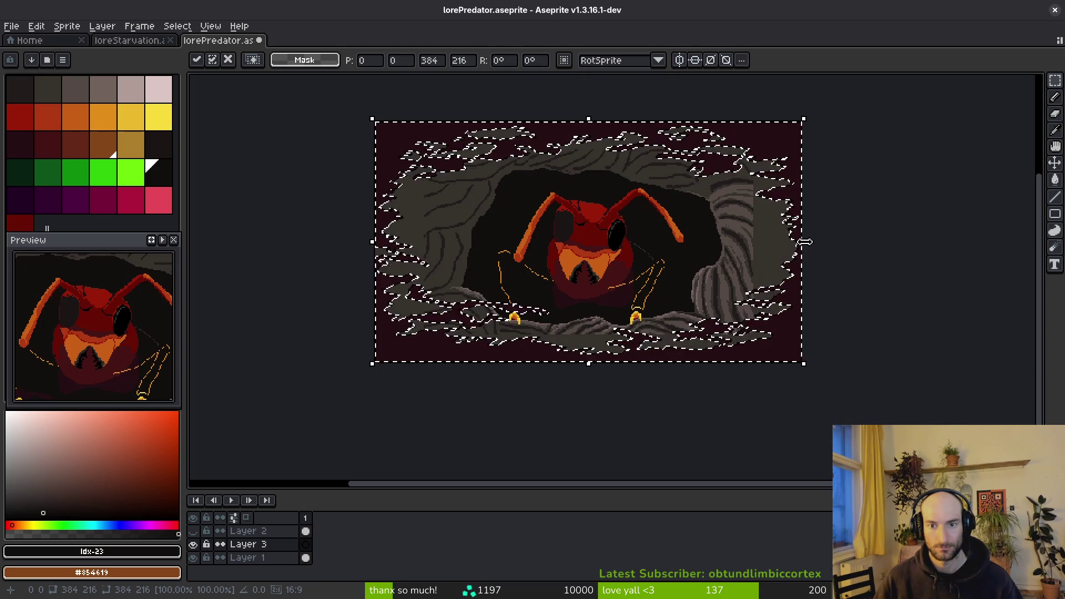
key(ctrl+d)
Eyedrop the dark maroon and paint it to the right of the grey rock.
scroll(817, 220, up, 7)
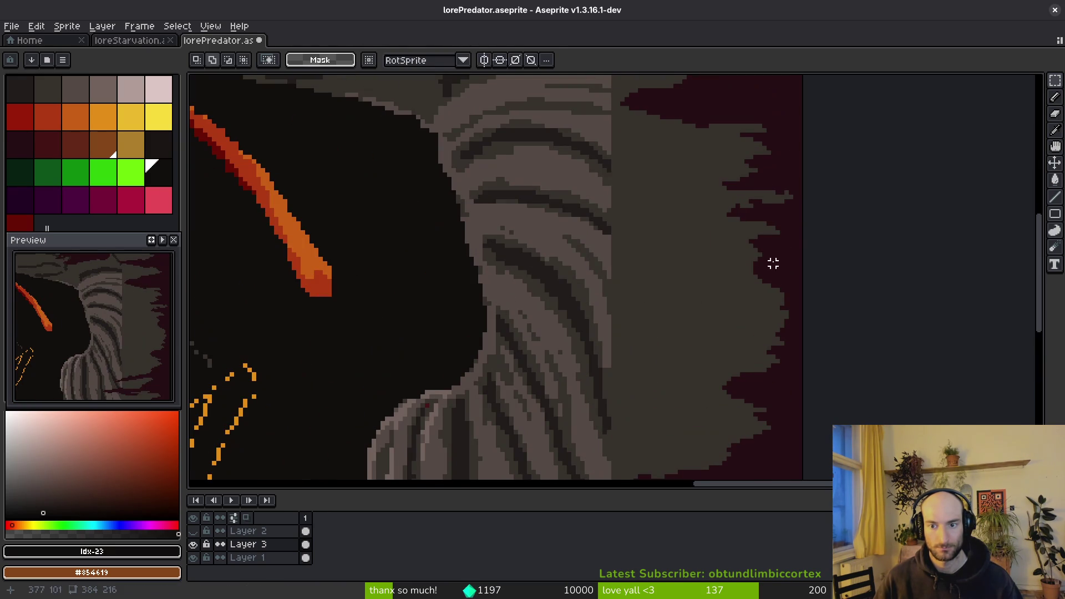
key(i)
click(777, 266)
key(b)
mouse_move(644, 111)
mouse_down()
mouse_move(635, 150)
mouse_move(721, 205)
mouse_move(563, 242)
mouse_move(771, 327)
mouse_up()
Paint more maroon over the rock's right side and middle bands, then pick bright green.
scroll(771, 327, down, 5)
scroll(721, 262, up, 5)
ctrl+scroll(733, 218, down, 1)
scroll(733, 219, up, 2)
mouse_move(693, 201)
mouse_down()
mouse_move(611, 287)
mouse_move(602, 235)
mouse_move(766, 321)
mouse_move(737, 281)
mouse_move(844, 317)
mouse_move(788, 333)
mouse_up()
scroll(767, 333, down, 1)
scroll(768, 333, up, 2)
mouse_move(696, 237)
mouse_down()
mouse_move(573, 335)
mouse_move(676, 333)
mouse_up()
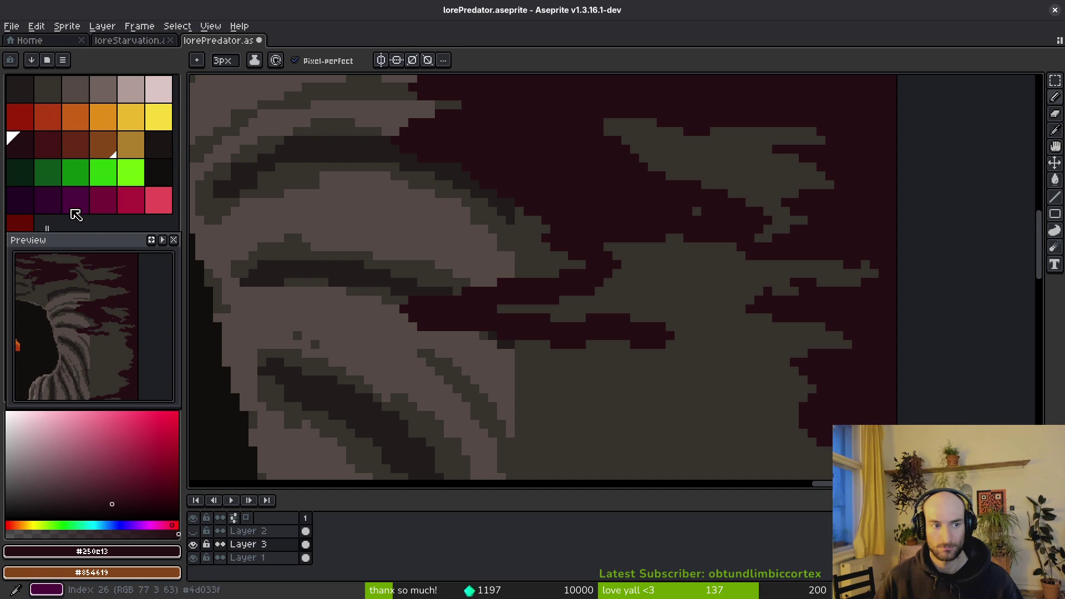
click(131, 172)
key(g)
key(minus)
key(minus)
key(minus)
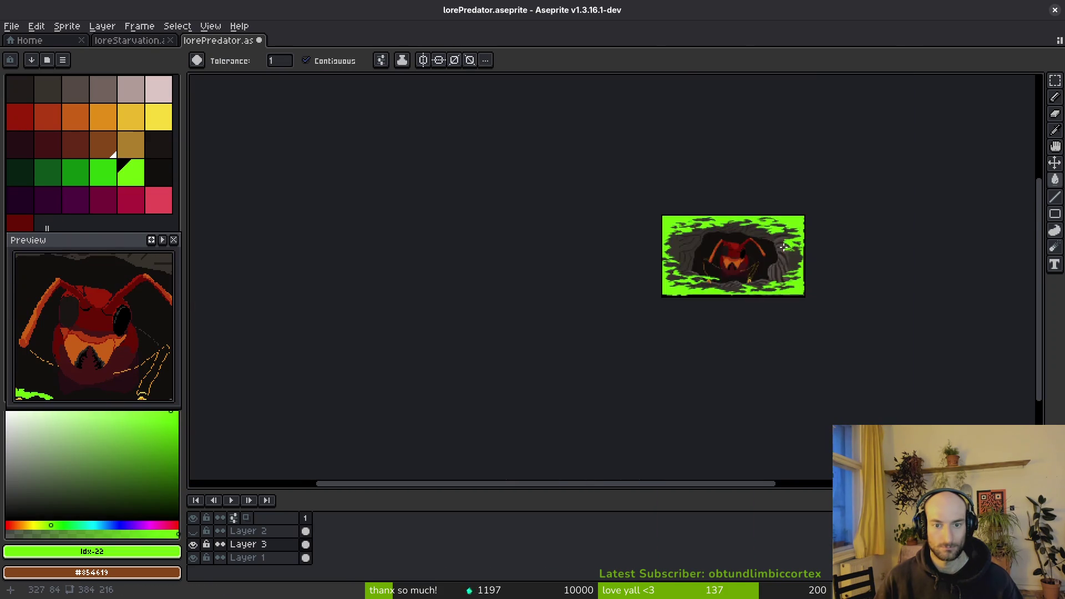
Undo the green fill and replace the maroon border colour with bright green everywhere.
scroll(784, 247, up, 2)
key(ctrl+z)
scroll(632, 209, up, 5)
alt+click(633, 209)
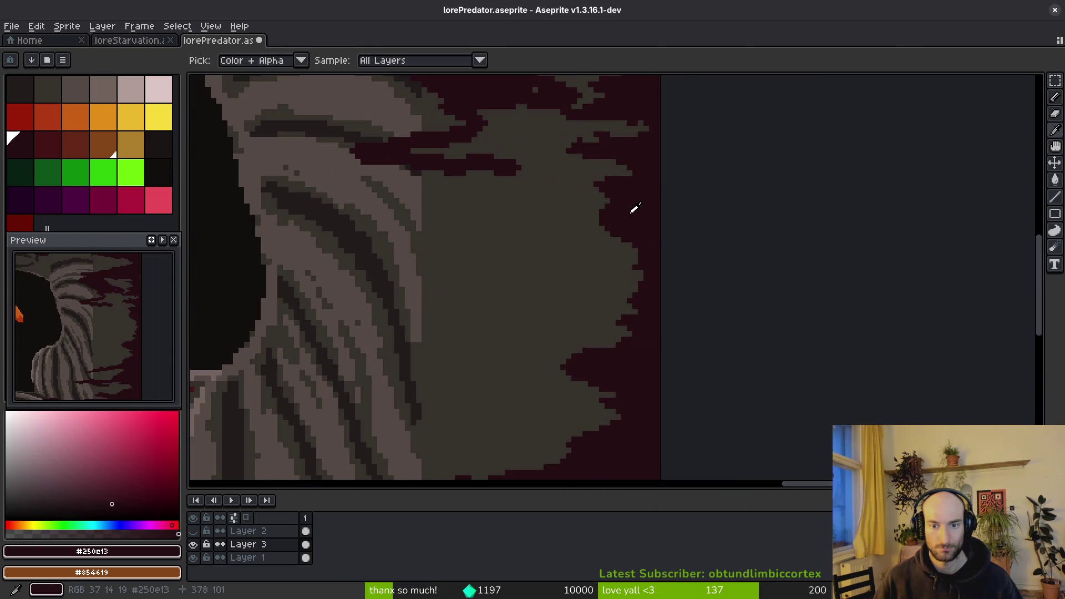
key(shift+r)
key(Return)
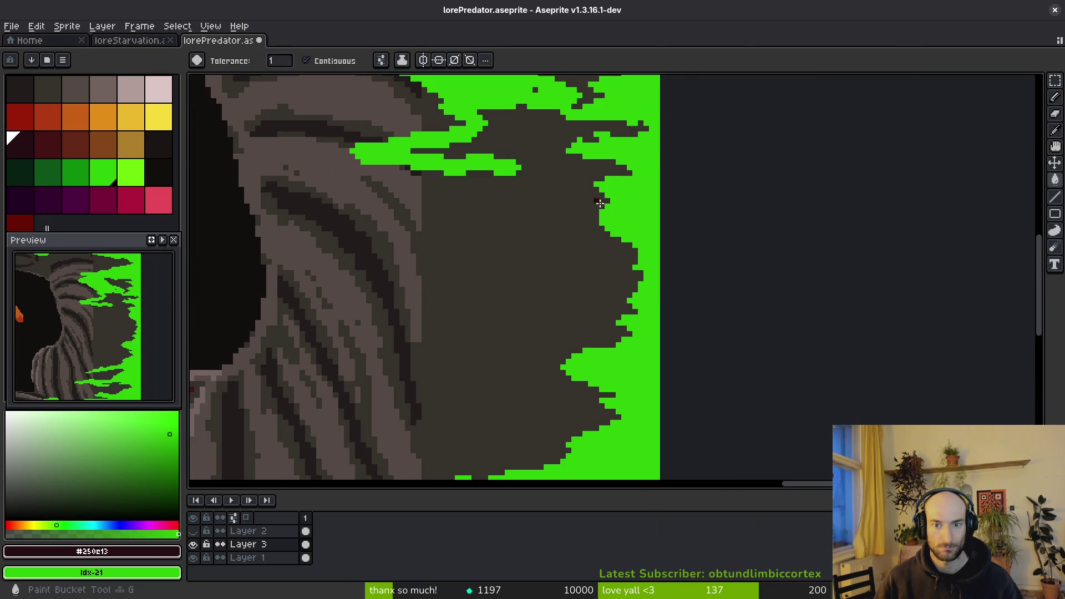
alt+click(494, 195)
Extend green across the rock's right edge and middle, adding a few dark patches.
key(b)
scroll(654, 233, up, 2)
mouse_move(654, 233)
mouse_down()
mouse_move(693, 252)
mouse_move(655, 310)
mouse_move(585, 171)
mouse_move(612, 148)
mouse_up()
mouse_move(734, 289)
mouse_down()
mouse_move(717, 228)
mouse_move(521, 383)
mouse_move(475, 343)
mouse_move(677, 306)
mouse_move(535, 142)
mouse_move(459, 207)
mouse_move(816, 181)
mouse_up()
drag(805, 251, 630, 238)
scroll(788, 320, down, 3)
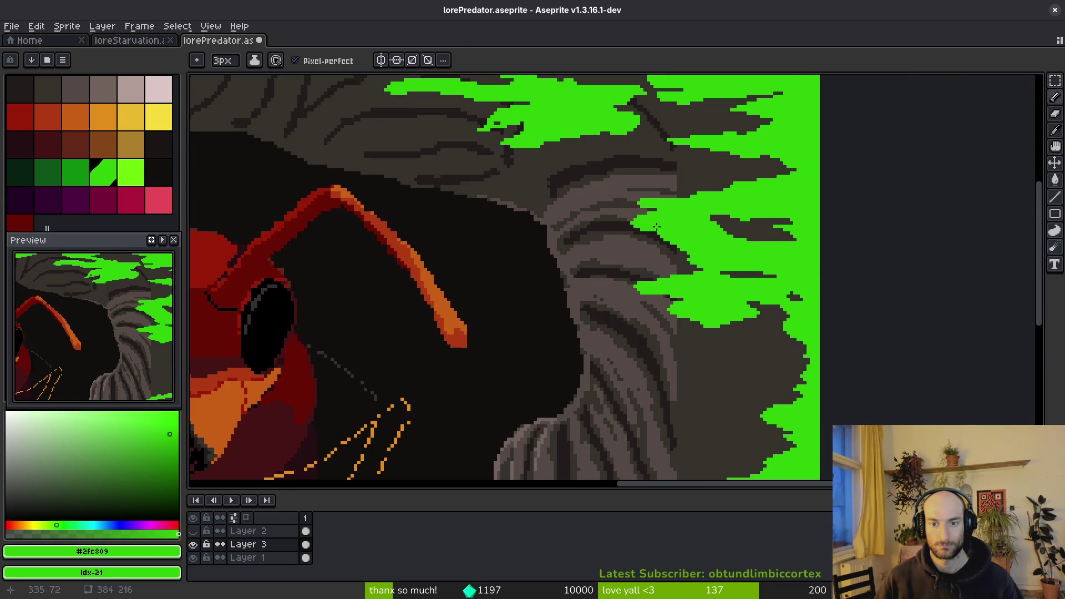
scroll(656, 227, up, 2)
scroll(749, 238, down, 2)
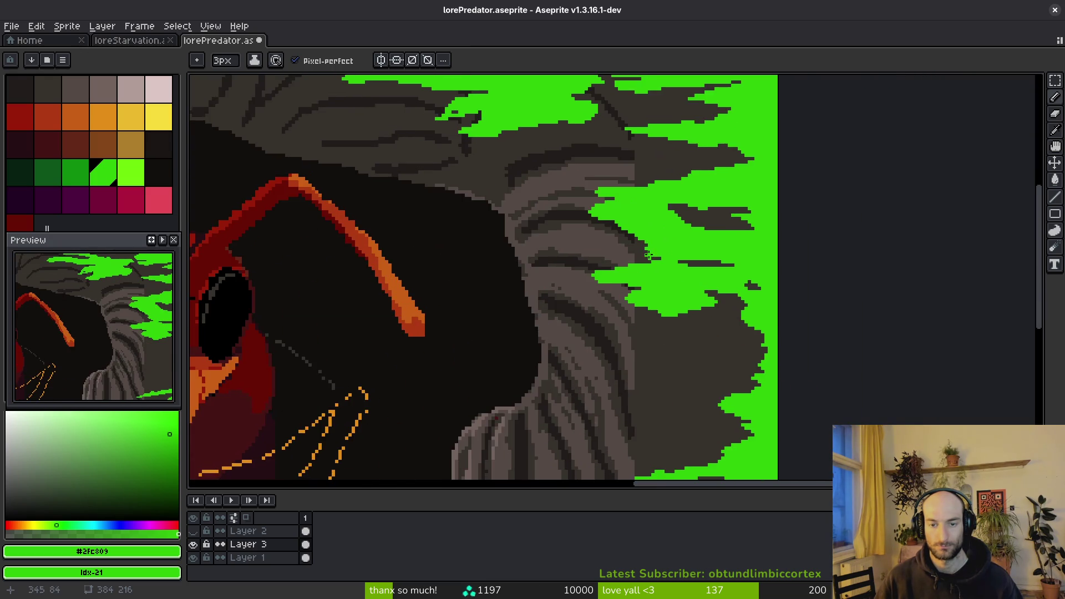
scroll(647, 260, down, 4)
scroll(471, 239, up, 6)
scroll(687, 283, down, 1)
Paint green strokes over the dark gaps in the upper-left texture and rock.
mouse_move(325, 189)
mouse_down()
mouse_move(388, 210)
mouse_move(506, 174)
mouse_move(460, 252)
mouse_move(560, 300)
mouse_move(333, 261)
mouse_move(340, 211)
mouse_move(352, 230)
mouse_up()
mouse_move(246, 215)
mouse_down()
mouse_move(332, 278)
mouse_move(285, 249)
mouse_up()
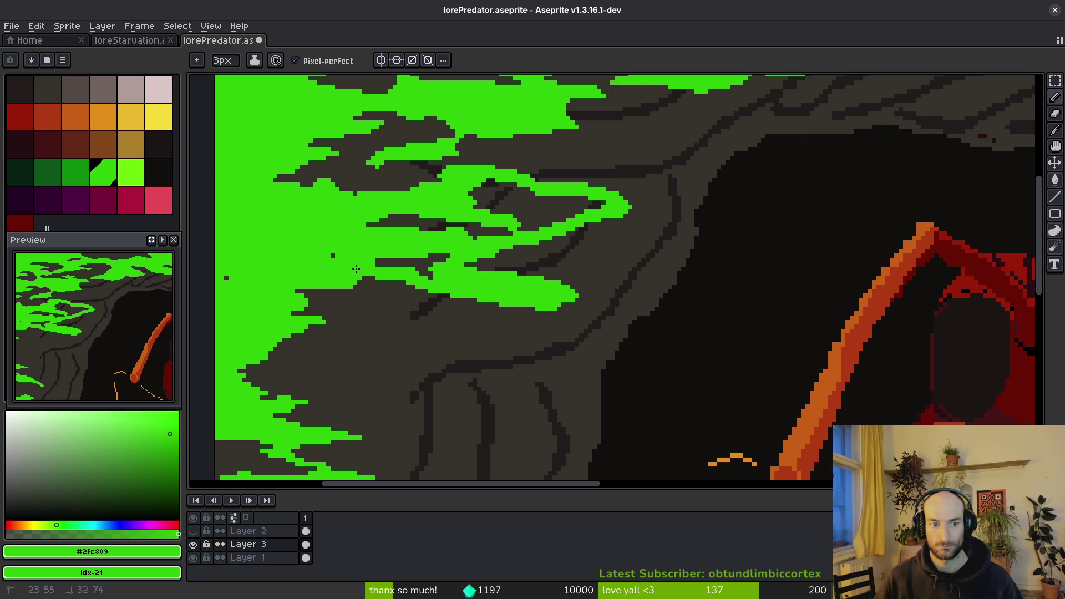
scroll(290, 279, left, 5)
scroll(670, 309, up, 2)
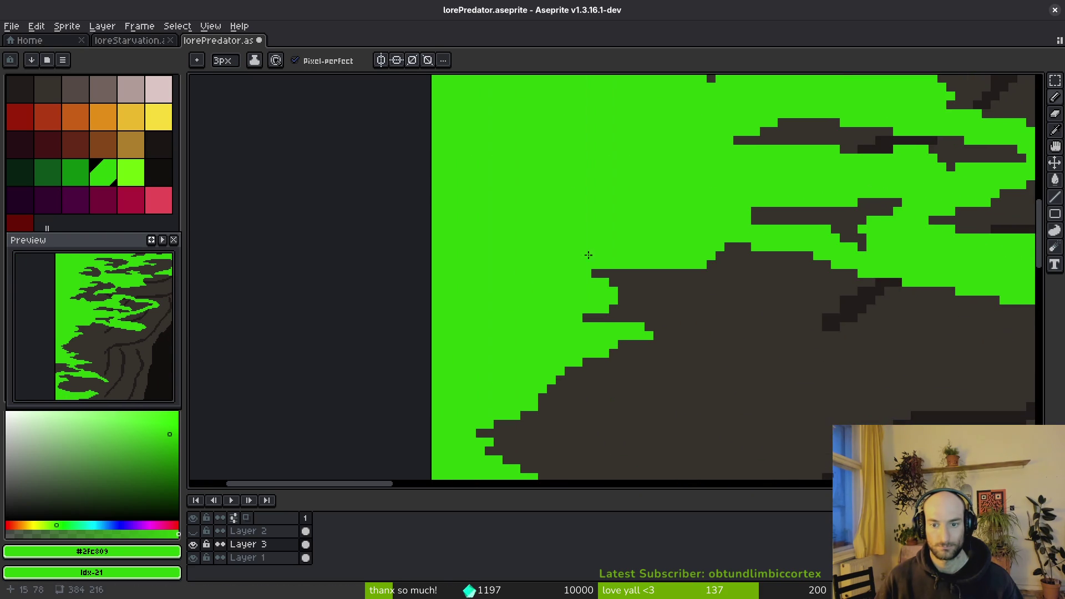
scroll(631, 272, right, 2)
mouse_move(528, 289)
mouse_down()
mouse_move(610, 310)
mouse_move(582, 280)
mouse_up()
scroll(583, 280, right, 3)
click(505, 308)
scroll(465, 294, right, 2)
drag(444, 224, 423, 259)
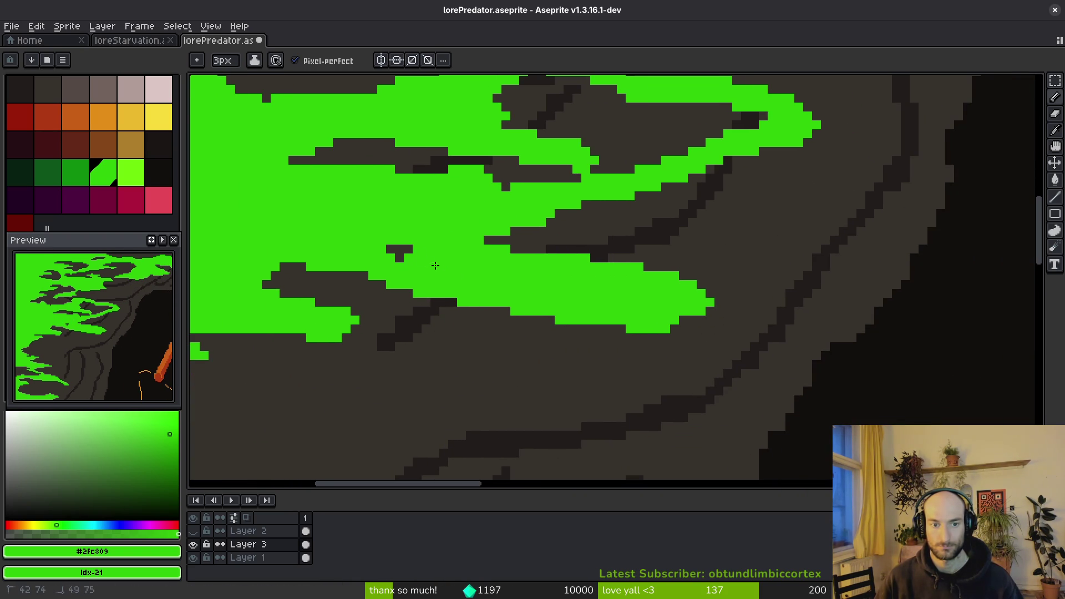
scroll(501, 204, right, 1)
scroll(501, 205, up, 1)
mouse_move(501, 205)
mouse_down()
mouse_move(749, 261)
mouse_move(735, 251)
mouse_up()
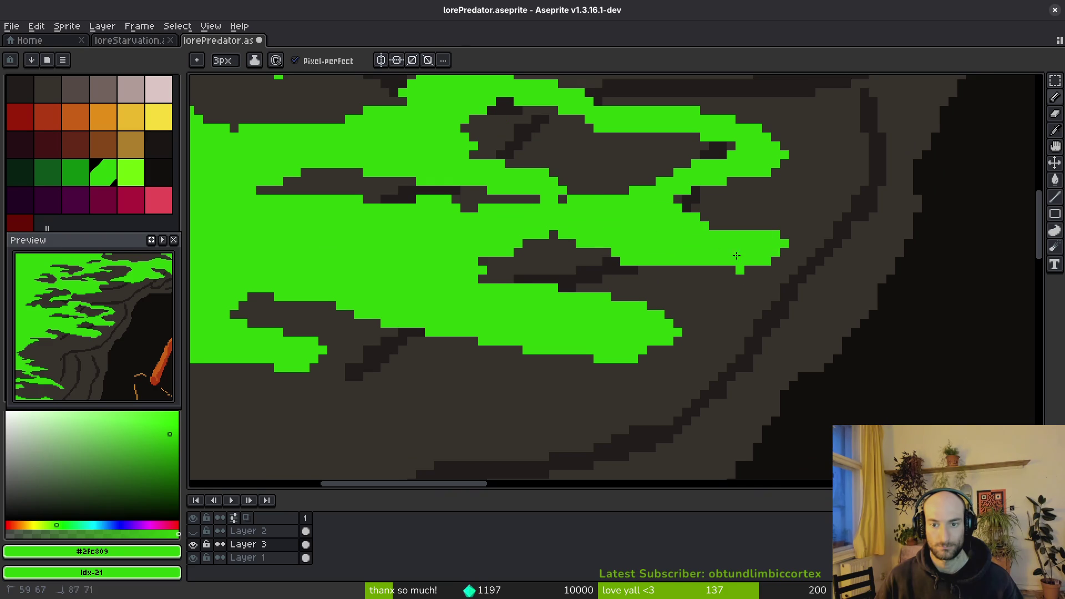
scroll(681, 266, right, 1)
scroll(720, 289, up, 1)
scroll(748, 300, down, 2)
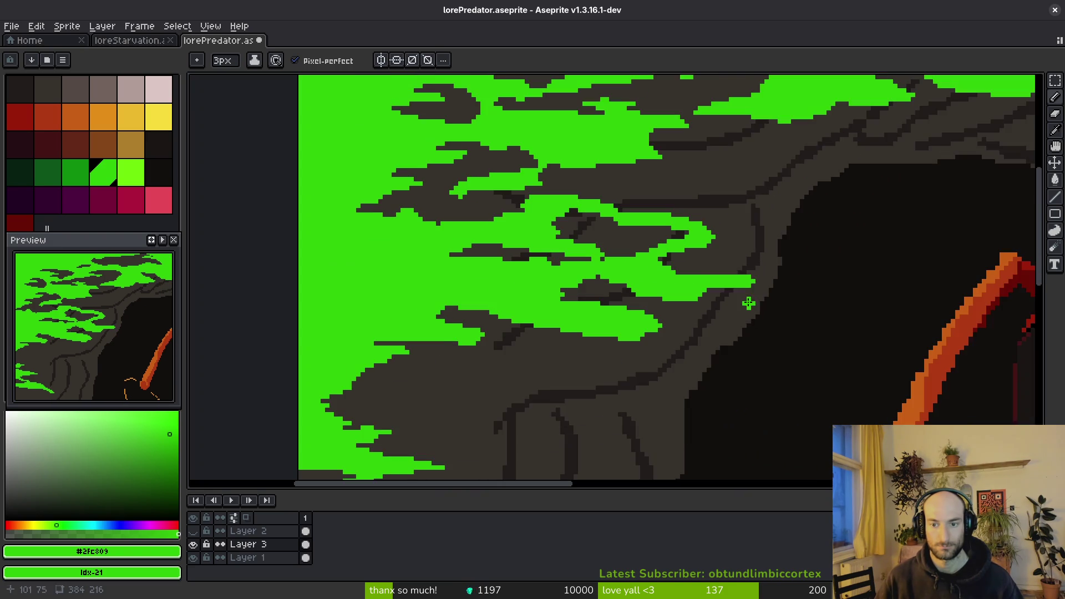
scroll(671, 284, up, 2)
mouse_move(585, 250)
mouse_down()
mouse_move(533, 277)
mouse_move(694, 278)
mouse_move(580, 273)
mouse_up()
scroll(580, 273, up, 1)
scroll(464, 288, down, 2)
Turn scattered dark pixels green and clean up stray dark spots across the texture.
click(566, 333)
click(586, 322)
scroll(585, 322, down, 1)
scroll(573, 336, up, 1)
click(554, 335)
scroll(573, 335, down, 1)
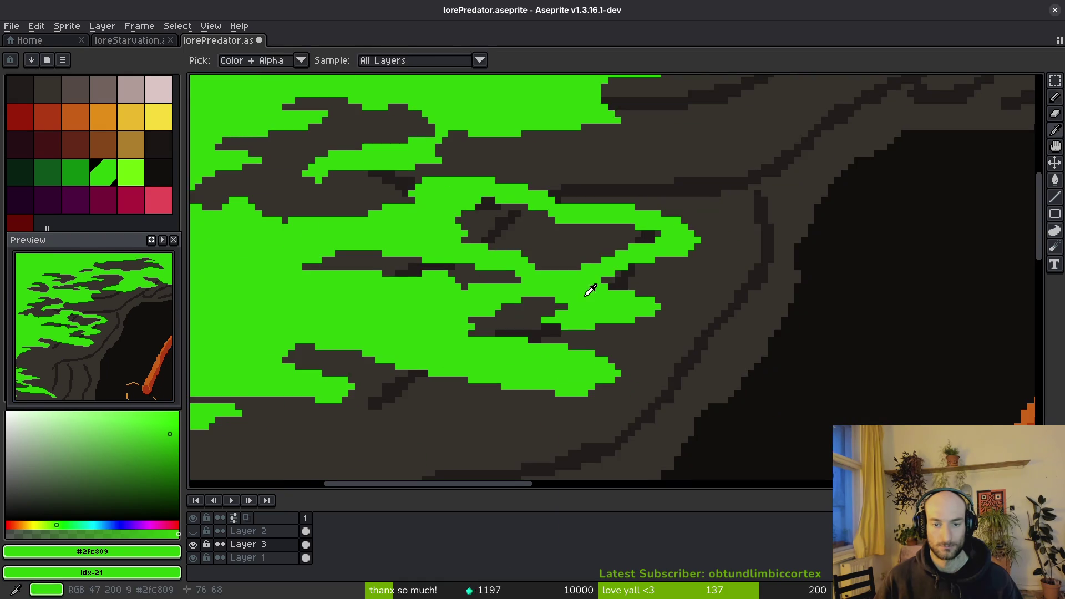
scroll(494, 294, up, 2)
scroll(614, 225, up, 1)
scroll(595, 304, down, 2)
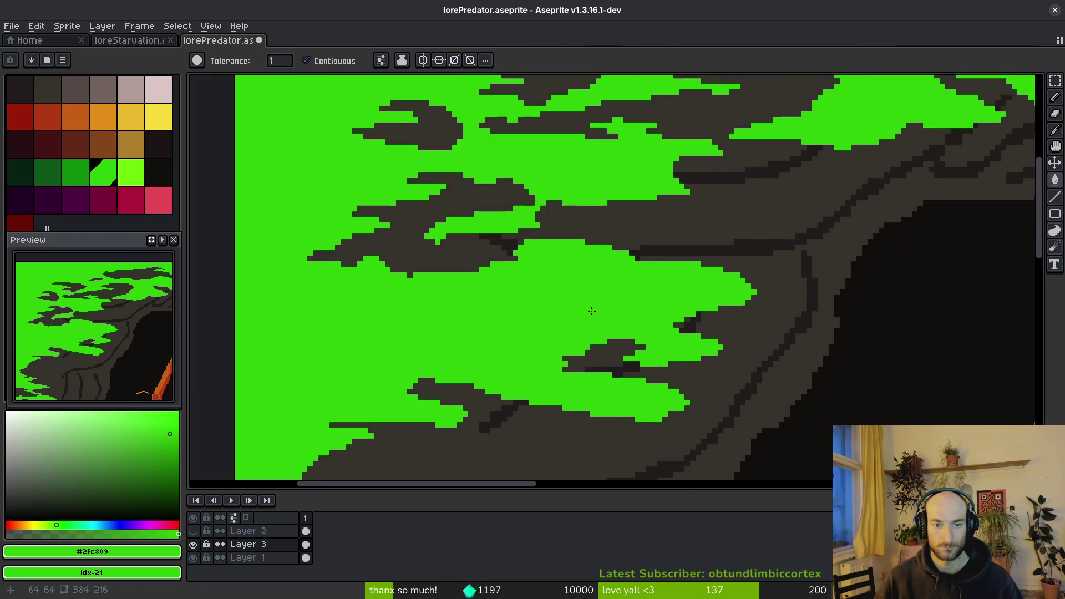
scroll(313, 231, up, 2)
click(313, 232)
drag(313, 232, 708, 325)
mouse_move(910, 299)
mouse_down()
mouse_move(744, 301)
mouse_move(471, 220)
mouse_up()
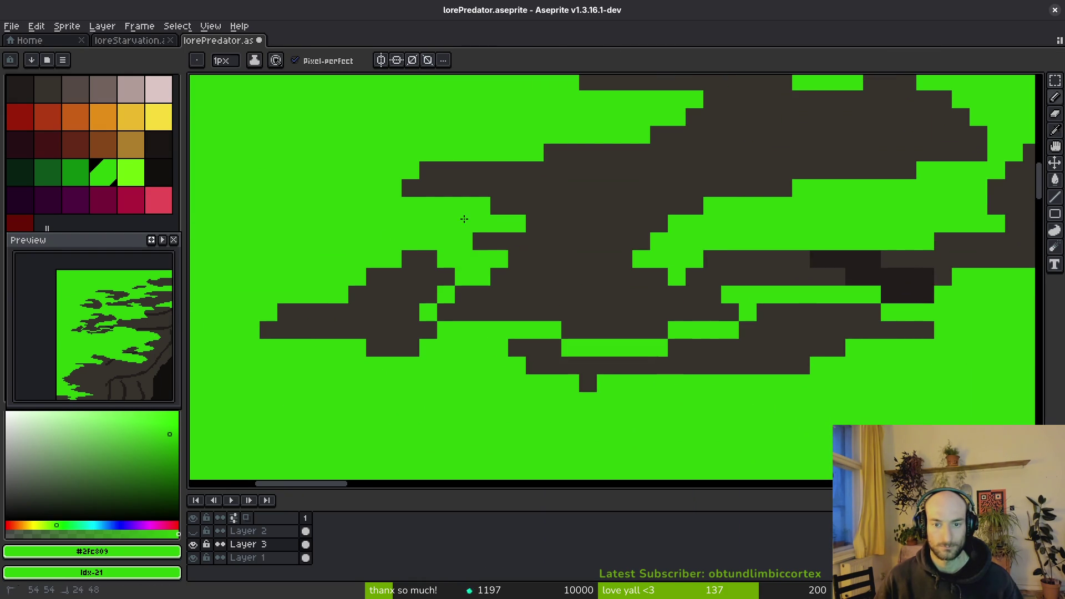
mouse_move(414, 274)
mouse_down()
mouse_move(614, 305)
mouse_move(425, 255)
mouse_up()
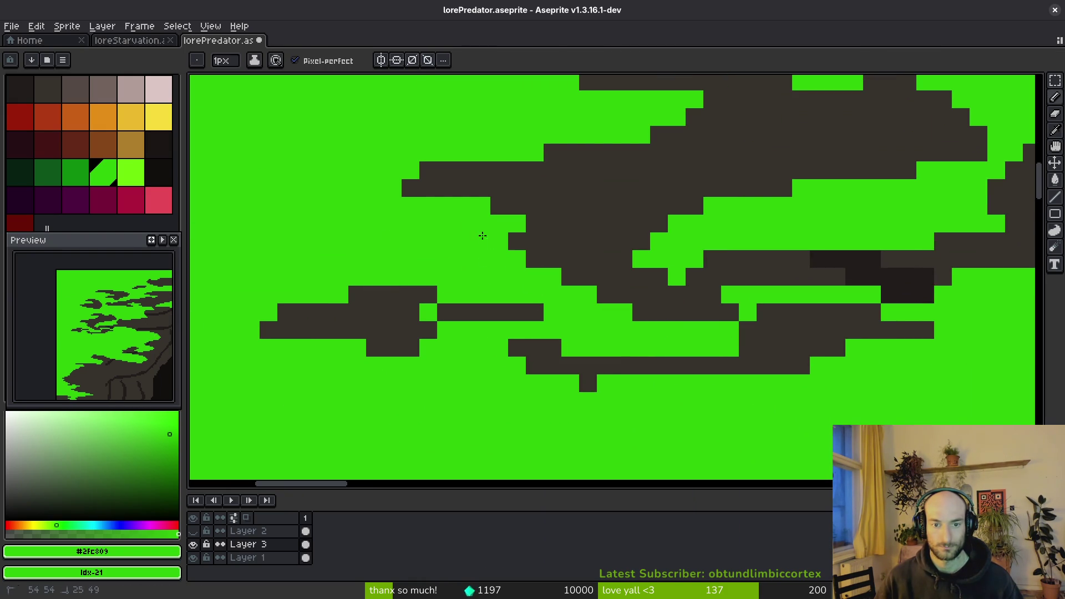
drag(535, 259, 571, 278)
drag(757, 347, 792, 366)
Flood-fill the left dark blob and lower dark strips green, then patch remaining gaps.
key(g)
click(388, 331)
click(642, 364)
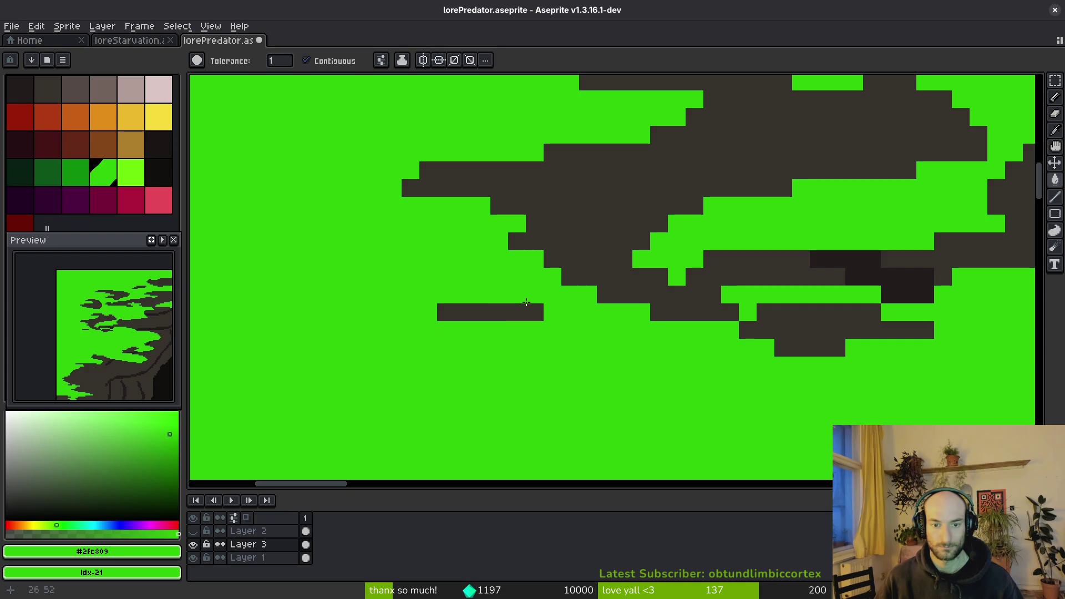
click(485, 312)
key(b)
scroll(555, 311, down, 2)
scroll(594, 333, up, 1)
scroll(537, 307, up, 2)
scroll(431, 247, up, 2)
mouse_move(500, 288)
mouse_down()
mouse_move(704, 327)
mouse_move(431, 352)
mouse_up()
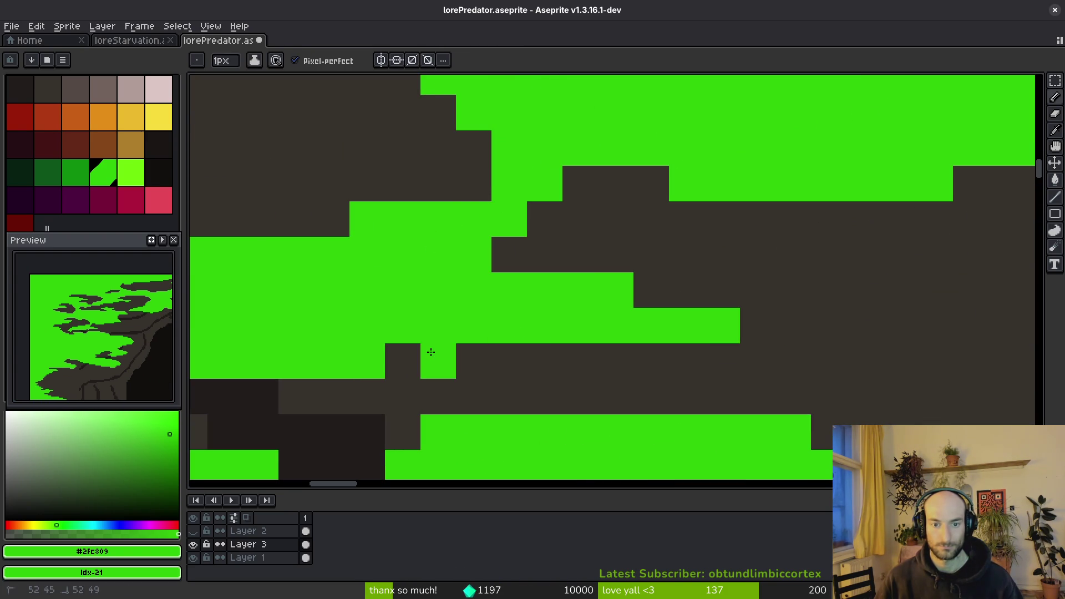
scroll(432, 352, down, 2)
scroll(400, 344, up, 2)
click(400, 347)
scroll(399, 309, down, 2)
scroll(417, 328, up, 2)
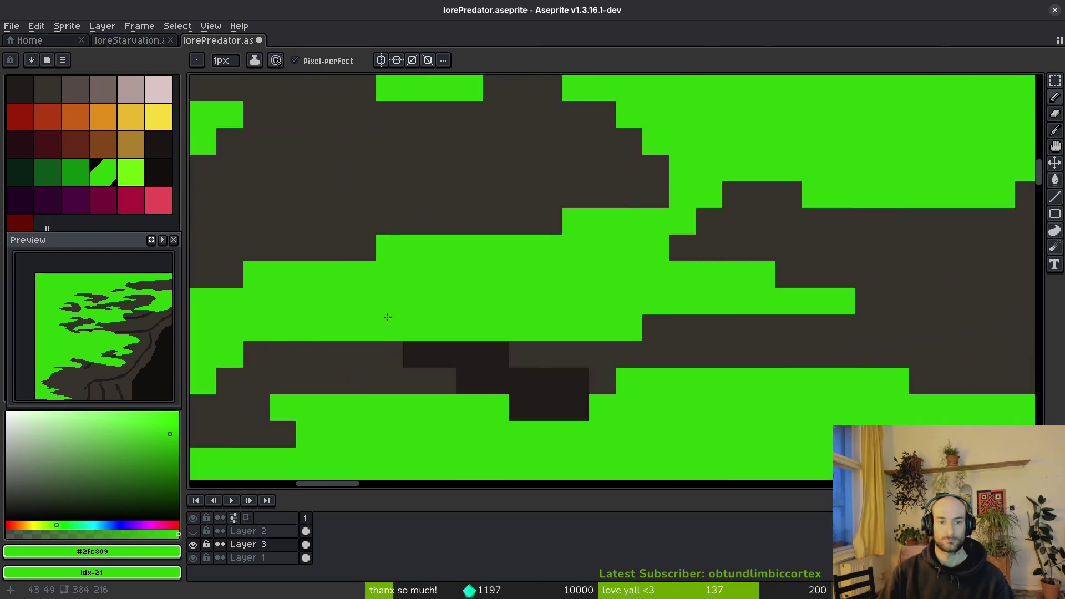
scroll(417, 327, up, 2)
Save lorePredator.aseprite.
key(g)
key(e)
scroll(533, 291, down, 3)
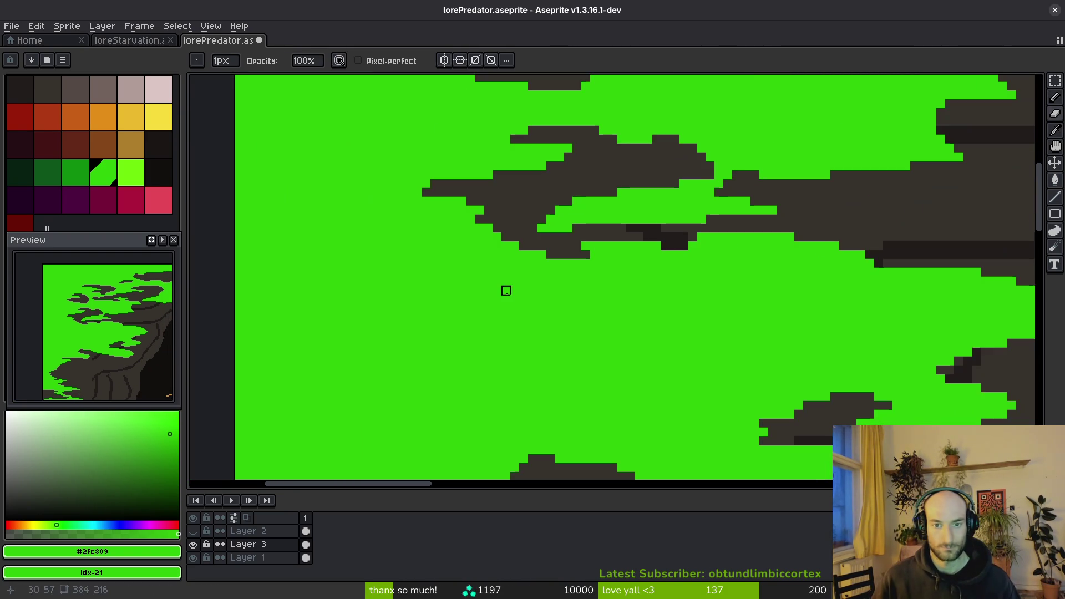
scroll(533, 291, down, 1)
scroll(568, 302, down, 2)
key(ctrl+s)
scroll(519, 286, down, 1)
scroll(519, 286, up, 3)
Draw a green leaf outline above the cave mouth and bucket-fill it green.
key(b)
mouse_move(375, 198)
mouse_down()
mouse_move(755, 202)
mouse_move(330, 244)
mouse_move(606, 178)
mouse_move(602, 205)
mouse_up()
key(g)
click(588, 228)
key(b)
mouse_move(548, 247)
mouse_down()
mouse_move(622, 289)
mouse_move(559, 241)
mouse_up()
key(g)
click(611, 280)
scroll(493, 285, down, 3)
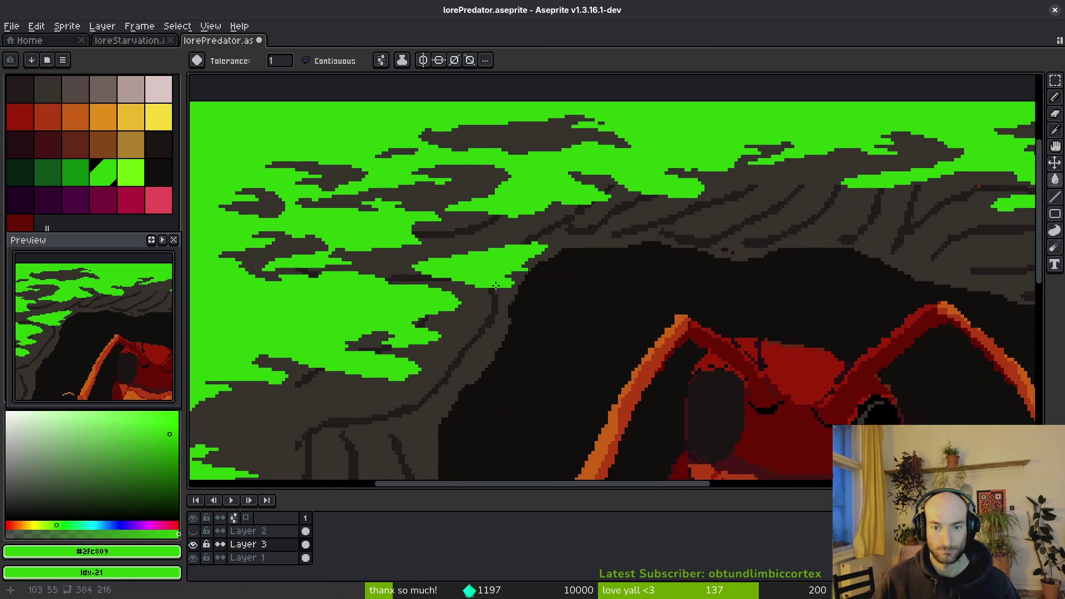
Erase green from the leaf patch edge, add green below it, and fill its dark gaps.
scroll(493, 285, up, 3)
key(b)
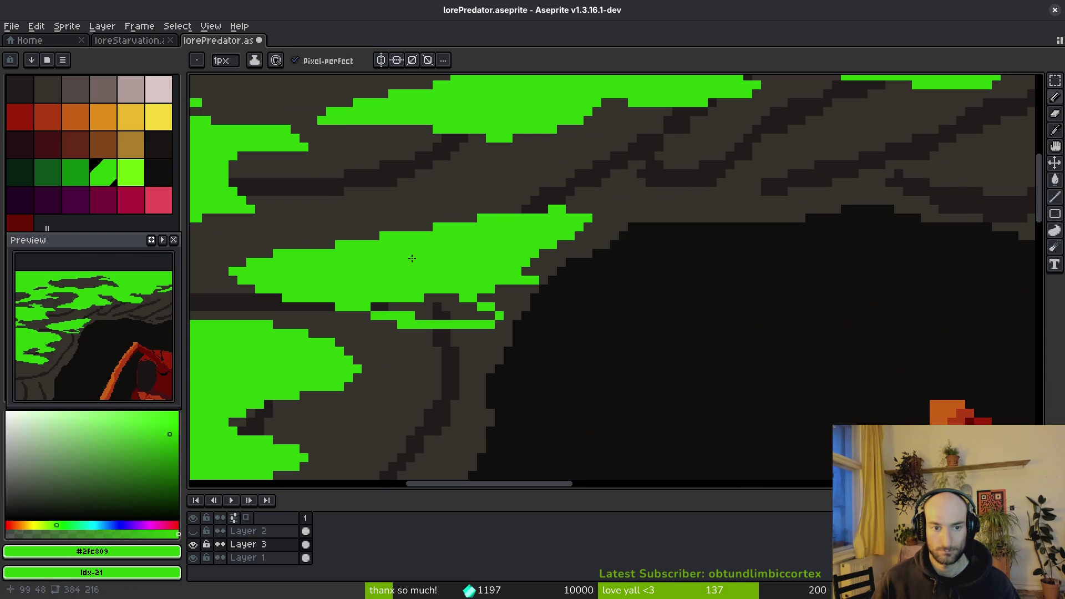
key(e)
drag(430, 262, 419, 289)
key(b)
mouse_move(497, 314)
mouse_down()
mouse_move(469, 316)
mouse_move(463, 356)
mouse_move(446, 342)
mouse_up()
key(e)
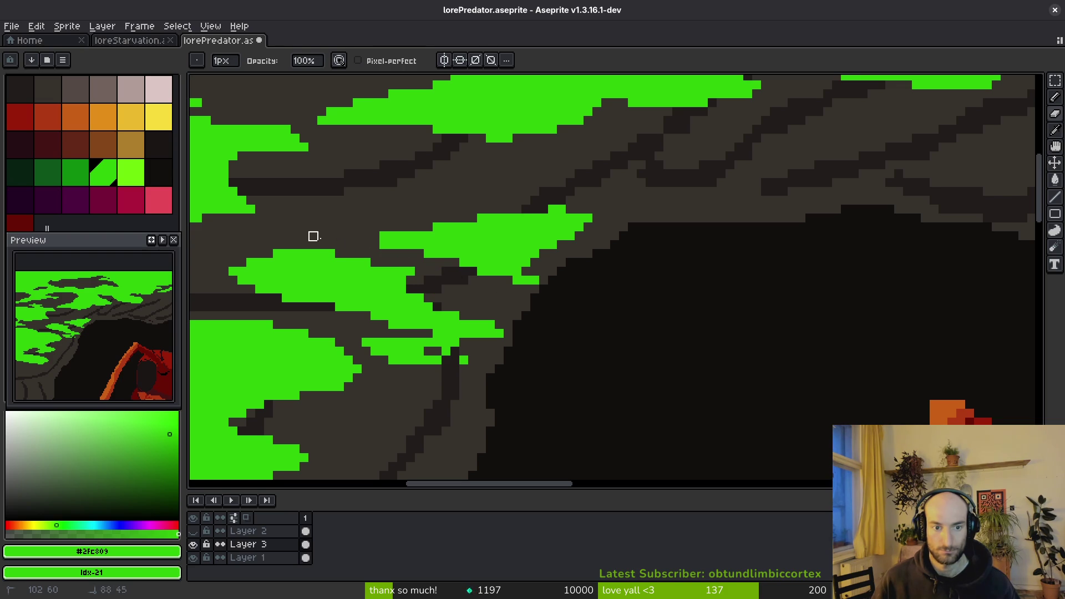
key(b)
drag(429, 350, 458, 353)
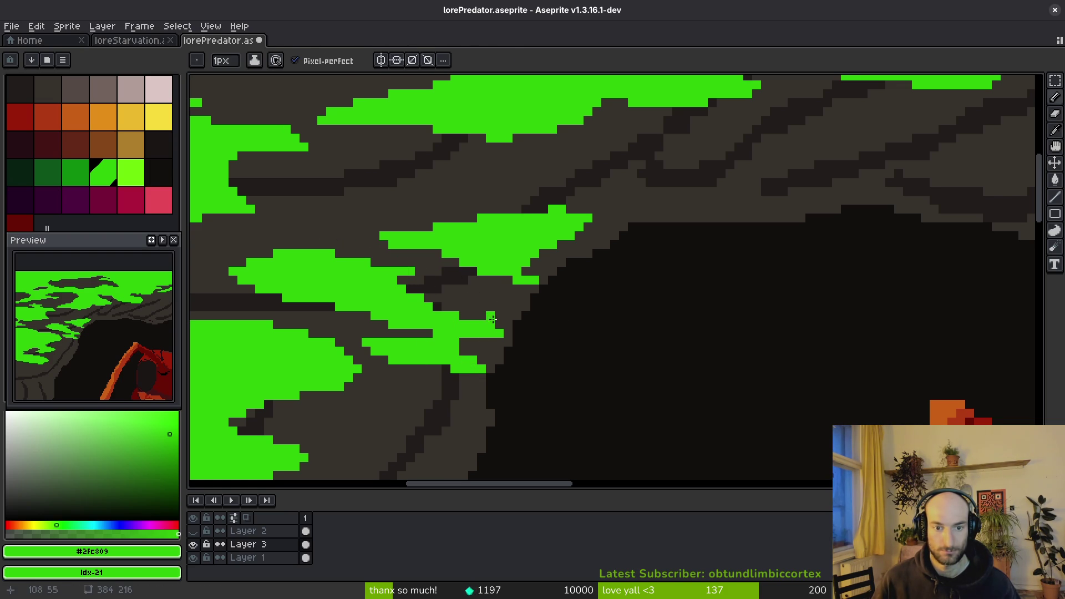
Fill dark pixels beside the green patch, carve a notch into it, add a green stroke, and save.
scroll(516, 267, up, 5)
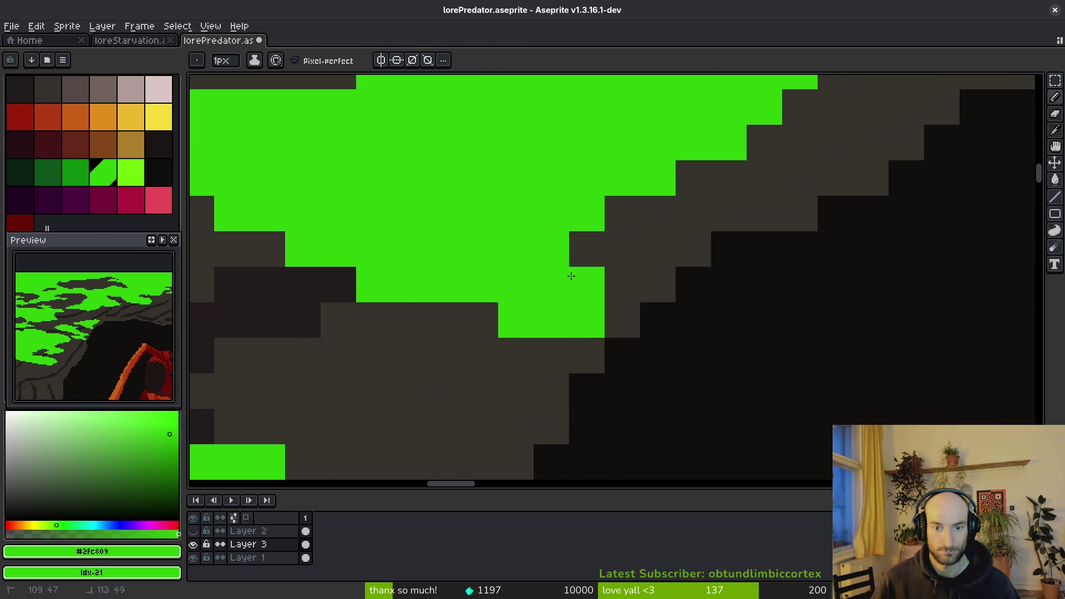
drag(693, 320, 328, 253)
scroll(484, 227, up, 1)
key(e)
mouse_move(586, 211)
mouse_down()
mouse_move(530, 156)
mouse_move(490, 168)
mouse_up()
scroll(649, 278, down, 2)
key(b)
drag(499, 338, 578, 340)
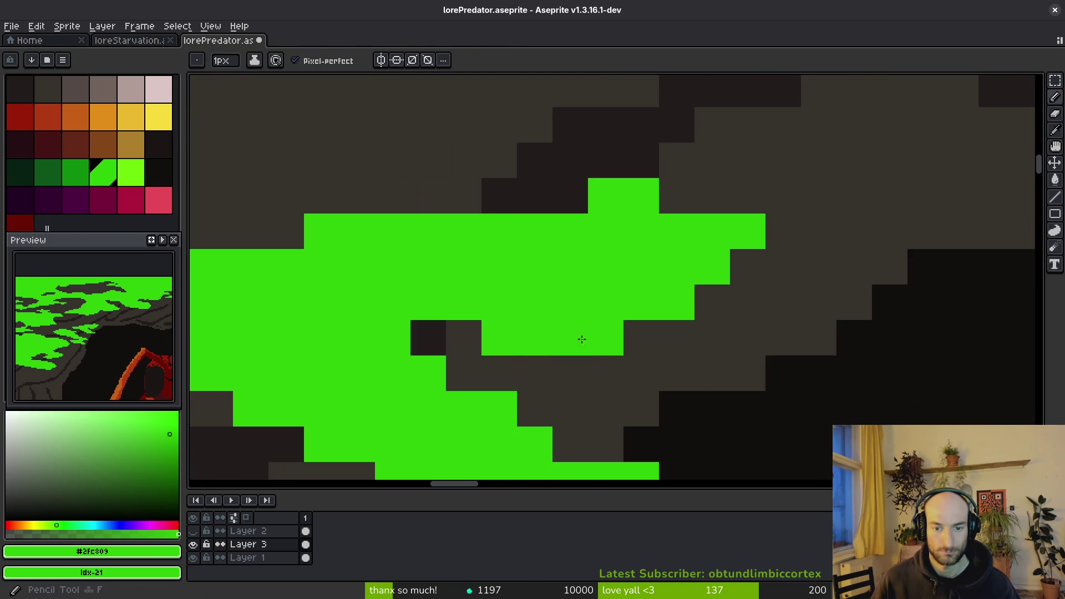
scroll(626, 333, down, 2)
scroll(652, 274, up, 3)
scroll(651, 274, down, 3)
key(ctrl+s)
Add a green pixel to the upper patch, erase a dark line through the foliage, then repaint the rows green.
scroll(592, 215, up, 1)
scroll(578, 190, up, 1)
scroll(579, 155, up, 2)
click(499, 147)
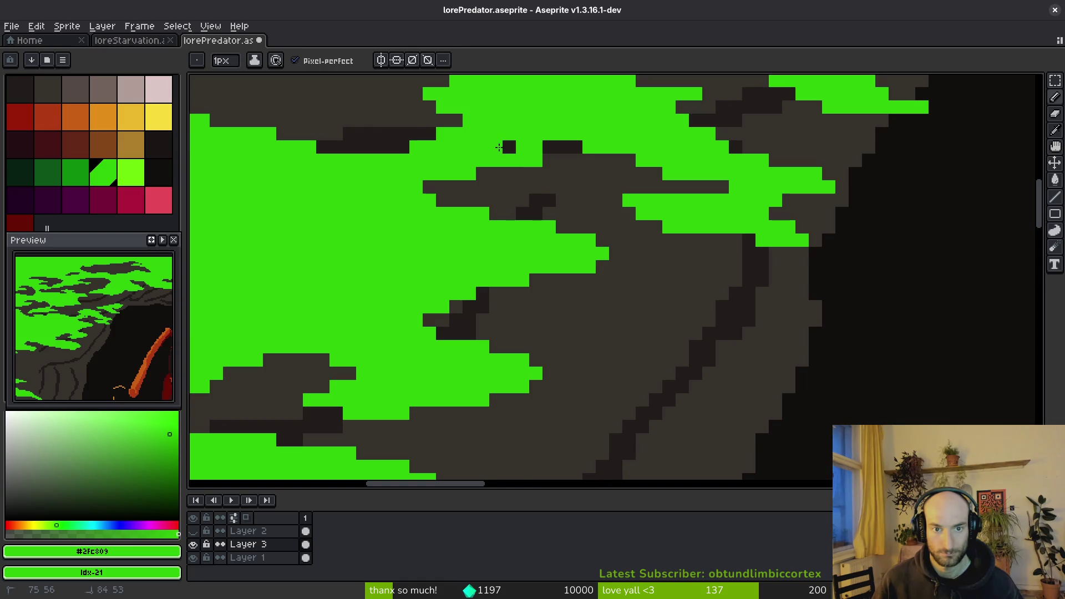
scroll(594, 148, down, 3)
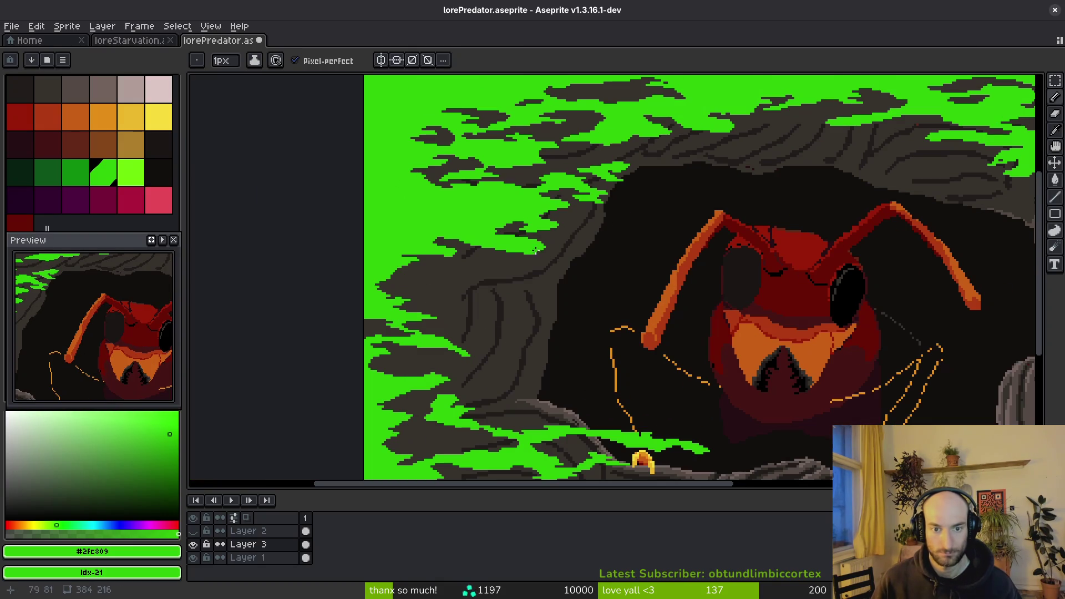
scroll(436, 267, up, 3)
key(e)
mouse_move(405, 218)
mouse_down()
mouse_move(538, 272)
mouse_move(537, 246)
mouse_up()
key(b)
drag(421, 295, 313, 271)
scroll(501, 282, down, 4)
scroll(501, 282, down, 3)
ctrl+right_click(499, 271)
Carve a large dark notch rightward through the green, partly repaint it, and save lorePredator.aseprite.
scroll(594, 247, up, 4)
key(e)
scroll(549, 277, up, 1)
mouse_move(438, 272)
mouse_down()
mouse_move(309, 252)
mouse_move(507, 235)
mouse_move(273, 235)
mouse_move(355, 272)
mouse_up()
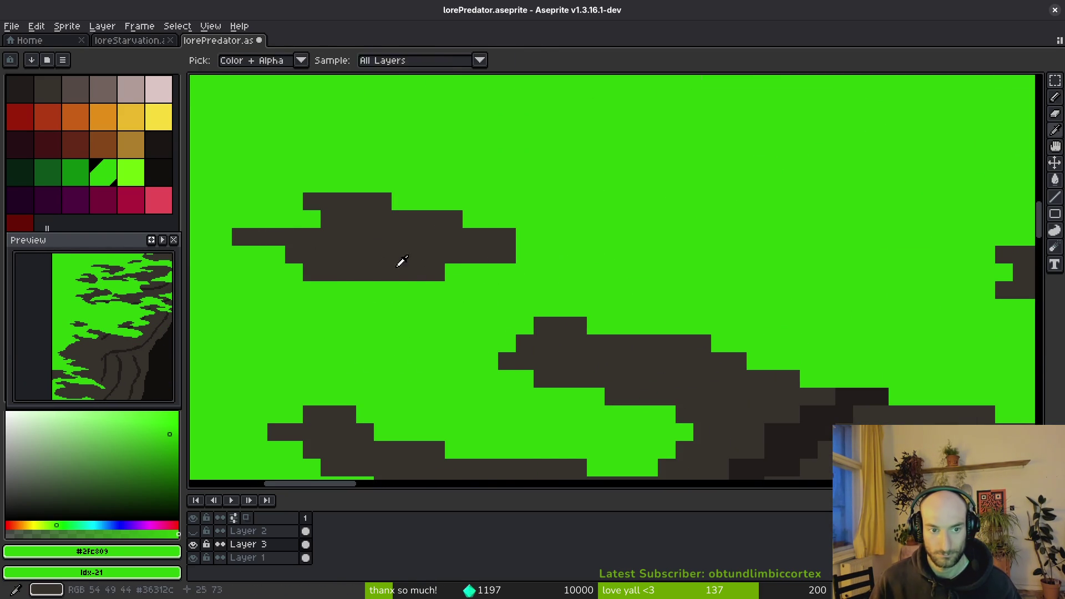
scroll(388, 261, down, 4)
scroll(447, 283, up, 3)
drag(490, 280, 595, 293)
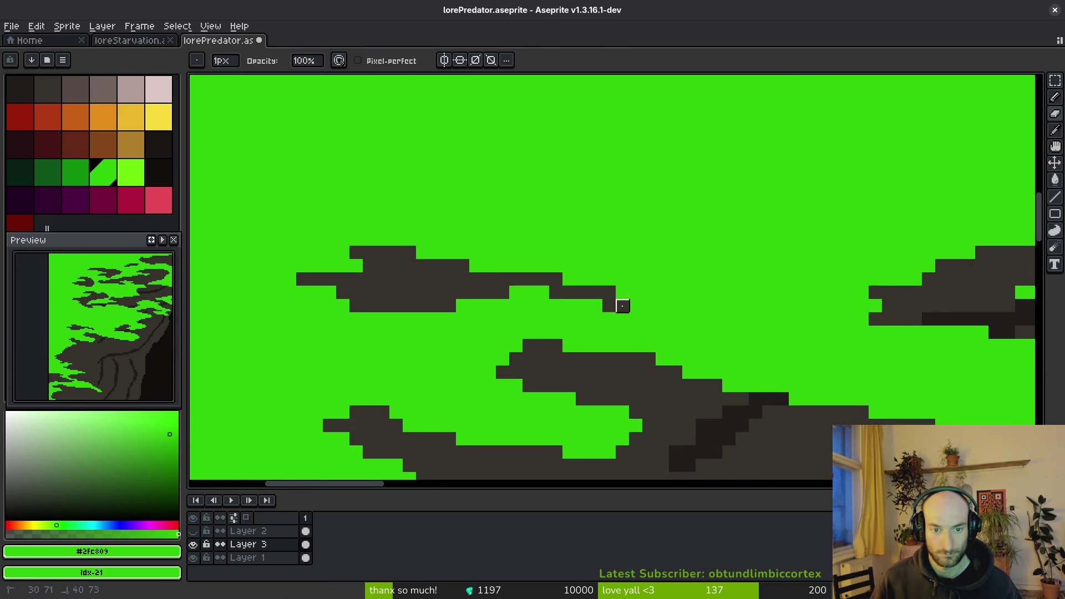
scroll(554, 299, up, 1)
key(b)
drag(466, 272, 540, 280)
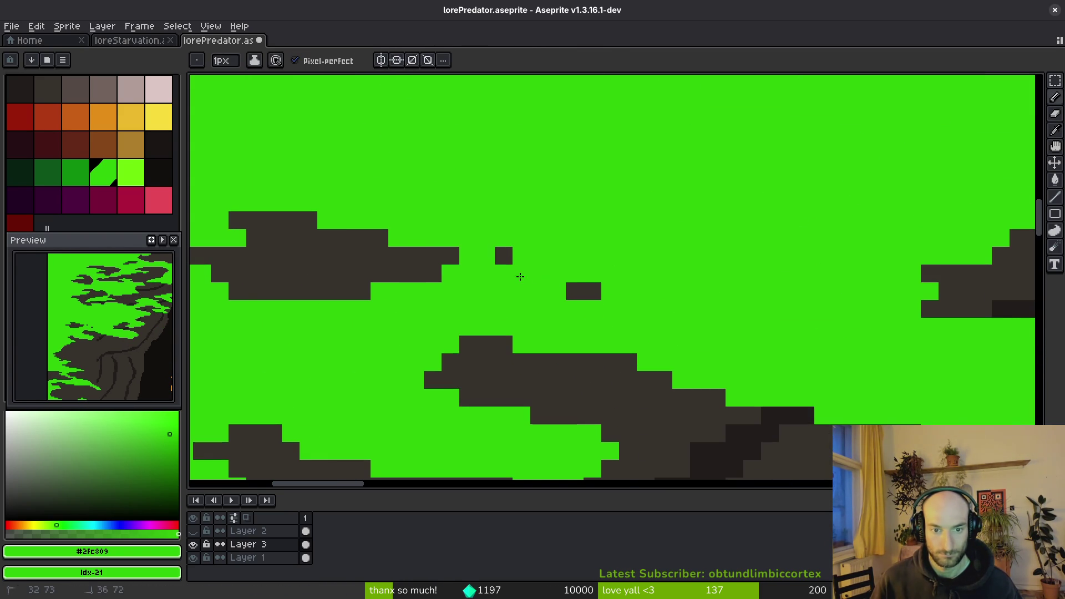
scroll(585, 285, down, 2)
key(ctrl+s)
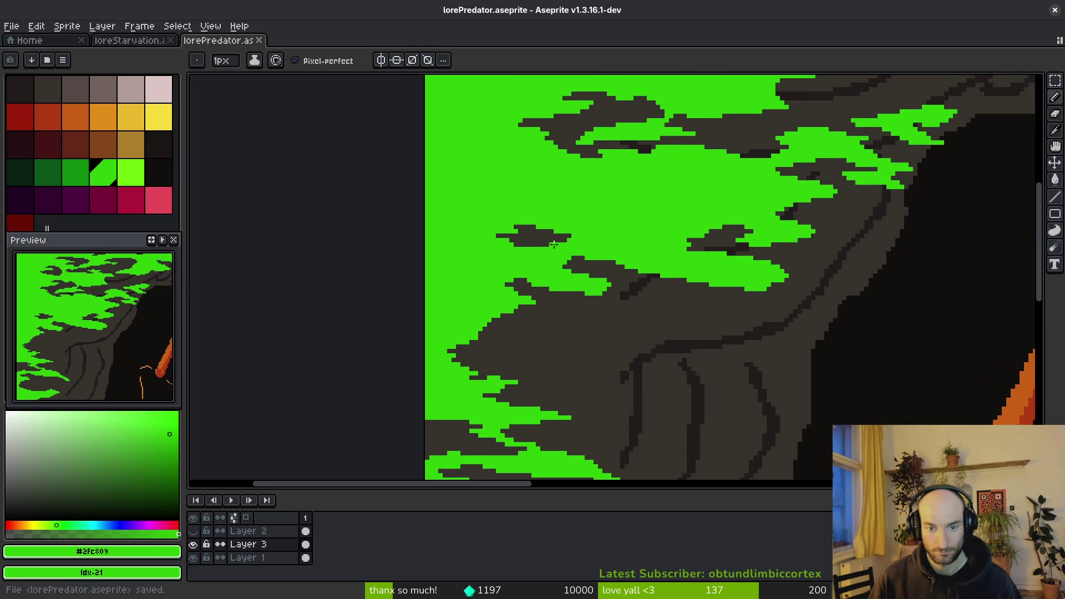
scroll(532, 215, up, 3)
scroll(532, 216, down, 5)
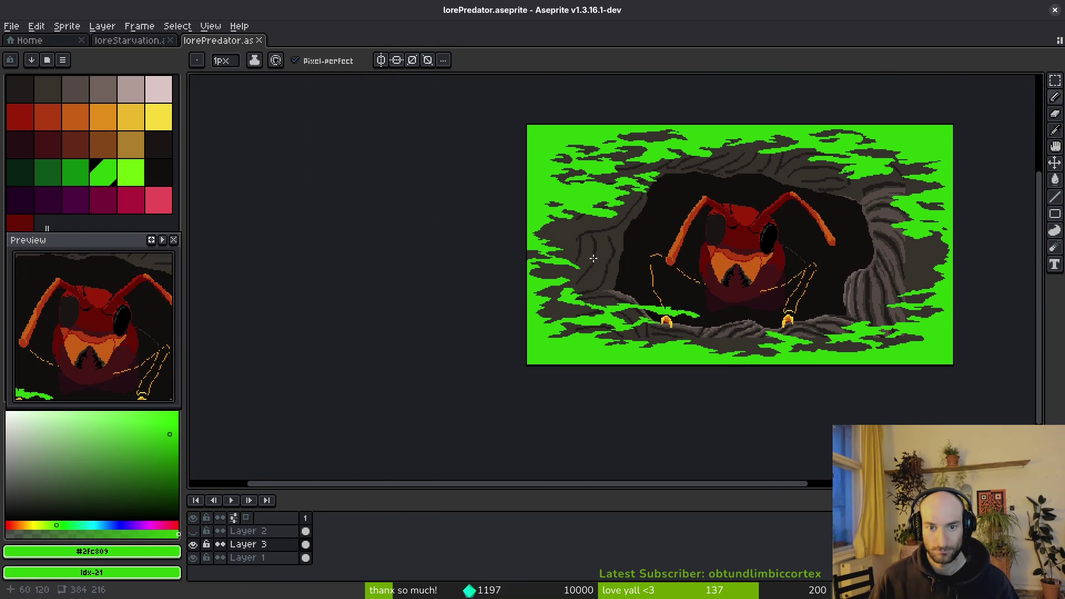
Outline a new green patch across the trunk, flood-fill it green, and line its edge.
scroll(594, 259, up, 5)
mouse_move(516, 257)
mouse_down()
mouse_move(715, 308)
mouse_move(483, 258)
mouse_move(541, 257)
mouse_up()
key(g)
click(680, 288)
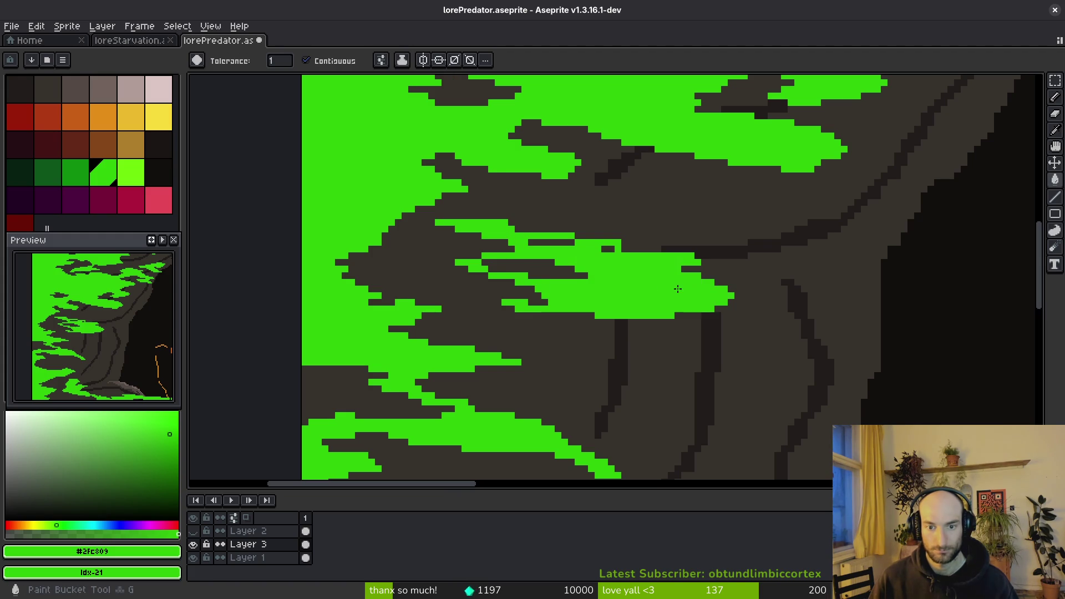
click(579, 268)
click(611, 249)
key(b)
drag(541, 222, 640, 222)
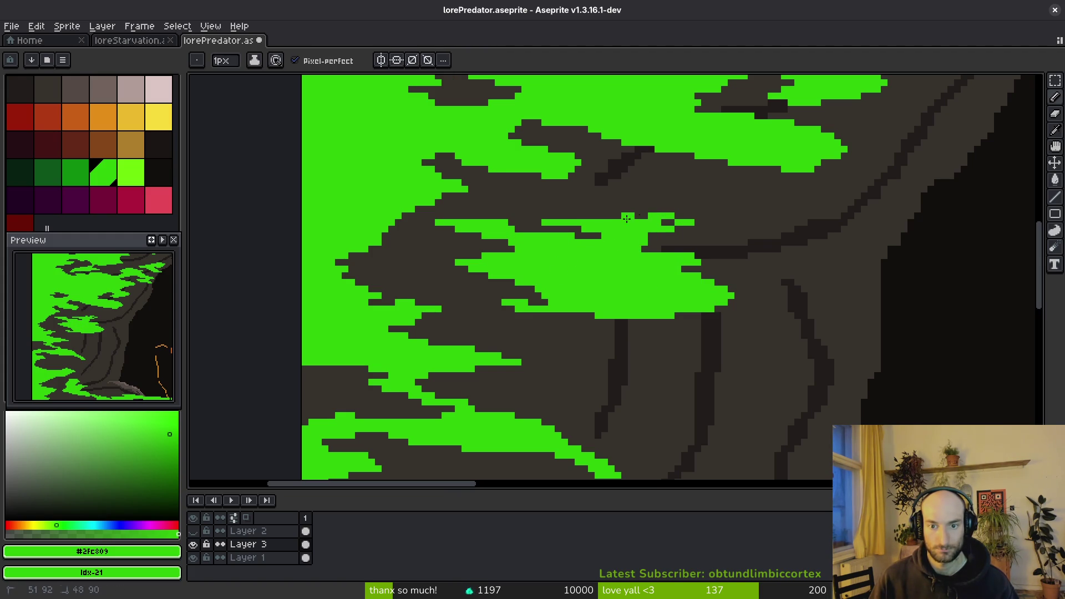
Erase a strip through the patch top and add a green zigzag along its lower edge.
scroll(648, 239, down, 2)
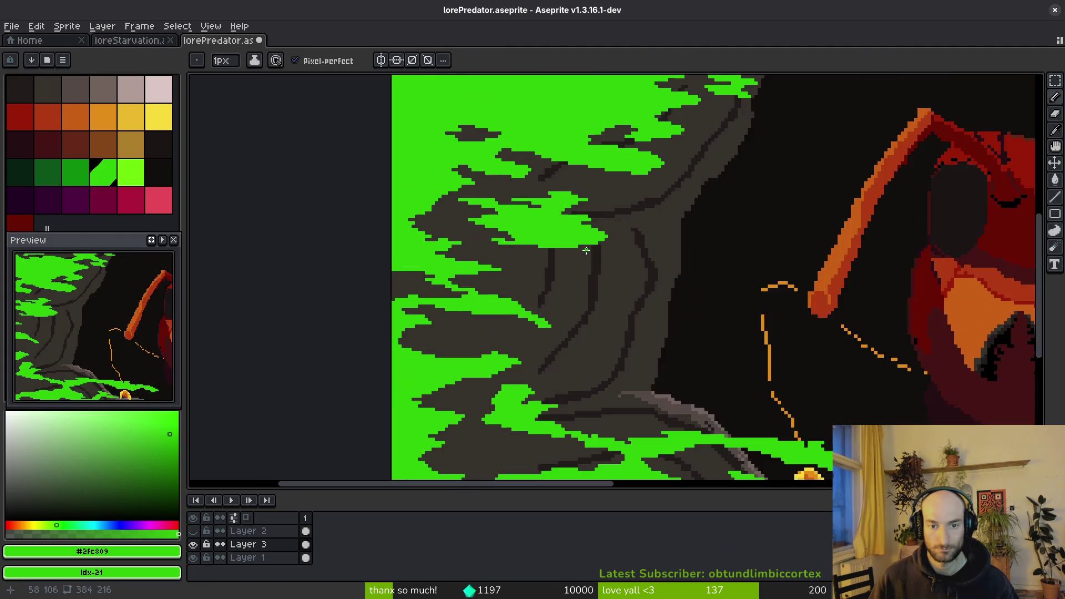
scroll(503, 195, up, 3)
key(e)
drag(433, 109, 539, 162)
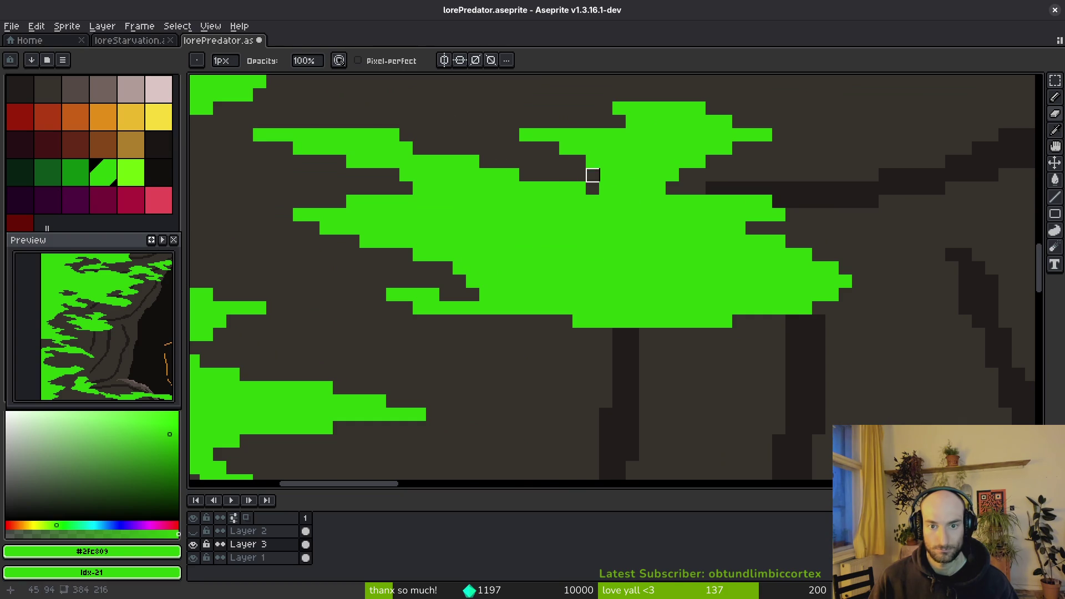
scroll(581, 191, down, 2)
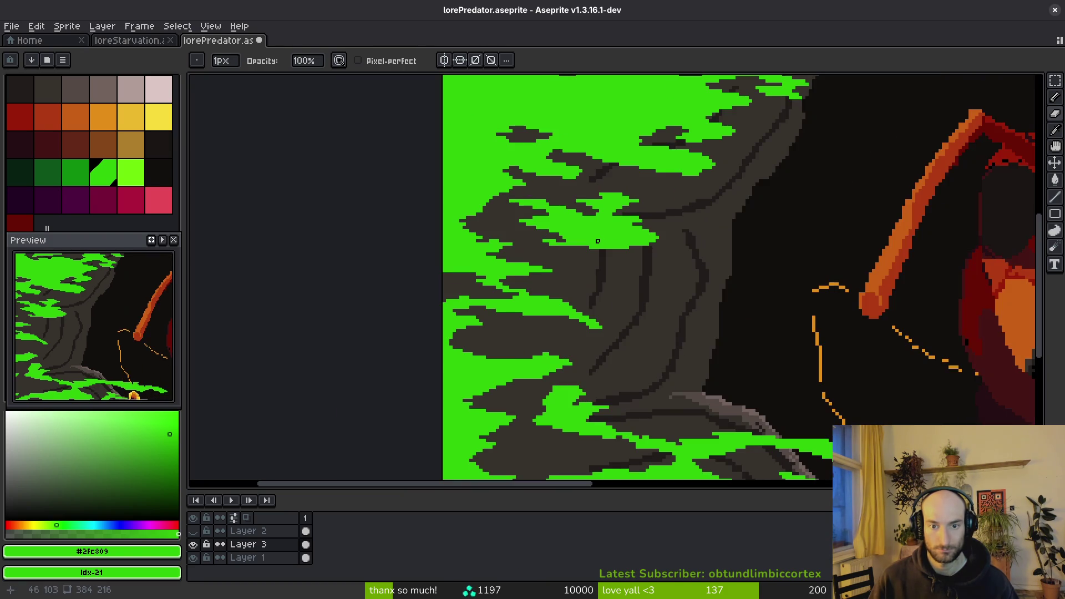
scroll(614, 242, up, 2)
key(b)
drag(580, 276, 588, 314)
drag(677, 316, 568, 270)
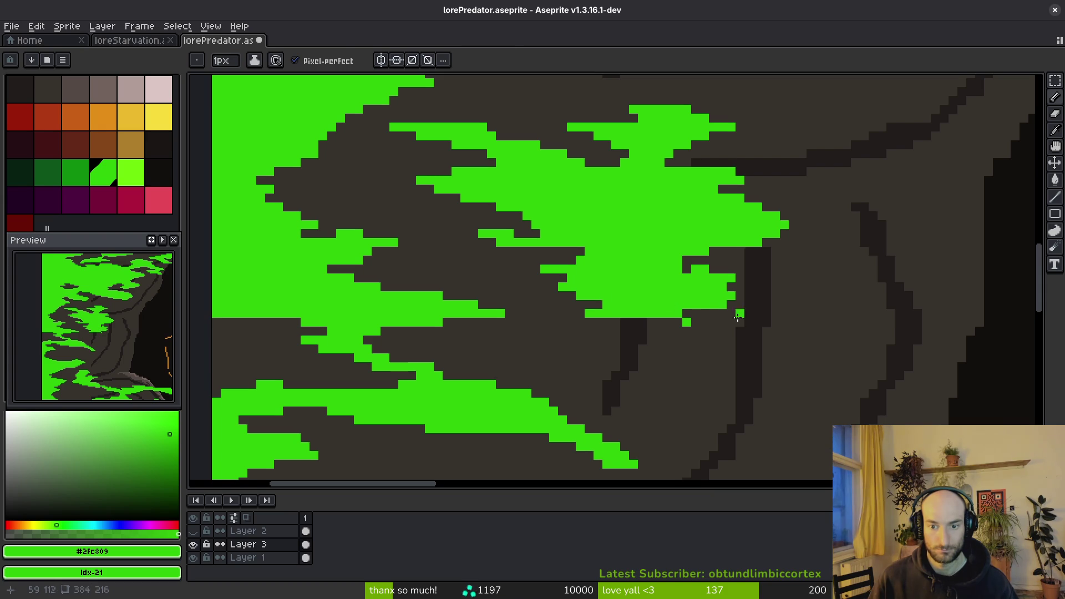
Trim and redraw the green along the patch's bottom edge, then save the file.
key(e)
drag(607, 304, 785, 296)
key(b)
drag(623, 294, 670, 300)
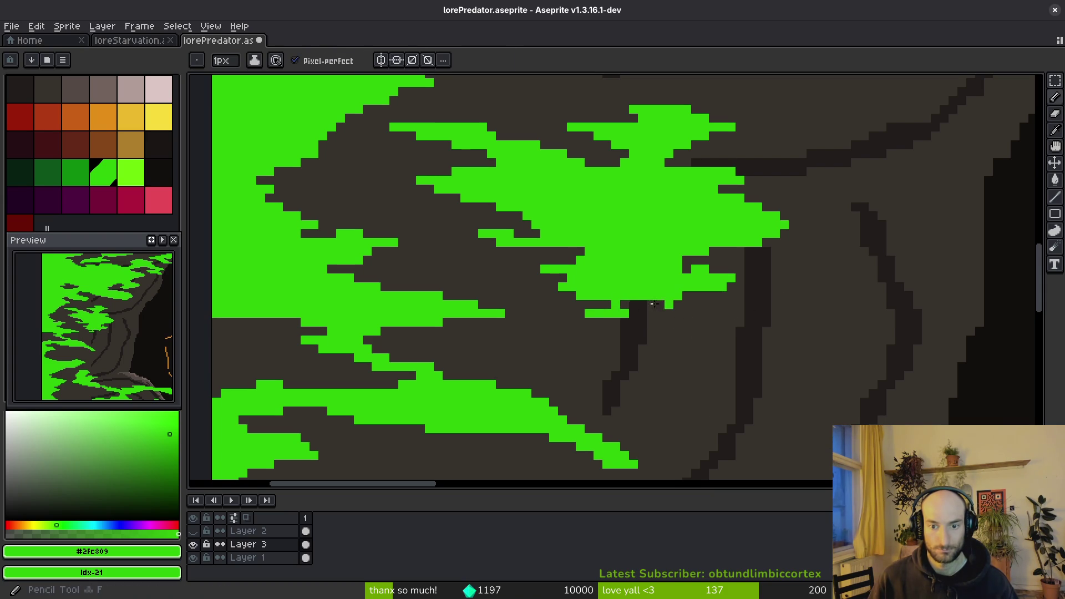
key(e)
drag(610, 323, 633, 304)
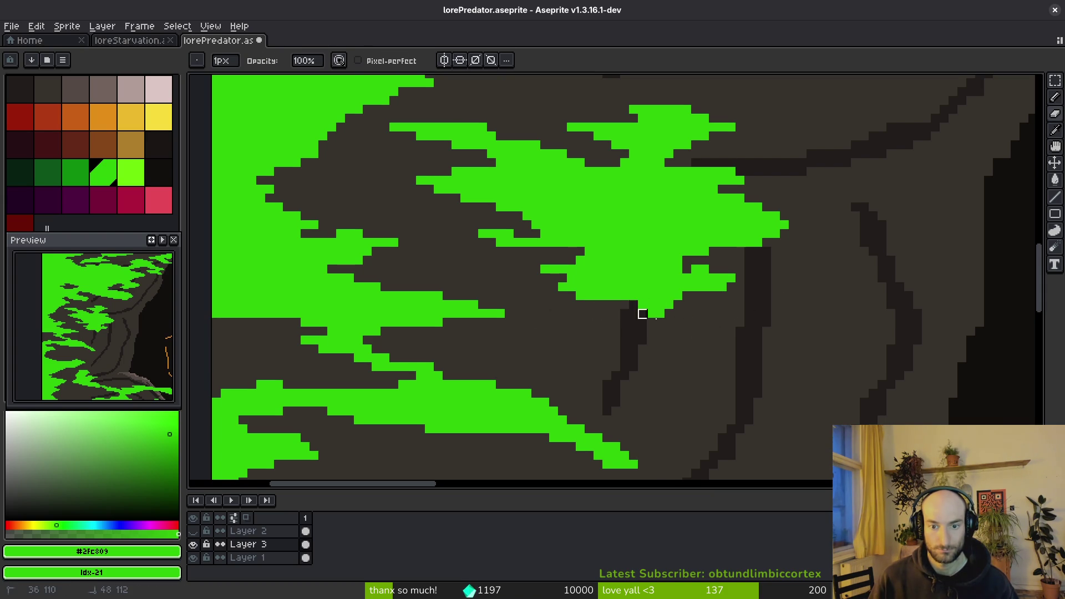
scroll(644, 314, up, 6)
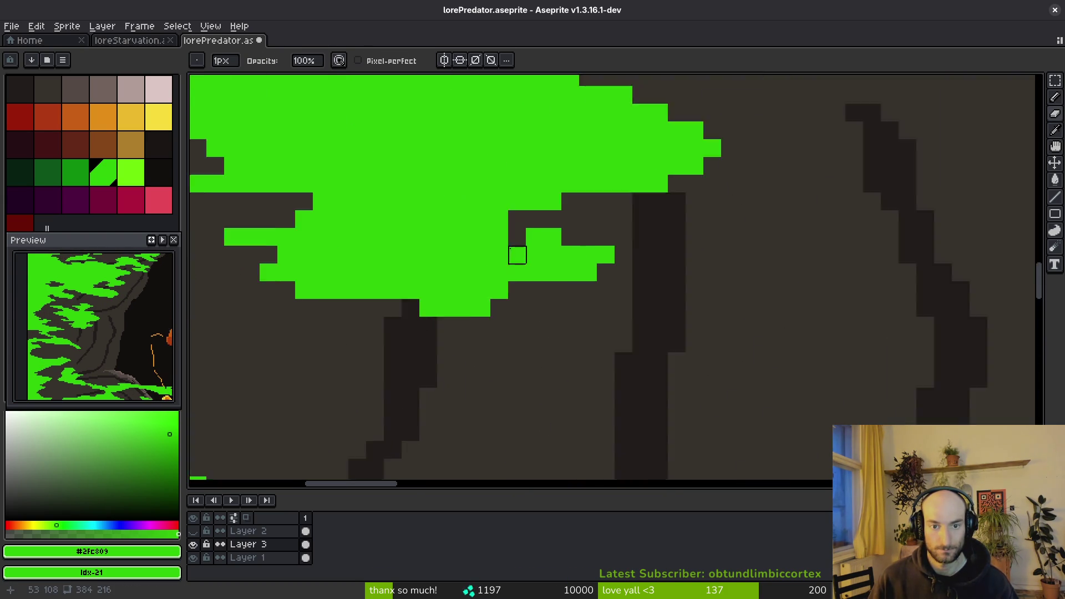
scroll(626, 199, down, 6)
key(ctrl+s)
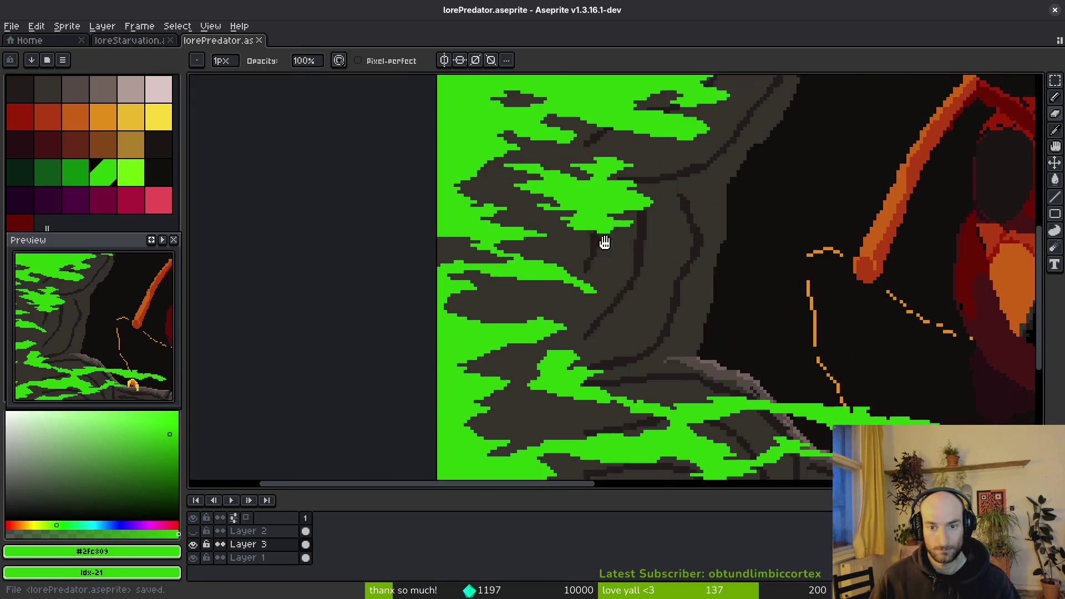
Outline a thin green strand across the branch and flood-fill it green.
scroll(600, 263, up, 3)
key(b)
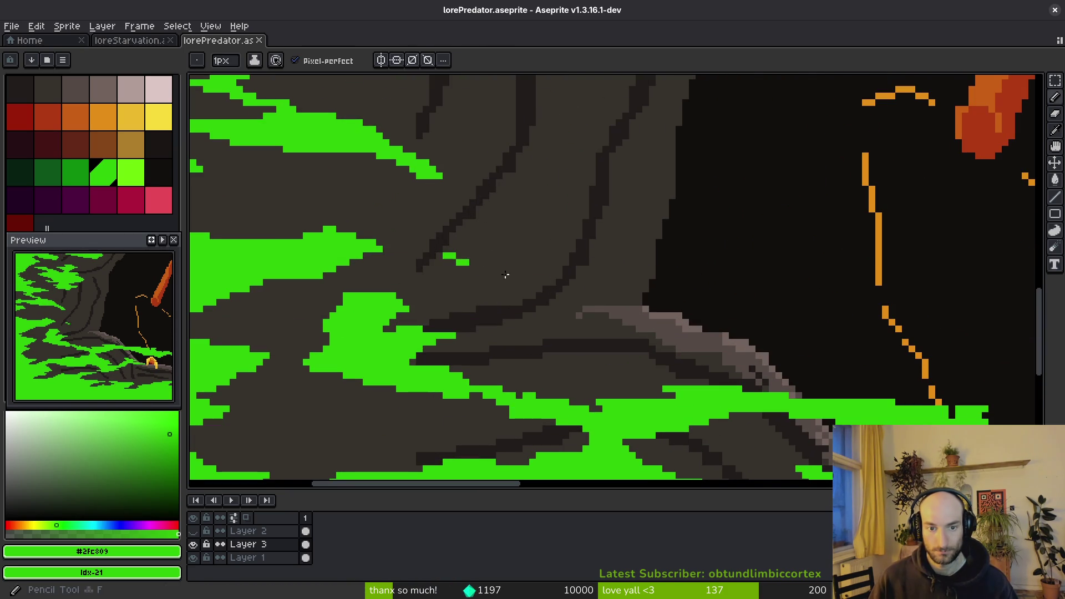
mouse_move(518, 300)
mouse_down()
mouse_move(732, 294)
mouse_move(439, 269)
mouse_move(610, 315)
mouse_move(593, 289)
mouse_up()
key(g)
click(582, 277)
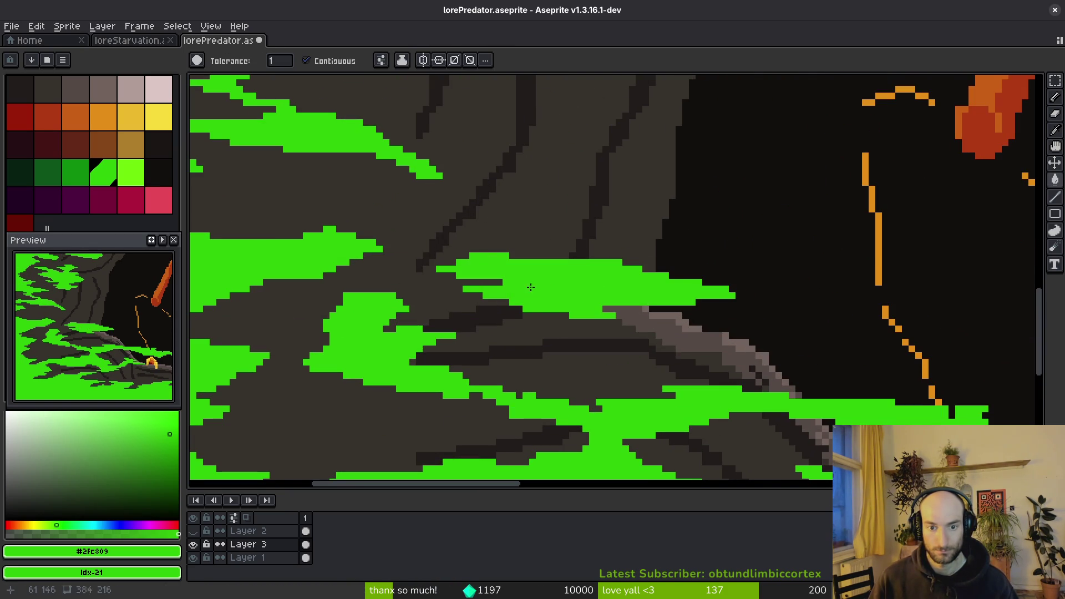
key(b)
scroll(528, 288, down, 3)
scroll(527, 216, up, 3)
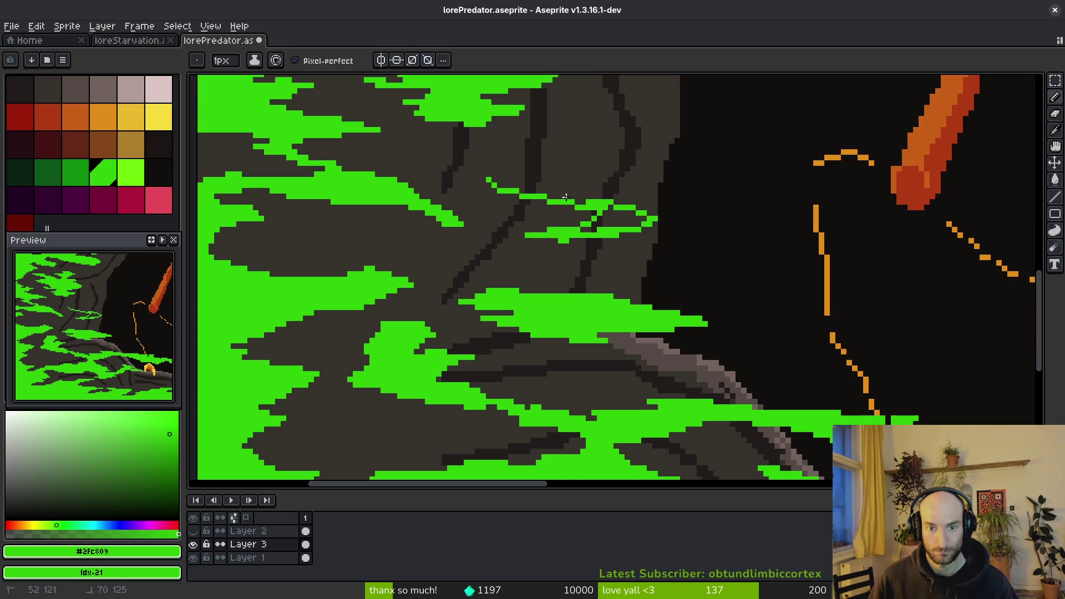
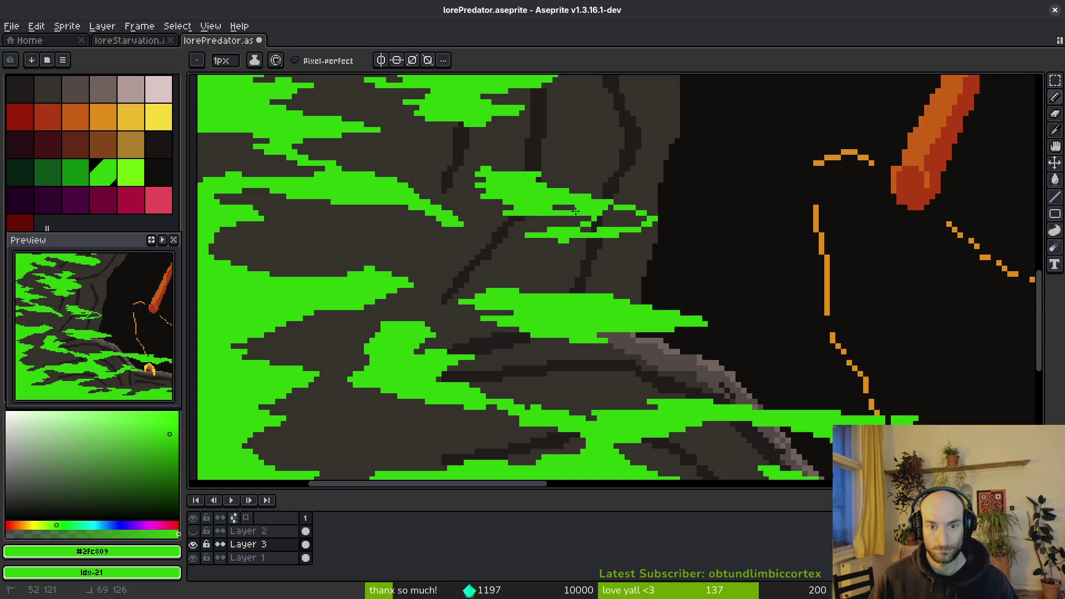
Paint over the dark gaps in the existing green leaf and dot a green pixel on the rock.
scroll(592, 217, up, 3)
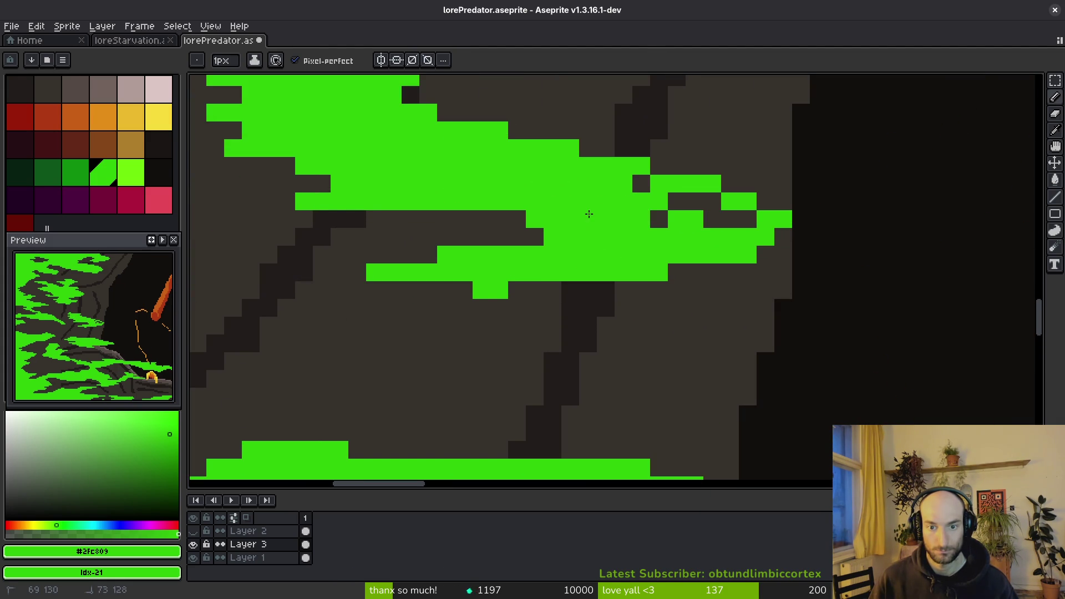
drag(641, 217, 658, 200)
scroll(646, 199, down, 5)
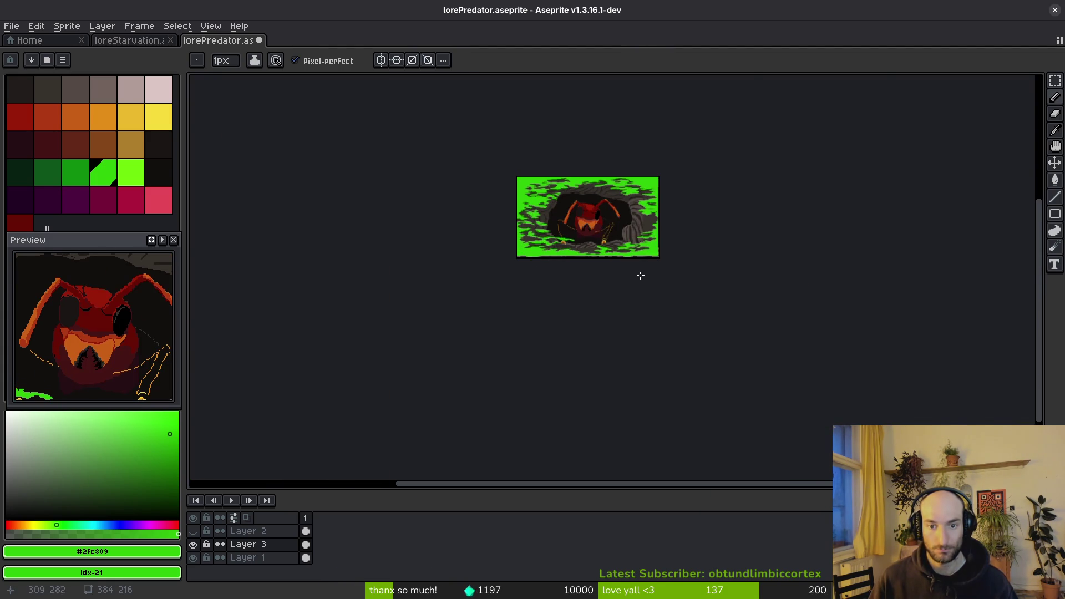
scroll(625, 233, up, 5)
scroll(438, 273, up, 5)
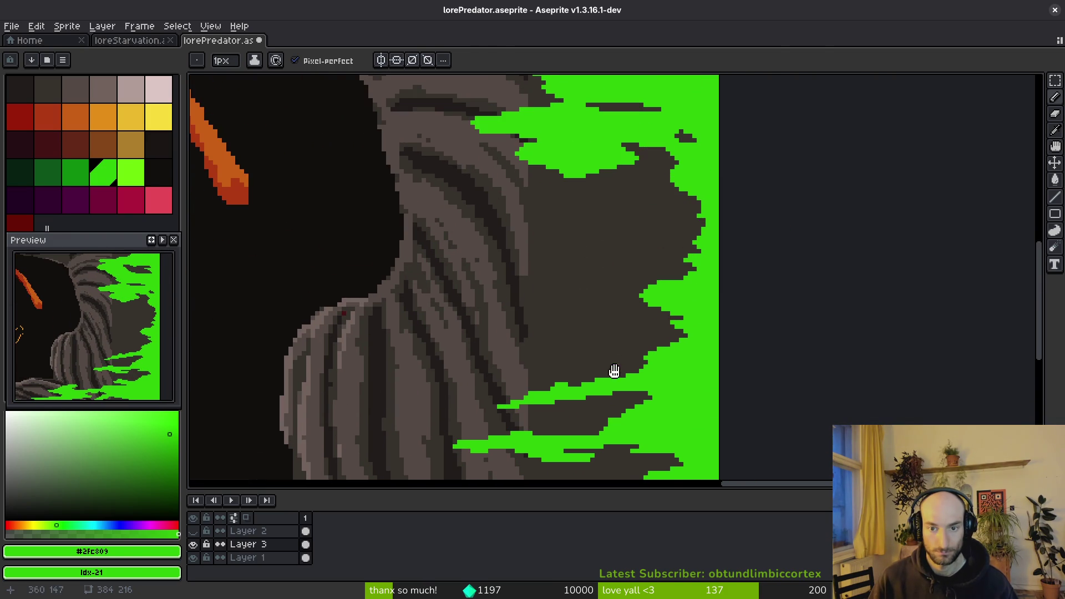
drag(634, 193, 493, 284)
key(ctrl+z)
click(552, 305)
scroll(611, 178, up, 2)
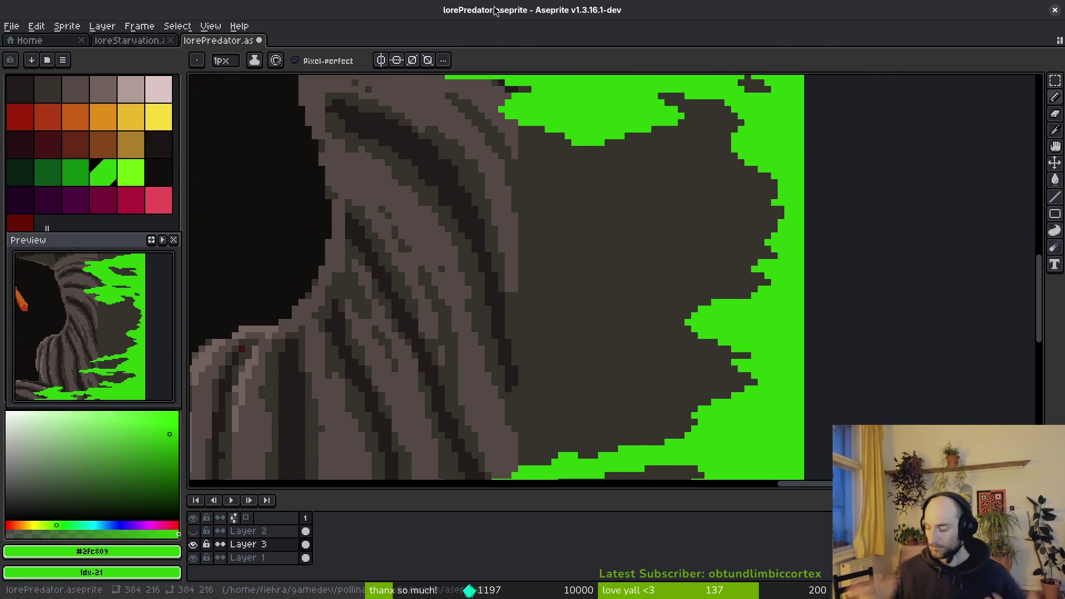
scroll(806, 252, up, 1)
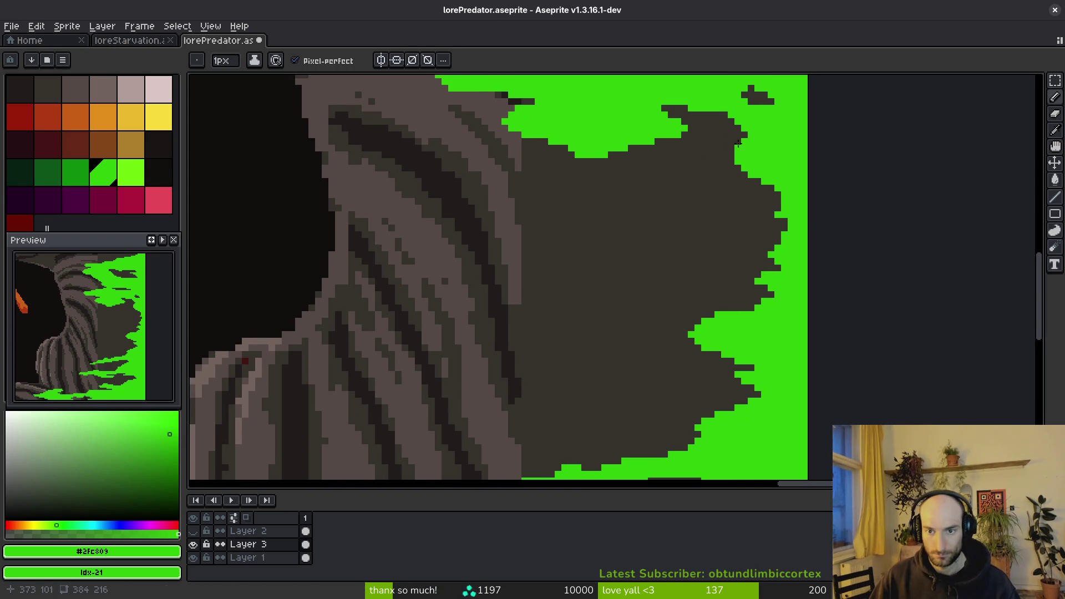
Outline a new green patch on the rock and bucket-fill its enclosed dark area.
drag(695, 167, 691, 229)
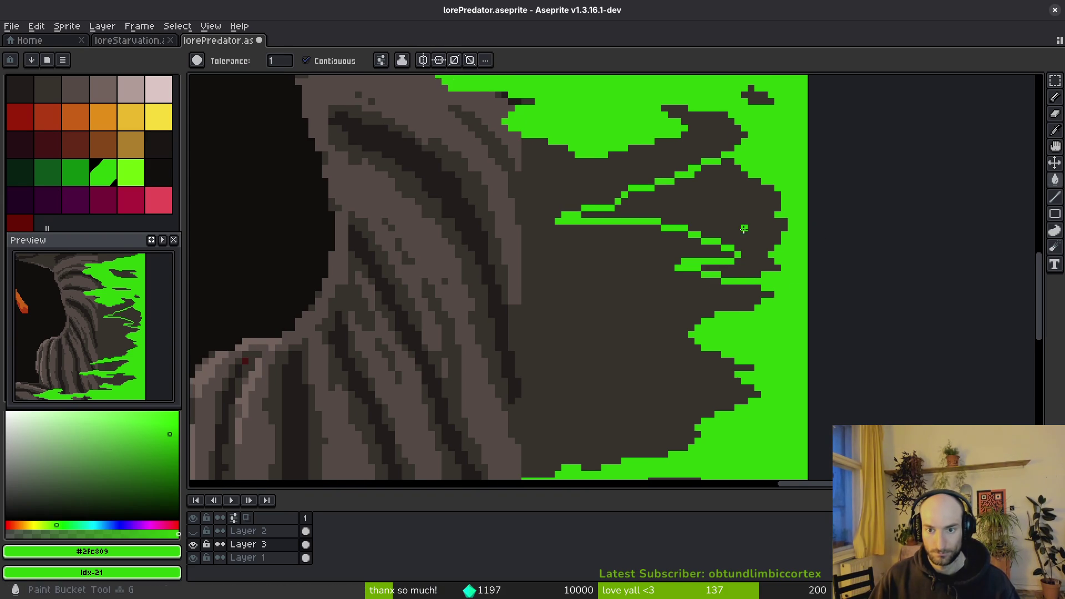
scroll(773, 286, down, 1)
scroll(380, 260, up, 2)
mouse_move(380, 260)
mouse_down()
mouse_move(555, 299)
mouse_move(532, 380)
mouse_move(318, 369)
mouse_move(550, 349)
mouse_up()
key(g)
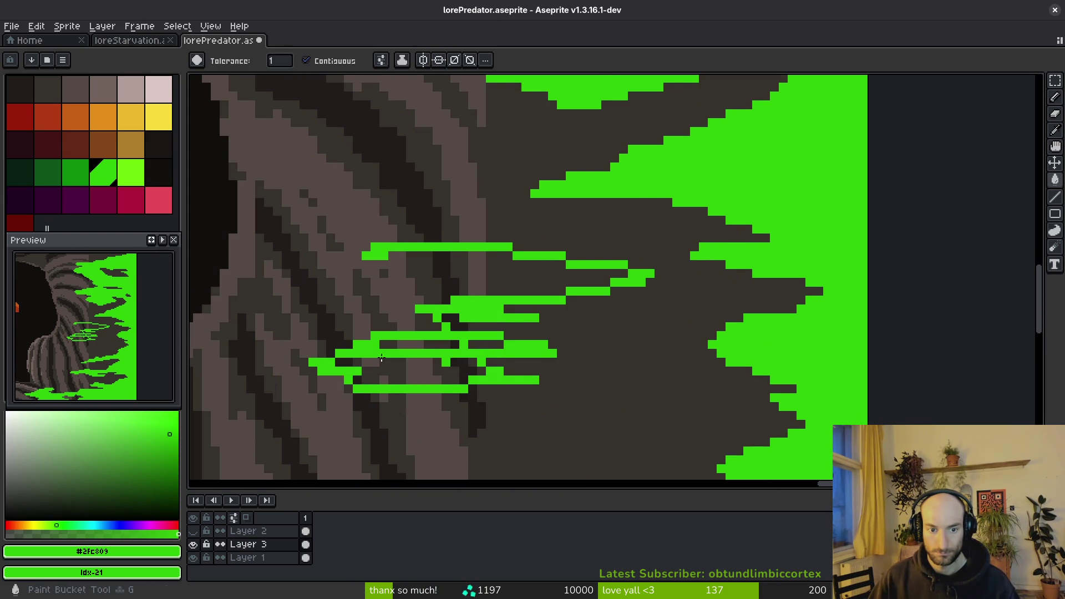
click(426, 370)
click(419, 317)
key(ctrl+z)
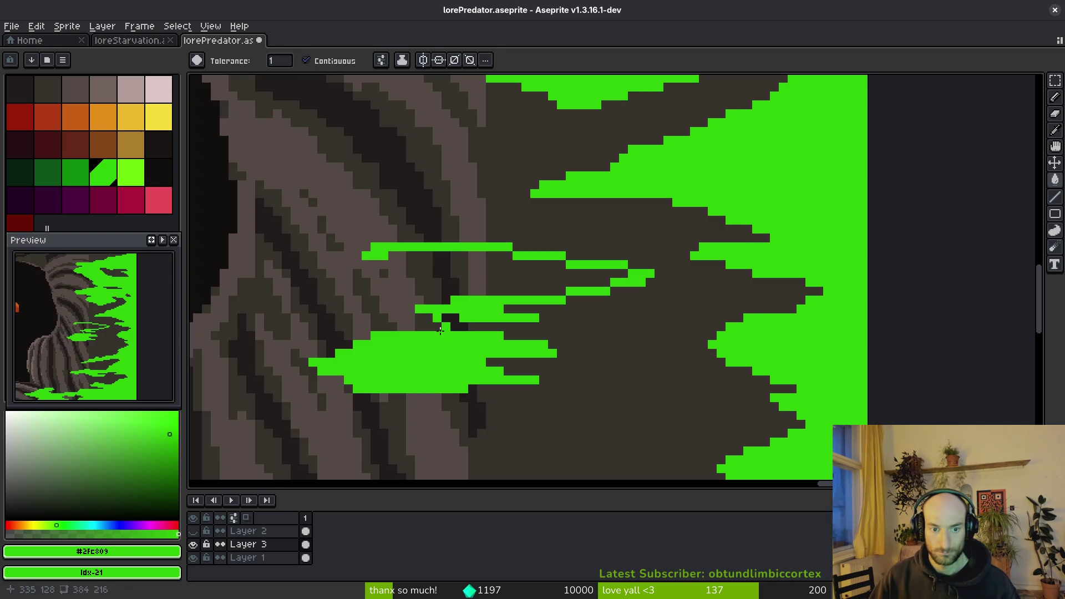
key(b)
mouse_move(421, 310)
mouse_down()
mouse_move(429, 276)
mouse_move(340, 266)
mouse_up()
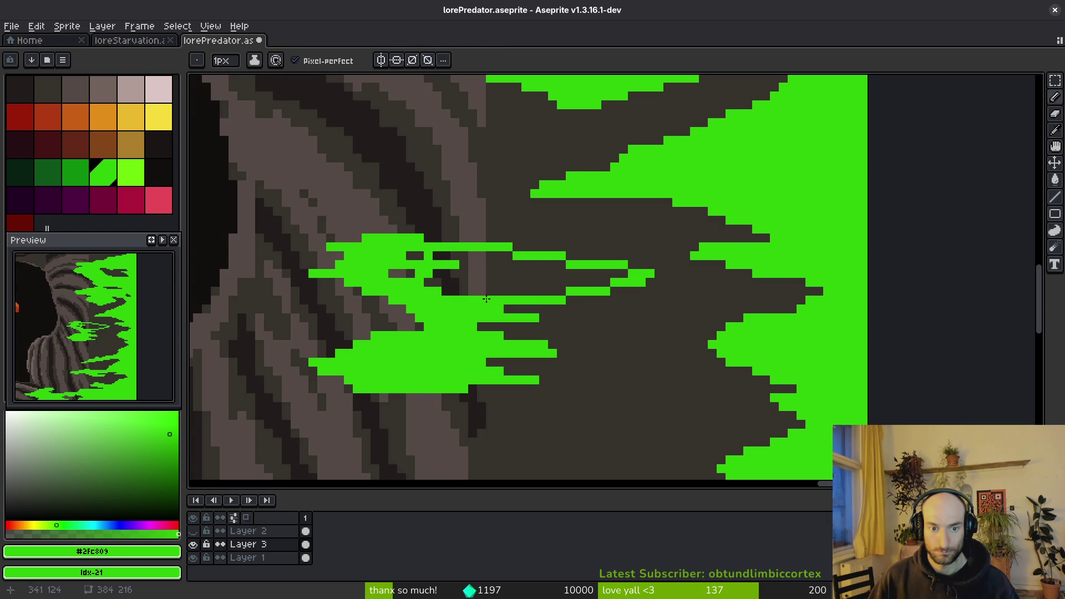
Add a thin green diagonal, fill the gaps in the green mesh and cover leftover dark blocks.
key(g)
click(487, 283)
scroll(412, 259, down, 3)
key(b)
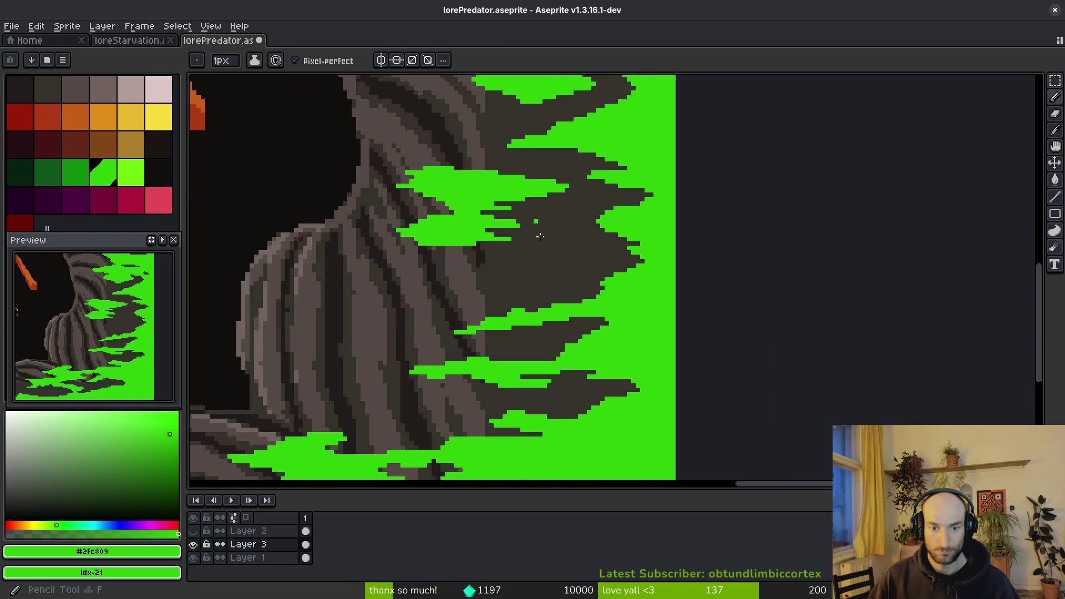
scroll(528, 222, up, 3)
mouse_move(413, 140)
mouse_down()
mouse_move(673, 256)
mouse_move(516, 188)
mouse_move(544, 244)
mouse_move(444, 200)
mouse_move(475, 183)
mouse_up()
key(g)
click(521, 204)
scroll(522, 203, up, 3)
key(b)
mouse_move(511, 238)
mouse_down()
mouse_move(316, 194)
mouse_move(524, 223)
mouse_move(725, 197)
mouse_move(742, 255)
mouse_up()
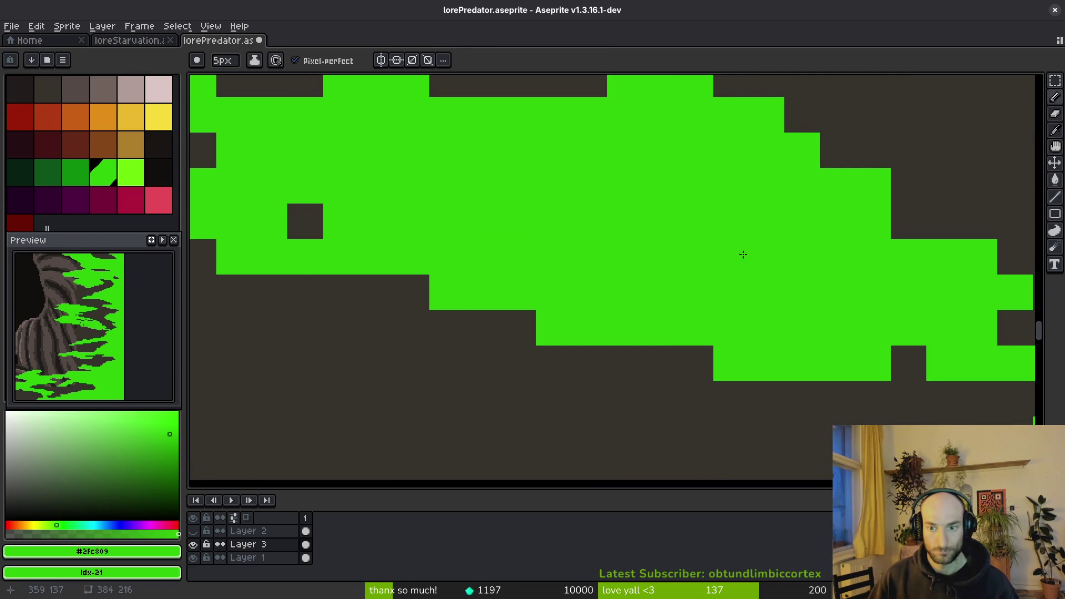
scroll(742, 255, down, 2)
Erase green from a horizontal band and touch up remaining dark spots with a 1 px brush.
key(e)
drag(631, 328, 790, 327)
key(b)
drag(683, 219, 527, 210)
scroll(611, 249, down, 5)
scroll(516, 155, up, 4)
scroll(516, 155, down, 4)
scroll(503, 187, up, 4)
key(minus)
key(minus)
key(minus)
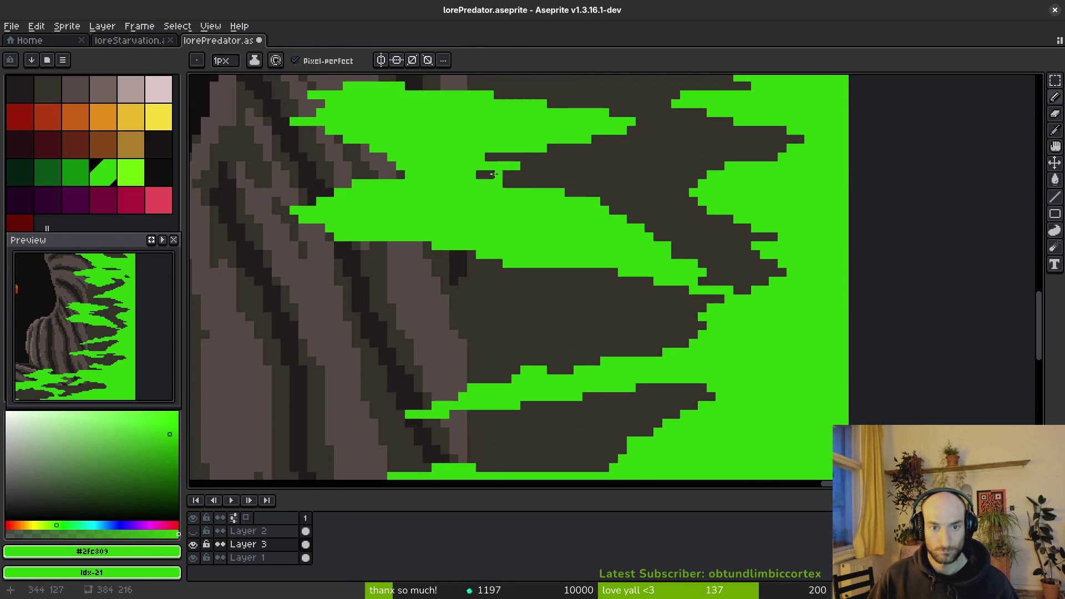
scroll(488, 172, up, 4)
mouse_move(464, 180)
mouse_down()
mouse_move(549, 167)
mouse_move(546, 178)
mouse_up()
scroll(546, 177, down, 3)
scroll(692, 300, up, 2)
scroll(693, 301, up, 2)
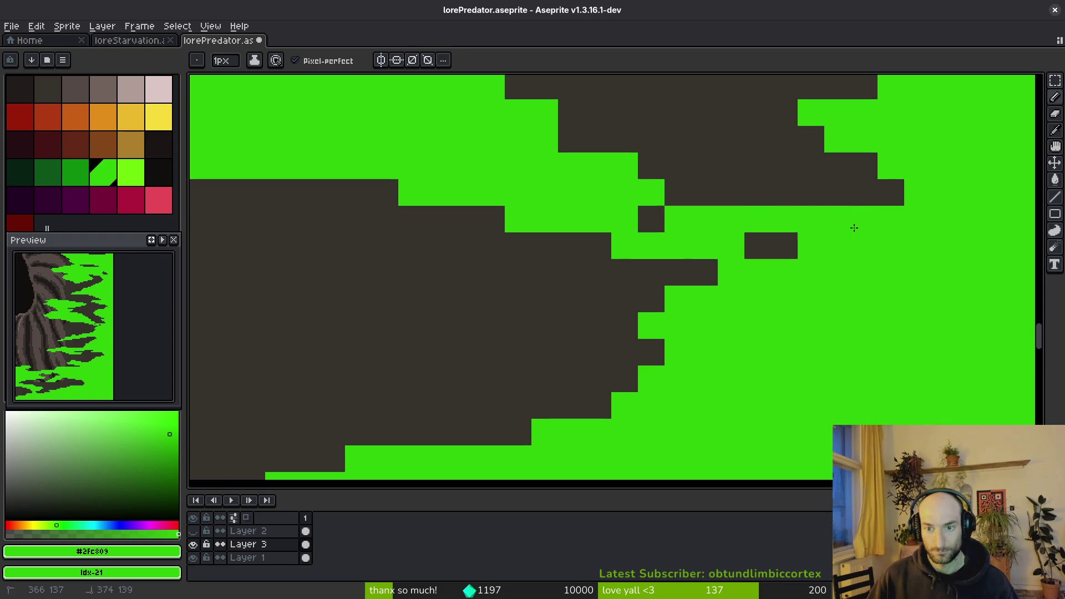
scroll(637, 215, down, 5)
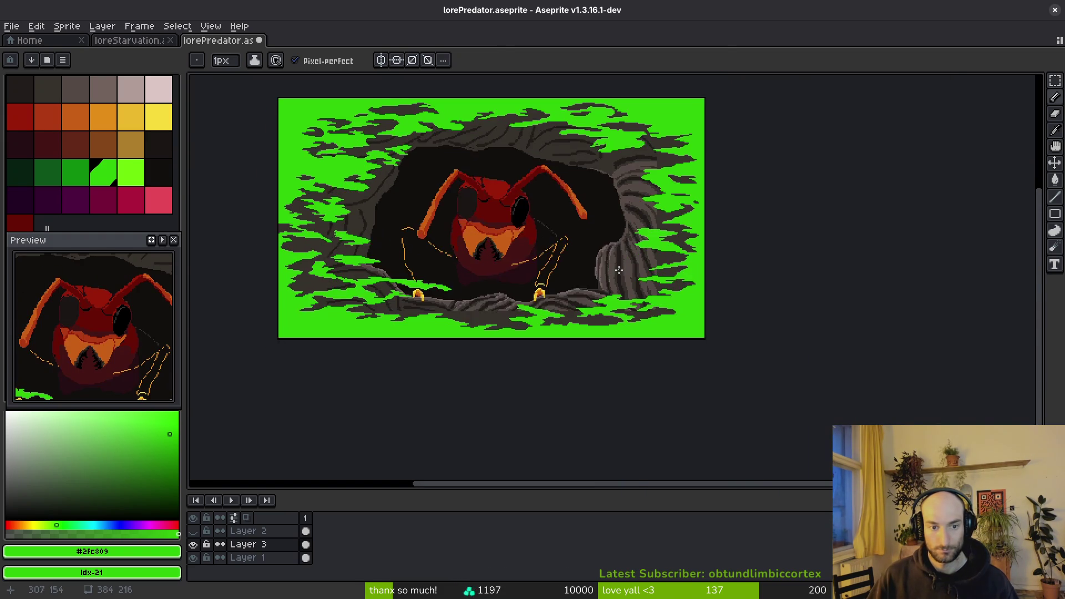
Draw green strokes across the burrow's right wall and bucket-fill the gaps between them.
scroll(566, 247, up, 5)
mouse_move(594, 196)
mouse_down()
mouse_move(461, 255)
mouse_move(584, 194)
mouse_up()
scroll(531, 232, up, 1)
drag(660, 218, 577, 227)
key(g)
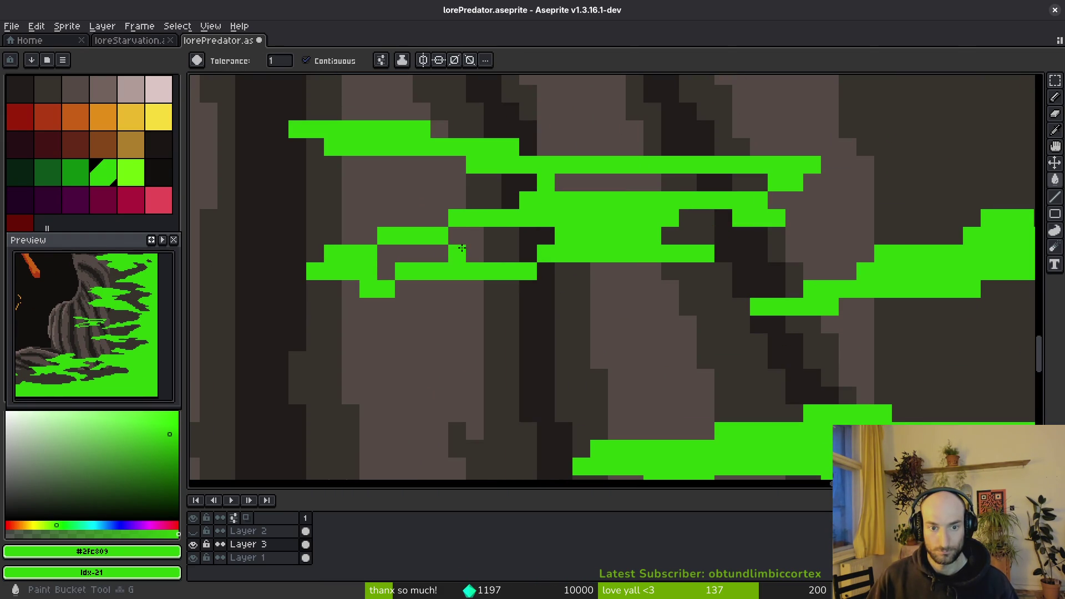
click(466, 253)
click(599, 183)
key(b)
scroll(580, 225, up, 1)
mouse_move(377, 186)
mouse_down()
mouse_move(488, 205)
mouse_move(409, 197)
mouse_up()
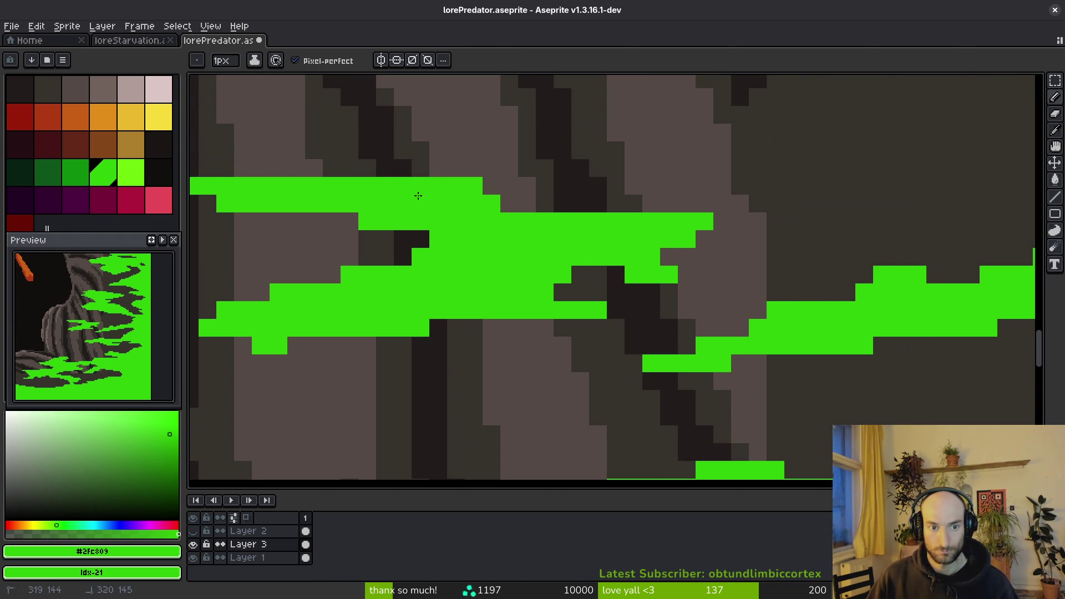
scroll(511, 303, left, 3)
scroll(536, 346, right, 2)
Erase stray pixels from the band and paint more green above and left of it.
key(e)
mouse_move(649, 271)
mouse_down()
mouse_move(686, 273)
mouse_move(650, 256)
mouse_up()
key(b)
scroll(637, 270, up, 3)
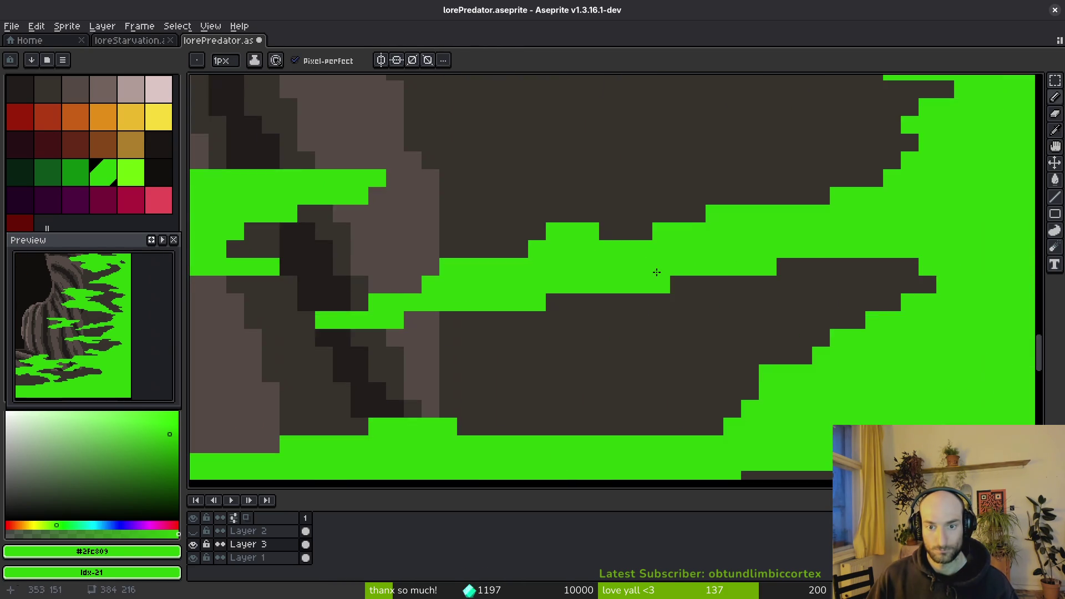
drag(533, 233, 316, 200)
drag(460, 165, 677, 166)
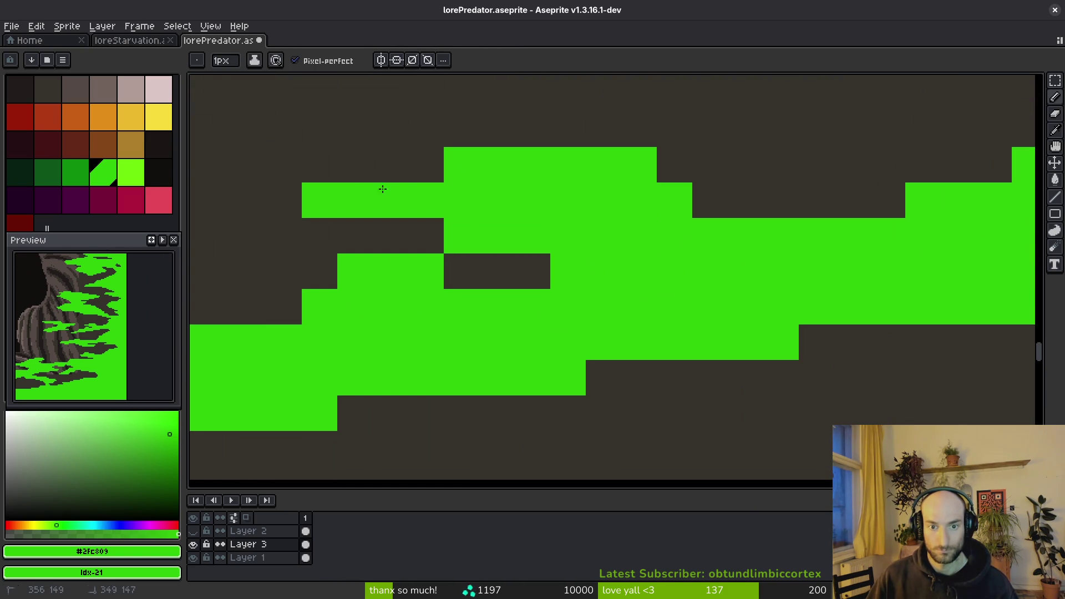
click(355, 165)
scroll(668, 243, up, 2)
scroll(668, 243, left, 2)
drag(551, 216, 632, 216)
mouse_move(374, 181)
mouse_down()
mouse_move(444, 217)
mouse_move(374, 217)
mouse_move(571, 216)
mouse_up()
scroll(383, 205, down, 2)
scroll(383, 194, up, 1)
Save the drawing with Ctrl+S.
key(e)
scroll(577, 220, down, 2)
key(ctrl+s)
scroll(720, 233, up, 2)
Paint a green band and patches on the wall and along the upper rock.
key(b)
scroll(665, 267, left, 5)
scroll(610, 299, down, 1)
click(605, 293)
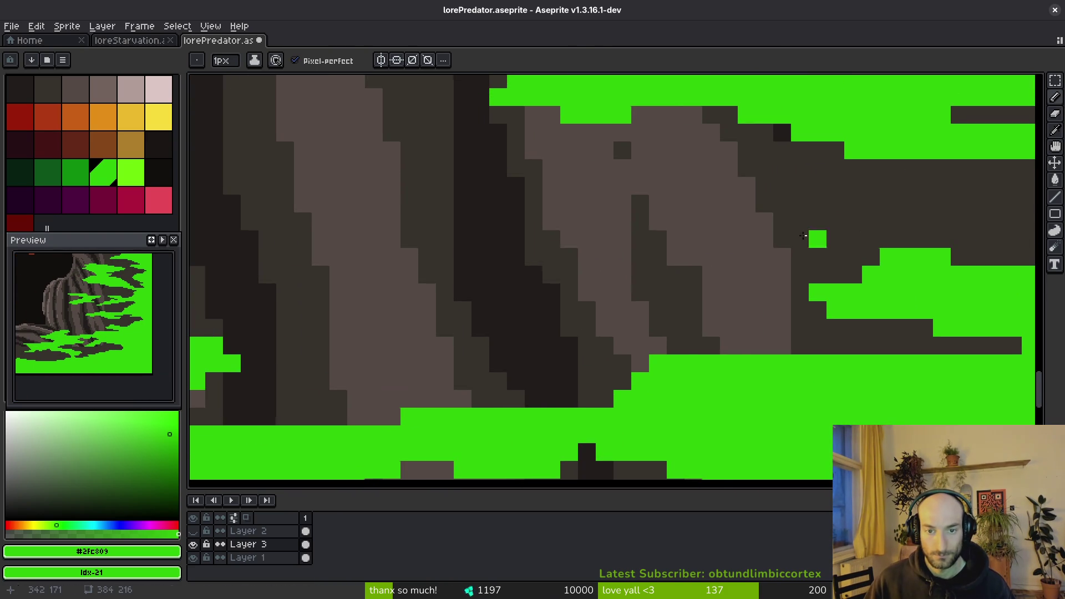
mouse_move(681, 387)
mouse_down()
mouse_move(682, 277)
mouse_move(550, 291)
mouse_up()
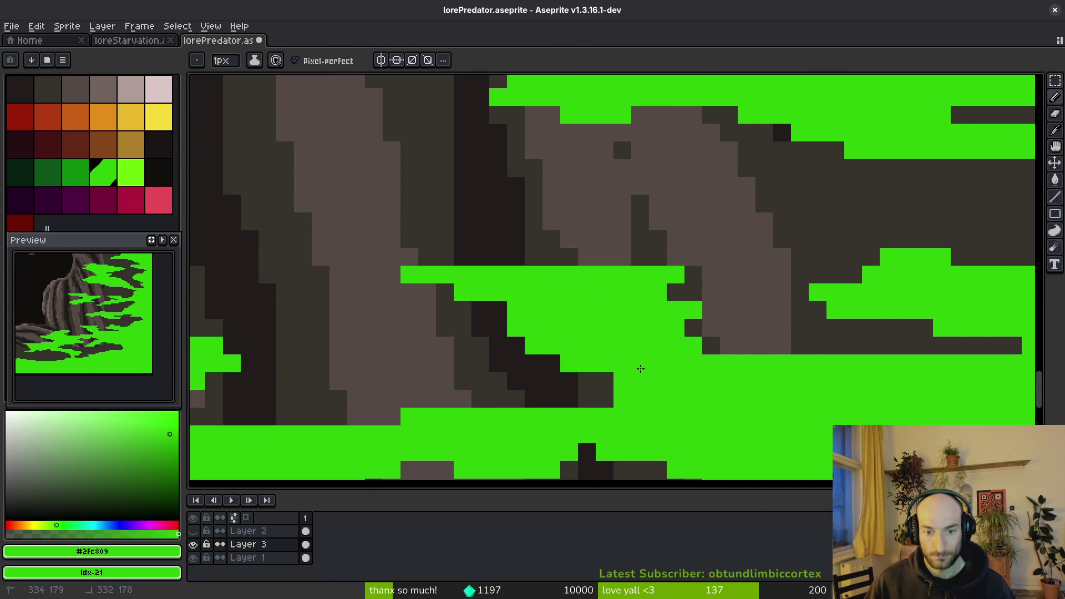
scroll(672, 388, down, 2)
scroll(527, 215, up, 3)
mouse_move(527, 188)
mouse_down()
mouse_move(477, 189)
mouse_move(547, 174)
mouse_move(673, 195)
mouse_up()
scroll(673, 194, down, 2)
scroll(719, 274, up, 2)
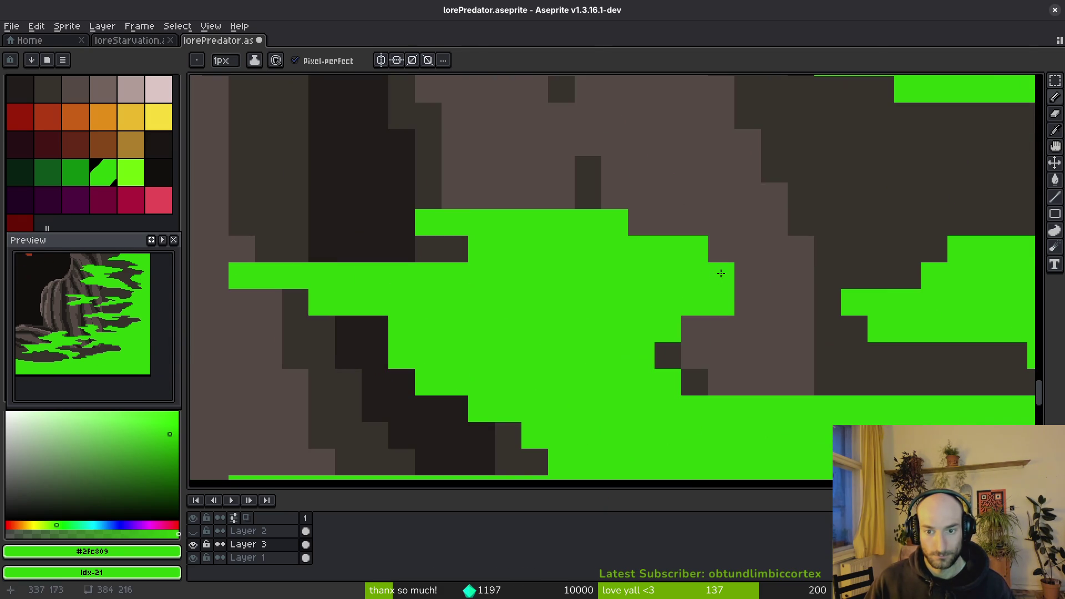
scroll(736, 285, down, 3)
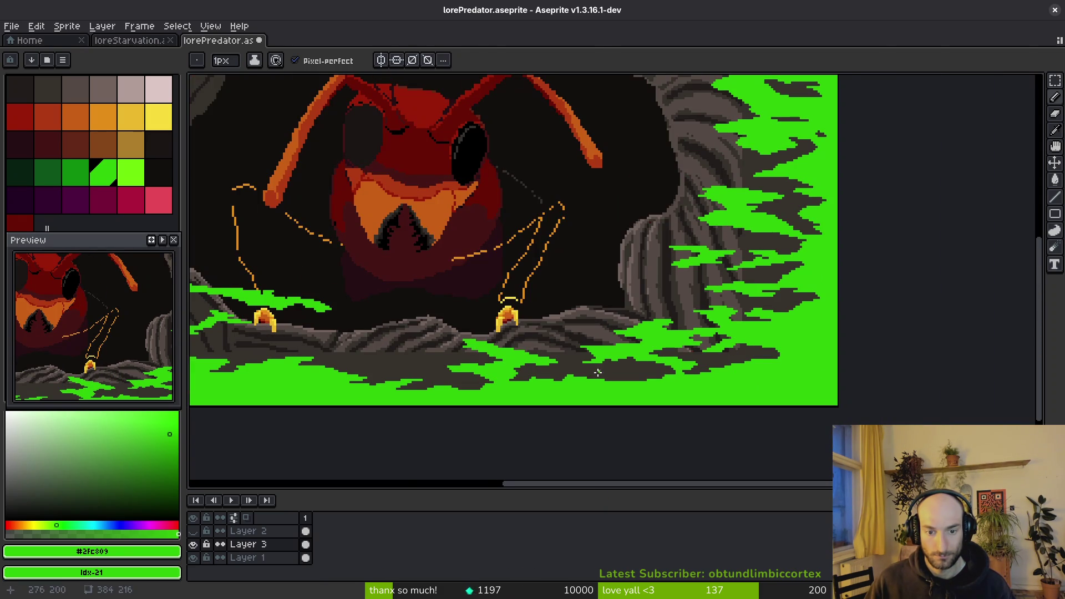
scroll(597, 371, up, 5)
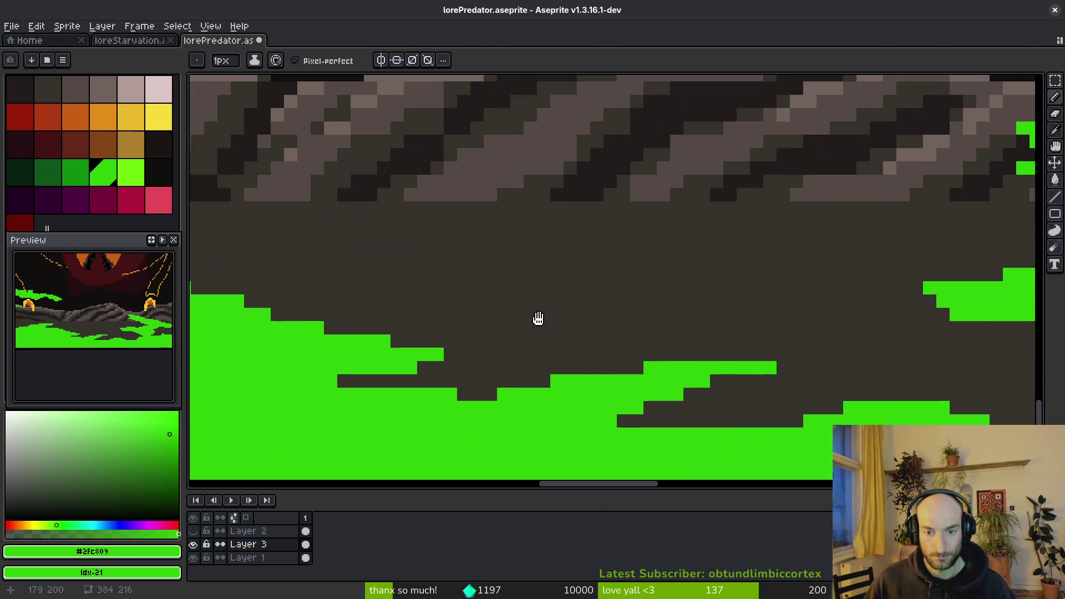
Add several green patches across the rocky ledge under the ant's feet.
mouse_move(500, 276)
mouse_down()
mouse_move(604, 317)
mouse_move(610, 260)
mouse_move(488, 253)
mouse_move(504, 270)
mouse_up()
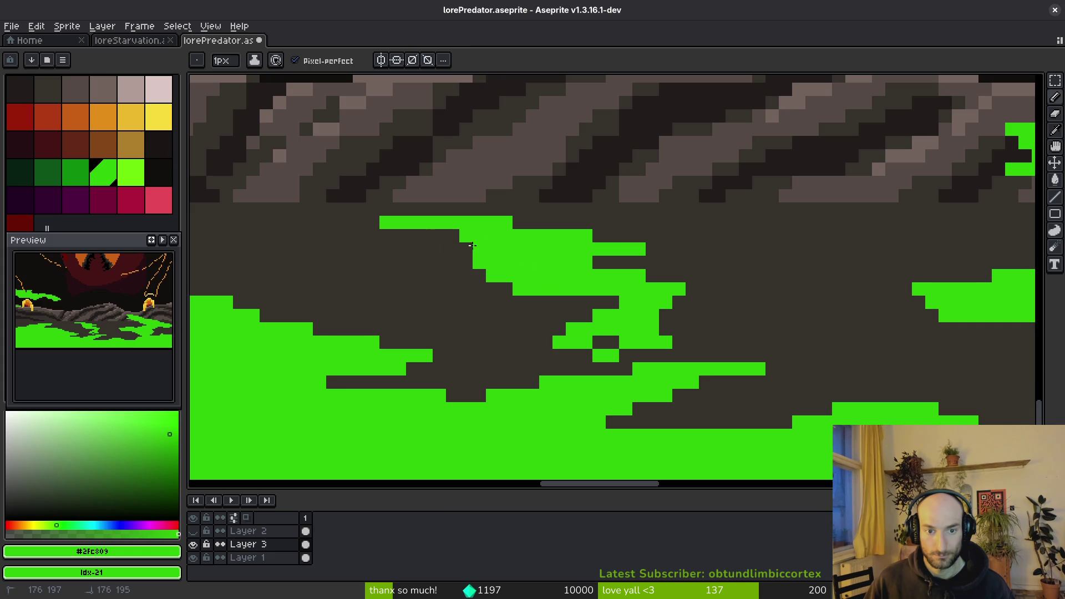
mouse_move(611, 288)
mouse_down()
mouse_move(768, 316)
mouse_move(634, 313)
mouse_up()
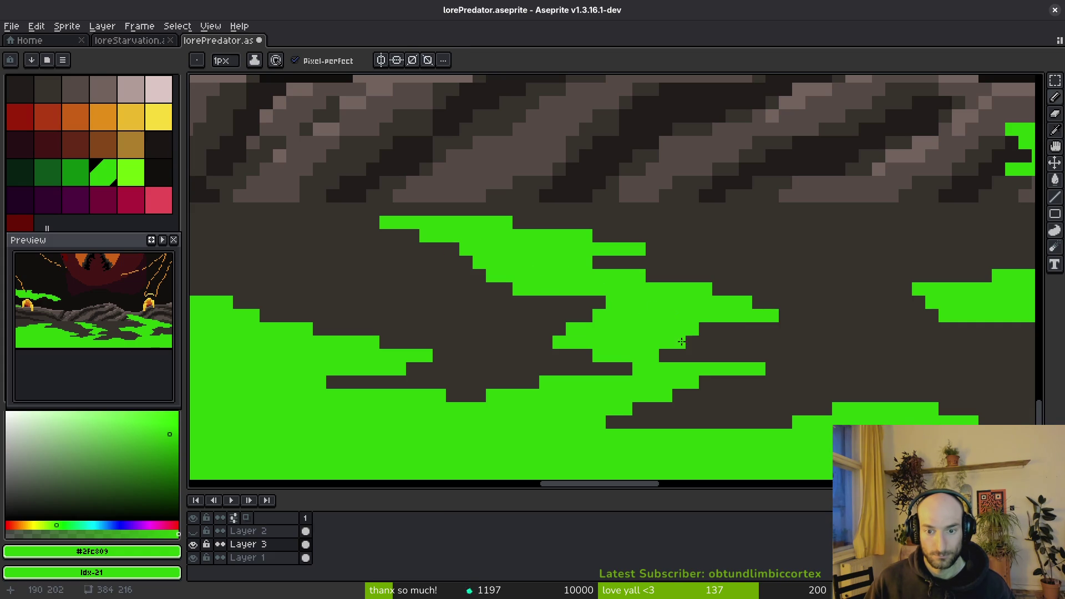
scroll(651, 300, down, 4)
scroll(547, 296, up, 4)
mouse_move(389, 281)
mouse_down()
mouse_move(633, 253)
mouse_move(451, 261)
mouse_move(571, 255)
mouse_move(552, 253)
mouse_up()
drag(626, 253, 614, 252)
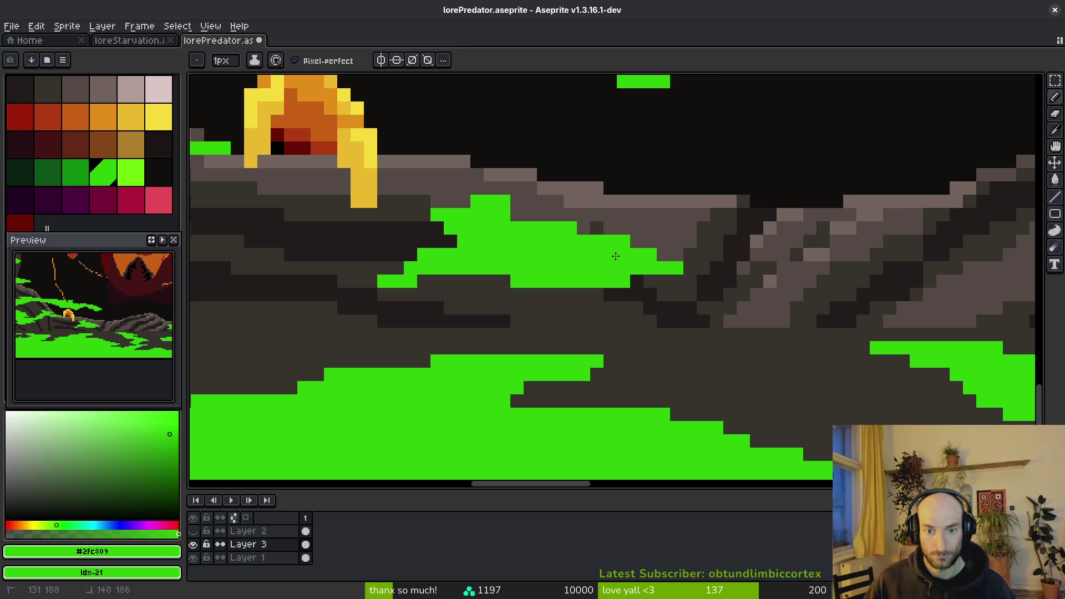
scroll(614, 252, down, 4)
scroll(488, 264, up, 4)
mouse_move(344, 247)
mouse_down()
mouse_move(381, 301)
mouse_move(376, 281)
mouse_up()
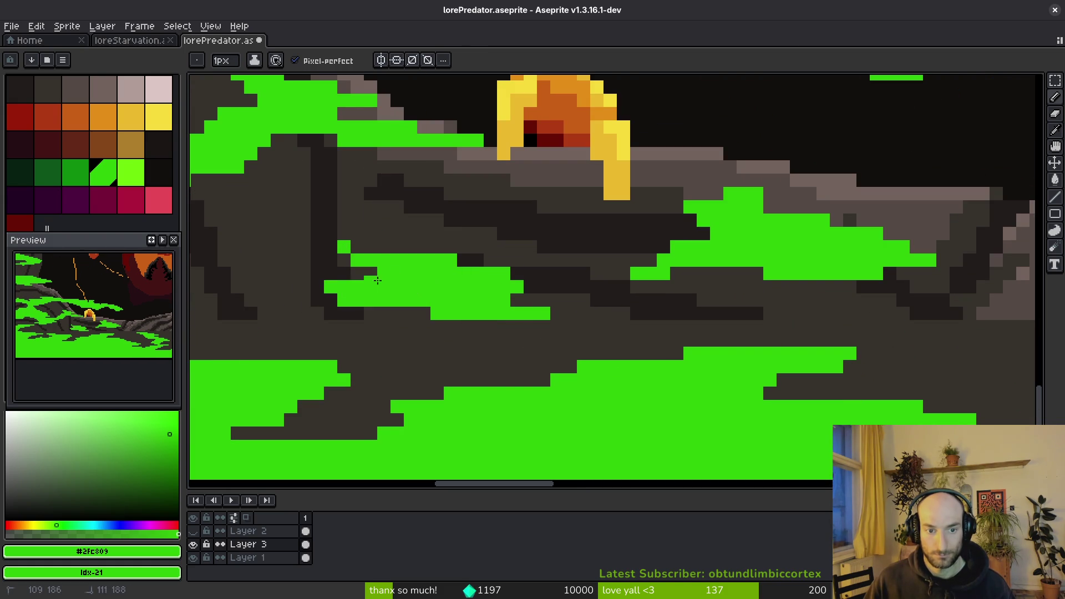
scroll(276, 261, down, 4)
scroll(534, 316, up, 4)
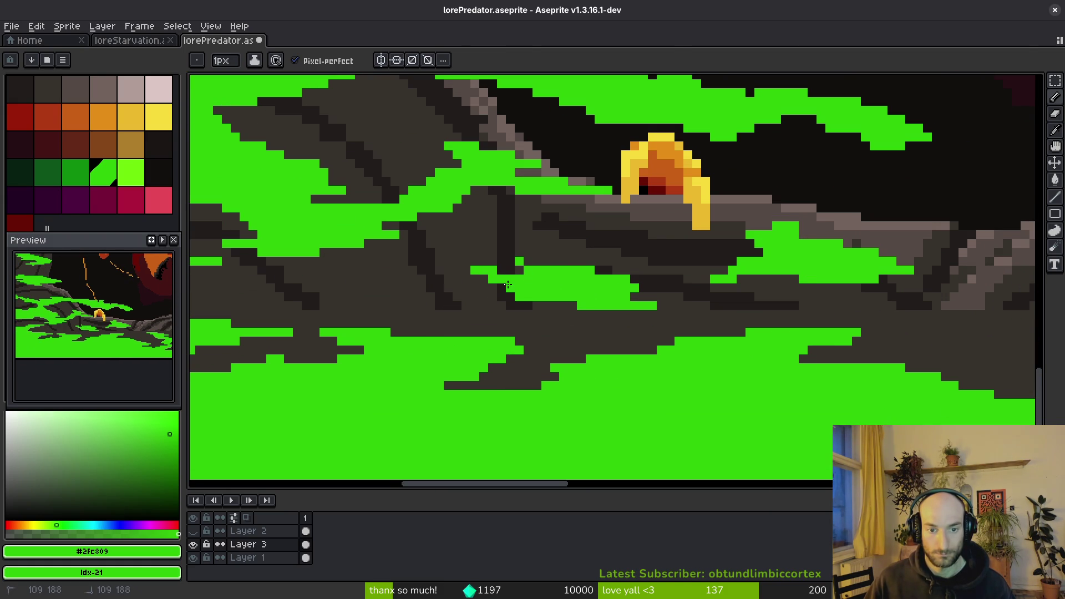
scroll(524, 292, down, 3)
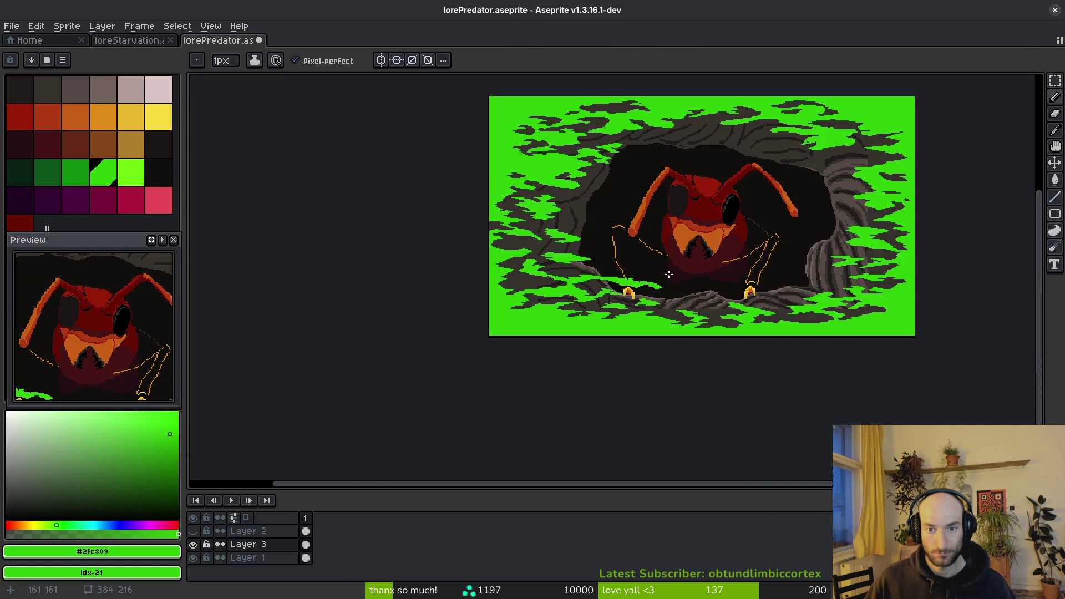
Erase part of the green band on the rock, then undo to restore it.
scroll(618, 287, up, 5)
key(e)
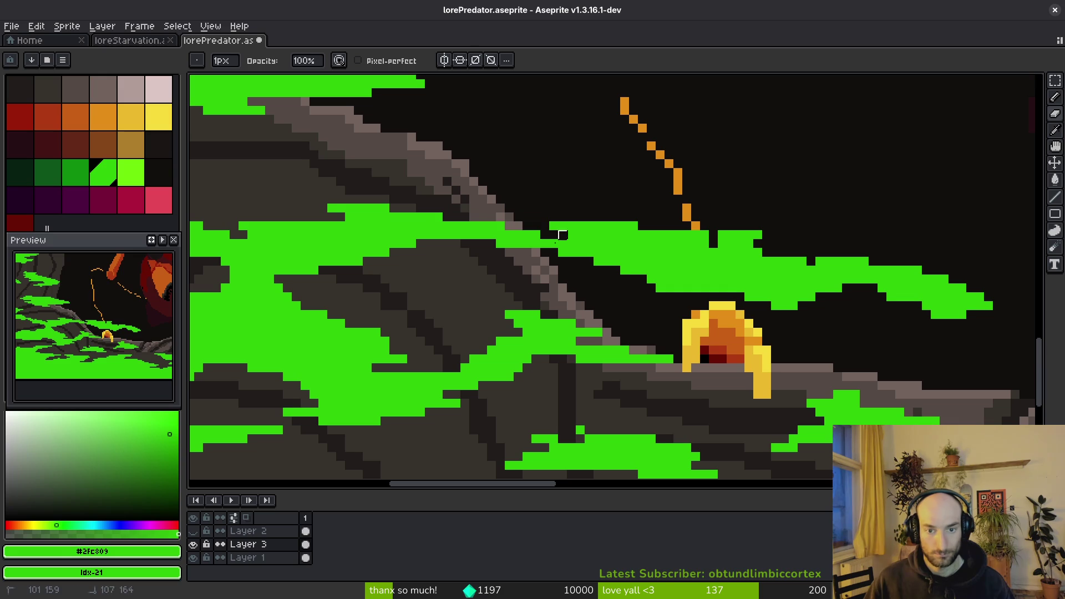
scroll(767, 289, up, 1)
mouse_move(606, 209)
mouse_down()
mouse_move(773, 297)
mouse_move(618, 273)
mouse_move(888, 282)
mouse_up()
scroll(901, 291, down, 2)
scroll(927, 257, up, 2)
scroll(791, 304, down, 5)
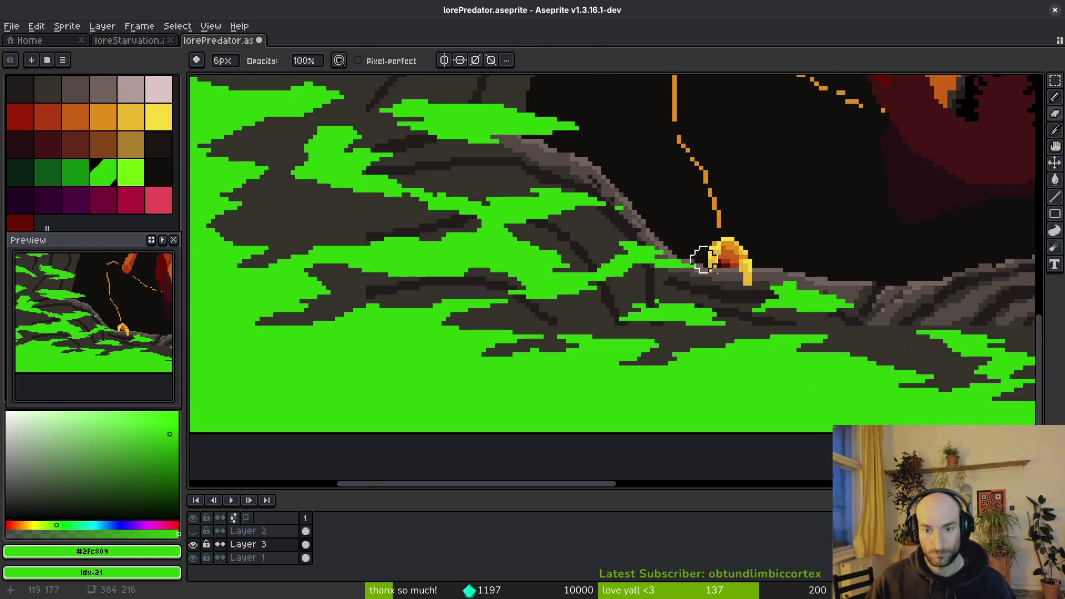
scroll(592, 240, down, 2)
scroll(766, 280, up, 5)
key(ctrl+z)
Lasso-select a green patch on the rock and move it to a new spot.
key(q)
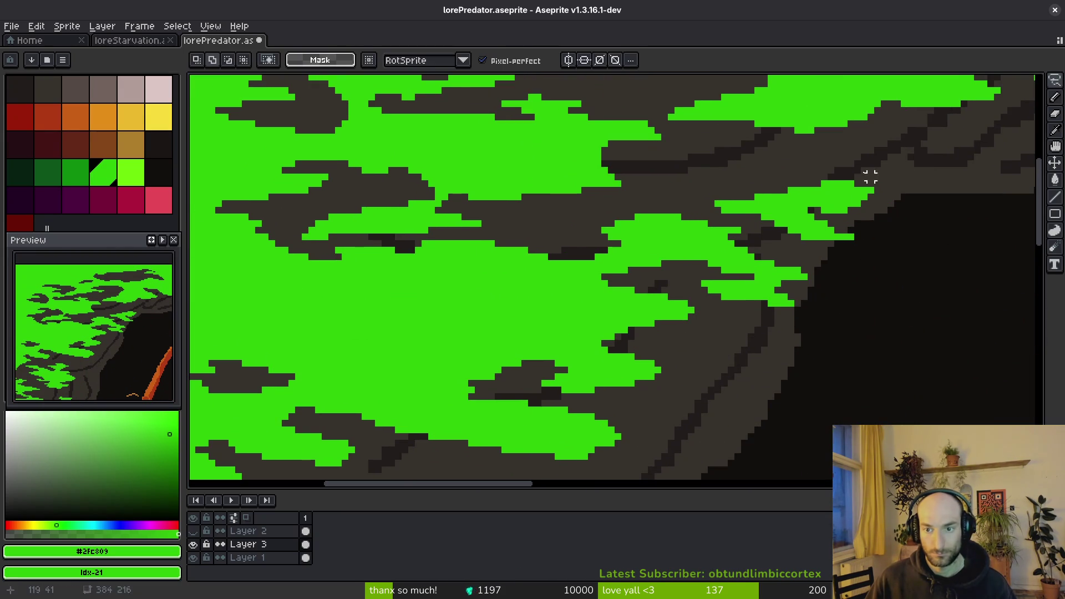
drag(866, 176, 638, 195)
mouse_move(524, 257)
mouse_down()
mouse_move(760, 328)
mouse_move(959, 233)
mouse_up()
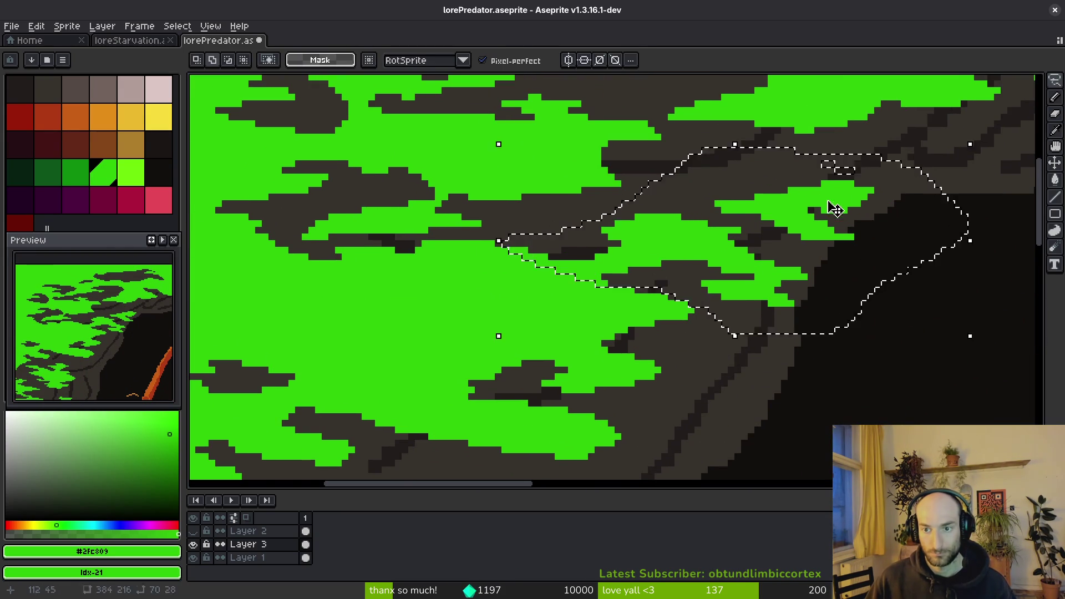
scroll(602, 233, down, 2)
mouse_move(602, 233)
mouse_down()
mouse_move(665, 189)
mouse_move(645, 183)
mouse_move(694, 186)
mouse_move(580, 186)
mouse_up()
scroll(665, 189, down, 3)
scroll(693, 186, up, 3)
key(Return)
Extend the green band with new pixels below it and erase a small stray green patch.
scroll(625, 218, up, 2)
scroll(589, 216, up, 1)
key(b)
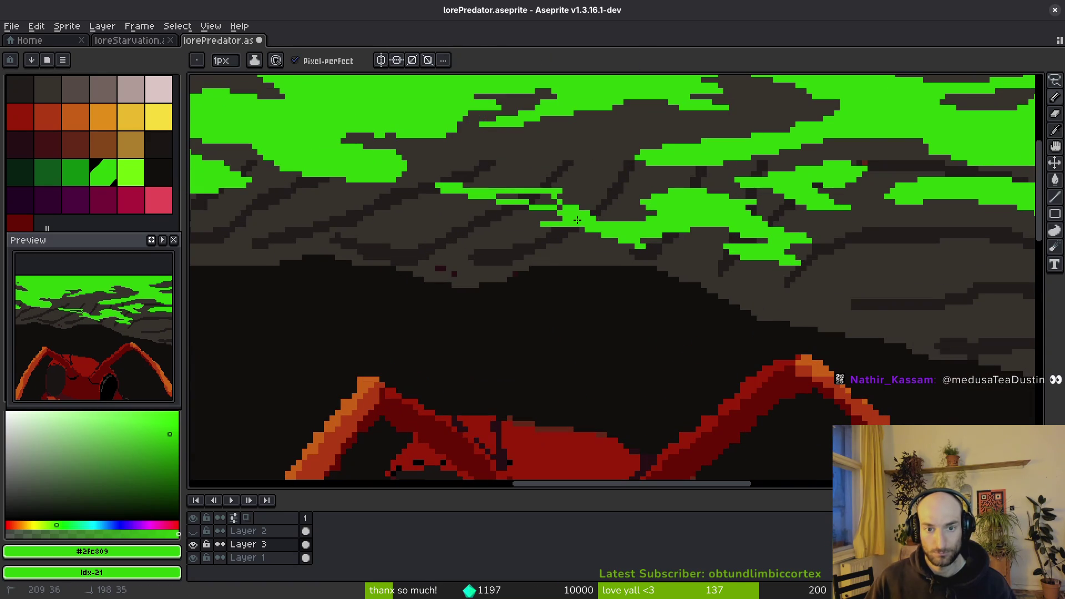
drag(514, 194, 549, 203)
scroll(543, 201, up, 3)
key(g)
key(b)
mouse_move(521, 239)
mouse_down()
mouse_move(494, 266)
mouse_move(594, 259)
mouse_up()
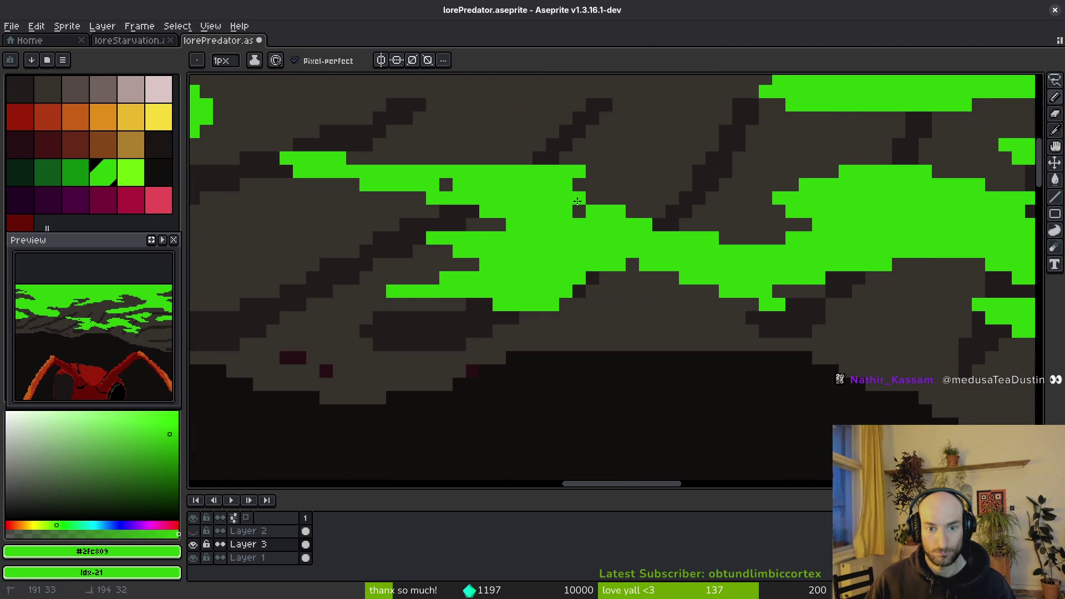
key(e)
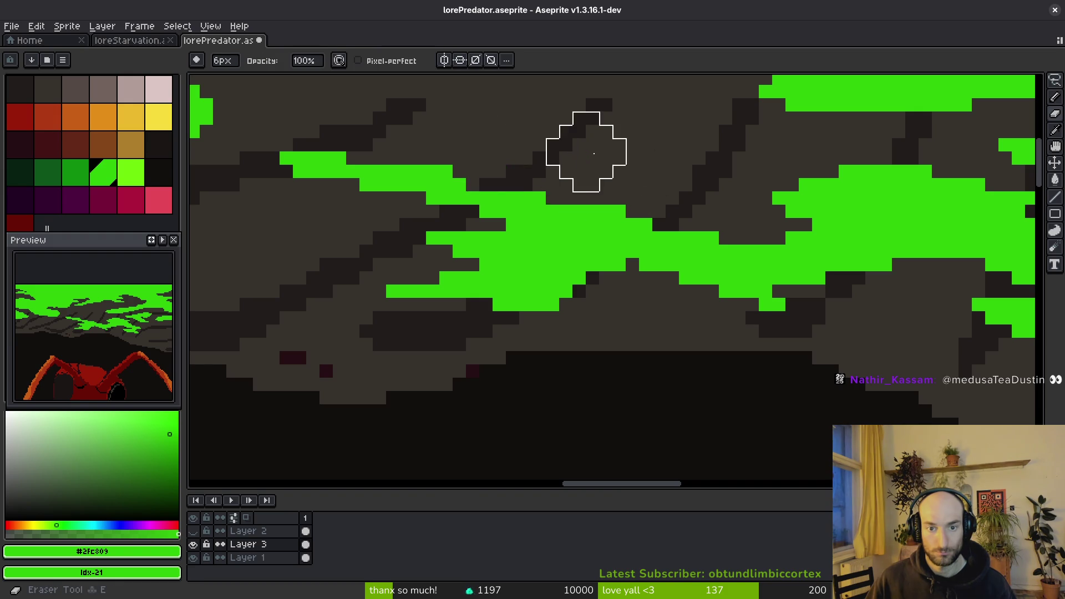
click(559, 139)
key(b)
mouse_move(640, 268)
mouse_down()
mouse_move(611, 227)
mouse_move(649, 246)
mouse_up()
click(591, 250)
Save lorePredator.aseprite, then paint a few more green pixels into the moss patch.
key(ctrl+s)
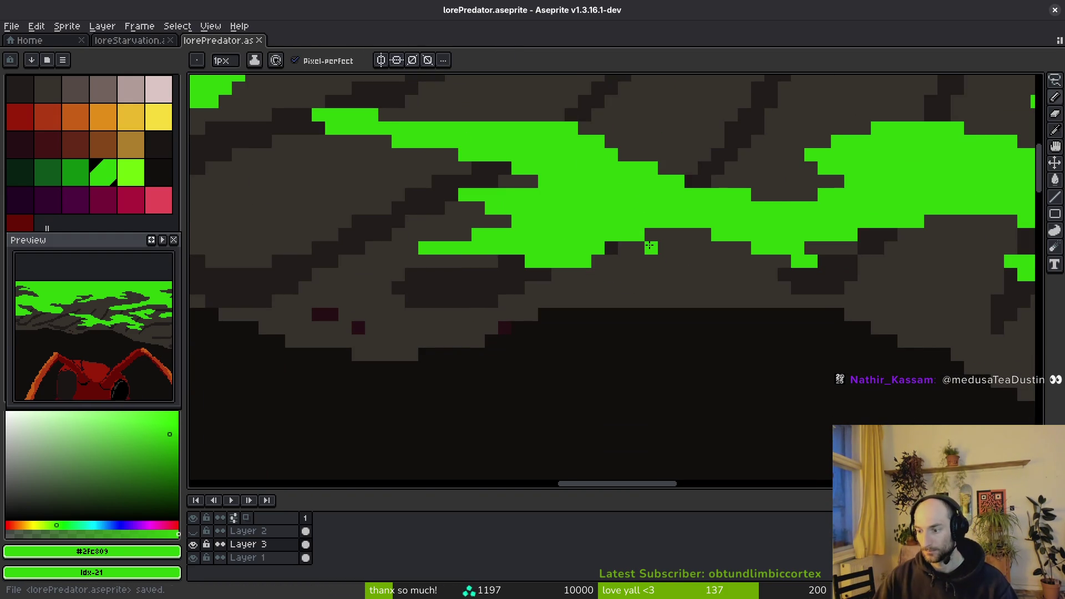
scroll(699, 334, down, 3)
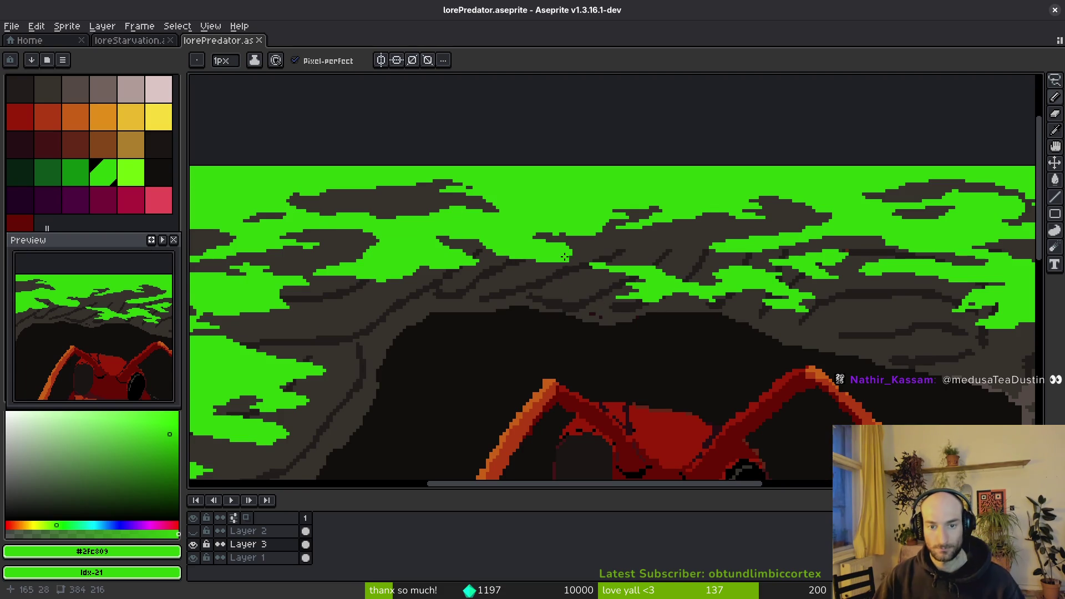
scroll(568, 260, up, 5)
mouse_move(721, 275)
mouse_down()
mouse_move(825, 228)
mouse_move(831, 192)
mouse_up()
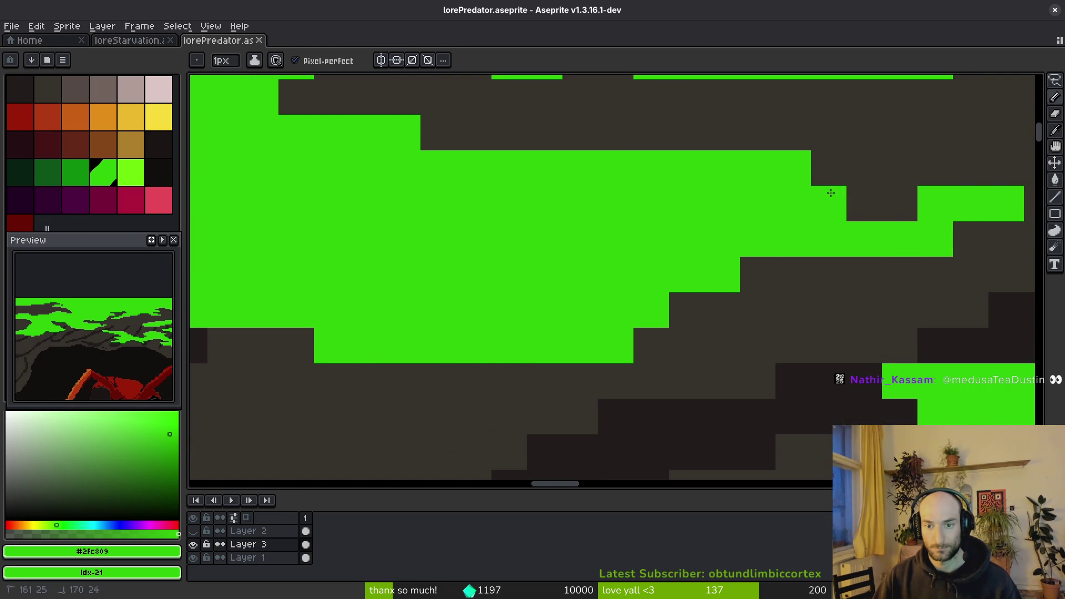
scroll(575, 231, down, 10)
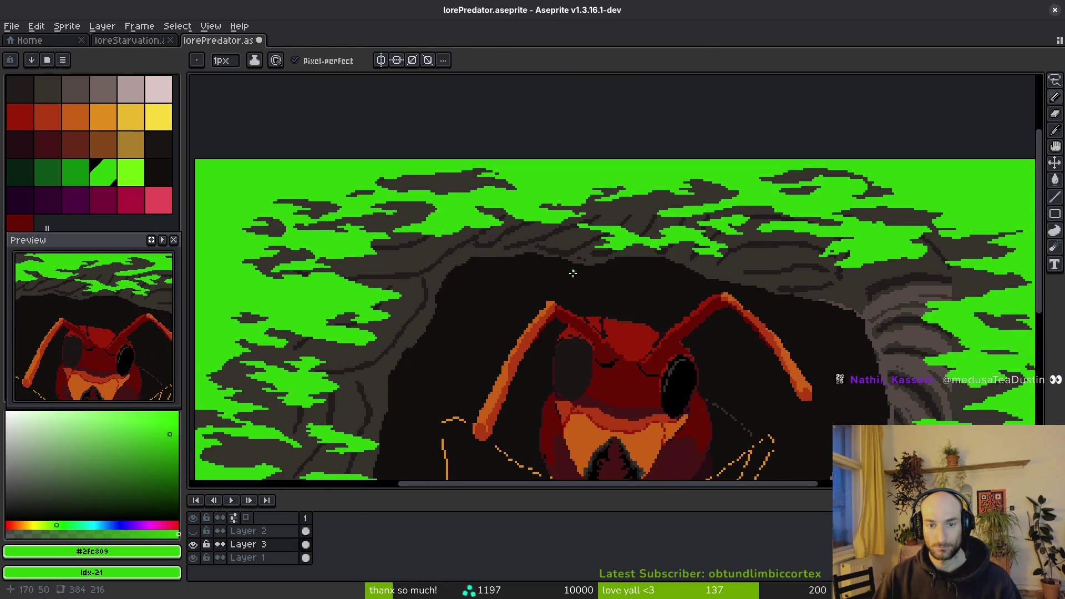
scroll(575, 272, down, 4)
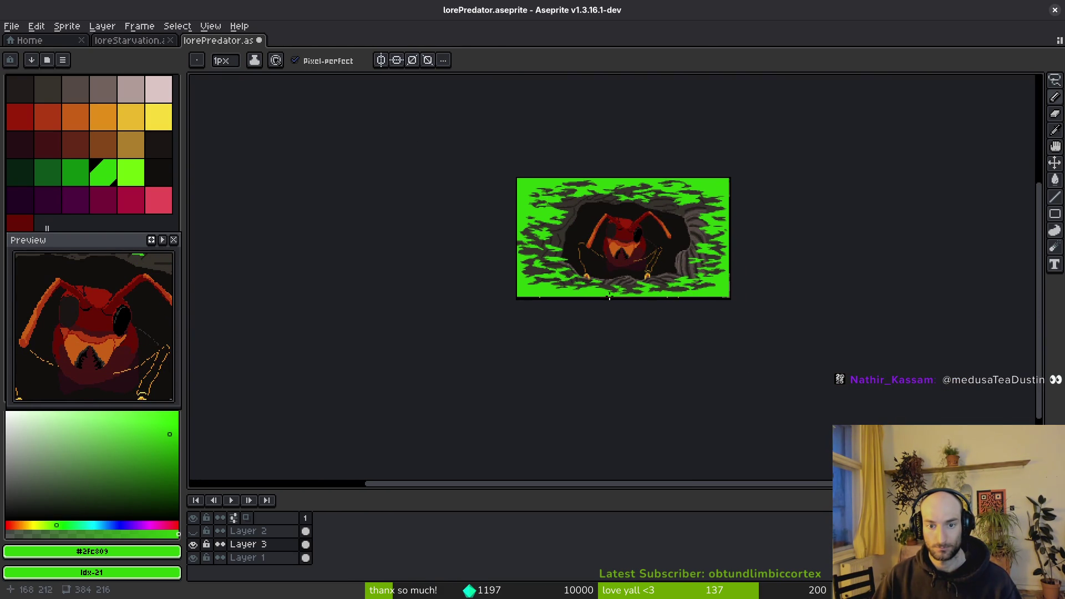
Lasso two green patches on the rock and shift them left and slightly down.
scroll(585, 278, up, 4)
key(q)
mouse_move(666, 264)
mouse_down()
mouse_move(710, 256)
mouse_move(583, 269)
mouse_up()
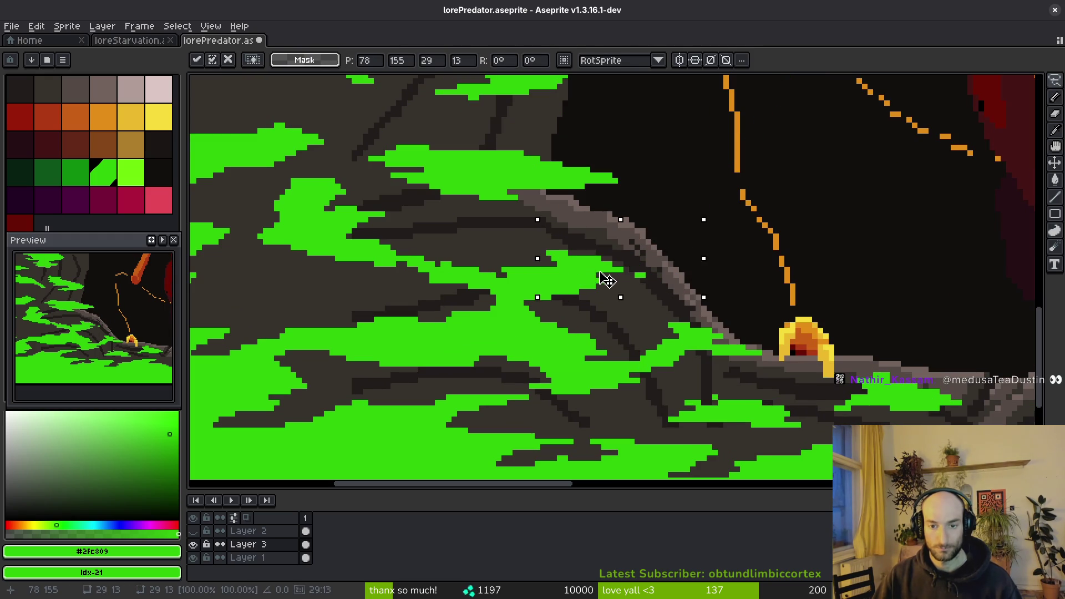
scroll(632, 296, up, 2)
drag(627, 198, 493, 213)
mouse_move(636, 265)
mouse_down()
mouse_move(633, 278)
mouse_move(548, 270)
mouse_up()
drag(549, 269, 561, 276)
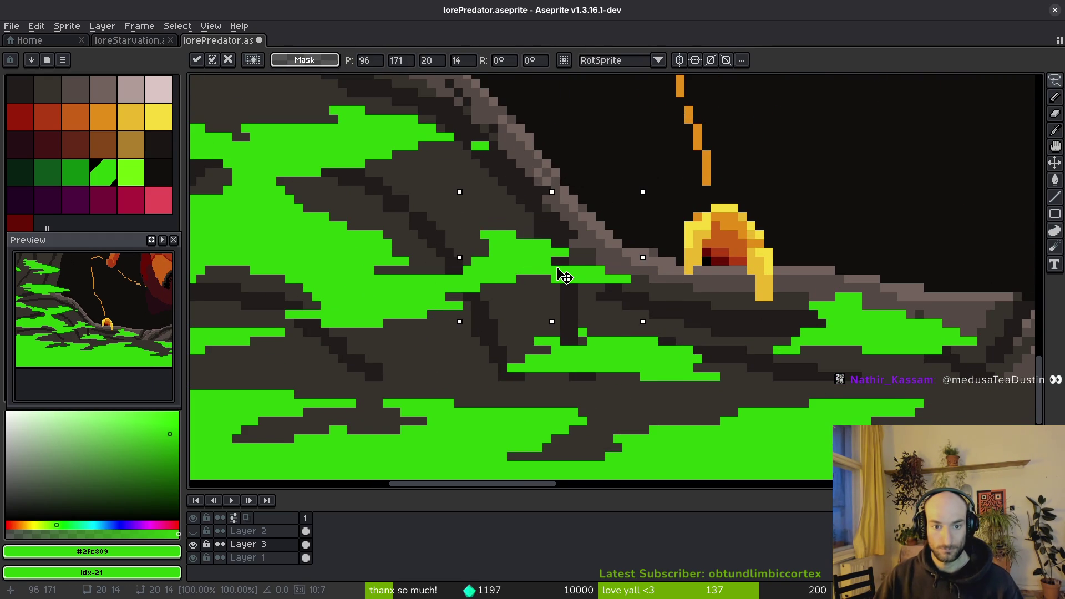
key(Return)
Select another green patch on the rock and commit it moved left.
scroll(633, 309, down, 2)
scroll(635, 289, up, 2)
mouse_move(635, 288)
mouse_down()
mouse_move(589, 245)
mouse_move(777, 327)
mouse_move(633, 286)
mouse_move(690, 282)
mouse_move(637, 266)
mouse_up()
key(Return)
scroll(643, 308, down, 3)
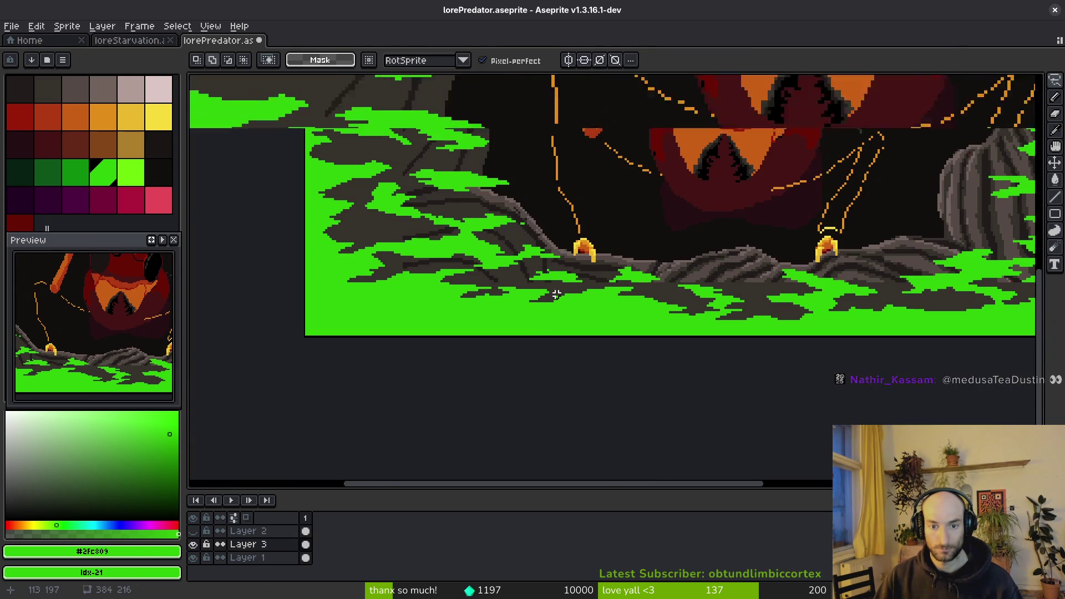
scroll(556, 295, up, 4)
With a one-pixel pencil, add a single green pixel and extend the moss band.
key(b)
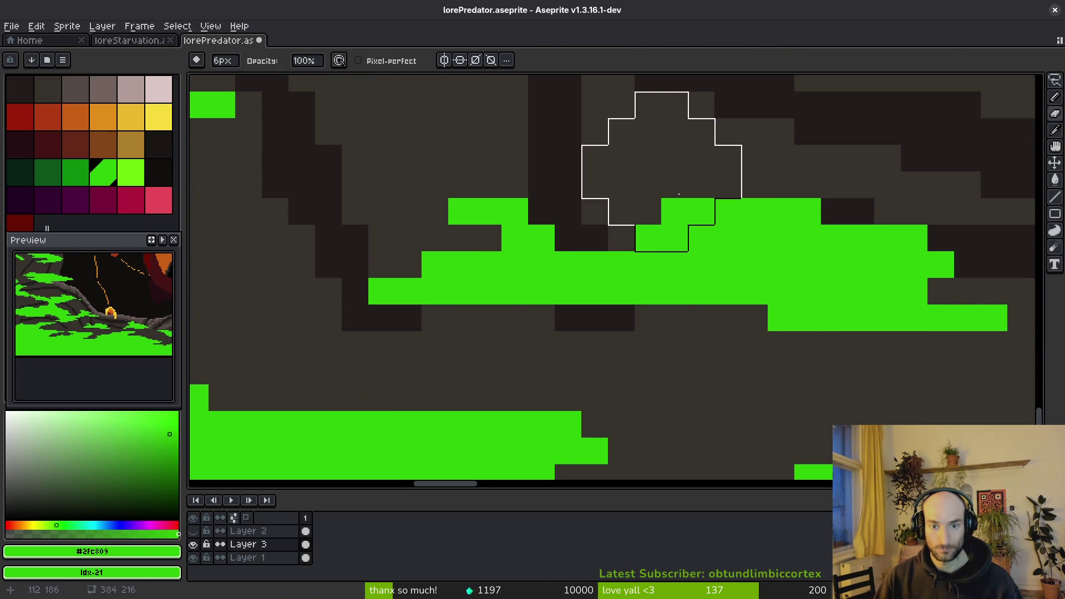
key(minus)
key(minus)
key(minus)
click(595, 185)
scroll(654, 197, down, 1)
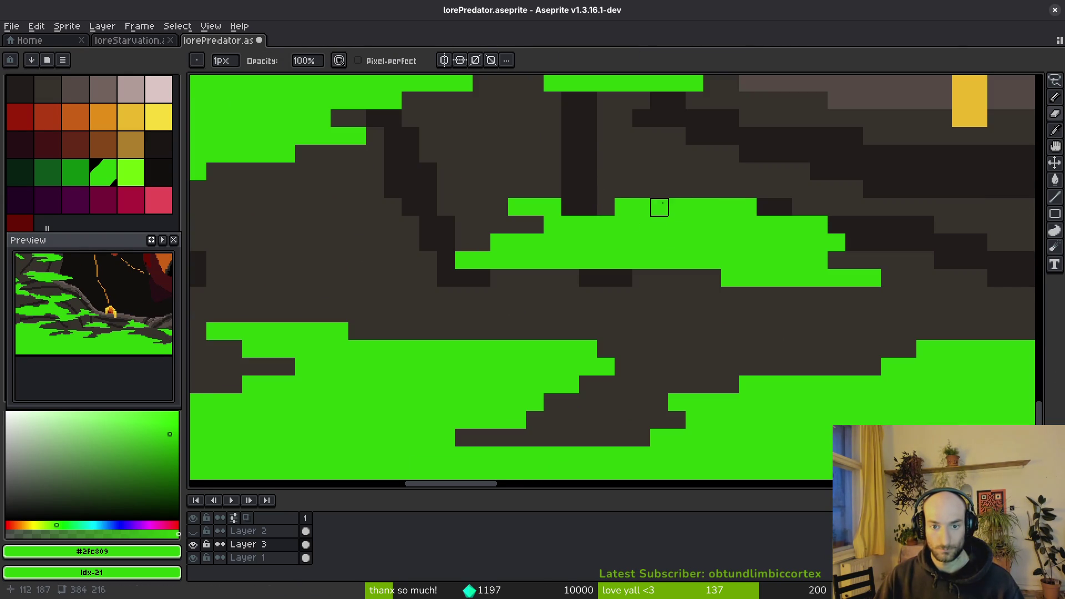
scroll(677, 271, right, 3)
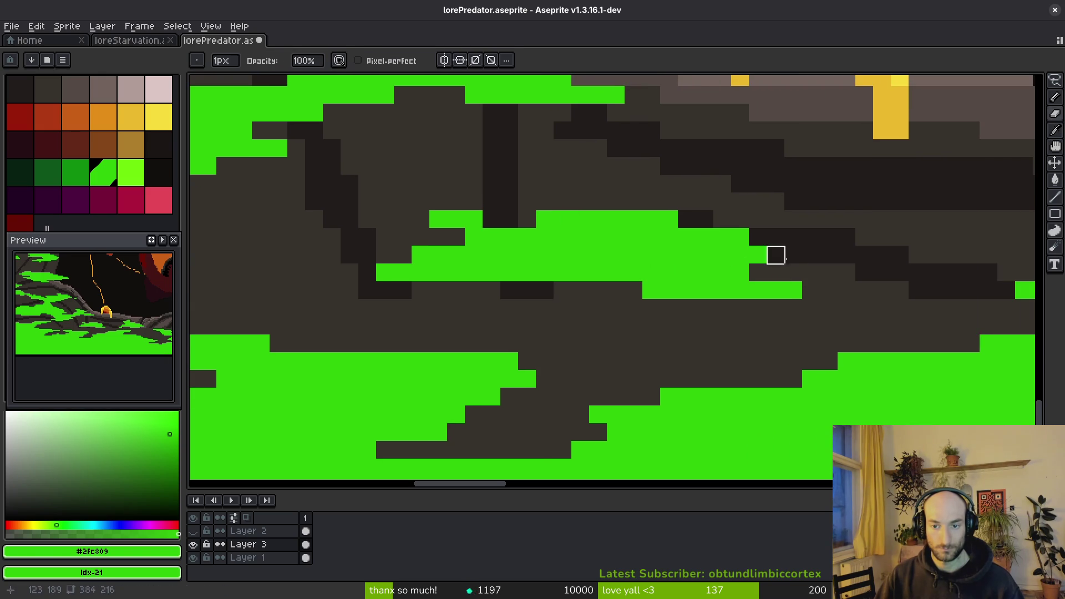
mouse_move(738, 238)
mouse_down()
mouse_move(777, 219)
mouse_move(713, 228)
mouse_up()
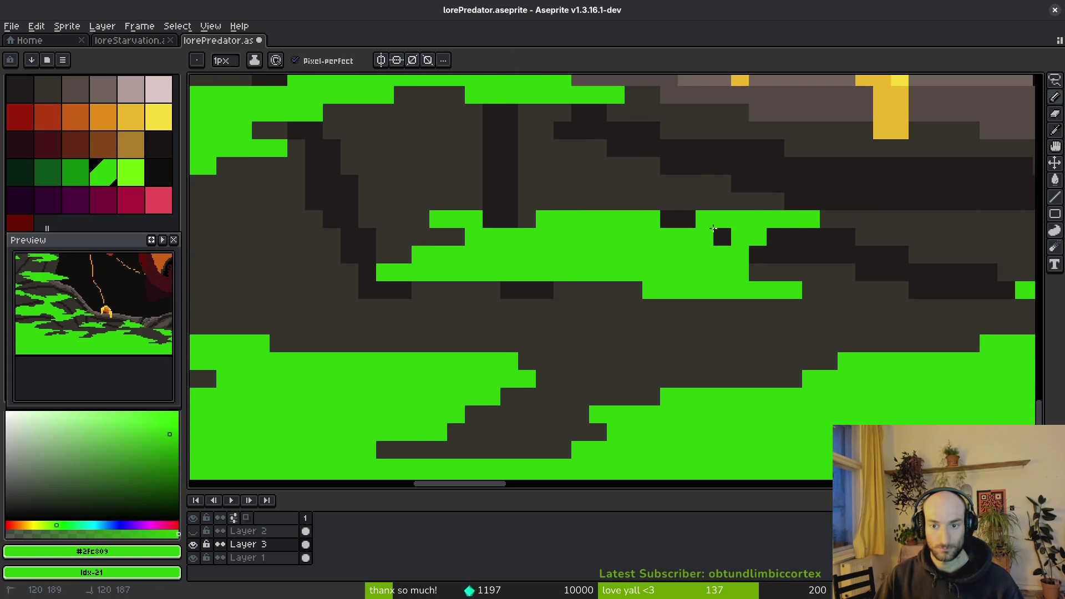
Paint a green stroke across the ground, then erase part of it.
scroll(772, 240, down, 5)
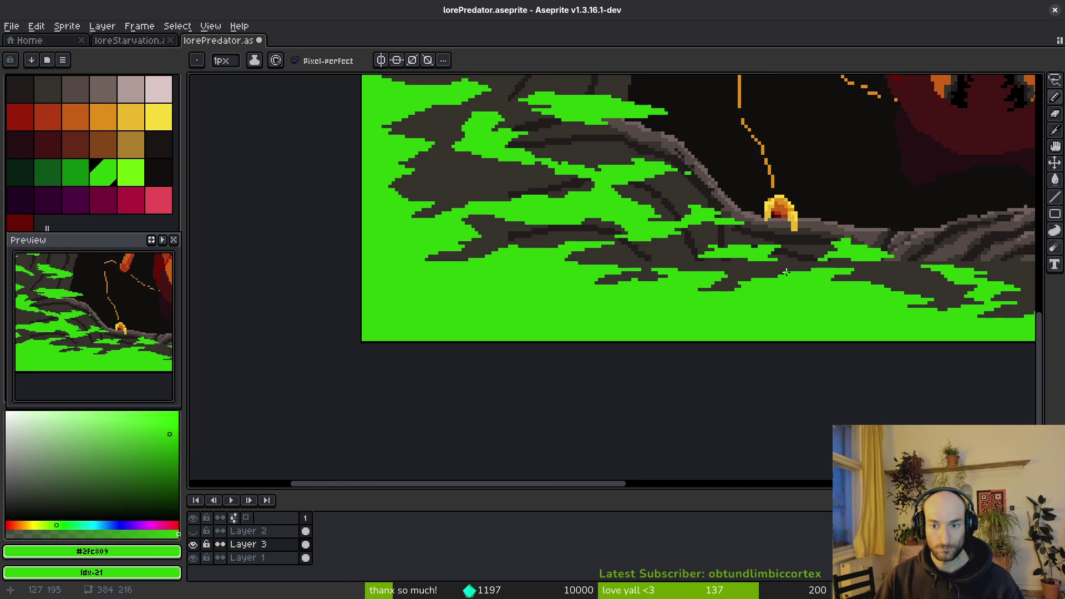
scroll(762, 253, up, 3)
scroll(721, 233, down, 5)
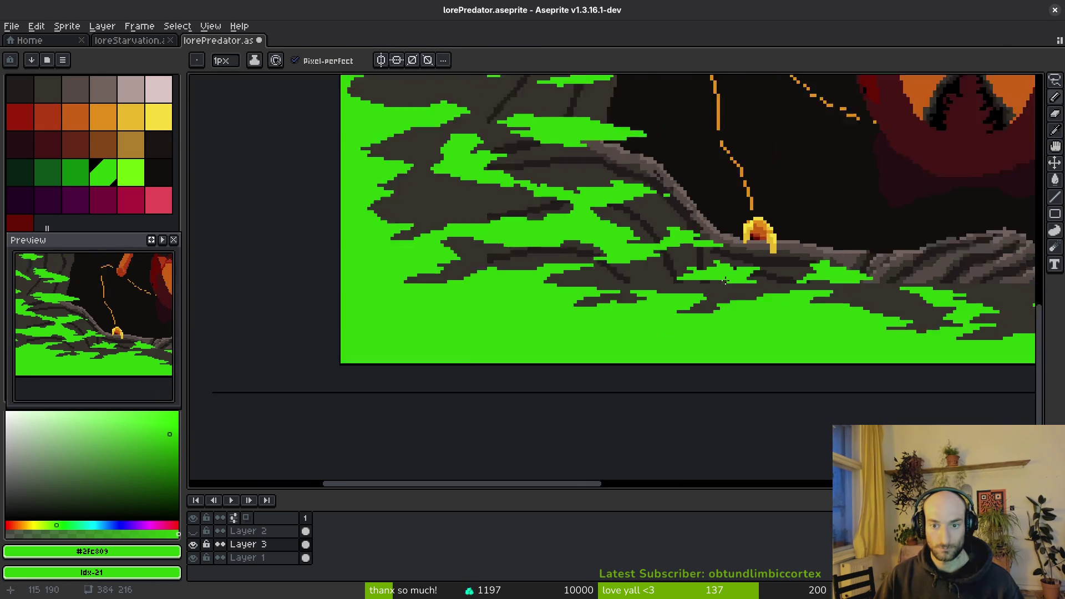
scroll(737, 290, up, 6)
mouse_move(278, 322)
mouse_down()
mouse_move(604, 303)
mouse_move(432, 359)
mouse_up()
scroll(577, 313, down, 8)
key(e)
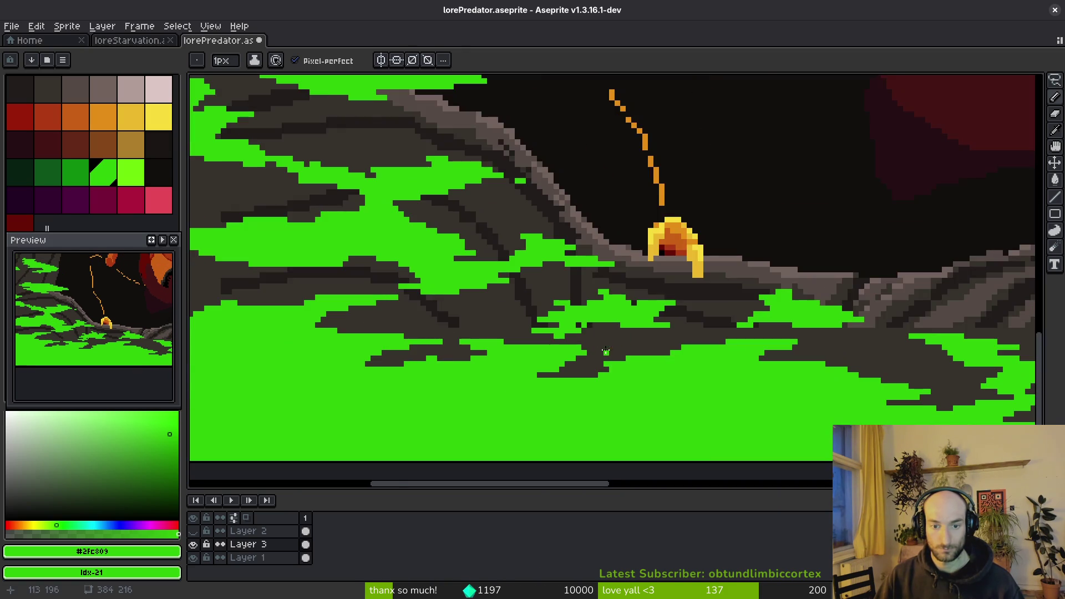
scroll(504, 333, up, 7)
drag(504, 333, 369, 306)
scroll(665, 342, down, 5)
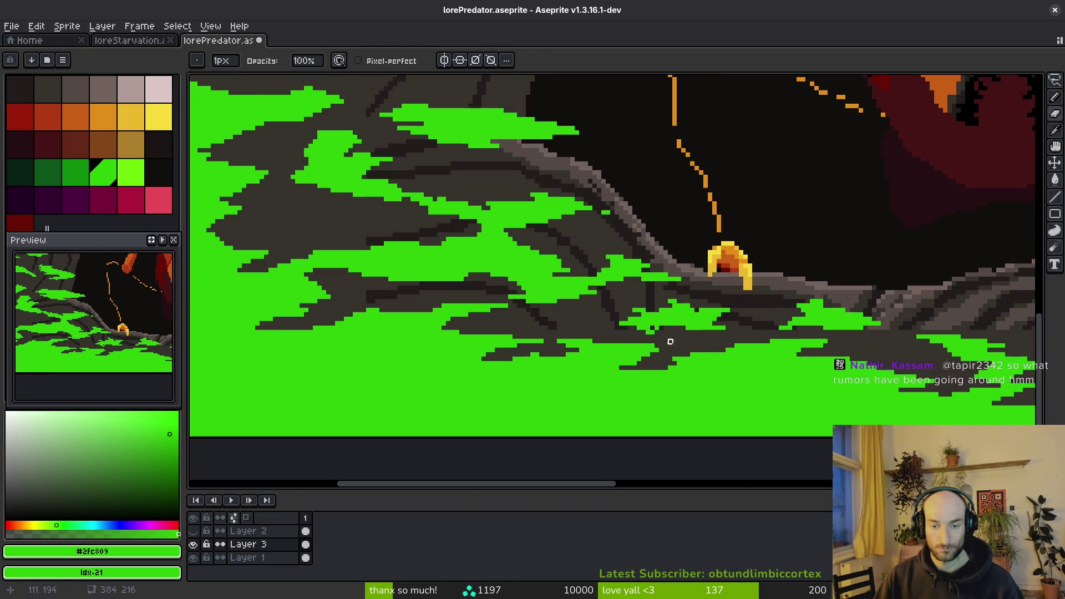
scroll(614, 314, up, 4)
scroll(635, 304, down, 6)
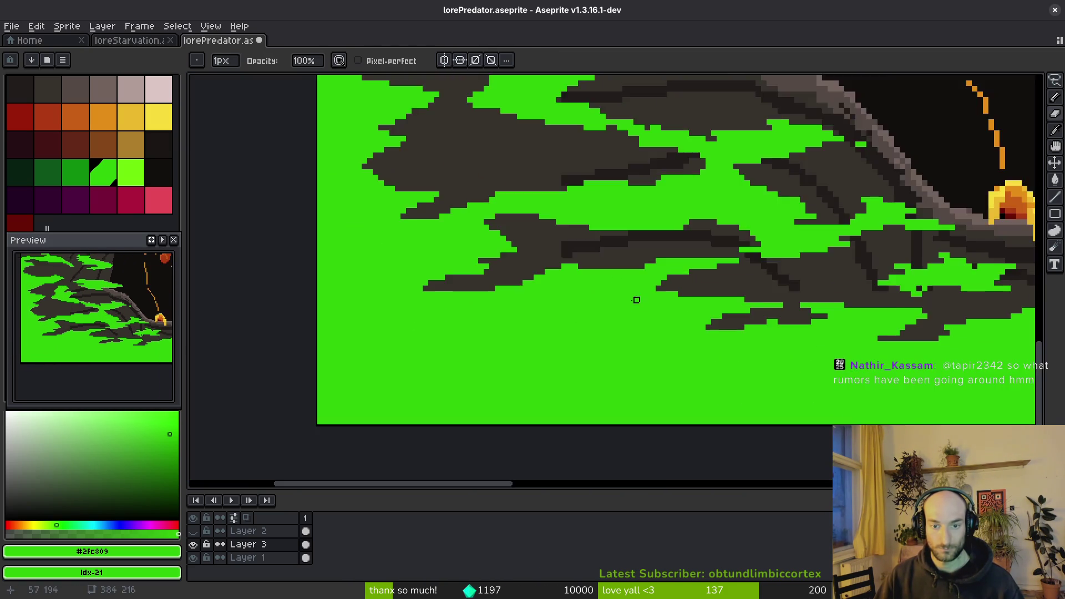
scroll(626, 308, up, 8)
Paint a green stroke across the dark rock, add a single pixel, and extend the rows right.
key(b)
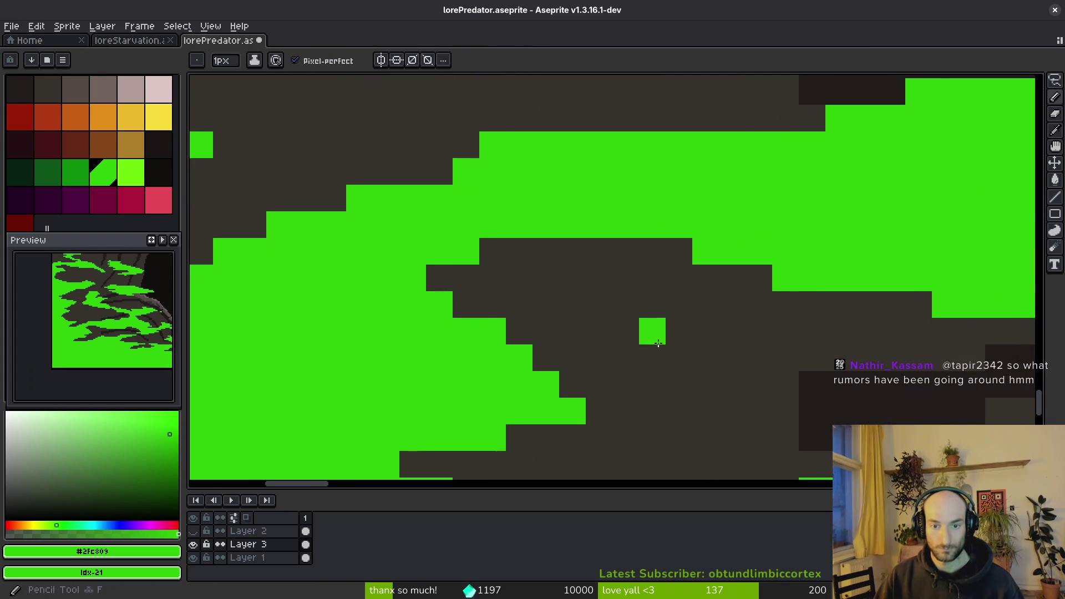
mouse_move(357, 226)
mouse_down()
mouse_move(542, 280)
mouse_move(476, 278)
mouse_move(529, 287)
mouse_up()
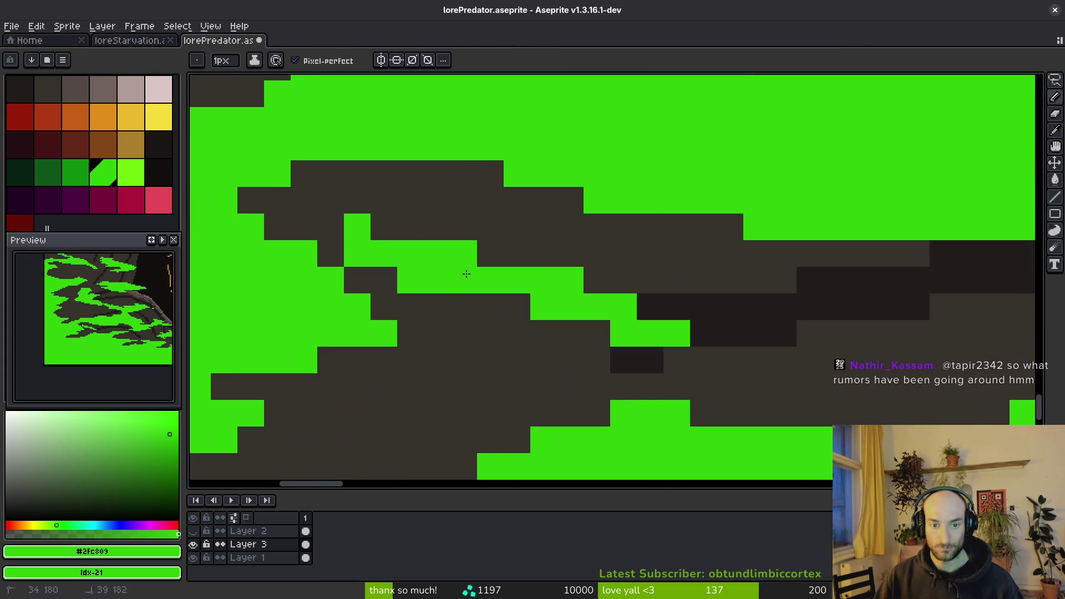
scroll(516, 301, down, 3)
click(534, 325)
scroll(509, 307, up, 2)
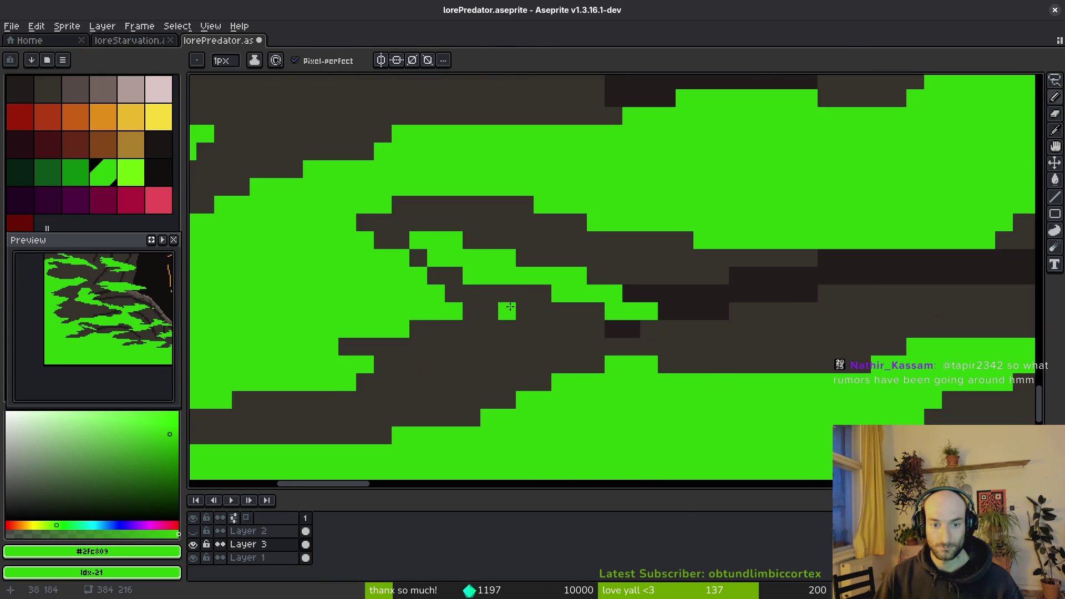
drag(449, 233, 462, 221)
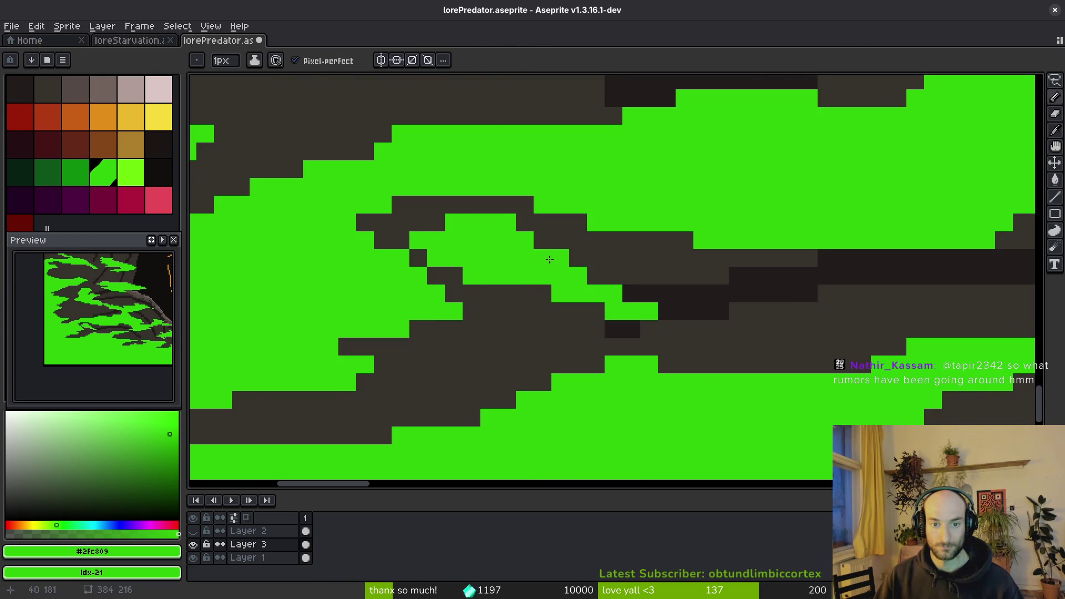
scroll(570, 306, down, 8)
scroll(580, 309, up, 5)
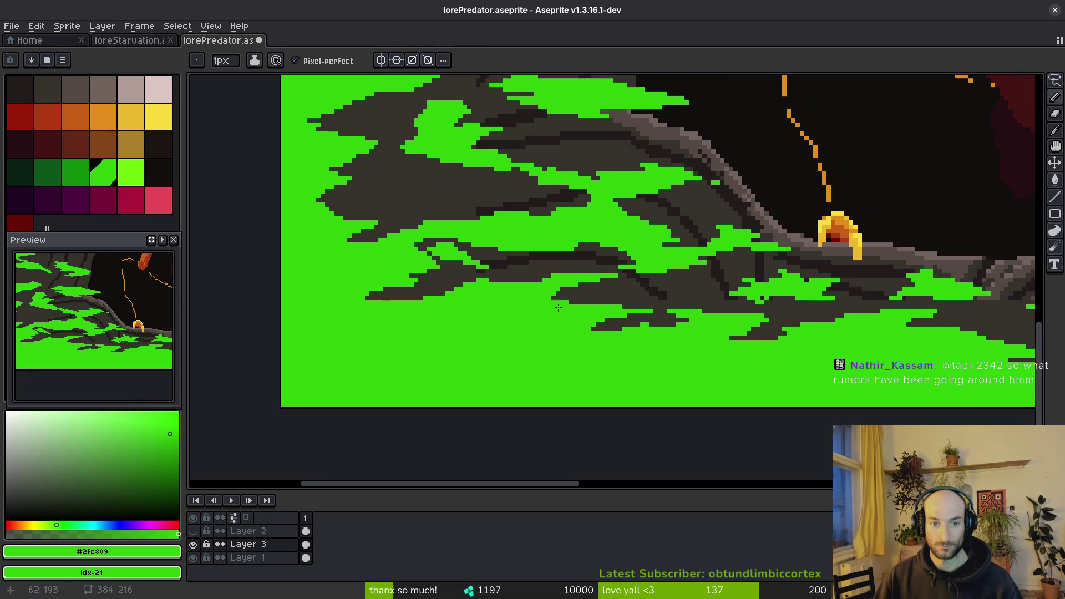
scroll(495, 282, up, 3)
Erase dark gaps into the green patch, undoing one stroke, then add one green pixel.
key(e)
drag(257, 168, 381, 221)
key(ctrl+z)
drag(290, 183, 470, 240)
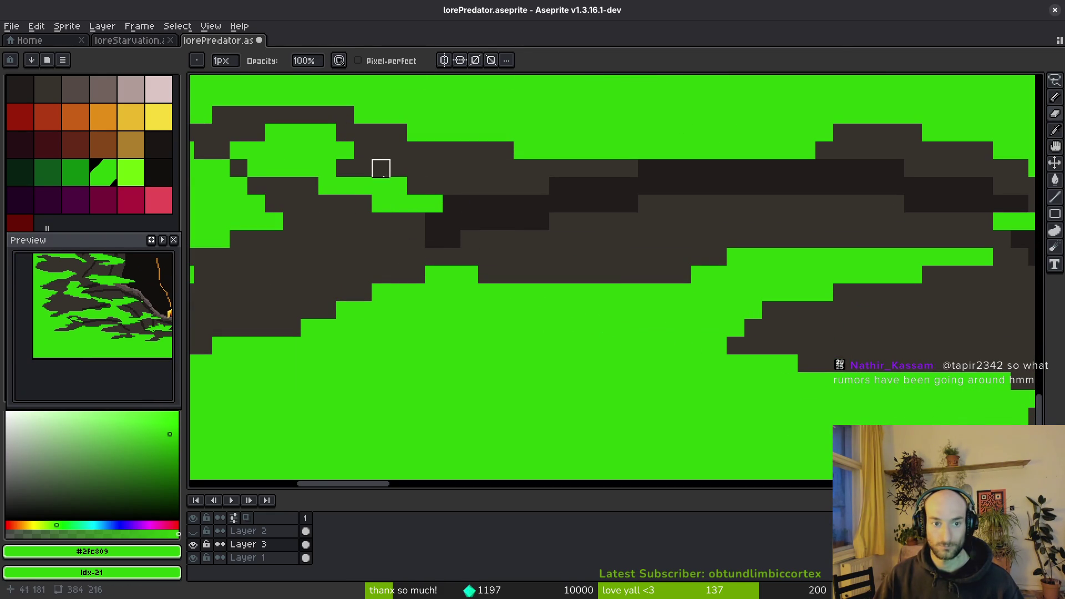
key(b)
click(364, 161)
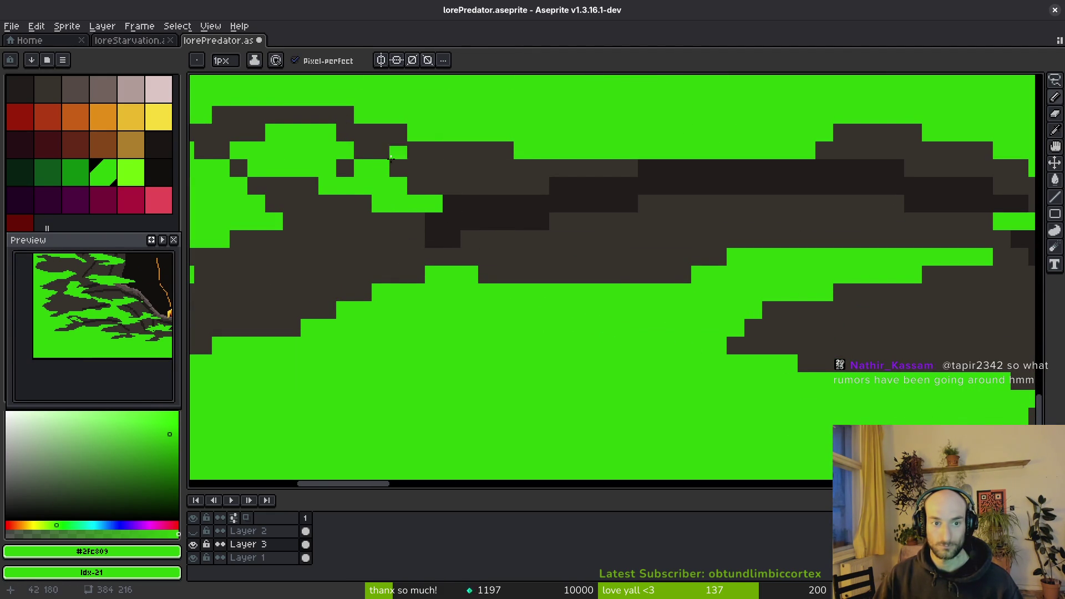
scroll(423, 177, down, 5)
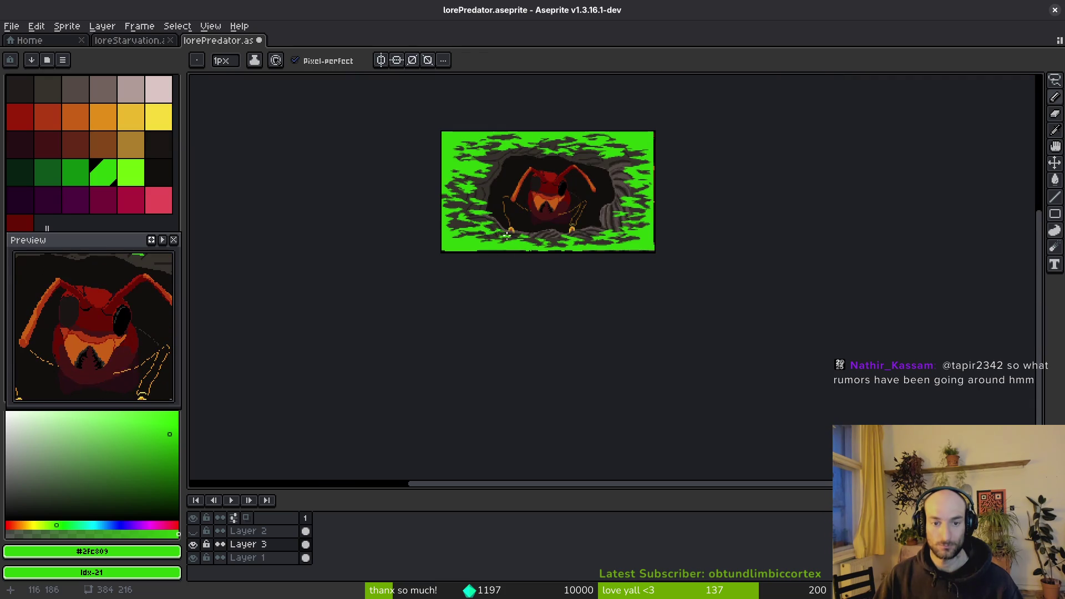
Lasso-select the green blob on the rock, adjust it, and deselect.
scroll(499, 233, up, 8)
key(q)
scroll(483, 234, up, 2)
key(b)
drag(527, 231, 484, 106)
key(q)
mouse_move(739, 155)
mouse_down()
mouse_move(345, 231)
mouse_move(900, 183)
mouse_move(740, 155)
mouse_up()
key(ctrl+d)
key(b)
Add a single green pixel and draw a new green leaf patch on the rock.
scroll(606, 280, down, 3)
scroll(555, 266, up, 2)
click(543, 262)
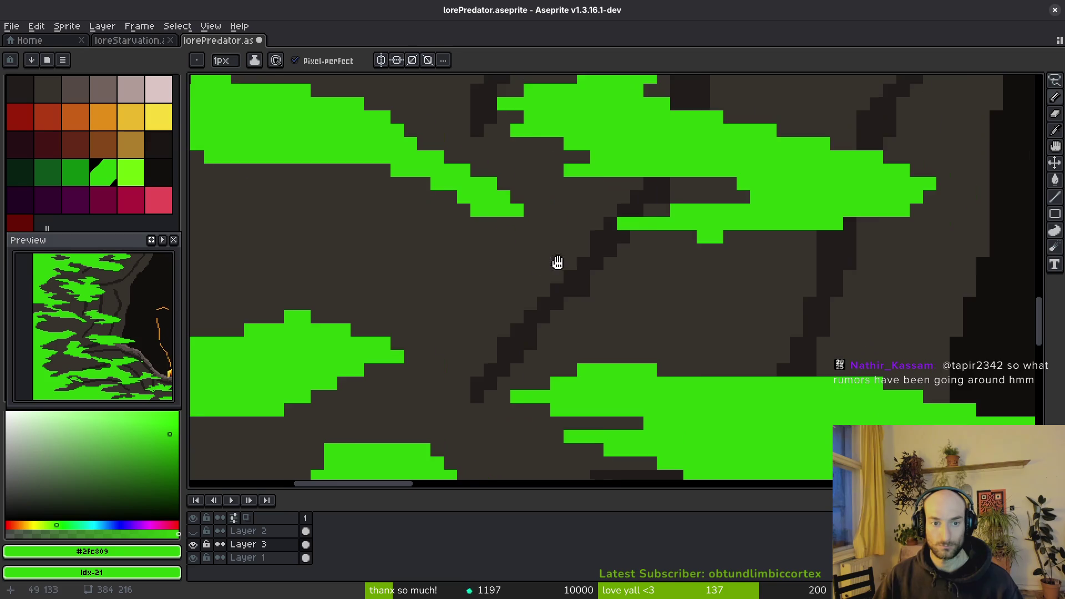
scroll(569, 256, left, 5)
scroll(570, 256, up, 1)
mouse_move(650, 219)
mouse_down()
mouse_move(504, 273)
mouse_move(660, 286)
mouse_move(639, 231)
mouse_up()
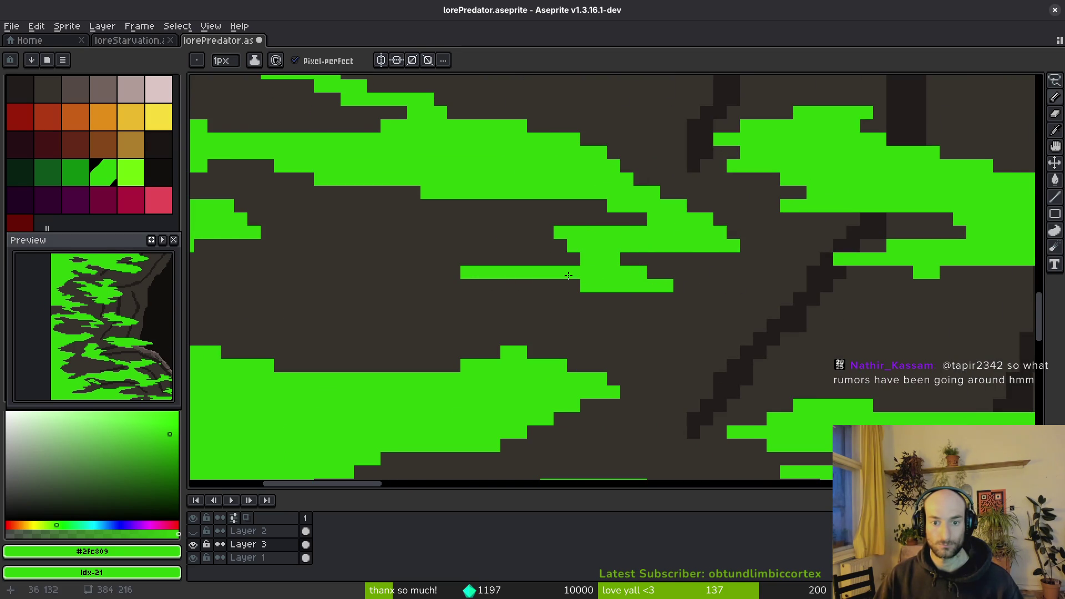
Place a lone green pixel and draw a thin two-row green leaf patch.
scroll(549, 232, down, 3)
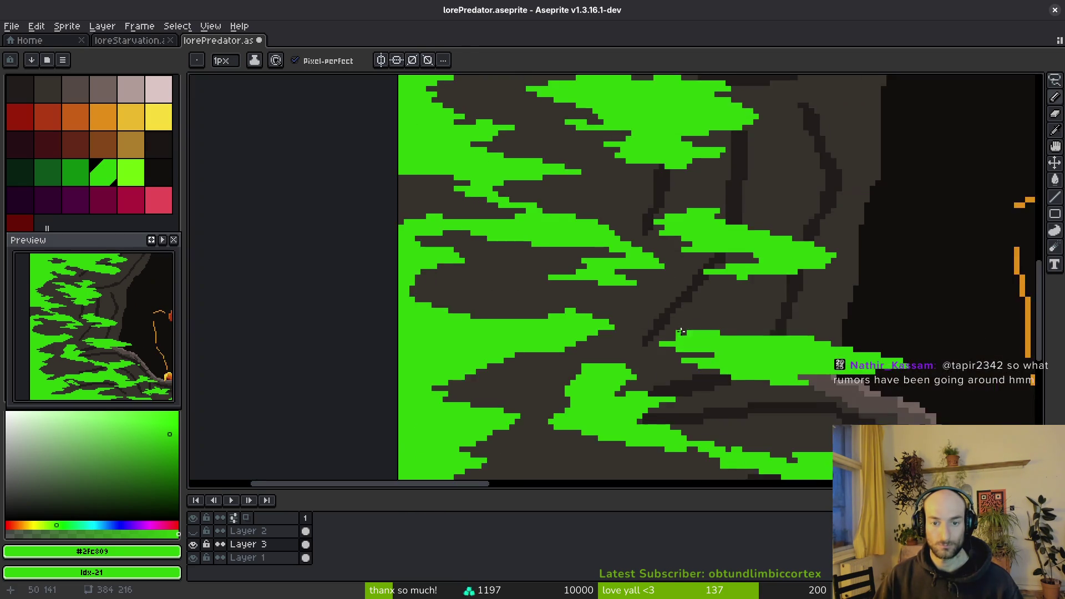
scroll(624, 295, up, 2)
click(623, 299)
scroll(604, 218, down, 3)
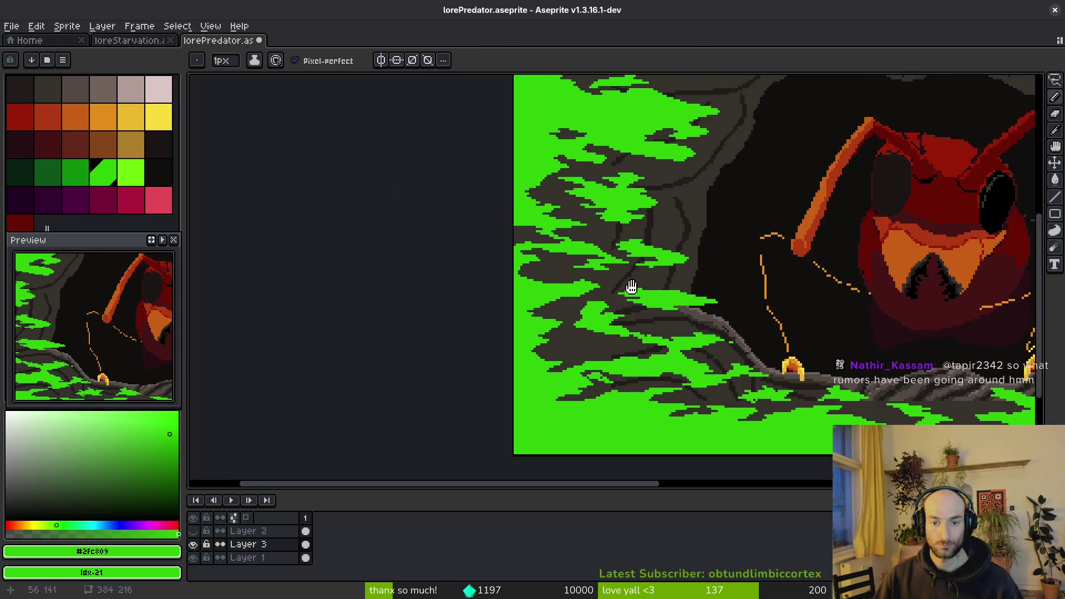
scroll(555, 268, up, 3)
mouse_move(646, 275)
mouse_down()
mouse_move(471, 297)
mouse_move(522, 307)
mouse_up()
scroll(656, 328, down, 3)
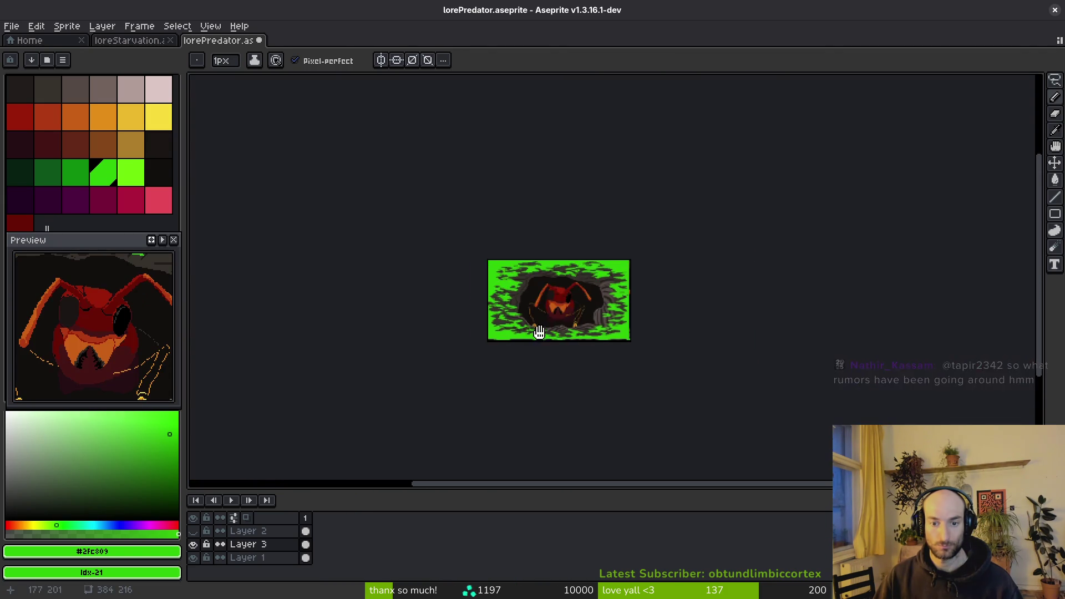
scroll(583, 278, up, 3)
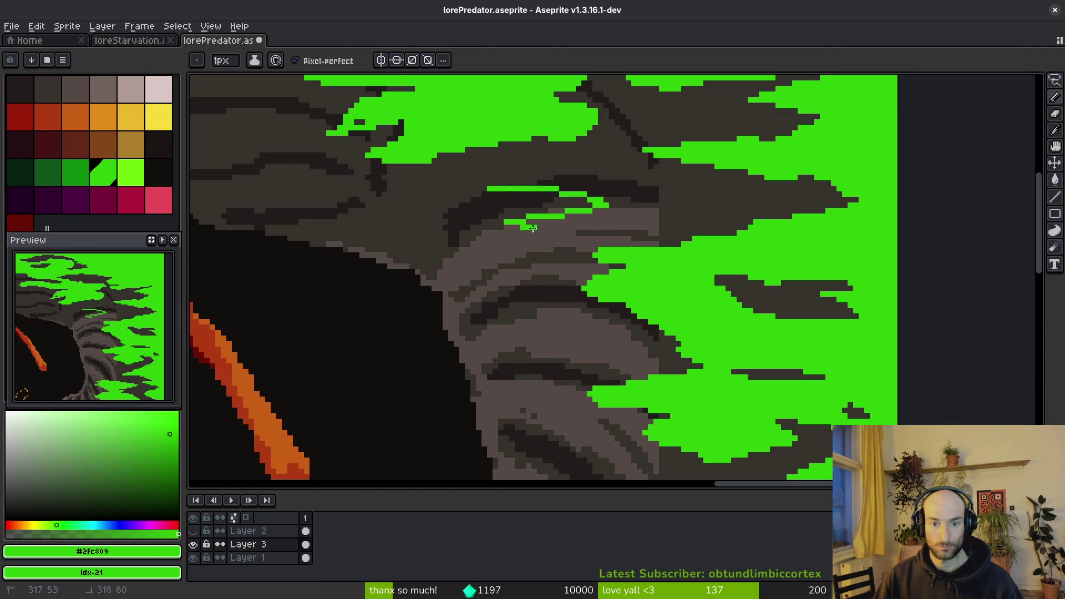
Add a short green bar on the bark, cover one strip with rock colour, and add green pixels.
scroll(506, 192, up, 2)
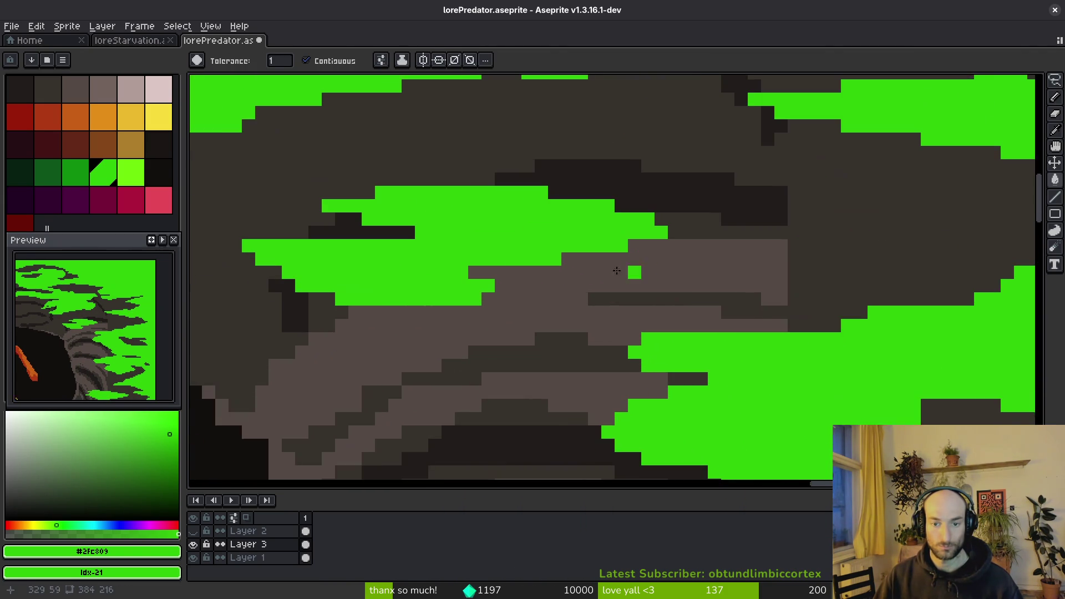
mouse_move(599, 192)
mouse_down()
mouse_move(643, 193)
mouse_move(616, 233)
mouse_move(655, 219)
mouse_move(738, 224)
mouse_up()
mouse_move(587, 207)
mouse_down()
mouse_move(642, 231)
mouse_move(627, 232)
mouse_up()
scroll(694, 268, down, 2)
scroll(708, 203, up, 3)
drag(708, 203, 690, 231)
scroll(777, 305, down, 3)
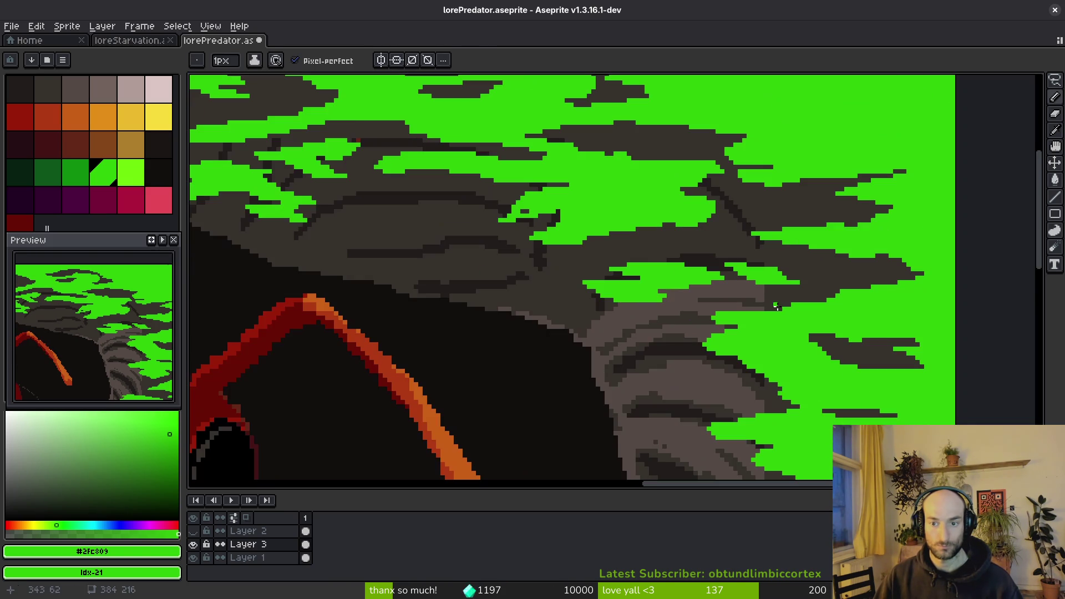
scroll(618, 260, up, 3)
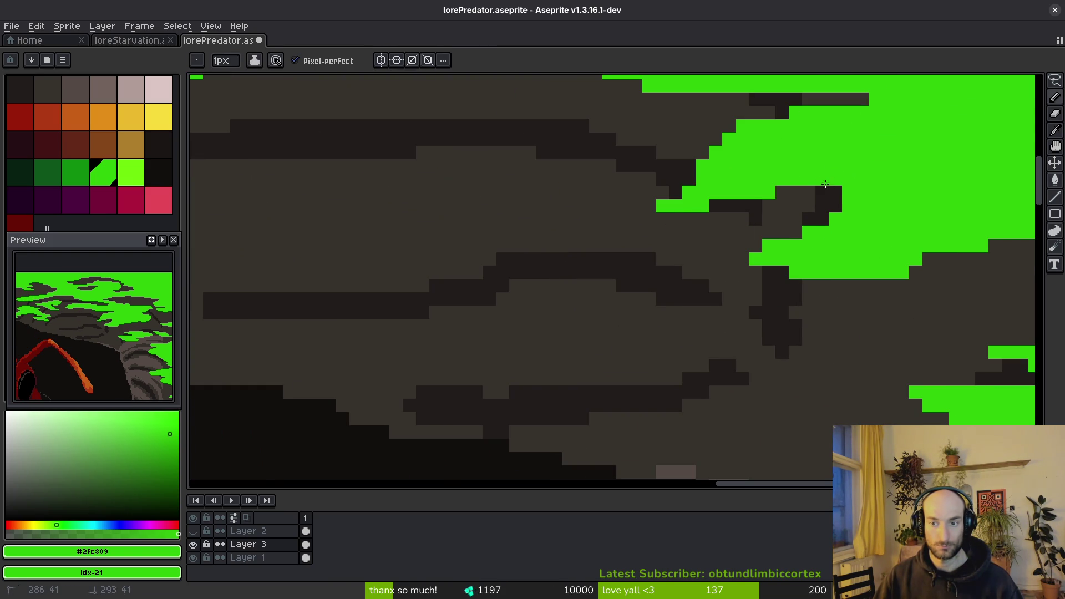
scroll(817, 184, down, 3)
scroll(415, 165, up, 3)
Outline a new green patch, bucket-fill its dark gaps, and extend its left edge.
mouse_move(356, 138)
mouse_down()
mouse_move(610, 219)
mouse_move(471, 153)
mouse_move(455, 165)
mouse_move(416, 153)
mouse_up()
key(g)
click(528, 197)
click(555, 166)
key(b)
click(389, 126)
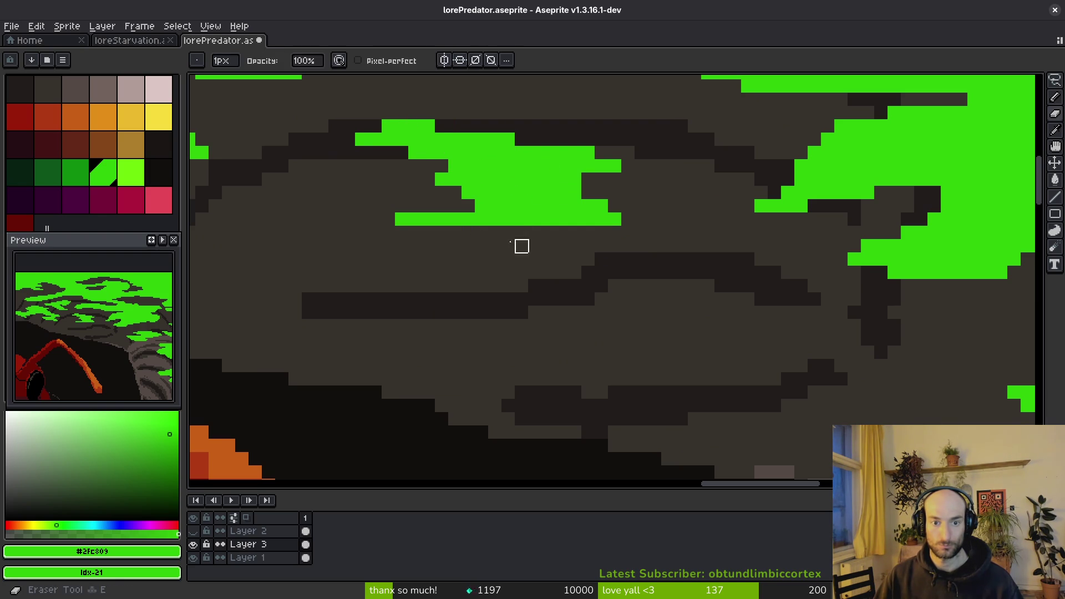
Draw diagonal green strokes below the shape and fill the gaps between them.
mouse_move(477, 232)
mouse_down()
mouse_move(682, 299)
mouse_move(561, 233)
mouse_up()
key(g)
click(574, 257)
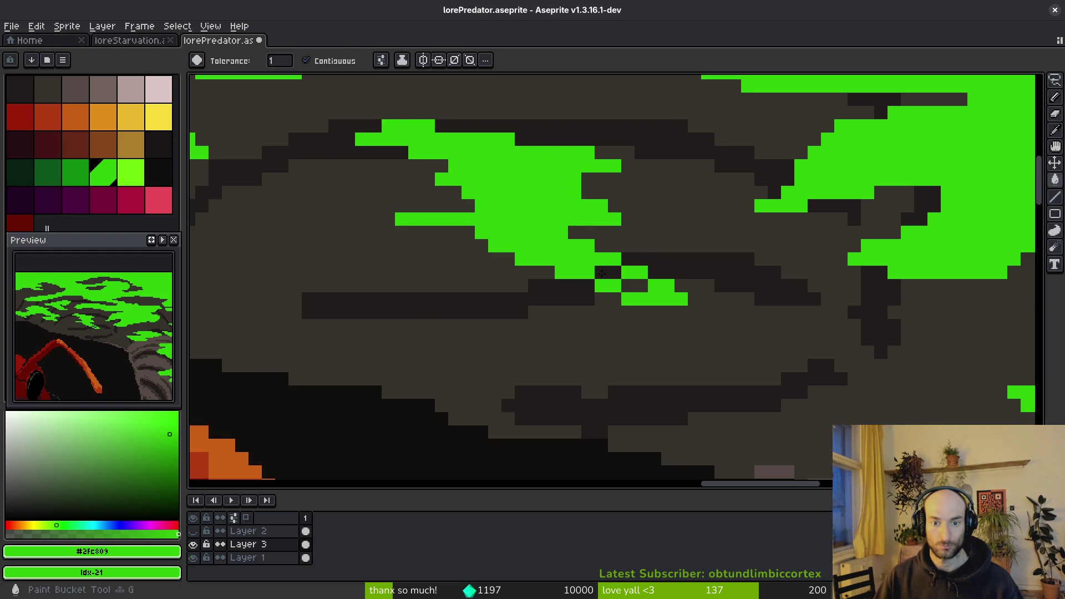
key(b)
Outline the central green patch with four strokes and fill the dark gaps green.
drag(588, 285, 466, 299)
drag(694, 300, 776, 266)
drag(722, 244, 571, 232)
drag(754, 261, 724, 272)
key(g)
click(700, 275)
scroll(685, 289, down, 3)
scroll(685, 290, up, 3)
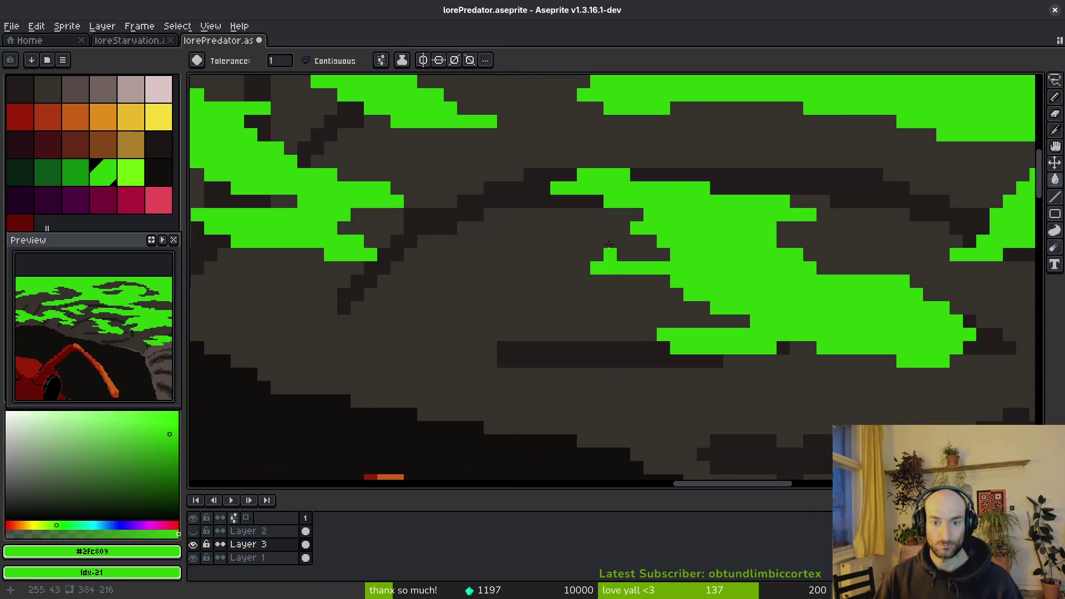
scroll(655, 289, down, 5)
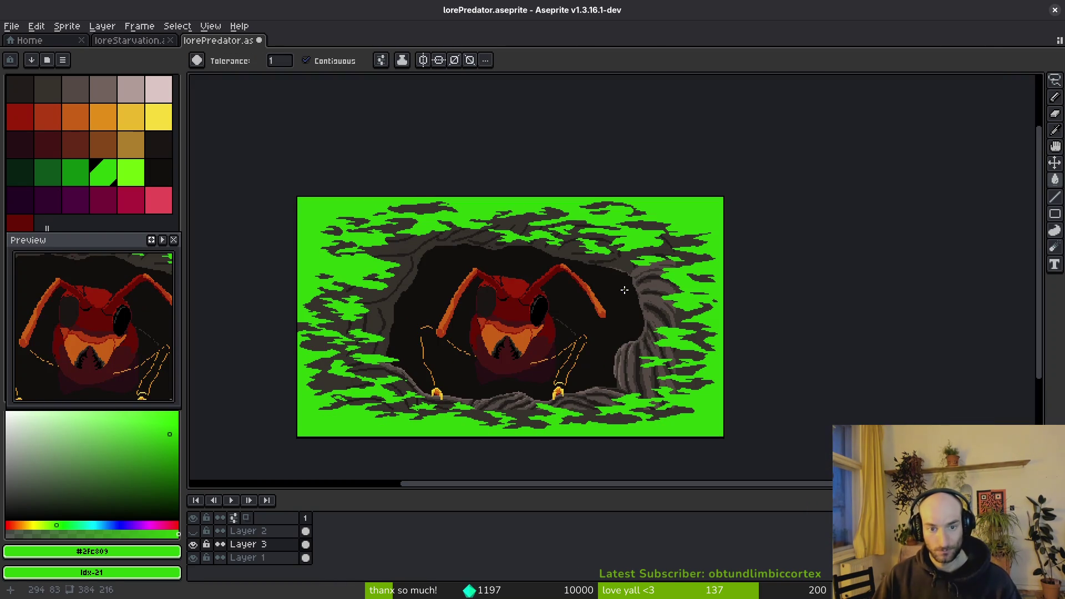
scroll(428, 259, up, 5)
scroll(427, 259, up, 2)
Draw green strokes across the branch, fill the gap between them, and save lorePredator.aseprite.
key(b)
mouse_move(466, 197)
mouse_down()
mouse_move(616, 213)
mouse_move(383, 240)
mouse_up()
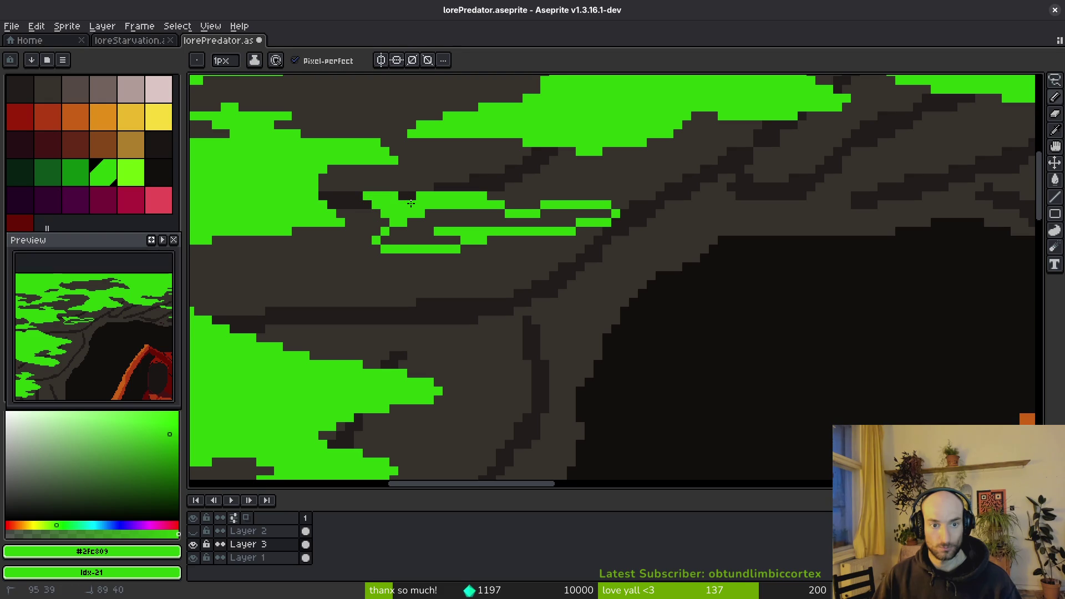
key(g)
click(442, 222)
scroll(615, 317, down, 6)
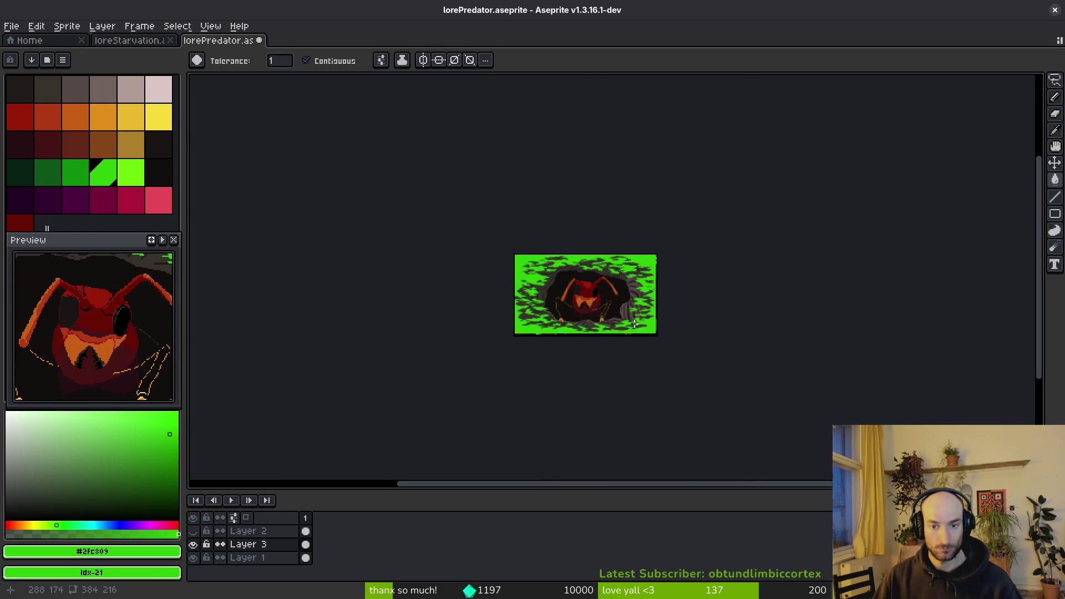
scroll(616, 317, up, 6)
scroll(624, 294, down, 3)
key(ctrl+s)
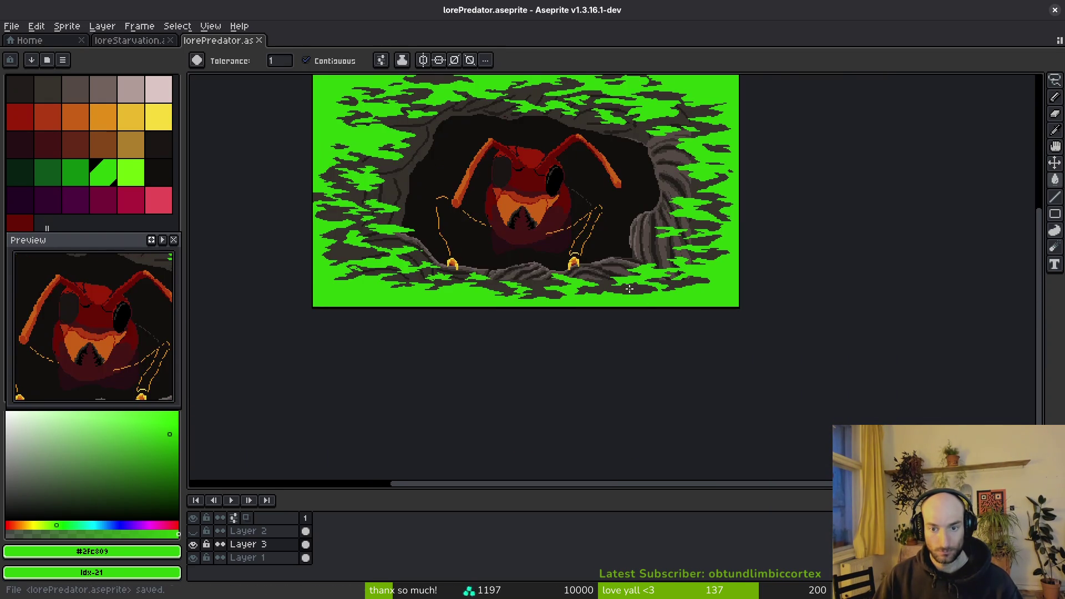
Pick the green from the canvas and draw a green stroke through the dark rock.
scroll(627, 290, up, 5)
key(i)
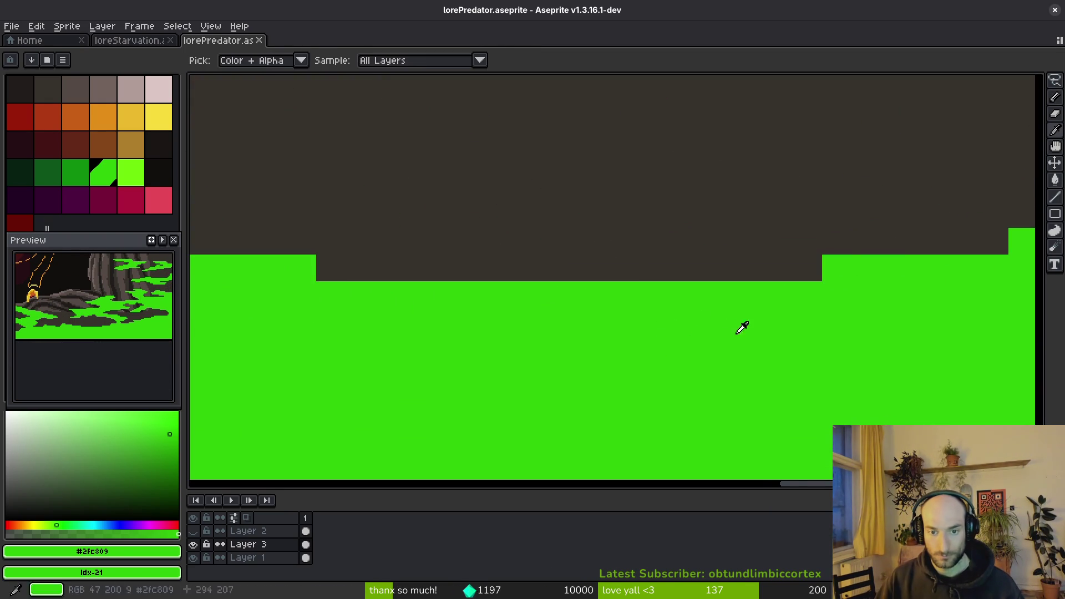
scroll(728, 332, down, 2)
scroll(483, 278, up, 1)
key(b)
mouse_move(485, 312)
mouse_down()
mouse_move(540, 264)
mouse_move(820, 345)
mouse_move(607, 302)
mouse_move(621, 284)
mouse_move(694, 330)
mouse_up()
scroll(666, 322, down, 3)
scroll(622, 320, up, 3)
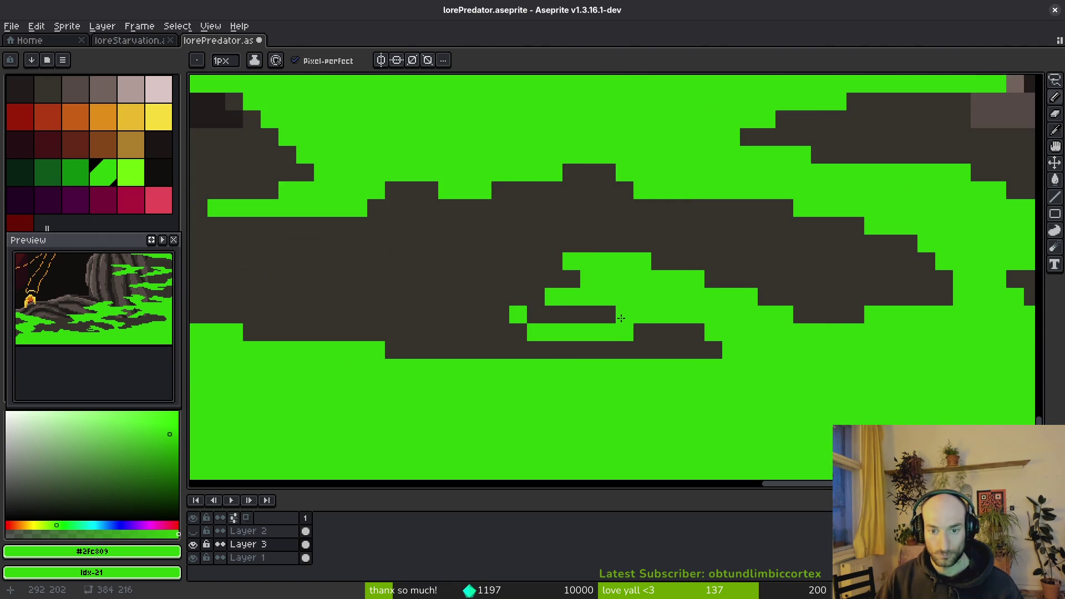
scroll(628, 307, down, 4)
scroll(676, 331, up, 5)
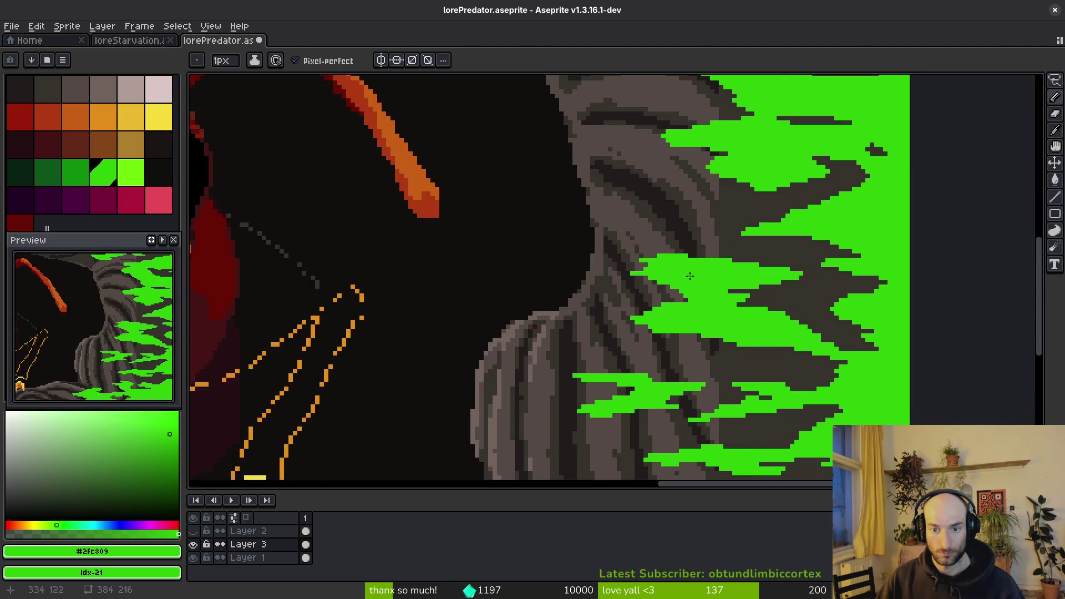
Paint green bands across the grey rock and bucket-fill the dark strip inside.
drag(573, 182, 624, 237)
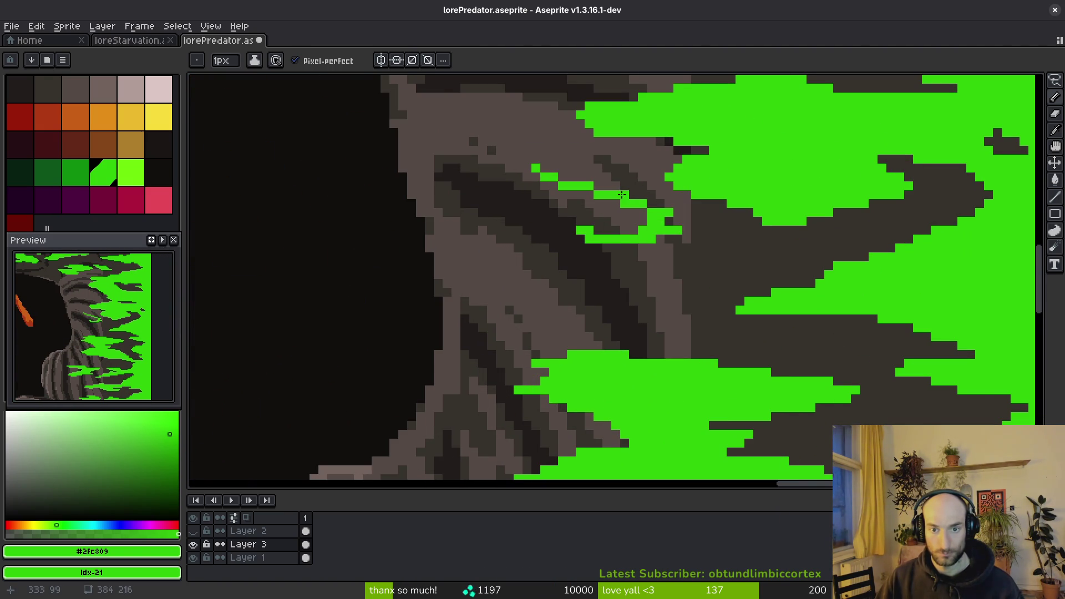
scroll(621, 195, up, 2)
mouse_move(547, 174)
mouse_down()
mouse_move(523, 112)
mouse_move(431, 136)
mouse_up()
mouse_move(661, 256)
mouse_down()
mouse_move(454, 244)
mouse_move(311, 192)
mouse_move(388, 164)
mouse_move(480, 219)
mouse_up()
key(g)
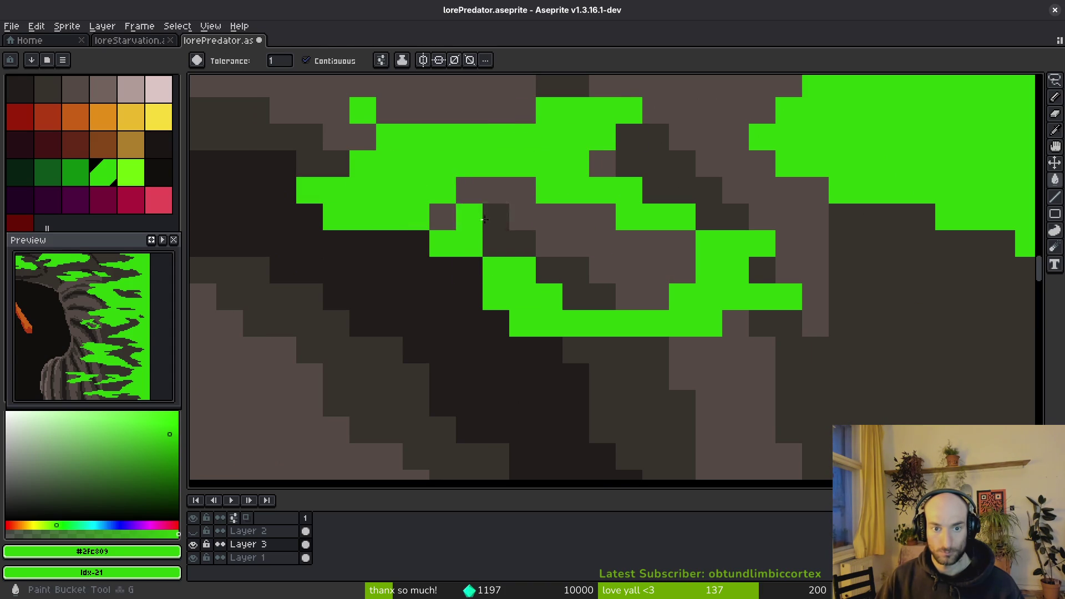
click(481, 219)
Extend the green patch leftward across the right-side rock wall.
scroll(635, 280, down, 1)
key(b)
scroll(623, 322, down, 2)
scroll(623, 322, up, 2)
mouse_move(496, 172)
mouse_down()
mouse_move(518, 178)
mouse_move(359, 143)
mouse_up()
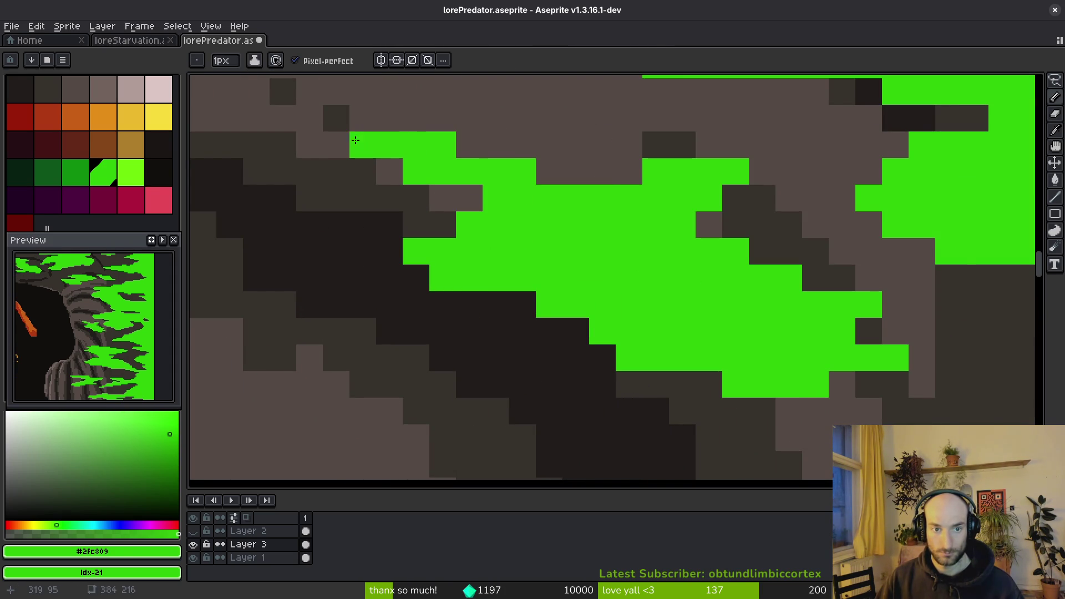
scroll(560, 272, down, 5)
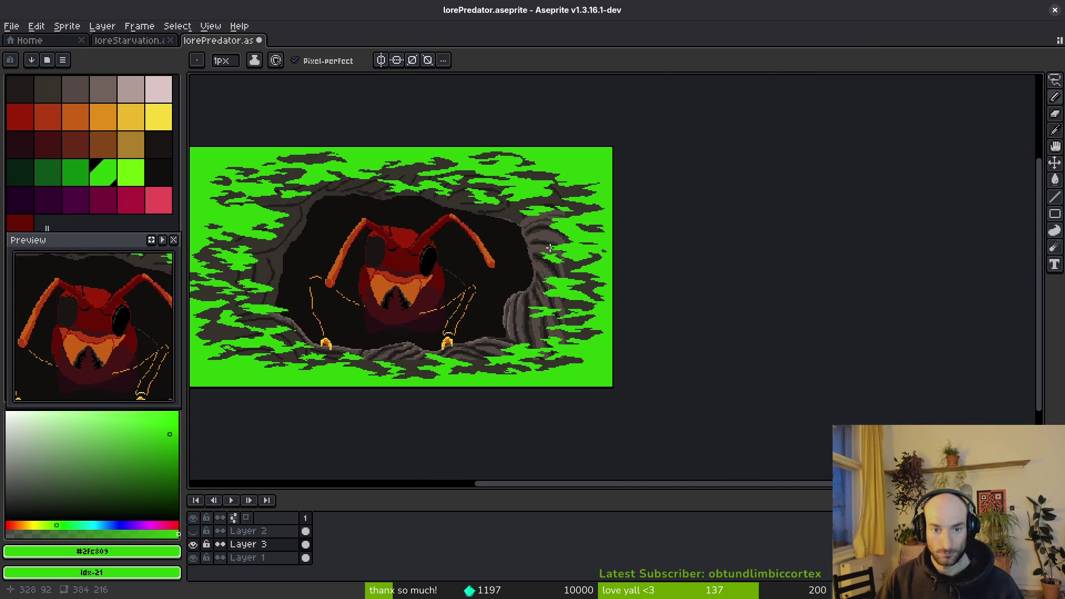
Paint dark rock pixels and a looping dark patch into the green foliage.
drag(497, 245, 669, 252)
scroll(433, 224, up, 4)
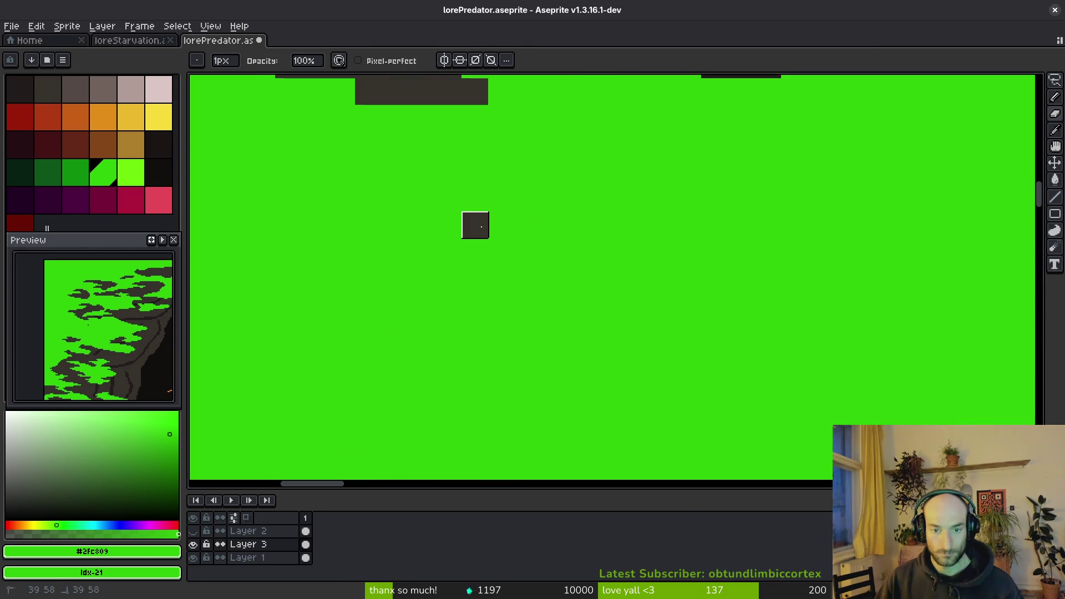
drag(473, 223, 476, 224)
scroll(568, 259, down, 2)
scroll(568, 260, up, 2)
mouse_move(577, 291)
mouse_down()
mouse_move(688, 325)
mouse_move(697, 215)
mouse_move(661, 233)
mouse_move(715, 234)
mouse_up()
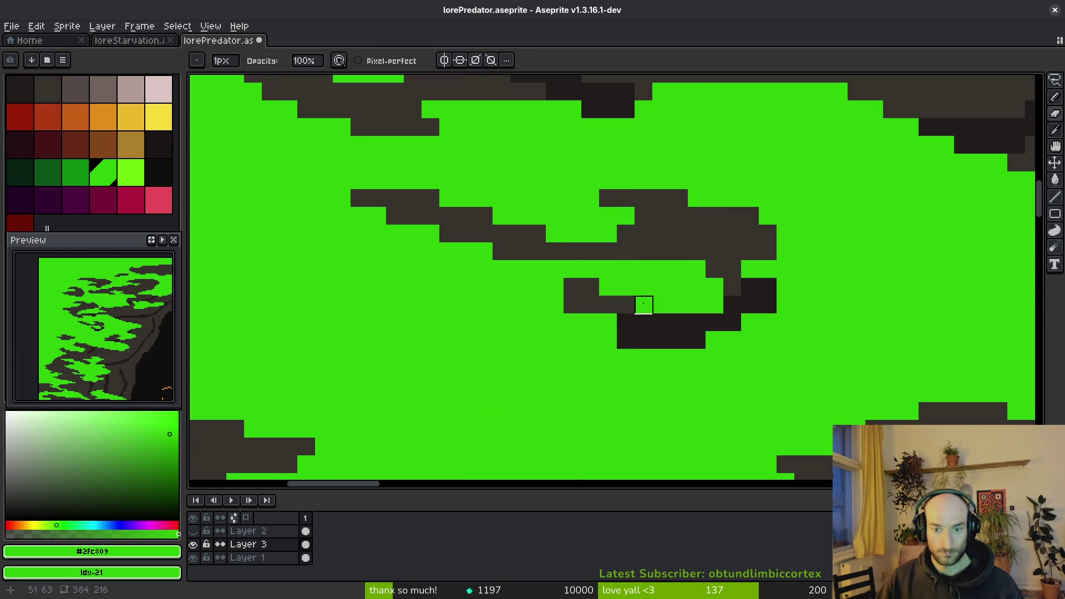
Erase part of the looping dark patch back to green and save the drawing.
key(e)
mouse_move(732, 322)
mouse_down()
mouse_move(740, 303)
mouse_move(704, 285)
mouse_move(706, 248)
mouse_move(761, 307)
mouse_up()
scroll(761, 307, down, 3)
scroll(657, 261, up, 3)
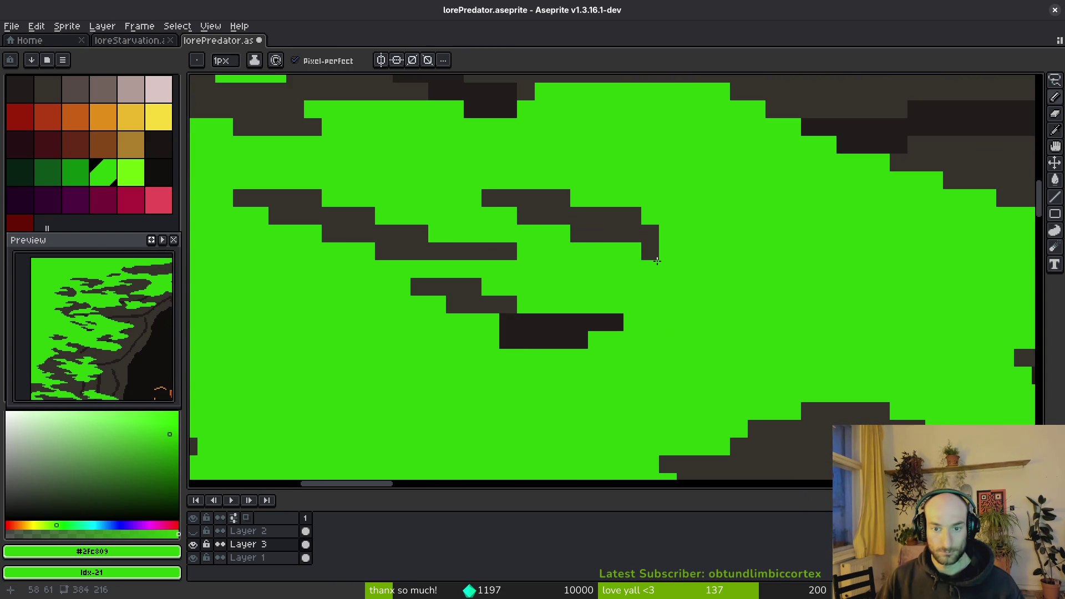
scroll(607, 214, down, 3)
scroll(620, 271, up, 2)
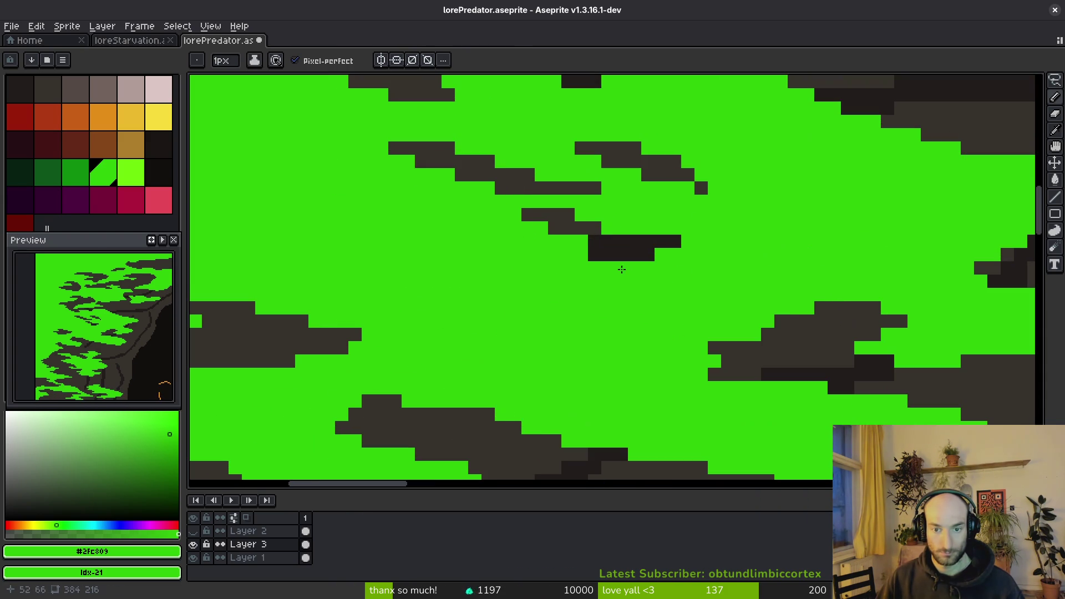
key(ctrl+s)
Try erasing the dark blocks back to green, then undo to restore them.
scroll(635, 250, down, 3)
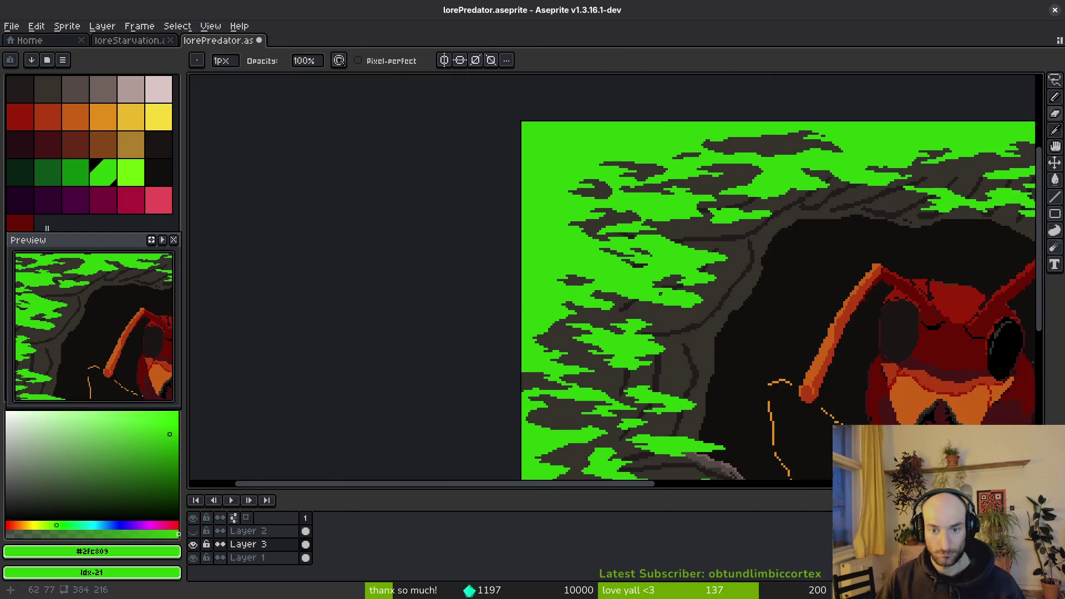
scroll(499, 226, up, 2)
scroll(498, 227, up, 2)
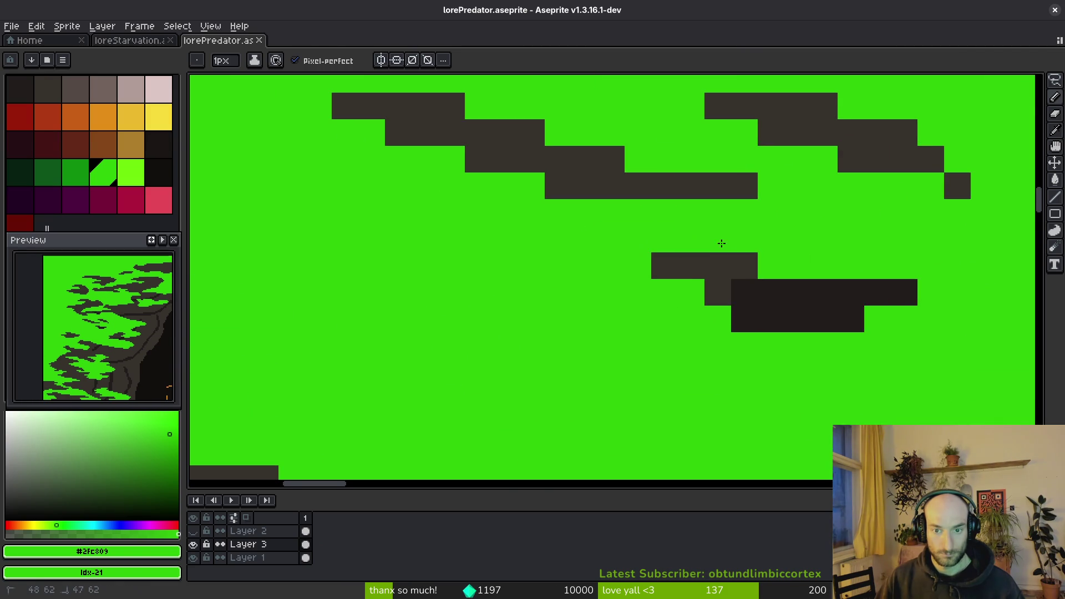
scroll(652, 256, down, 6)
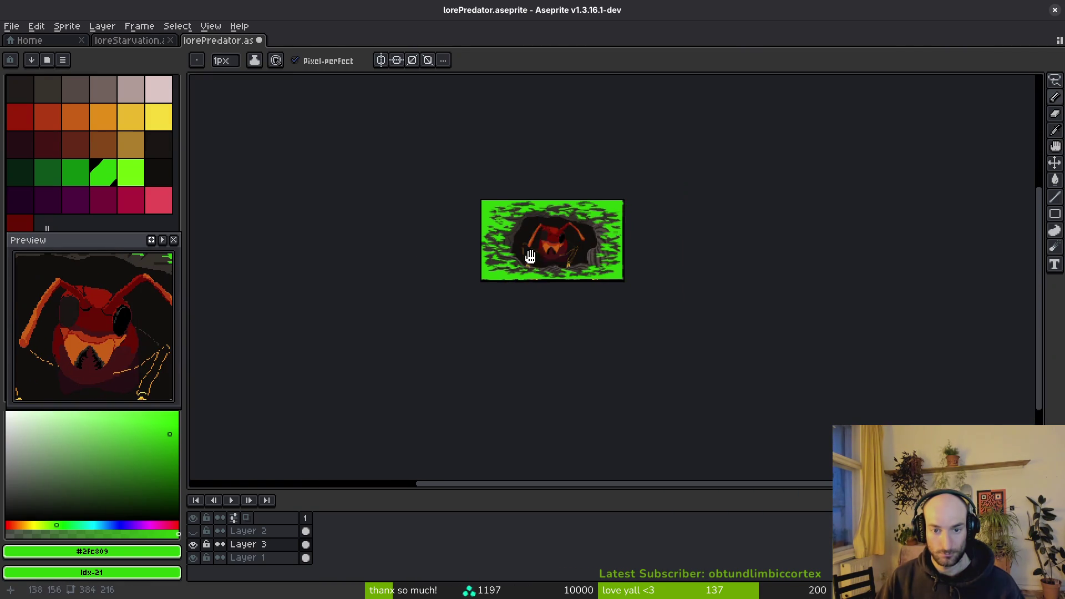
scroll(593, 205, up, 5)
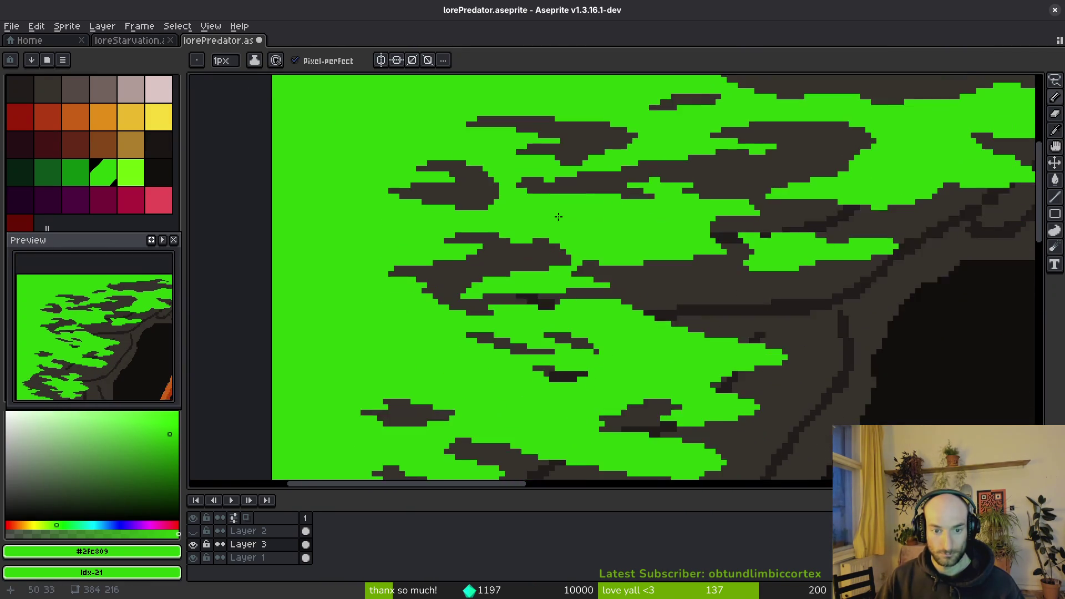
scroll(514, 250, up, 2)
key(e)
drag(653, 284, 550, 257)
key(b)
key(e)
key(ctrl+z)
key(ctrl+z)
key(ctrl+z)
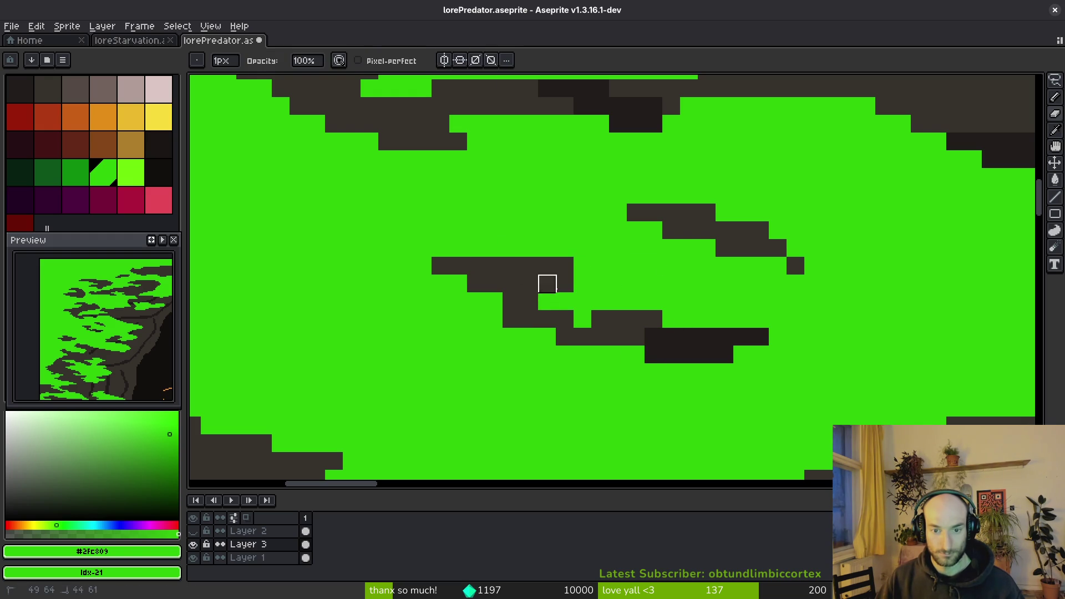
Extend the dark blob down and to the left, then save lorePredator.
mouse_move(547, 284)
mouse_down()
mouse_move(563, 354)
mouse_move(547, 354)
mouse_move(509, 318)
mouse_move(422, 321)
mouse_move(618, 373)
mouse_up()
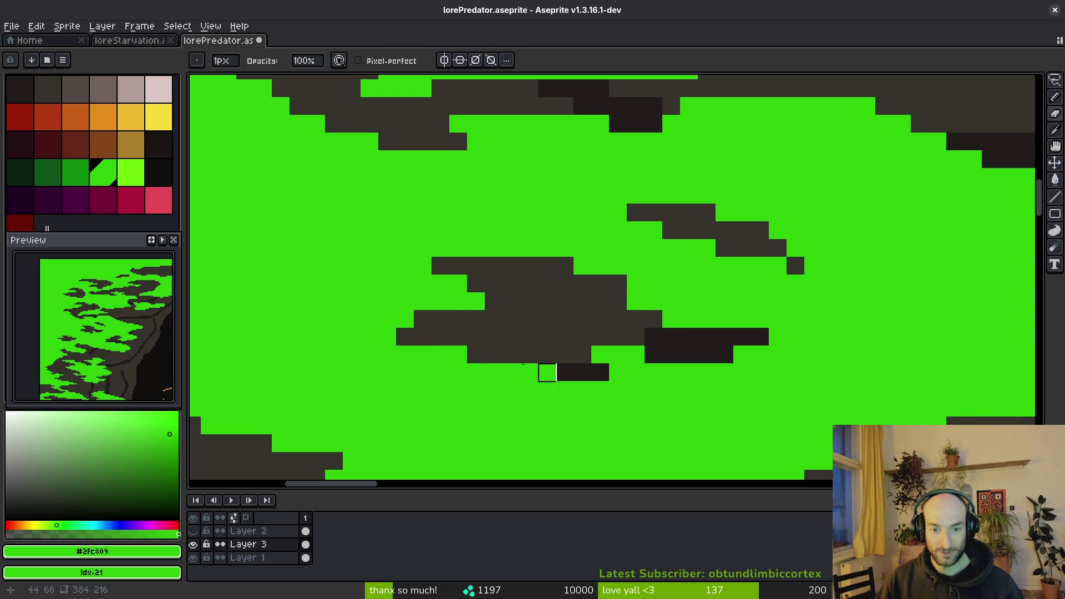
key(ctrl+s)
scroll(616, 326, down, 5)
key(ctrl+s)
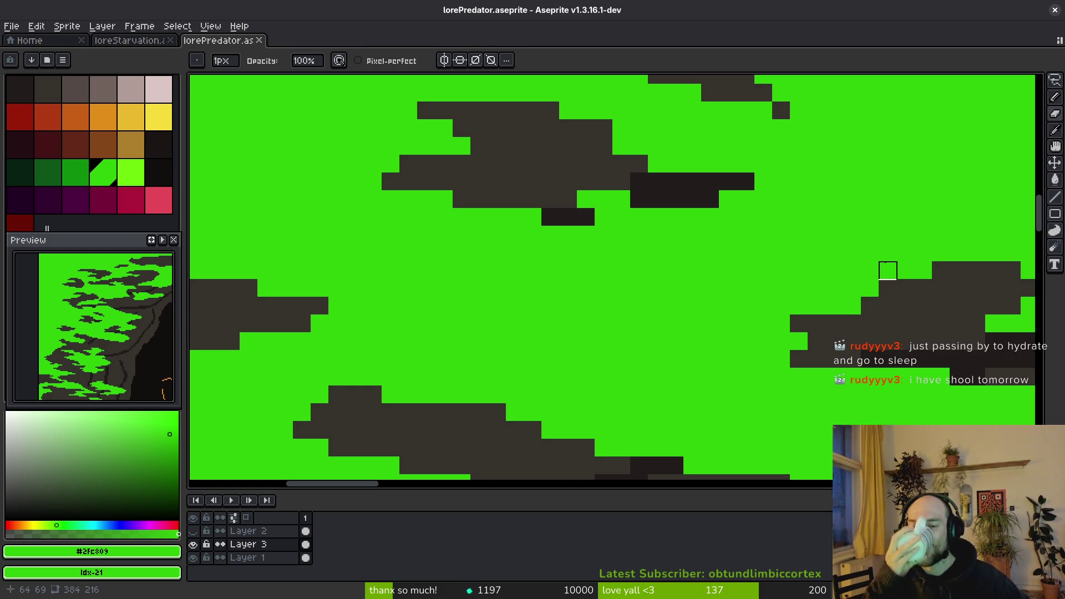
Paint green over the dark shape on the right side and save.
key(b)
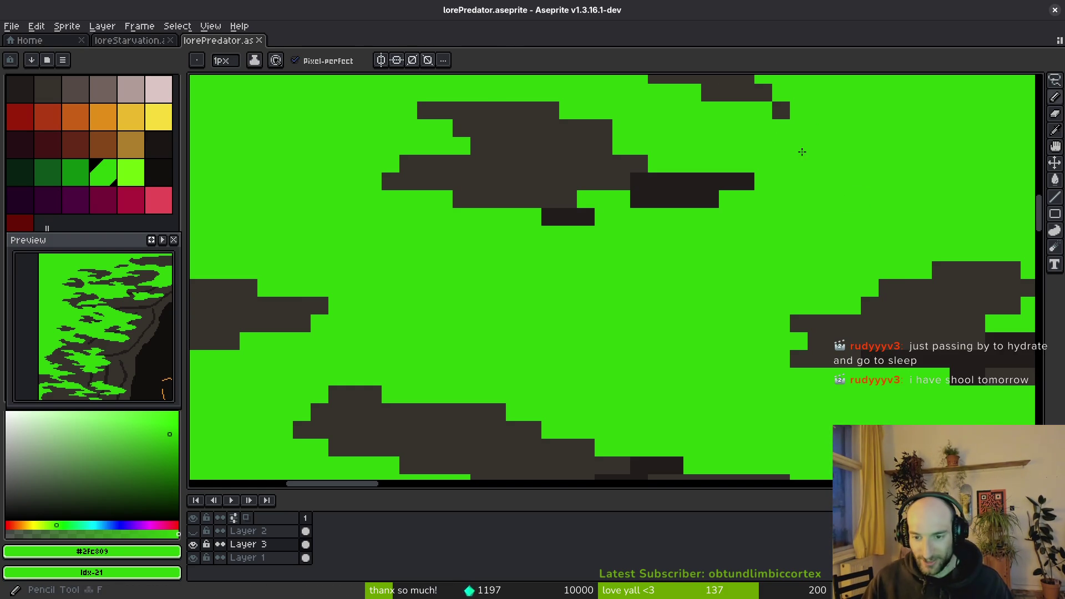
scroll(961, 349, up, 2)
drag(665, 373, 743, 369)
scroll(716, 372, down, 3)
key(ctrl+s)
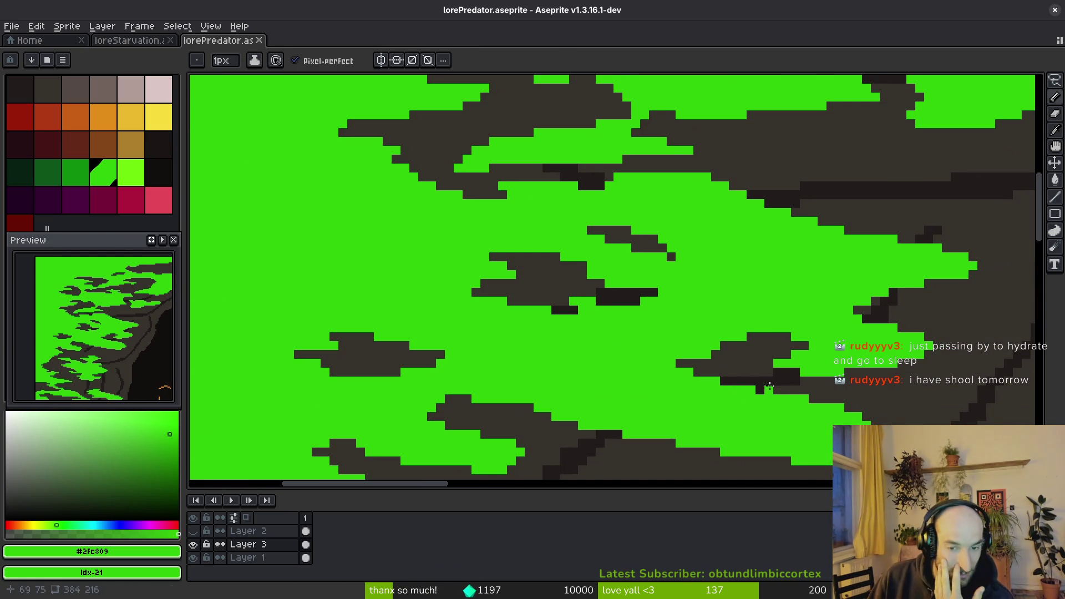
Zoom and pan over the left rocks with the eraser ready, and save.
scroll(573, 265, up, 2)
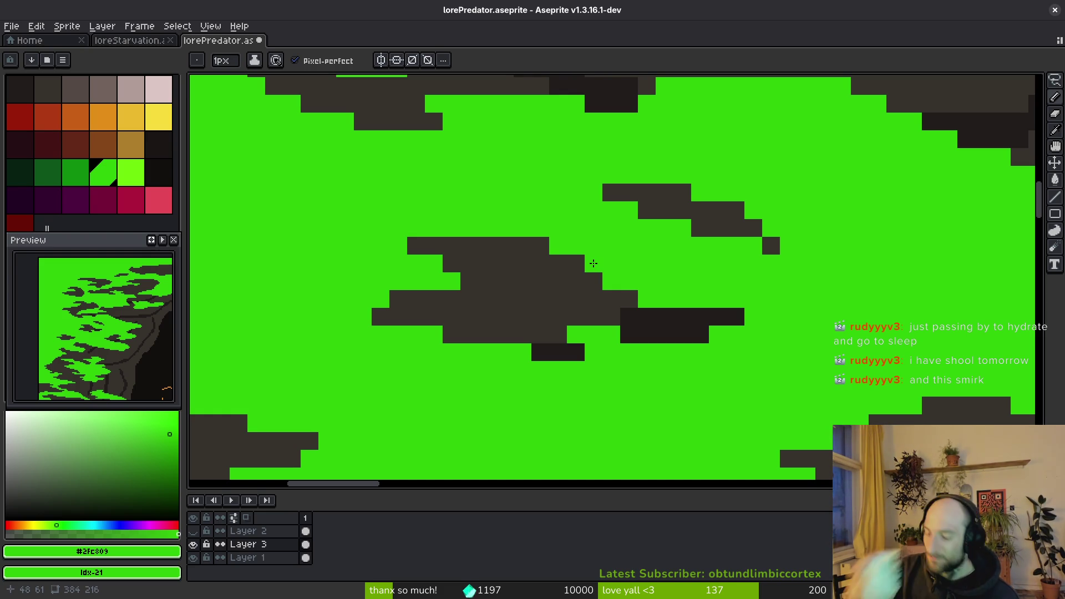
scroll(609, 257, down, 3)
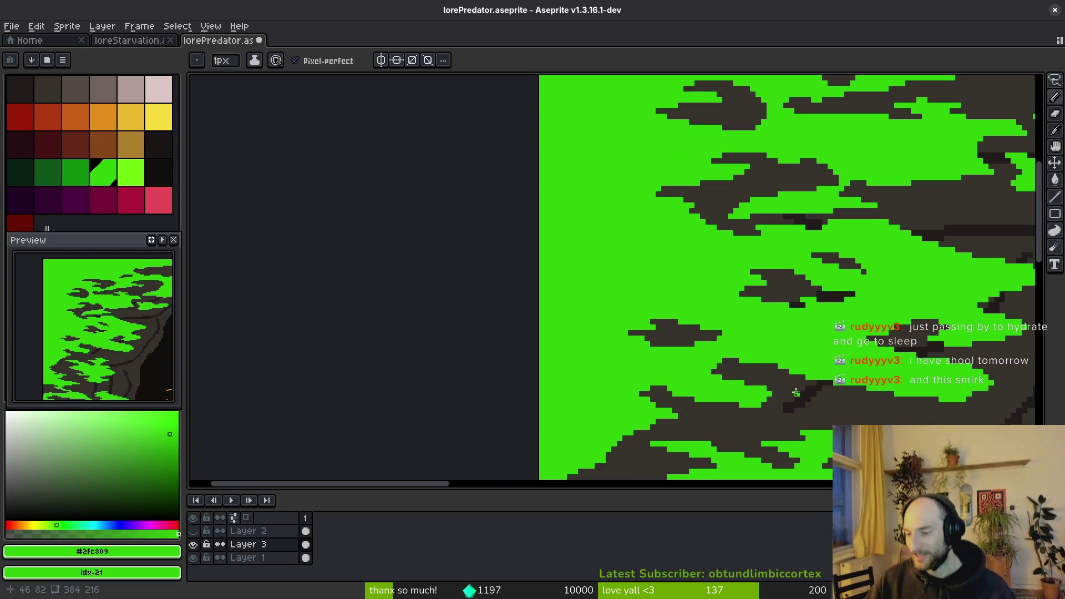
scroll(779, 338, down, 2)
scroll(675, 301, left, 3)
scroll(679, 240, up, 5)
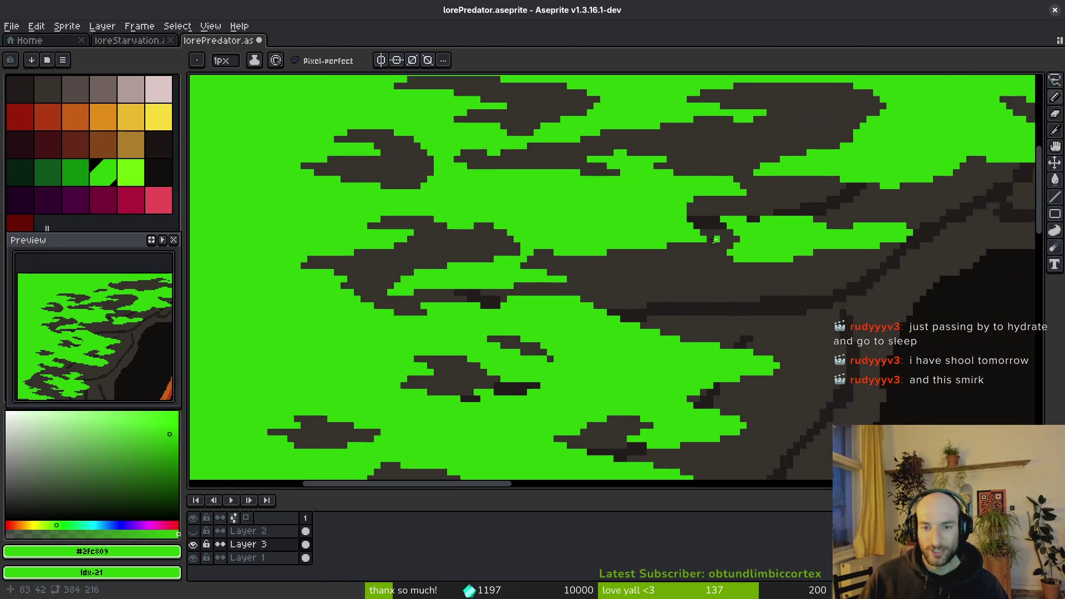
key(e)
scroll(648, 183, up, 1)
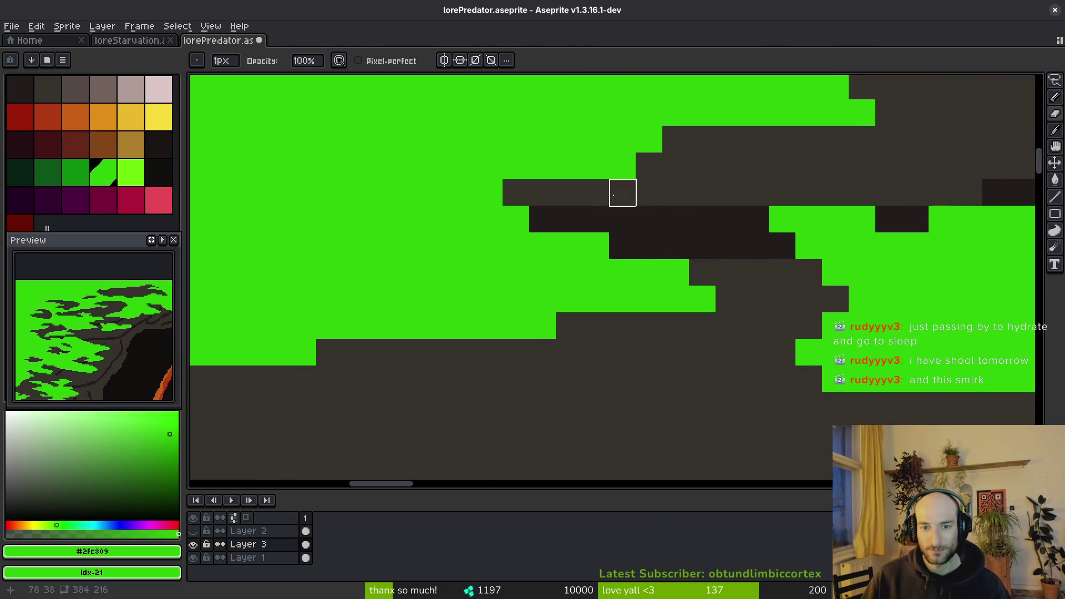
scroll(623, 191, down, 4)
key(ctrl+s)
Paint green into the dark band to smooth the left rocks' moss edge, then save.
scroll(633, 277, down, 2)
scroll(641, 314, up, 3)
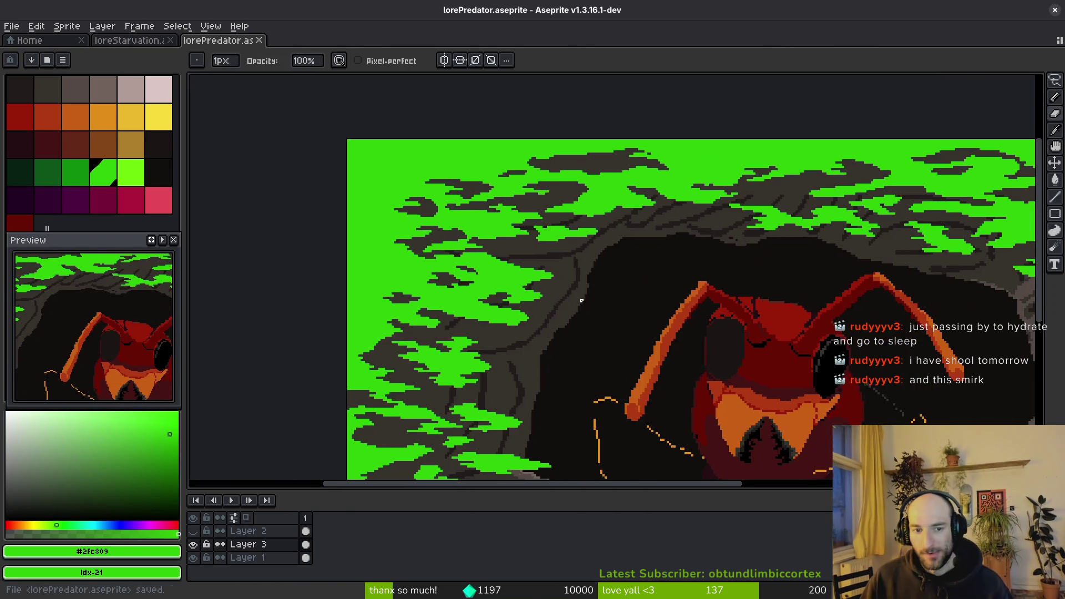
key(b)
scroll(461, 284, up, 1)
drag(461, 284, 527, 296)
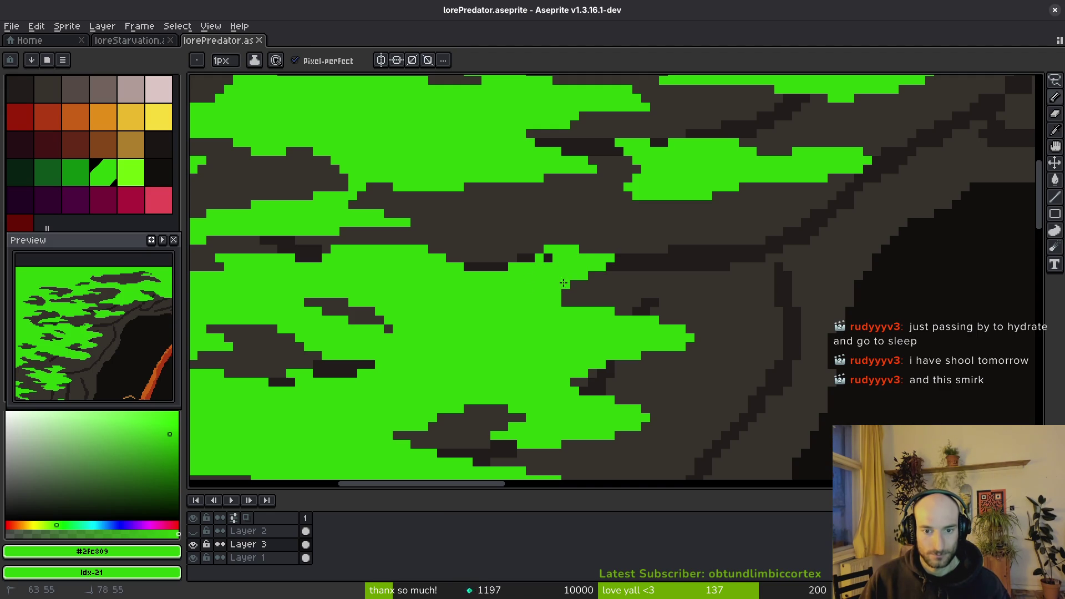
scroll(562, 283, down, 2)
key(ctrl+s)
scroll(575, 269, up, 2)
Paint part of the dark bar in the upper foliage green.
key(v)
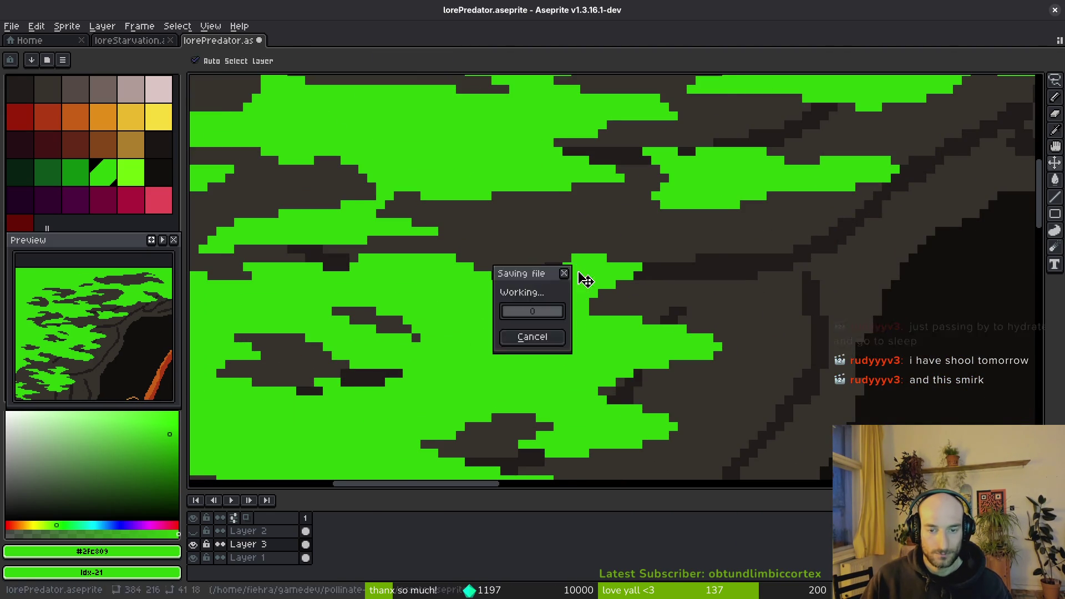
scroll(579, 275, down, 3)
key(b)
scroll(556, 266, up, 1)
scroll(608, 302, up, 1)
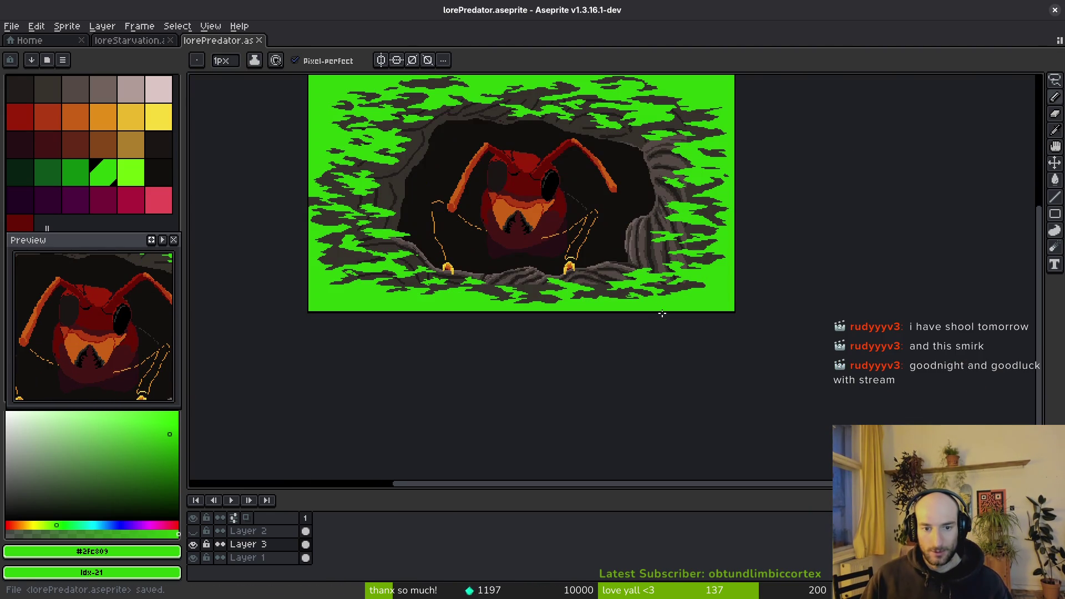
key(ctrl+s)
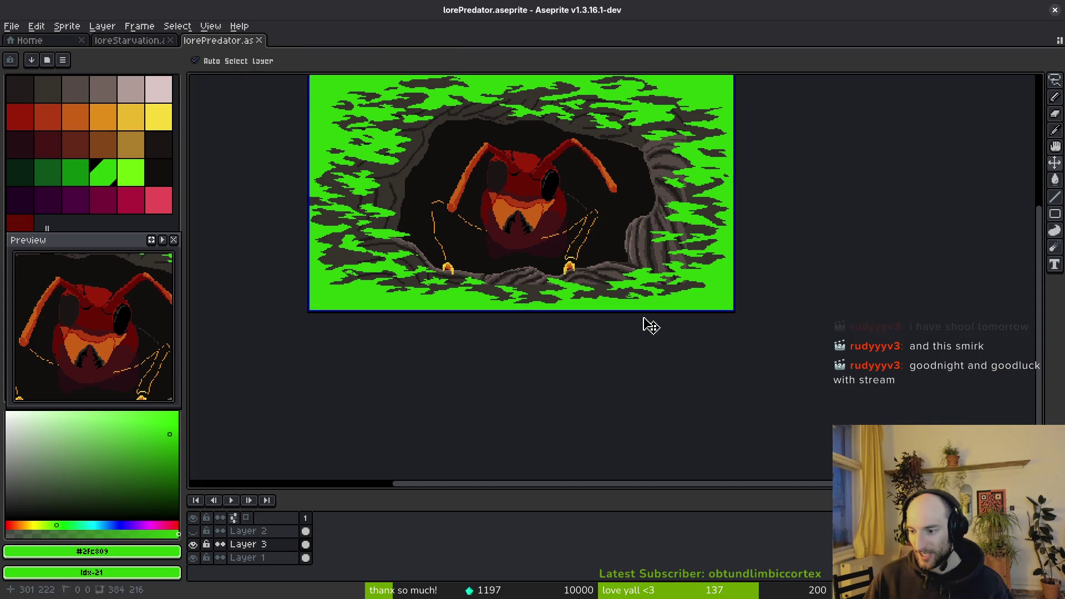
scroll(642, 240, up, 5)
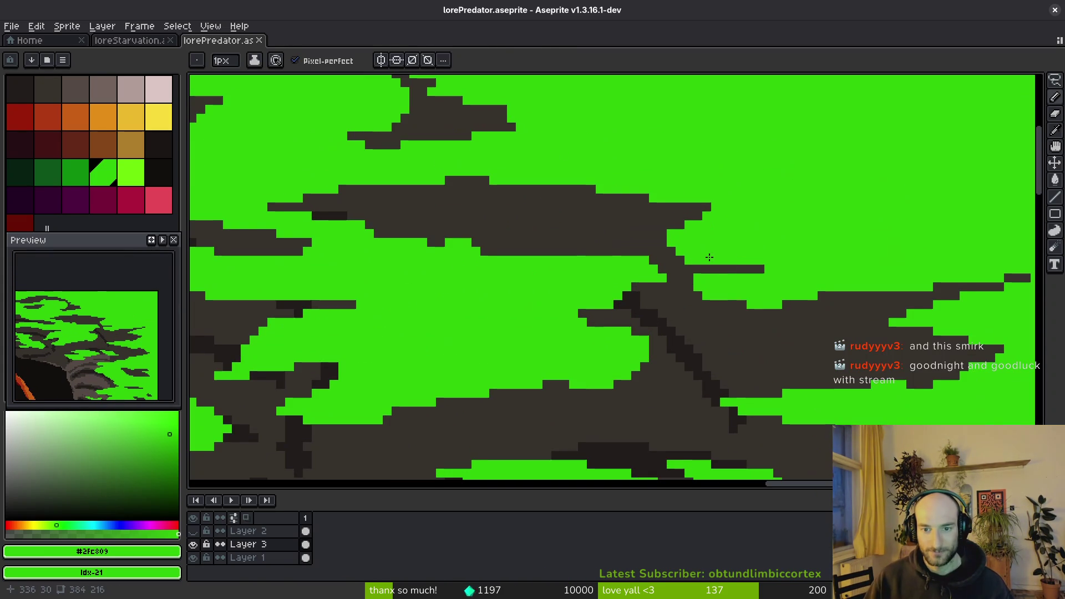
drag(721, 269, 766, 269)
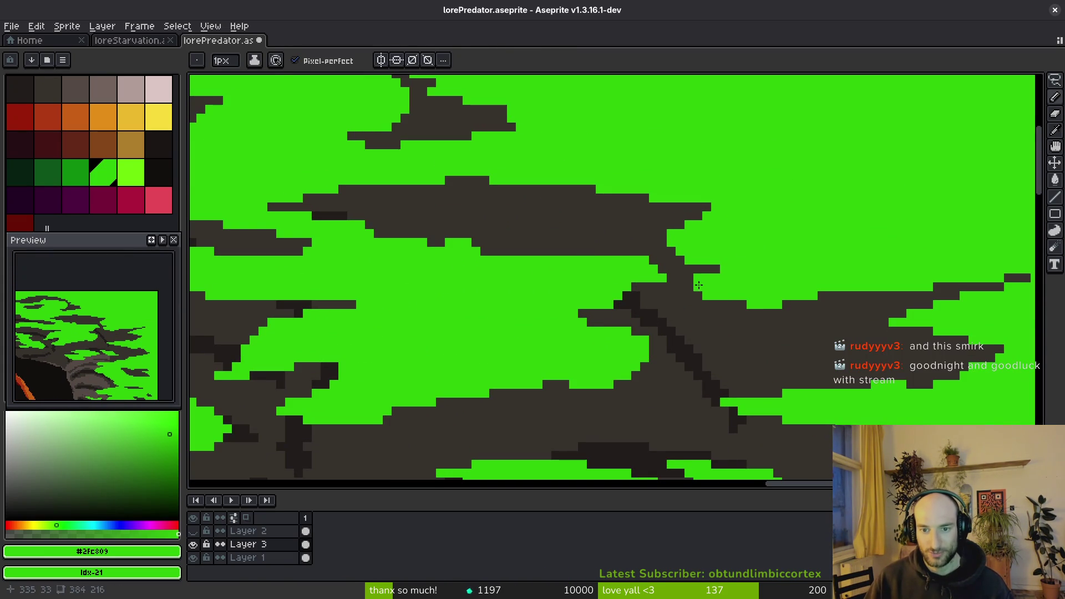
Turn the wandering dark strokes in the top foliage green.
scroll(721, 271, up, 1)
scroll(739, 269, down, 1)
scroll(726, 222, up, 1)
key(b)
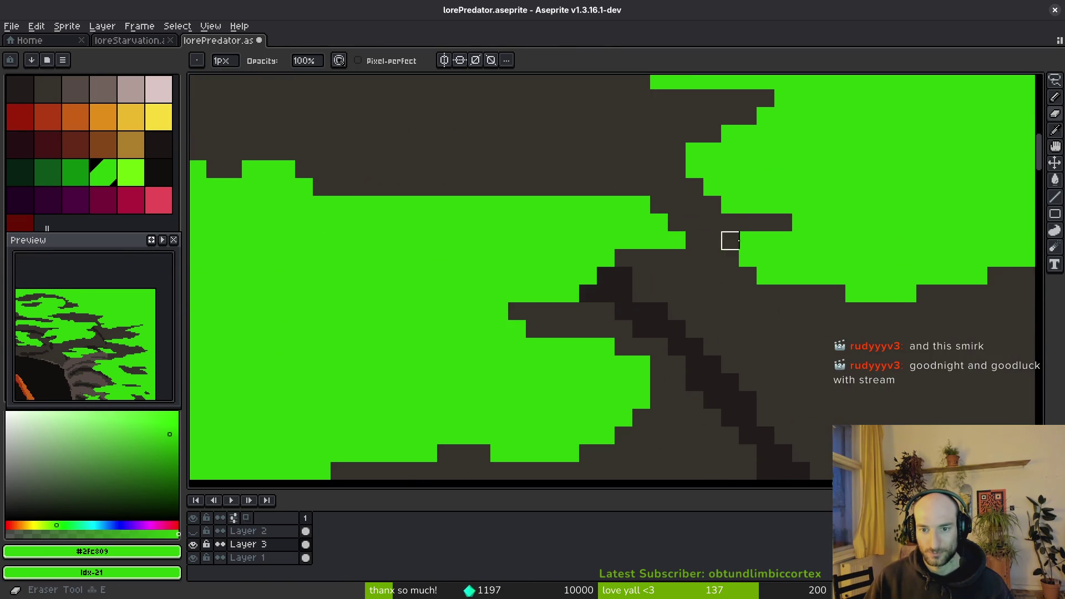
scroll(698, 367, down, 2)
key(e)
scroll(651, 295, up, 3)
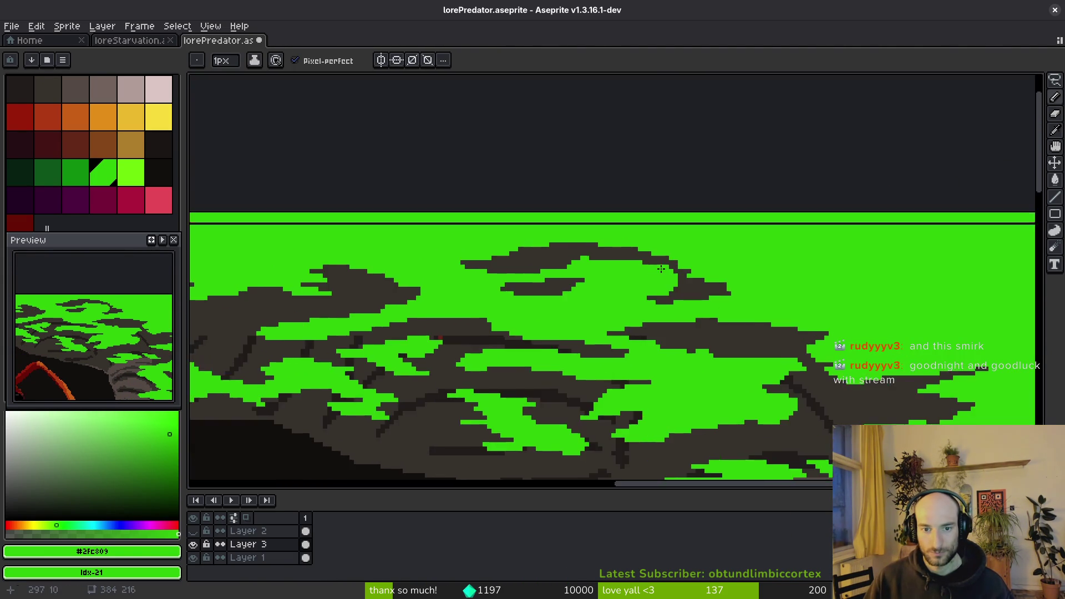
mouse_move(651, 295)
mouse_down()
mouse_move(777, 244)
mouse_move(633, 200)
mouse_move(694, 241)
mouse_up()
Remove the small leftover dark block and save lorePredator.aseprite.
drag(913, 297, 932, 297)
scroll(765, 309, down, 3)
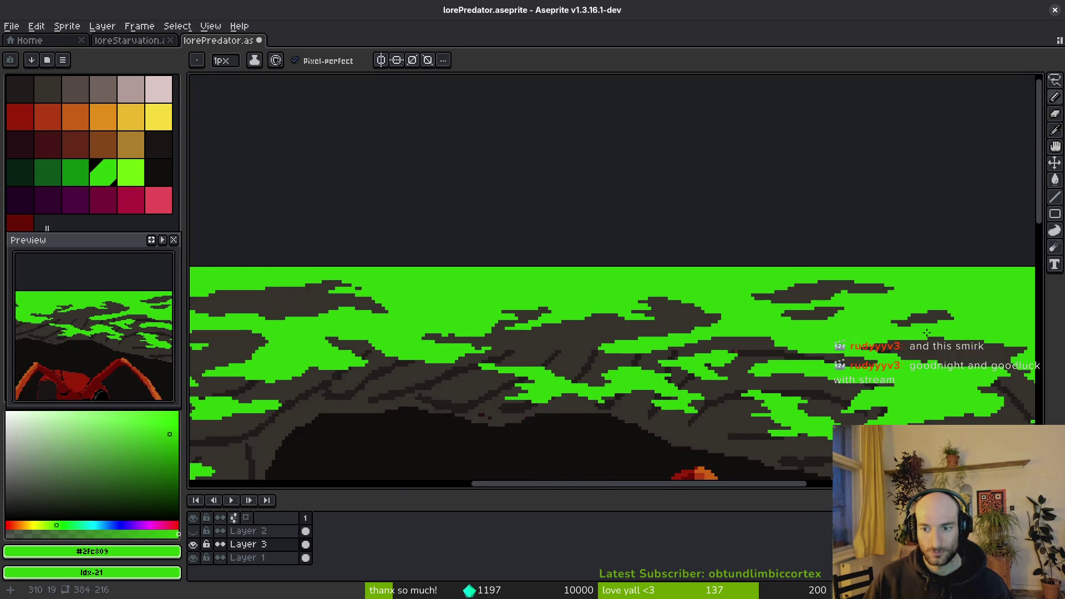
key(ctrl+s)
scroll(699, 296, down, 2)
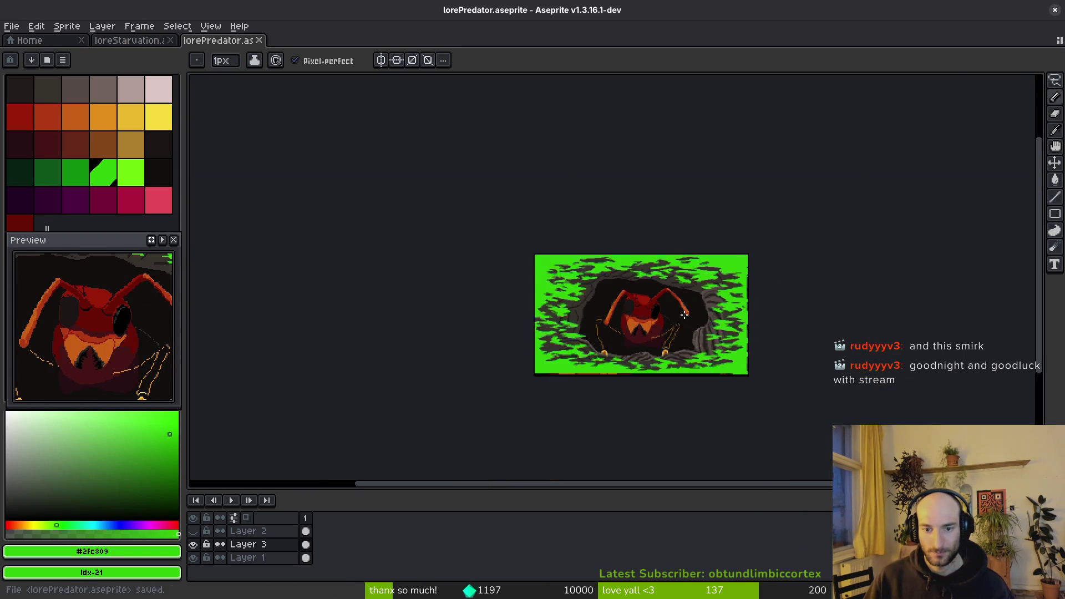
scroll(581, 228, up, 4)
scroll(581, 228, up, 1)
scroll(910, 266, down, 1)
Hide the green foliage layer, select Layer 1, and pick the dark rock colour.
key(v)
click(193, 545)
click(250, 558)
key(b)
mouse_move(635, 419)
mouse_down()
mouse_move(620, 286)
mouse_move(585, 302)
mouse_move(540, 358)
mouse_up()
scroll(620, 286, up, 2)
alt+click(632, 242)
Draw thick 3px dark cracks curving down the rock to the canvas bottom.
drag(634, 252, 573, 348)
key(plus)
key(plus)
key(ctrl+z)
drag(612, 276, 539, 383)
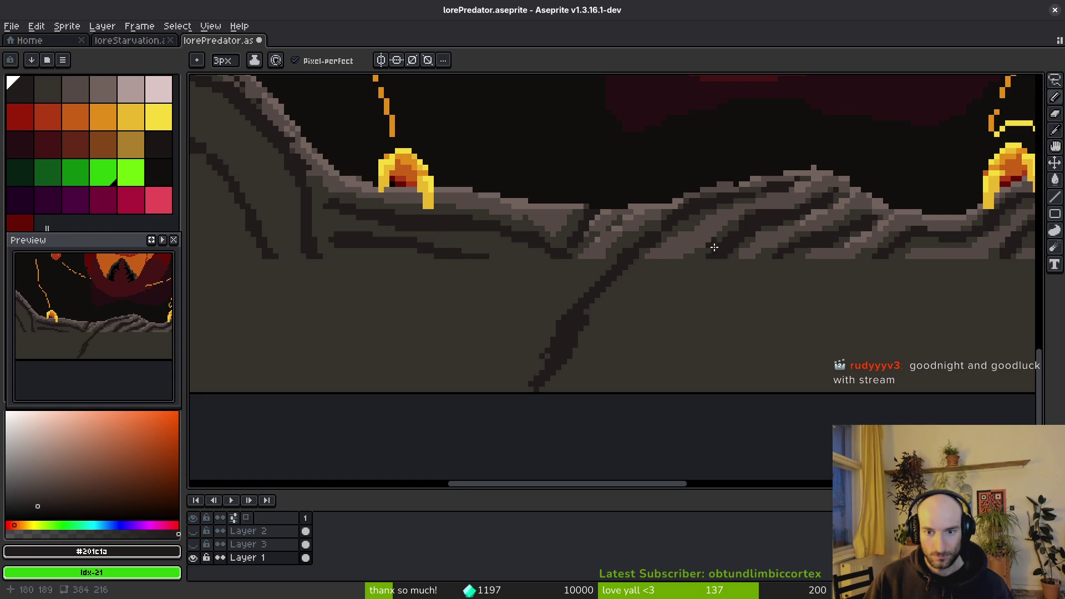
drag(712, 265, 652, 396)
drag(787, 252, 728, 392)
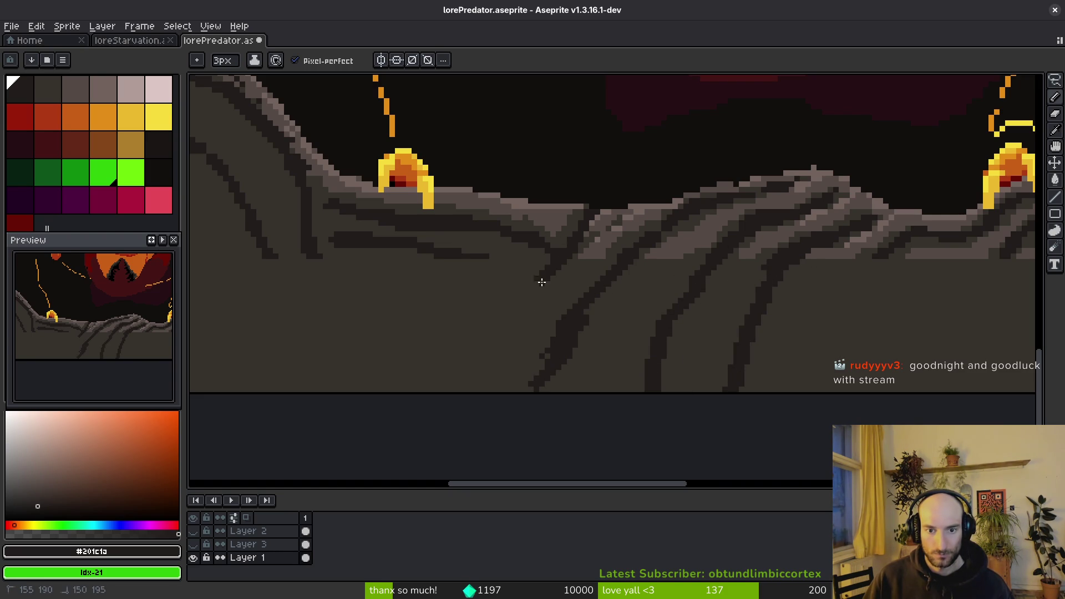
drag(544, 279, 476, 390)
Add branching crack lines and a long vertical crack reaching the bottom.
drag(486, 253, 525, 302)
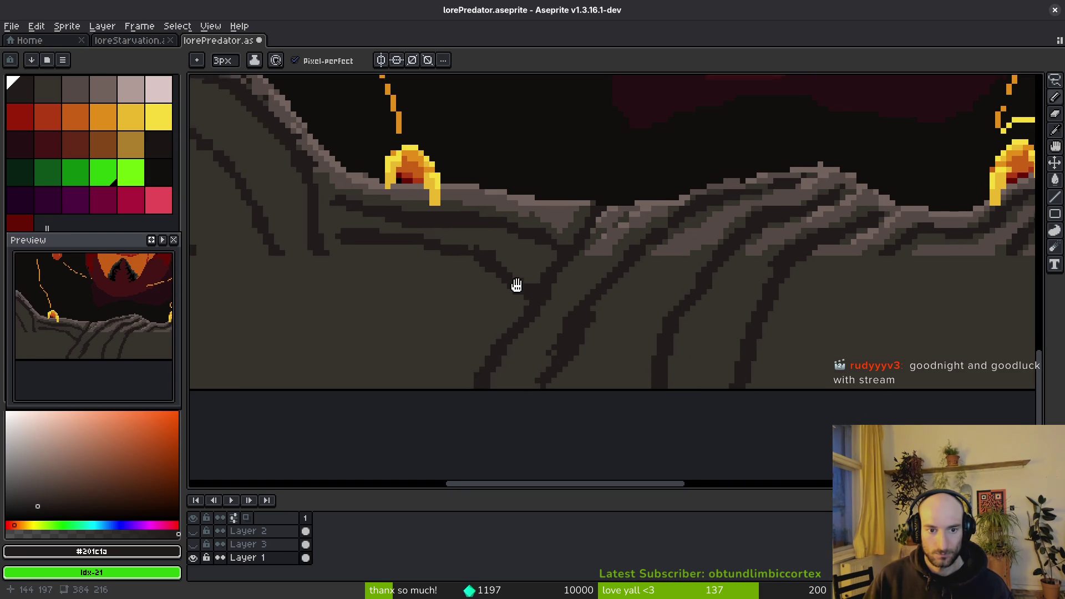
mouse_move(350, 266)
mouse_down()
mouse_move(490, 318)
mouse_move(505, 301)
mouse_up()
drag(485, 303, 620, 293)
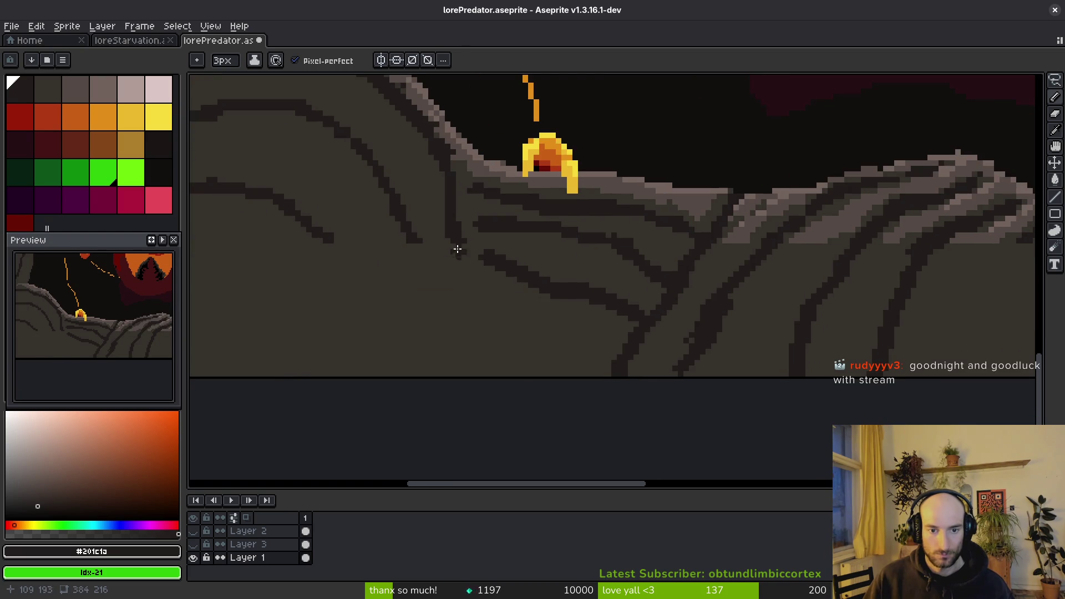
mouse_move(458, 252)
mouse_down()
mouse_move(483, 361)
mouse_move(575, 403)
mouse_up()
key(ctrl+z)
drag(537, 275, 563, 416)
drag(501, 254, 489, 418)
Paint cracks running down-right toward the bottom of the rock.
scroll(565, 267, left, 3)
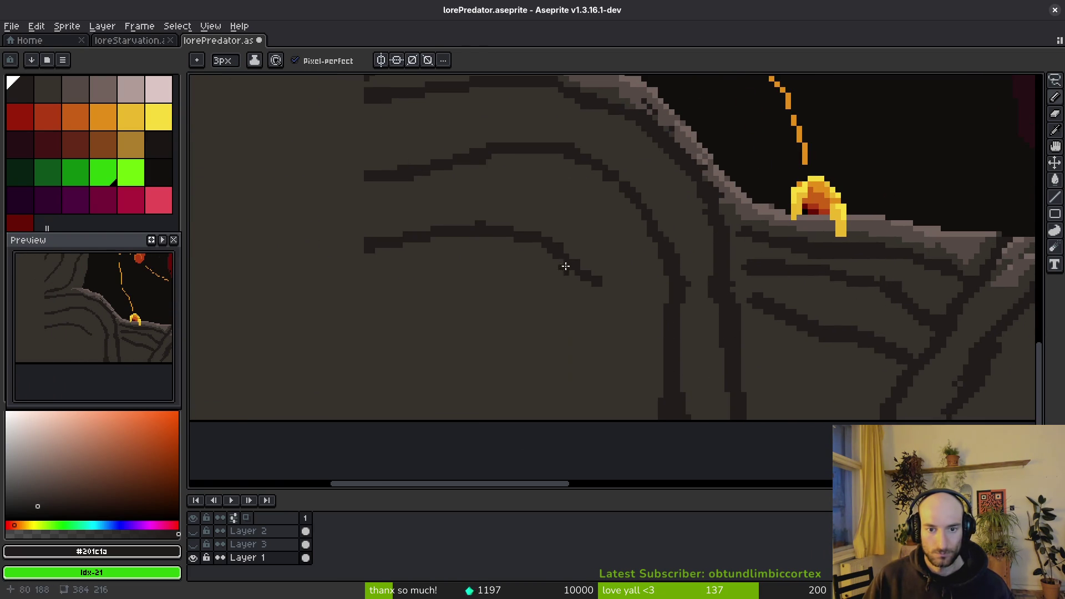
mouse_move(549, 246)
mouse_down()
mouse_move(611, 340)
mouse_move(616, 416)
mouse_up()
drag(607, 328, 581, 277)
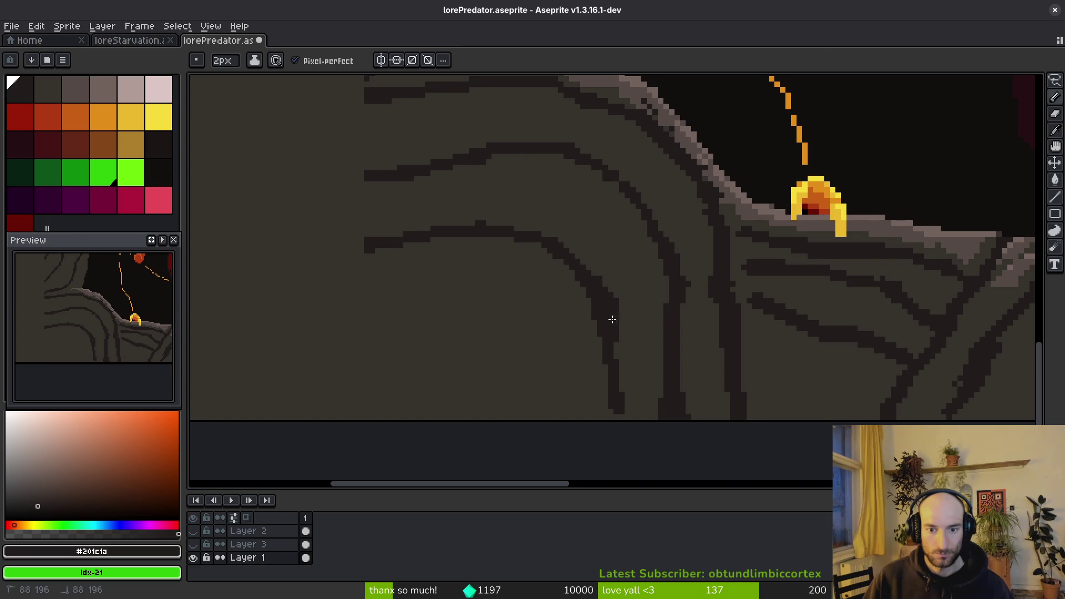
scroll(635, 336, down, 3)
scroll(610, 300, up, 3)
scroll(637, 268, up, 2)
scroll(709, 285, down, 3)
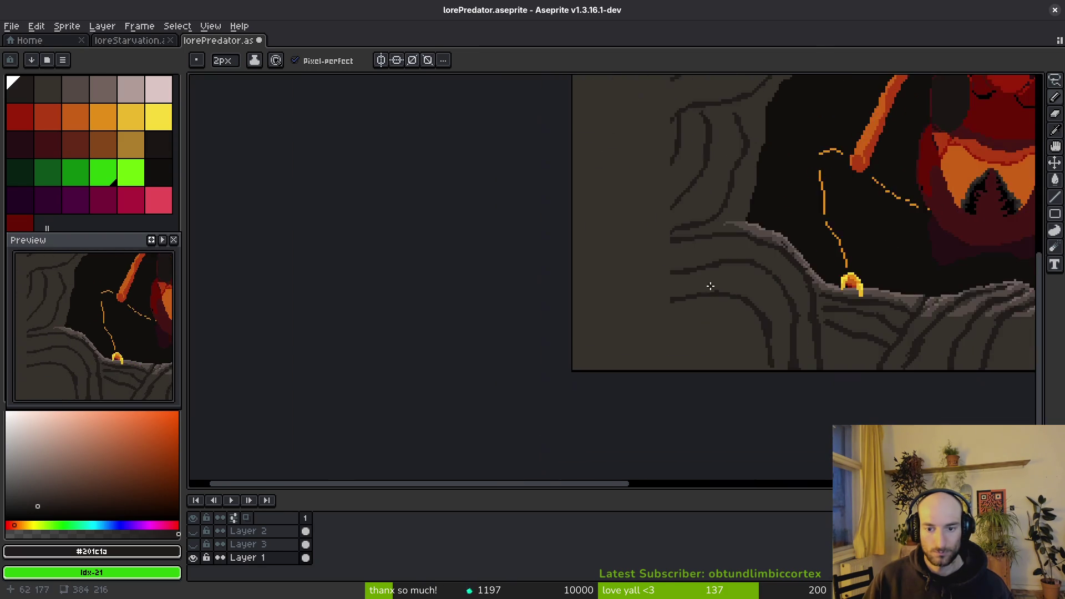
scroll(633, 324, up, 4)
scroll(633, 324, down, 2)
Draw a curved crack across the rock and extend cracks to the left canvas edge.
mouse_move(535, 175)
mouse_down()
mouse_move(663, 231)
mouse_move(679, 255)
mouse_up()
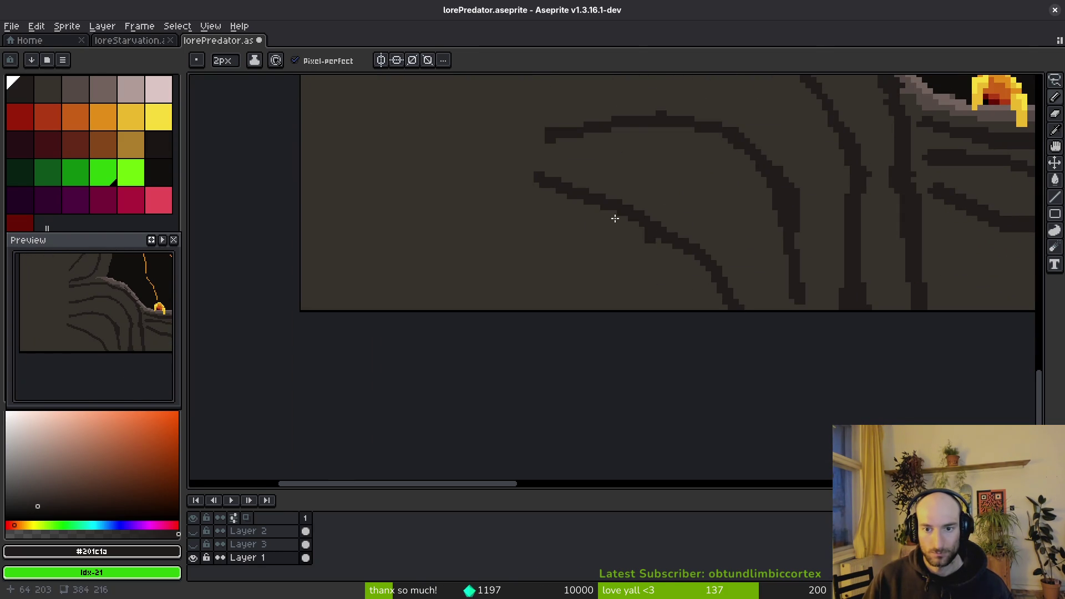
drag(537, 180, 381, 312)
drag(551, 138, 304, 221)
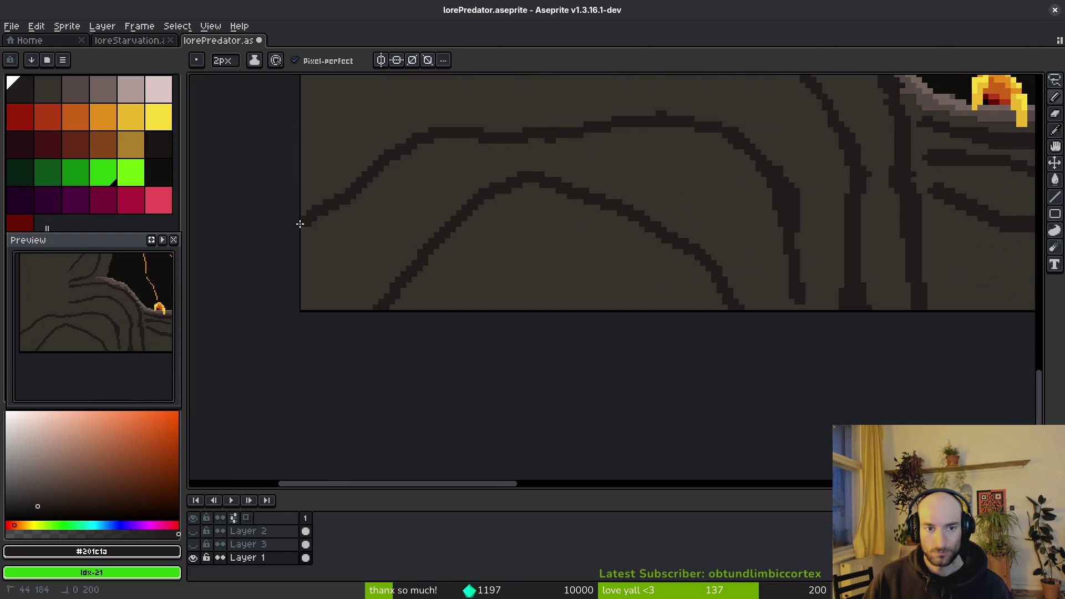
scroll(571, 166, down, 2)
scroll(542, 326, up, 2)
scroll(572, 280, up, 1)
mouse_move(572, 280)
mouse_down()
mouse_move(357, 295)
mouse_move(317, 315)
mouse_up()
Add more cracks running left and down-left toward the canvas edge and bottom.
scroll(620, 280, down, 1)
scroll(624, 270, up, 1)
mouse_move(608, 241)
mouse_down()
mouse_move(511, 266)
mouse_move(353, 270)
mouse_up()
drag(607, 231, 540, 244)
mouse_move(602, 156)
mouse_down()
mouse_move(547, 221)
mouse_move(463, 265)
mouse_up()
scroll(692, 285, down, 1)
scroll(691, 203, up, 2)
mouse_move(691, 203)
mouse_down()
mouse_move(575, 333)
mouse_move(504, 385)
mouse_up()
Draw dark 2px cracks branching down-left through the upper rock, plus a short one running up-right.
scroll(751, 157, down, 1)
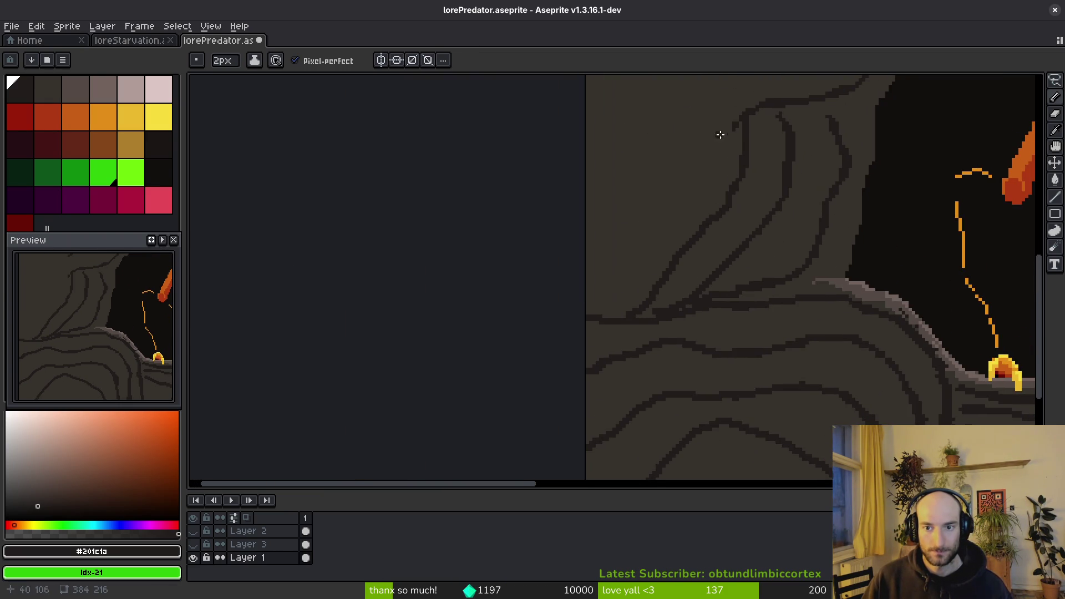
mouse_move(674, 162)
mouse_down()
mouse_move(632, 261)
mouse_move(587, 320)
mouse_up()
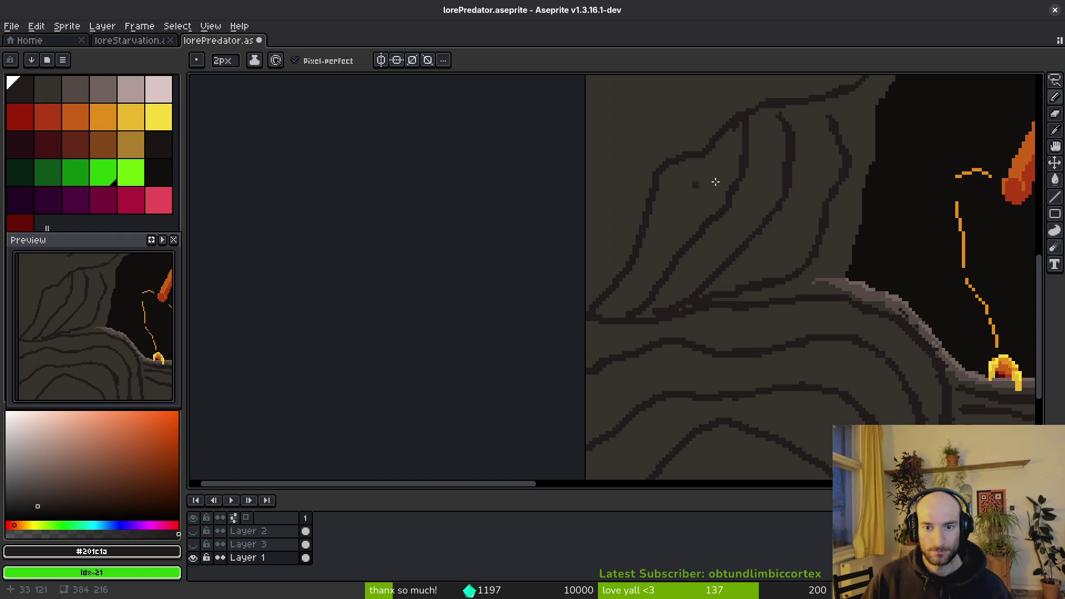
scroll(683, 167, up, 2)
drag(666, 125, 565, 143)
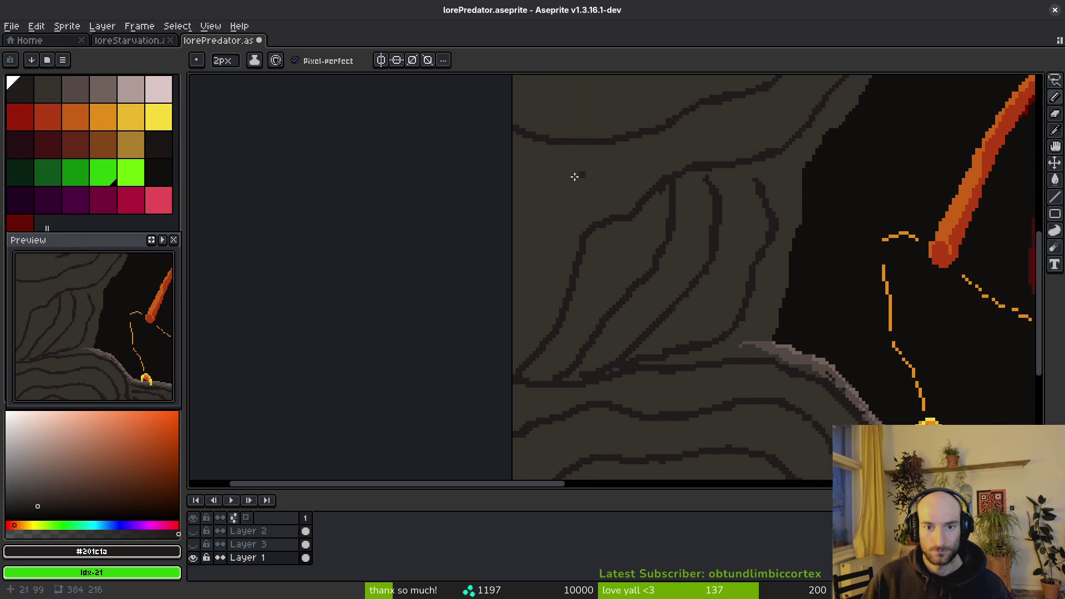
drag(615, 180, 540, 259)
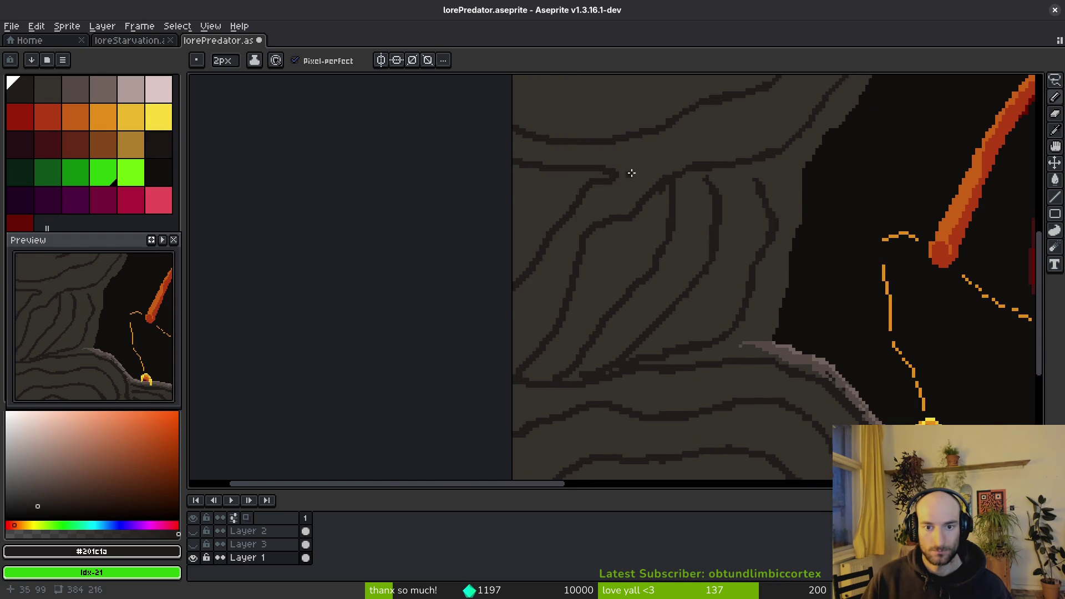
scroll(629, 179, up, 3)
drag(578, 188, 626, 126)
scroll(631, 168, down, 3)
scroll(675, 291, up, 3)
Link the top crack to the lower crack lines and thicken them with extra dark pixels.
click(652, 202)
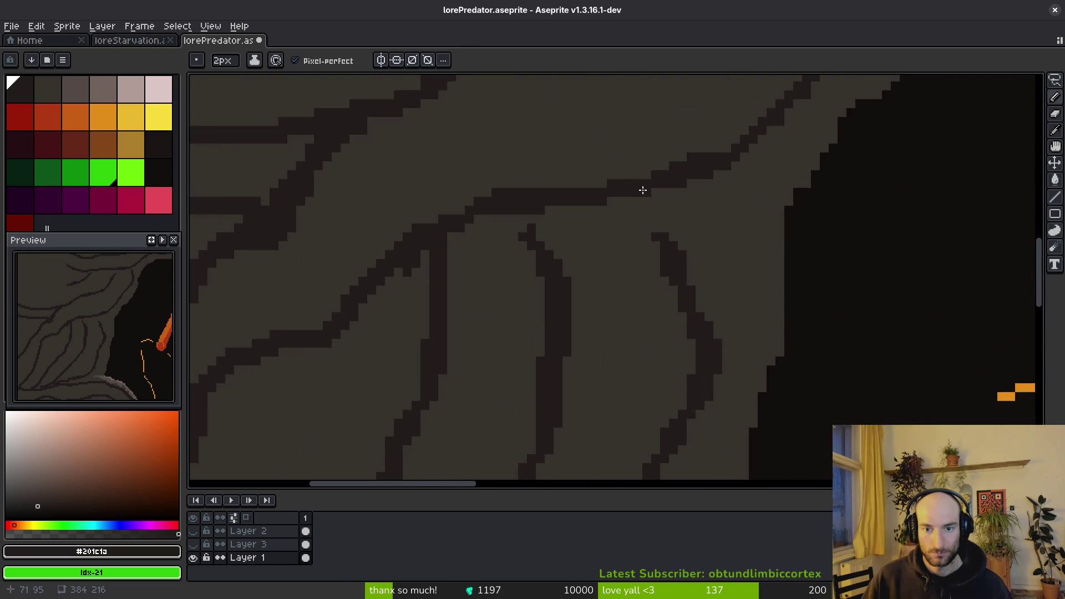
drag(633, 174, 666, 244)
drag(525, 211, 552, 250)
mouse_move(438, 220)
mouse_down()
mouse_move(383, 256)
mouse_move(480, 209)
mouse_move(353, 329)
mouse_up()
scroll(594, 307, down, 2)
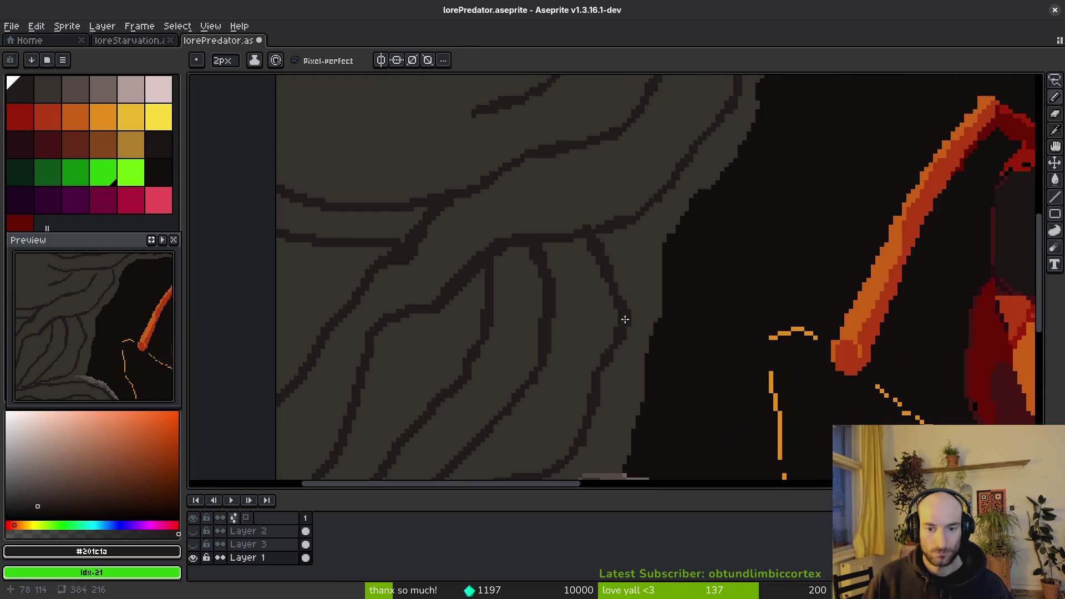
scroll(562, 360, up, 2)
mouse_move(663, 149)
mouse_down()
mouse_move(620, 271)
mouse_move(618, 180)
mouse_up()
click(620, 242)
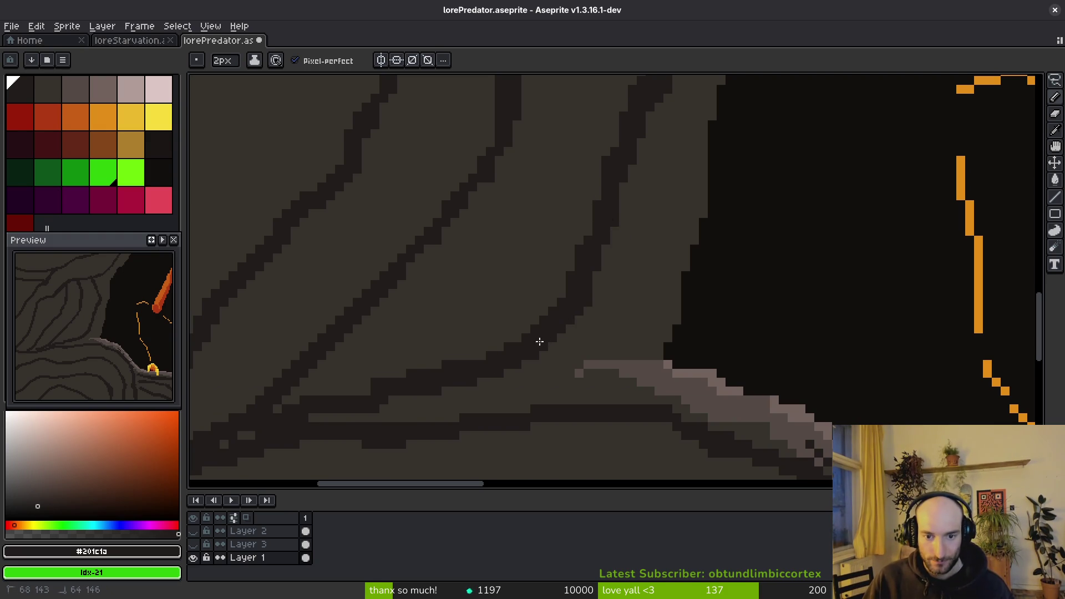
scroll(583, 295, down, 2)
scroll(644, 254, up, 2)
Thicken the diagonal crack and extend cracks to the canvas's left edge and across the rock.
drag(751, 204, 715, 298)
drag(774, 214, 760, 222)
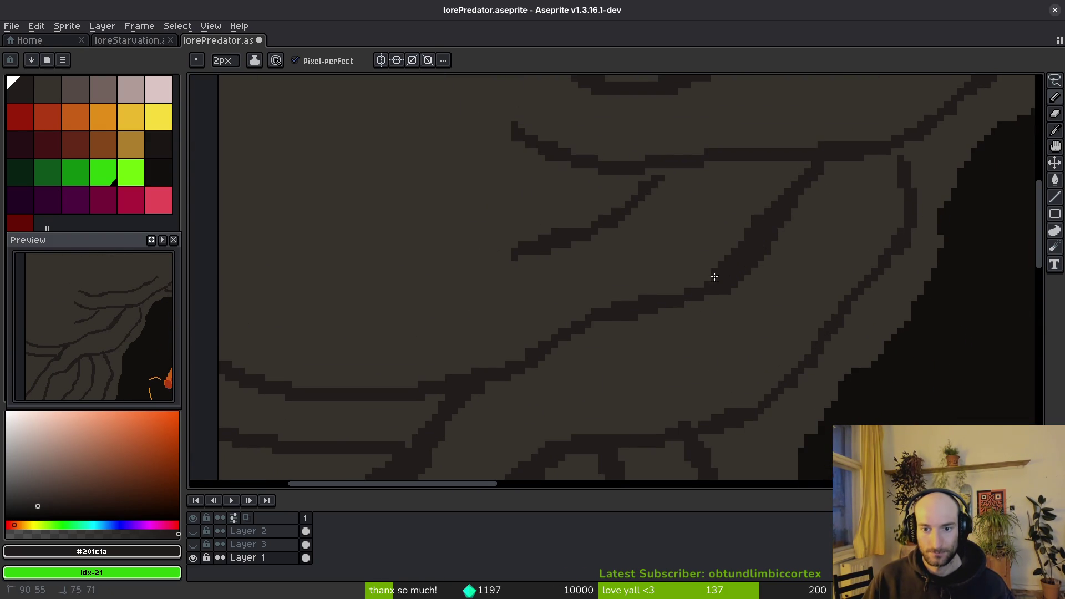
drag(721, 274, 552, 338)
mouse_move(663, 297)
mouse_down()
mouse_move(797, 209)
mouse_move(611, 299)
mouse_move(682, 269)
mouse_move(784, 148)
mouse_up()
mouse_move(712, 205)
mouse_down()
mouse_move(576, 269)
mouse_move(611, 235)
mouse_move(492, 264)
mouse_move(348, 234)
mouse_up()
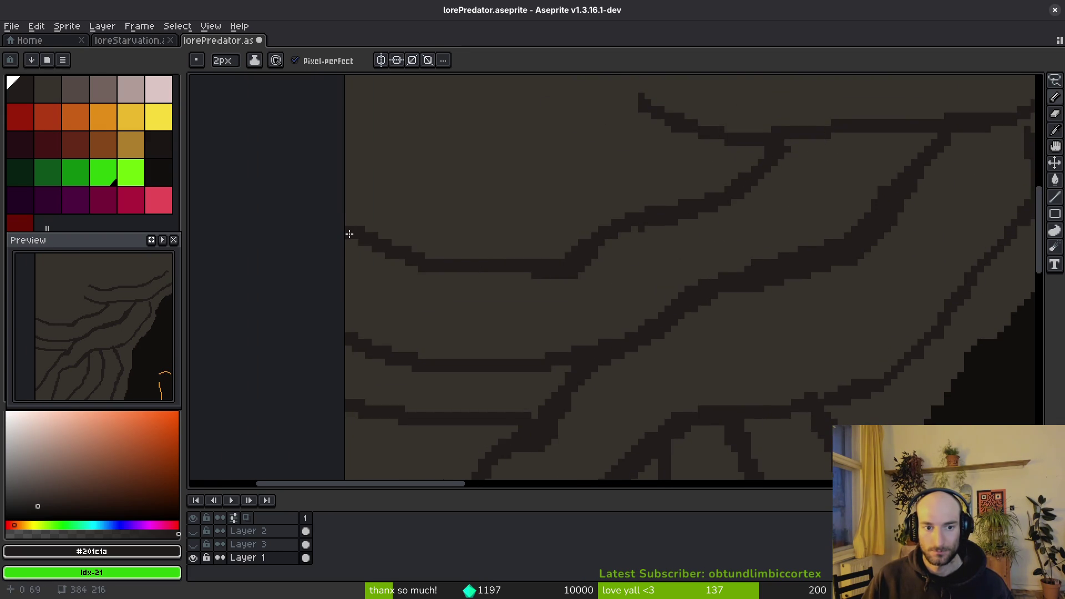
drag(643, 232, 778, 313)
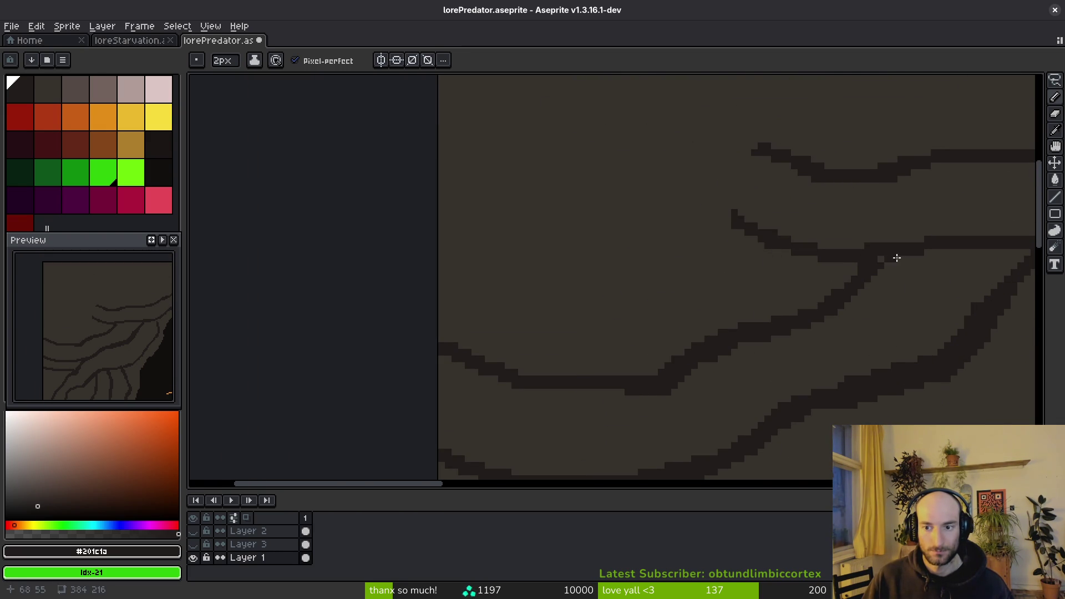
mouse_move(757, 226)
mouse_down()
mouse_move(464, 161)
mouse_move(658, 193)
mouse_up()
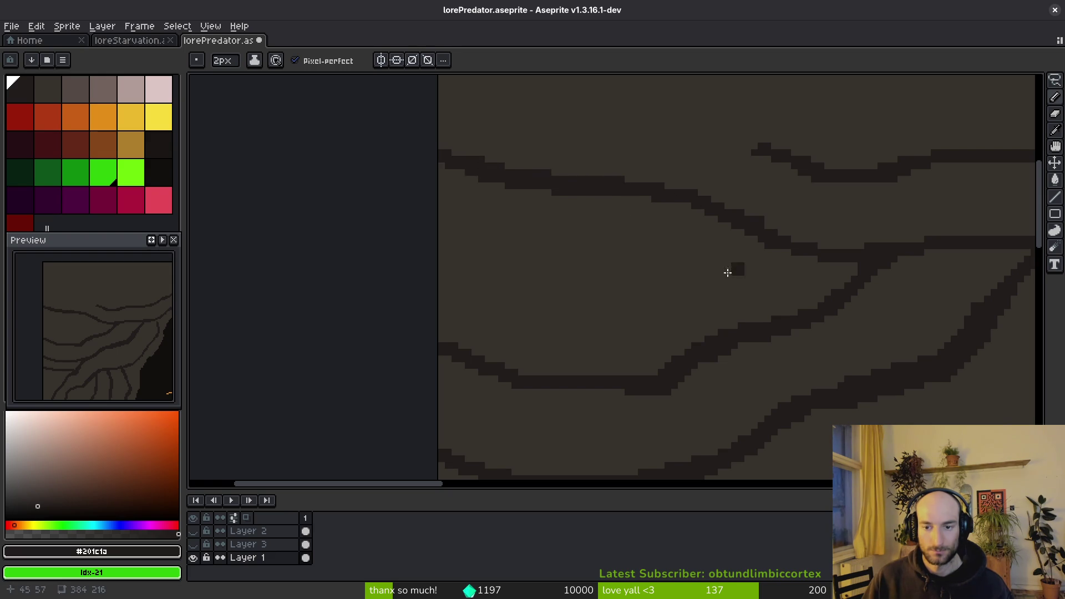
mouse_move(444, 225)
mouse_down()
mouse_move(554, 261)
mouse_move(761, 292)
mouse_move(851, 264)
mouse_move(837, 288)
mouse_up()
scroll(845, 324, down, 4)
scroll(688, 299, up, 4)
Add long cracks reaching the sprite's edges, then eyedrop the rock brown #36312c as drawing colour.
drag(650, 298, 323, 176)
scroll(323, 176, down, 3)
scroll(741, 249, up, 2)
scroll(742, 222, down, 1)
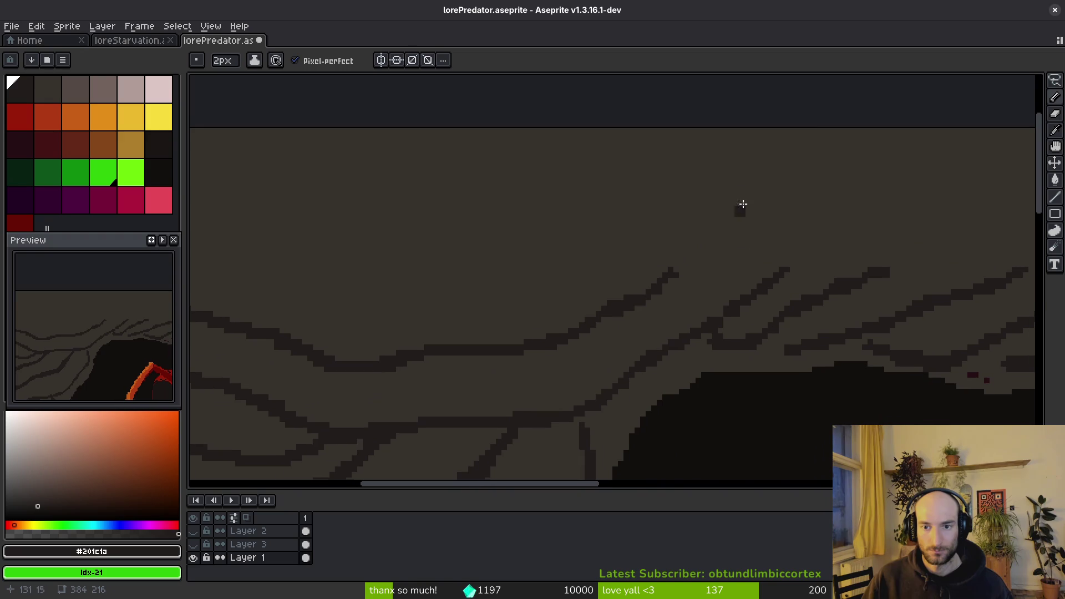
mouse_move(806, 135)
mouse_down()
mouse_move(763, 152)
mouse_move(679, 272)
mouse_up()
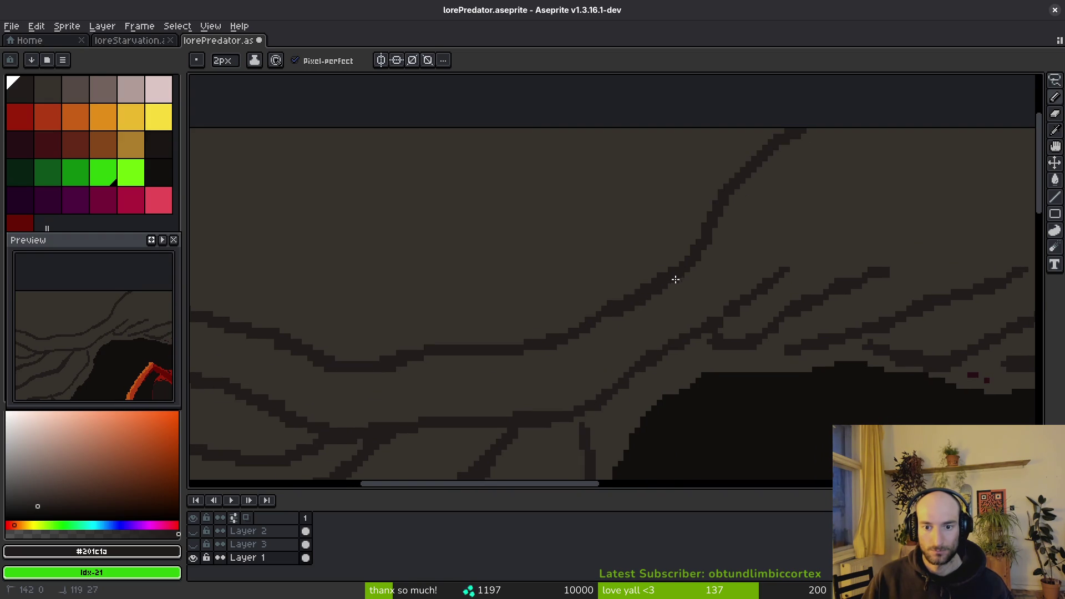
mouse_move(585, 327)
mouse_down()
mouse_move(425, 347)
mouse_move(251, 344)
mouse_up()
drag(763, 285, 696, 336)
mouse_move(440, 443)
mouse_down()
mouse_move(524, 409)
mouse_move(572, 369)
mouse_up()
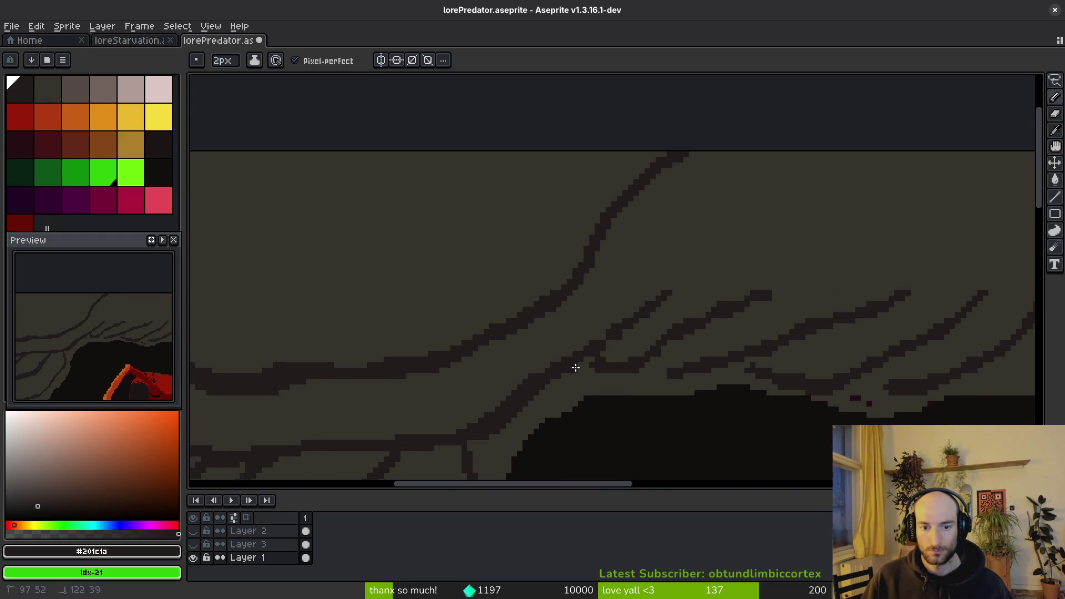
mouse_move(658, 299)
mouse_down()
mouse_move(727, 191)
mouse_move(767, 164)
mouse_move(730, 198)
mouse_up()
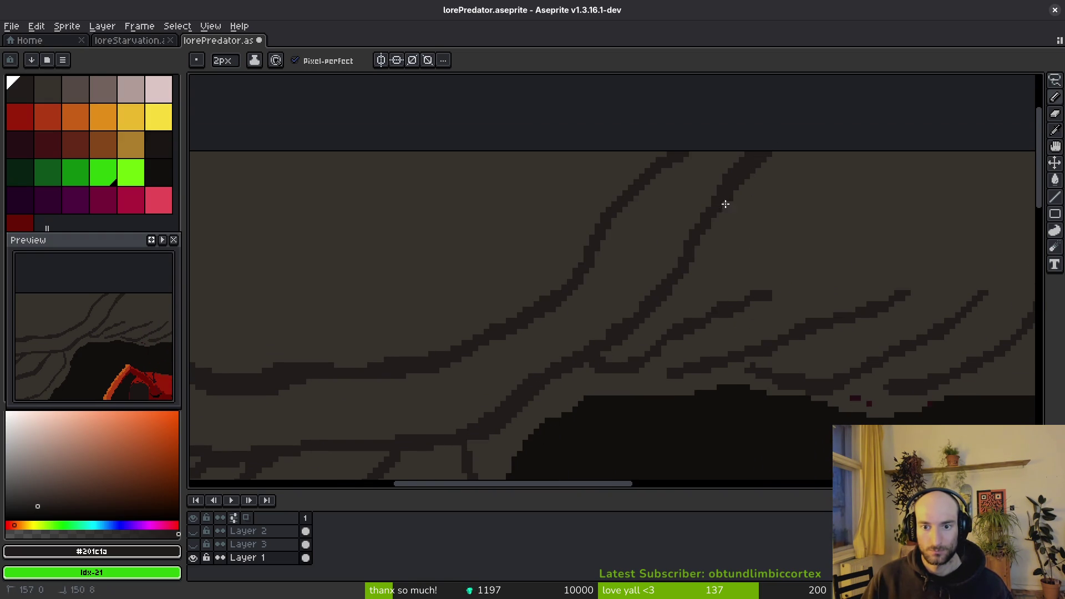
drag(618, 354, 562, 331)
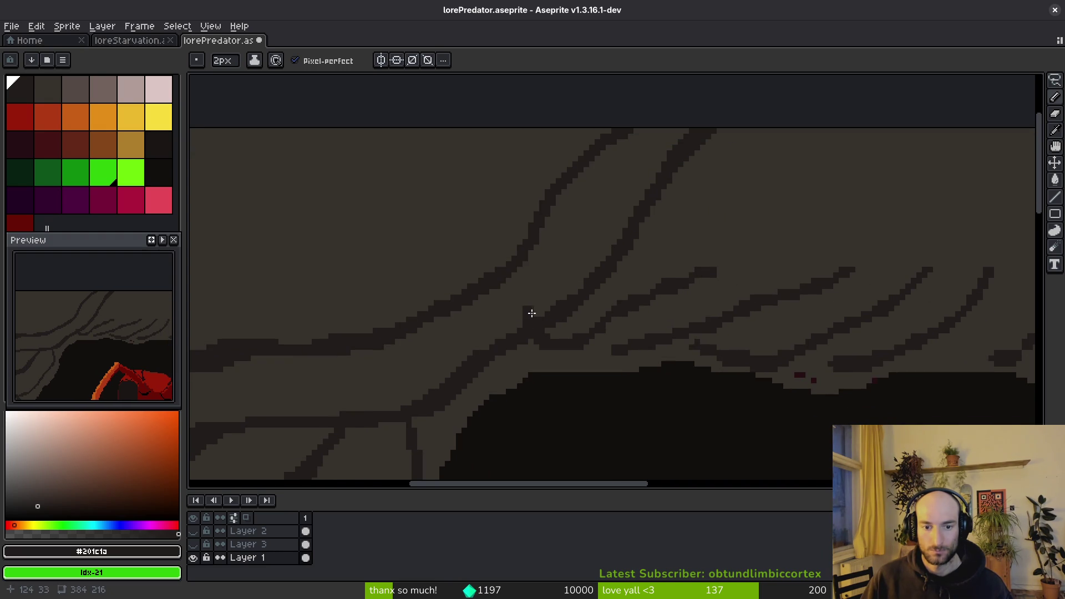
alt+click(527, 321)
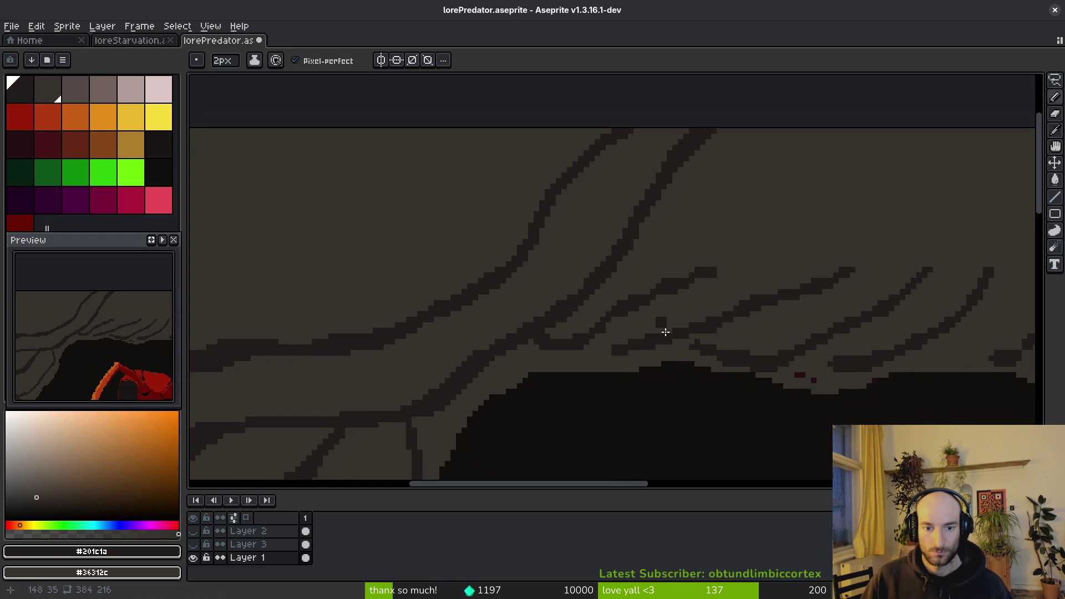
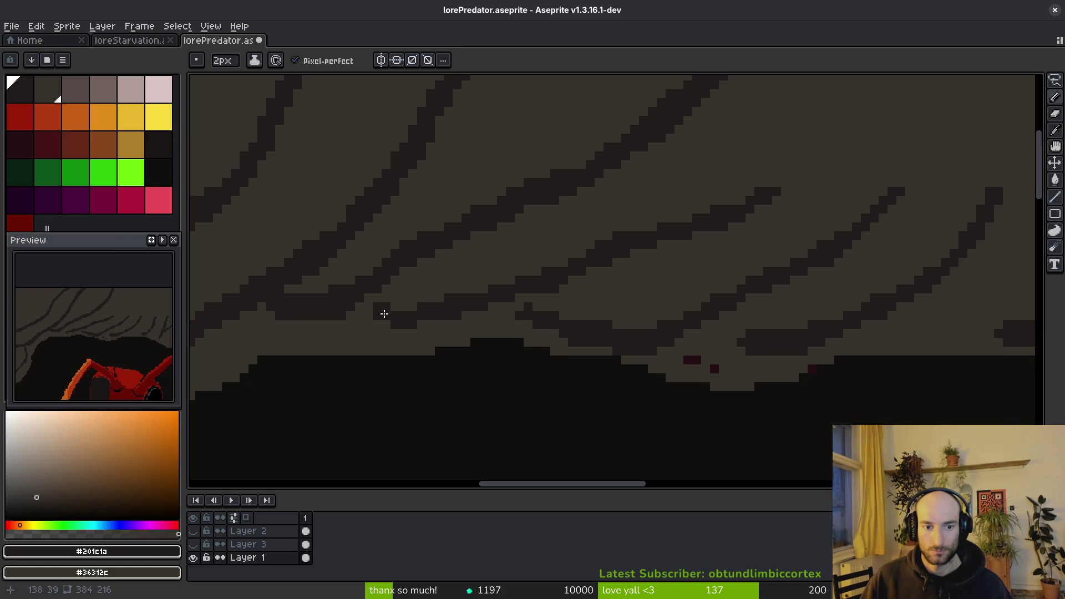
Extend the dark line band rightward and add crack strokes fanning up-right across the upper wall.
drag(426, 318, 563, 282)
drag(728, 218, 810, 156)
scroll(765, 288, up, 3)
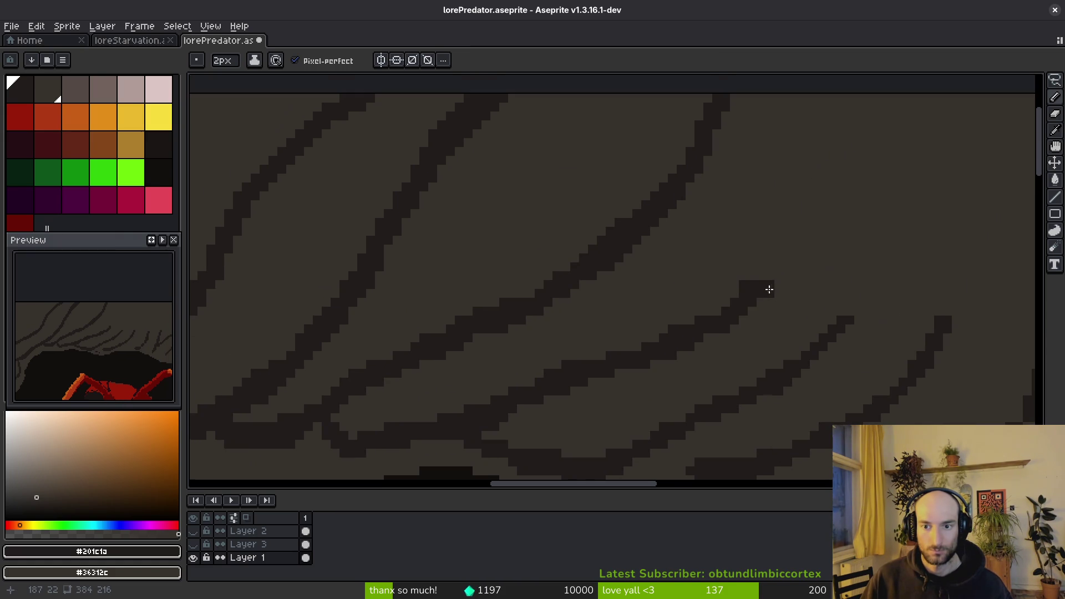
mouse_move(749, 302)
mouse_down()
mouse_move(851, 152)
mouse_move(760, 273)
mouse_move(816, 235)
mouse_up()
scroll(752, 298, down, 3)
scroll(816, 235, up, 5)
mouse_move(735, 344)
mouse_down()
mouse_move(818, 266)
mouse_move(901, 115)
mouse_up()
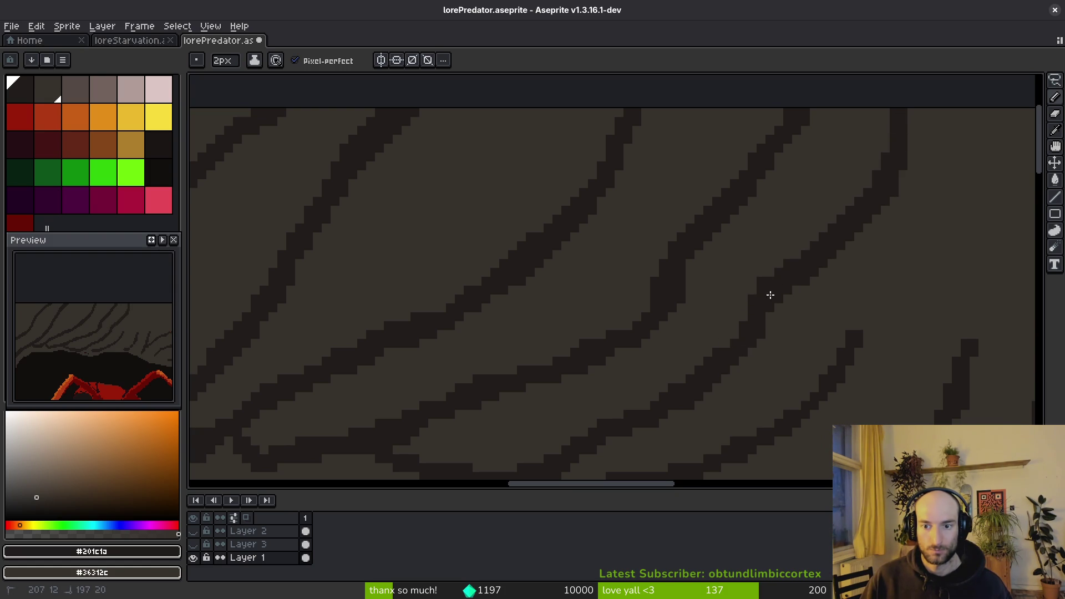
scroll(772, 293, down, 2)
scroll(633, 316, down, 2)
scroll(450, 420, up, 2)
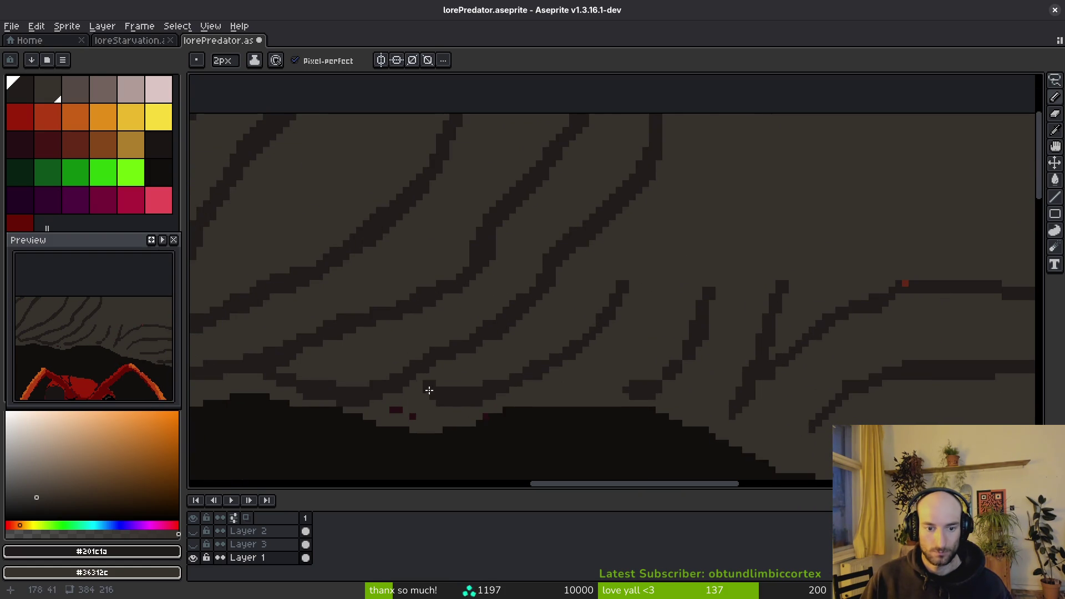
With a 1px brush, extend a thin dark line toward the top of the canvas.
key(minus)
drag(677, 230, 715, 119)
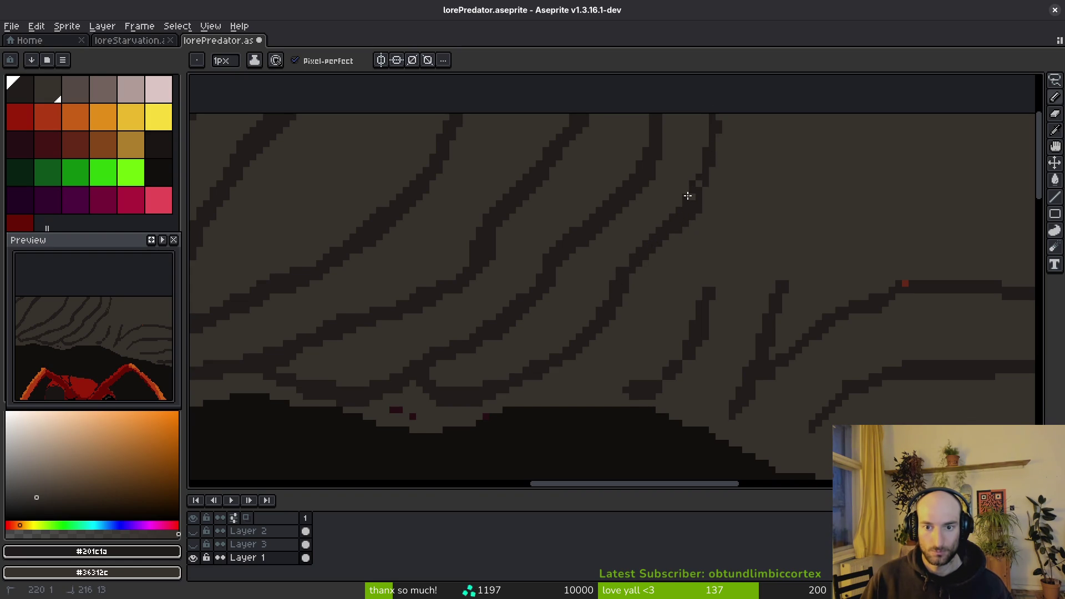
scroll(629, 265, down, 2)
At 3px, draw a dark crack line running up-right and extend it further.
key(plus)
key(plus)
scroll(611, 361, up, 3)
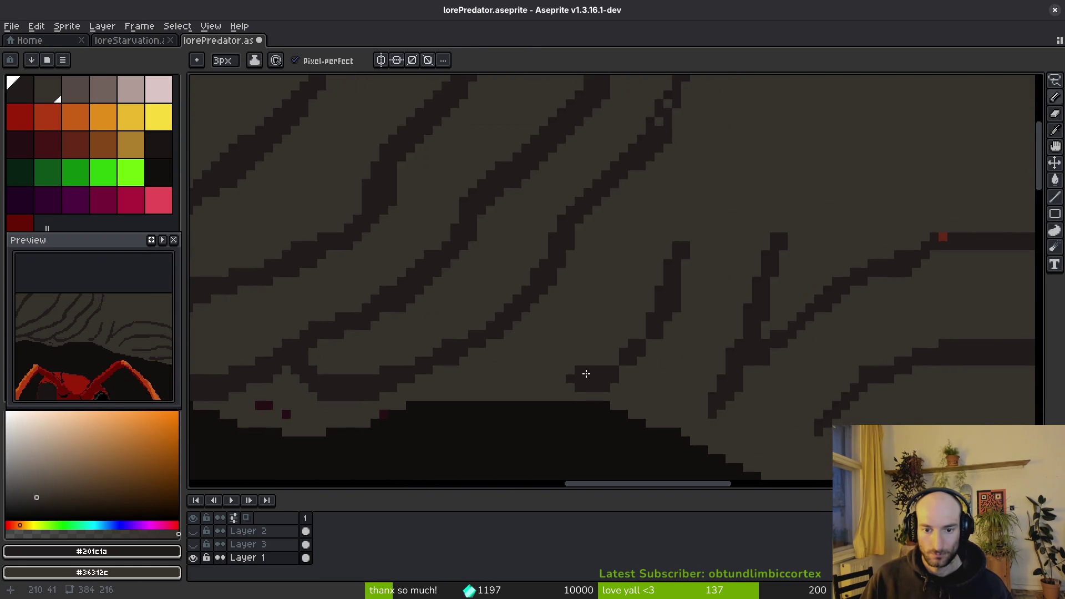
mouse_move(546, 361)
mouse_down()
mouse_move(644, 348)
mouse_move(744, 178)
mouse_move(703, 273)
mouse_move(732, 234)
mouse_move(781, 119)
mouse_move(744, 224)
mouse_up()
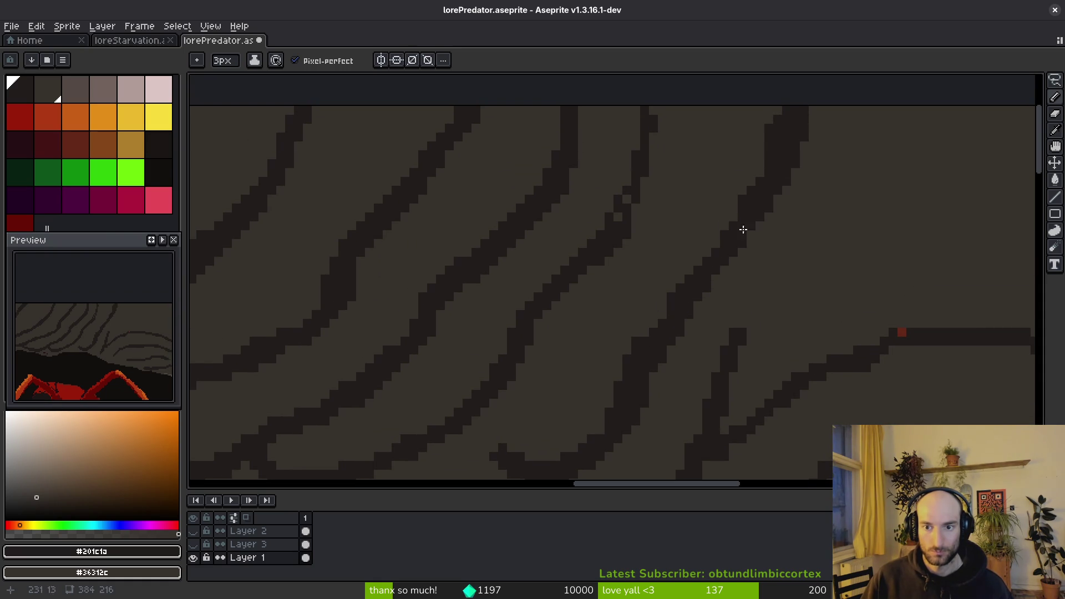
drag(638, 163, 673, 150)
scroll(588, 248, down, 2)
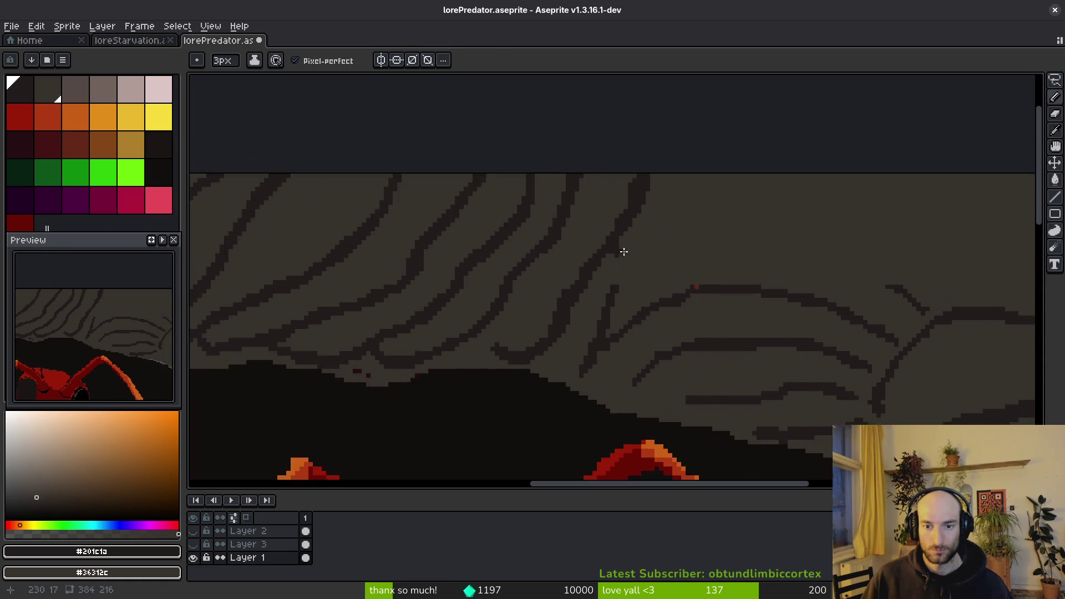
scroll(630, 319, up, 2)
At 2px, draw new dark lines up-right and a diagonal crack across the wall.
key(minus)
mouse_move(609, 306)
mouse_down()
mouse_move(721, 169)
mouse_move(727, 139)
mouse_up()
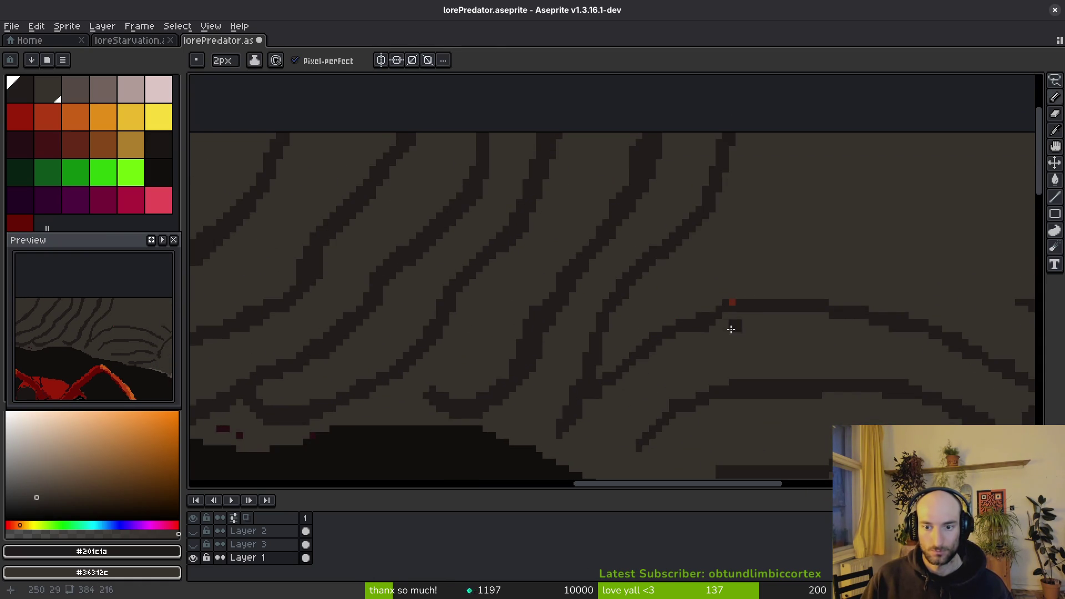
drag(713, 386, 480, 317)
scroll(414, 372, up, 1)
mouse_move(513, 186)
mouse_down()
mouse_move(507, 209)
mouse_move(411, 309)
mouse_up()
Add dark texture strokes and short strokes extending the middle line to the right diagonal.
key(v)
key(b)
drag(611, 313, 461, 325)
scroll(468, 349, down, 2)
scroll(661, 364, up, 2)
drag(661, 364, 645, 392)
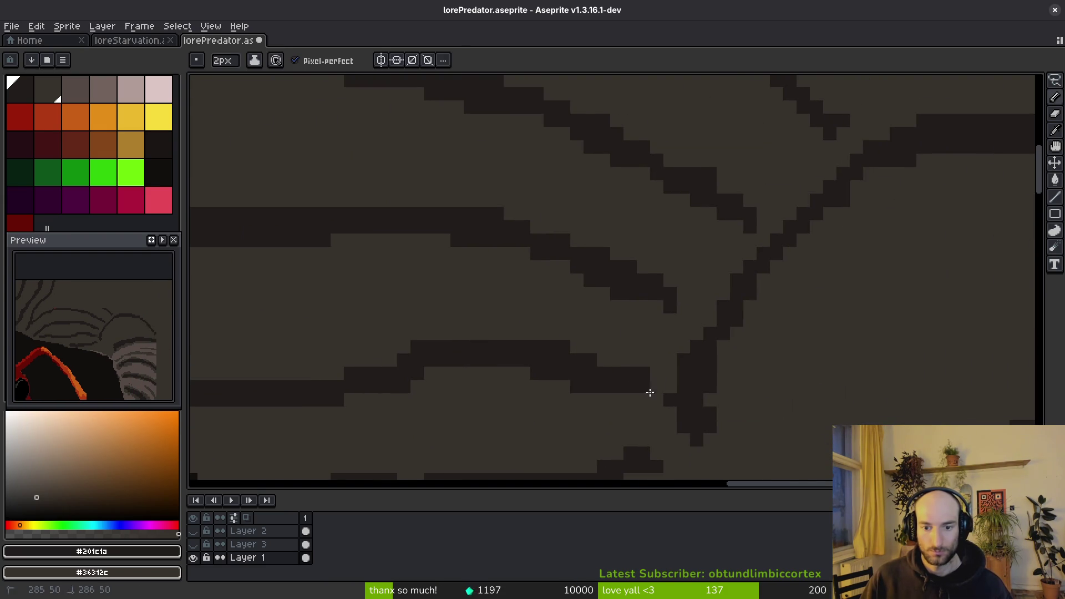
drag(668, 301, 705, 315)
Draw a long diagonal crack and a long horizontal dark line, covering a stray red pixel.
scroll(738, 316, up, 5)
drag(796, 258, 775, 226)
scroll(899, 368, down, 5)
drag(899, 369, 599, 240)
scroll(736, 282, up, 2)
drag(736, 283, 327, 275)
drag(402, 388, 409, 408)
Add a rightward dark line, a diagonal texture stroke and a second curved stroke.
scroll(444, 434, down, 3)
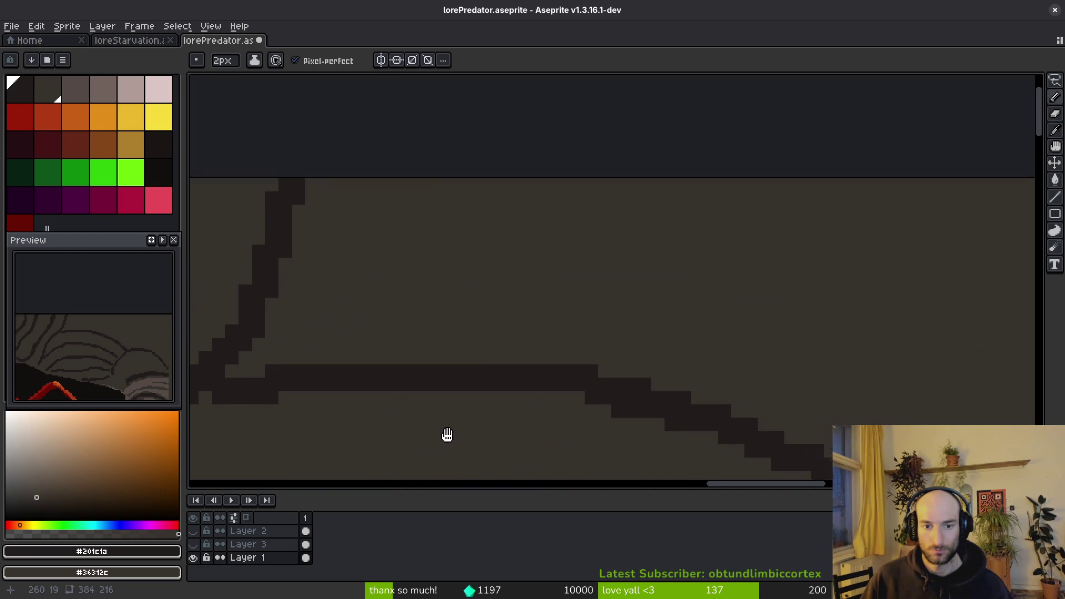
drag(319, 222, 694, 264)
scroll(714, 273, up, 3)
drag(555, 189, 799, 388)
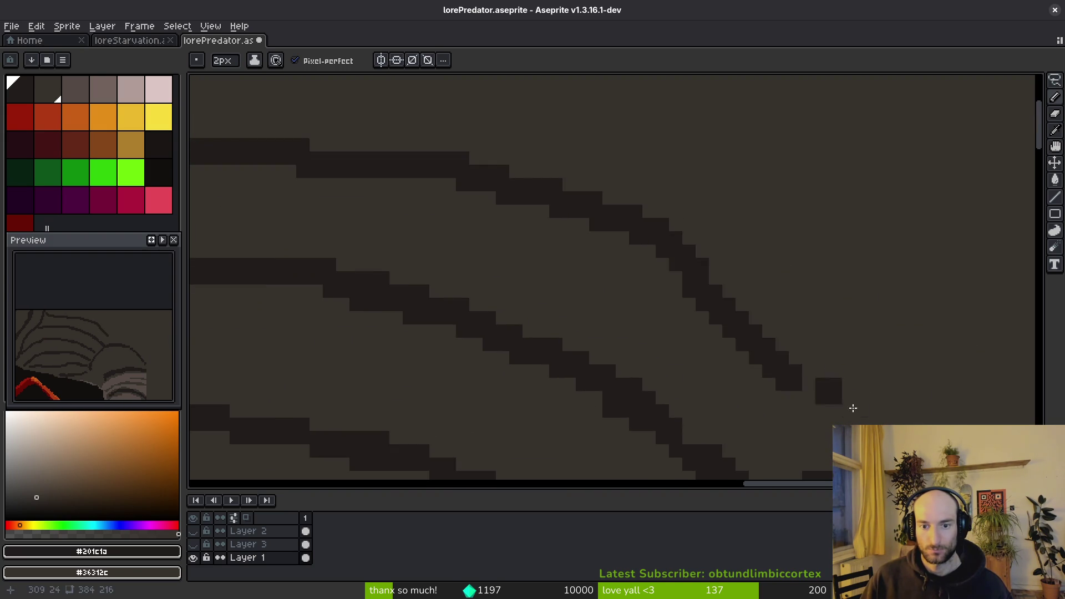
scroll(799, 388, down, 2)
mouse_move(556, 168)
mouse_down()
mouse_move(689, 309)
mouse_move(713, 280)
mouse_move(552, 128)
mouse_up()
Branch curved strokes up-left and down-right from the junction toward the rim, then sample the rock colour.
scroll(689, 309, down, 1)
scroll(577, 286, down, 1)
scroll(702, 319, up, 1)
mouse_move(666, 320)
mouse_down()
mouse_move(680, 251)
mouse_move(652, 88)
mouse_up()
scroll(709, 199, up, 1)
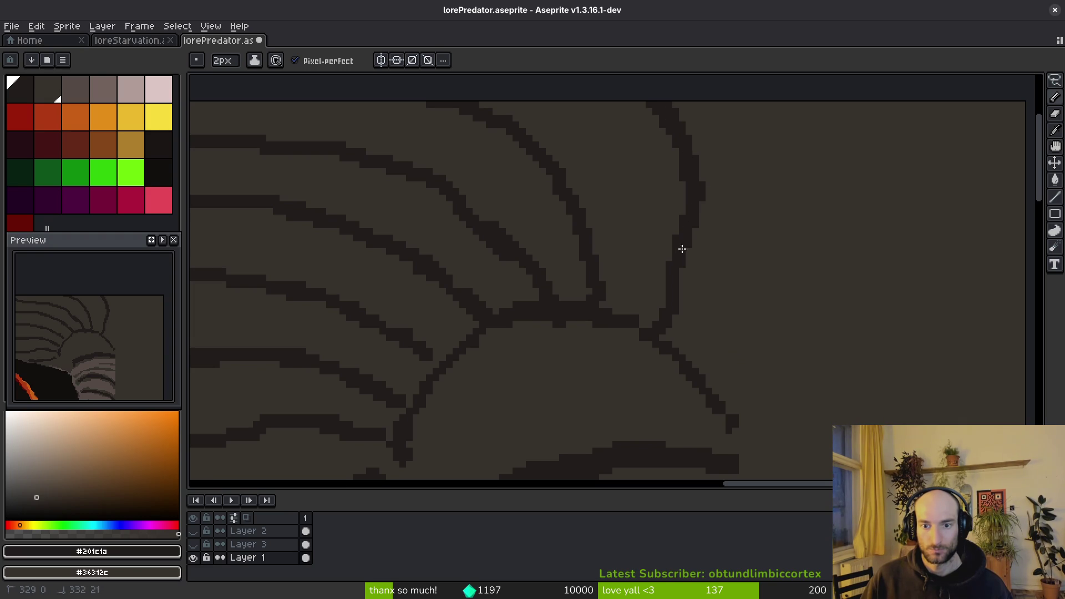
mouse_move(642, 324)
mouse_down()
mouse_move(735, 423)
mouse_move(739, 444)
mouse_up()
scroll(739, 444, down, 1)
scroll(701, 326, up, 1)
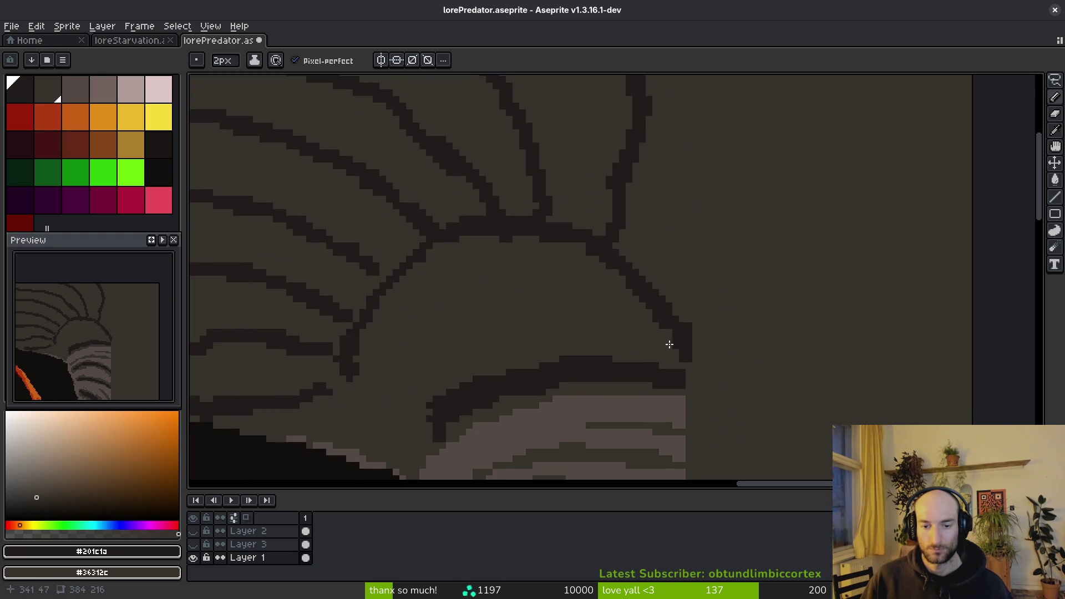
scroll(690, 311, down, 1)
scroll(664, 302, up, 1)
mouse_move(640, 308)
mouse_down()
mouse_move(640, 344)
mouse_move(727, 330)
mouse_up()
alt+click(677, 357)
Undo the last strokes, reselect the dark colour and redraw the joined diagonal and curved strokes.
key(ctrl+z)
key(ctrl+z)
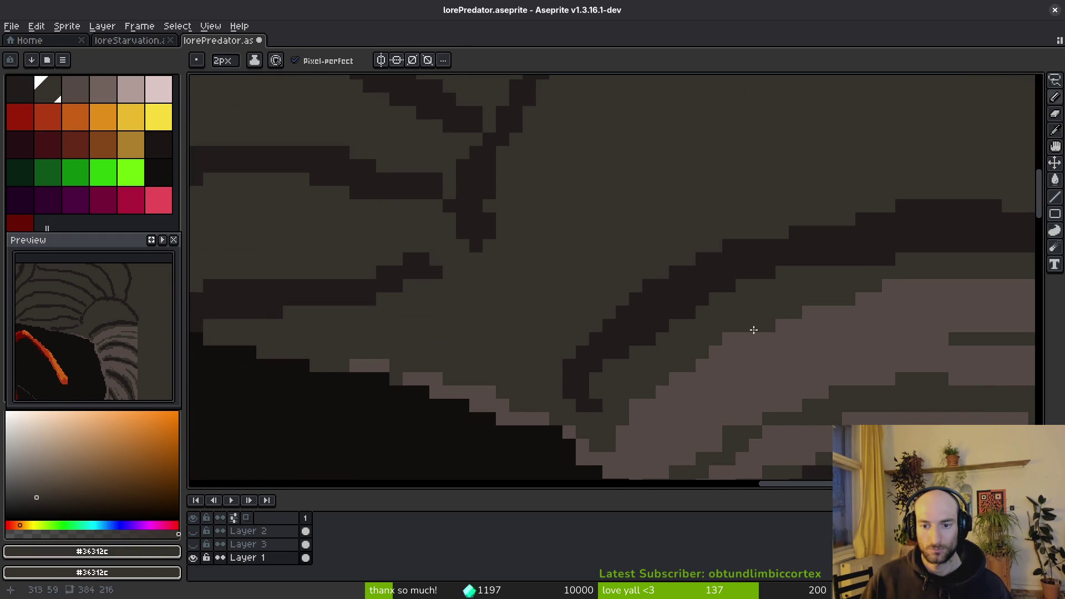
alt+click(687, 302)
drag(716, 300, 597, 387)
scroll(666, 383, down, 2)
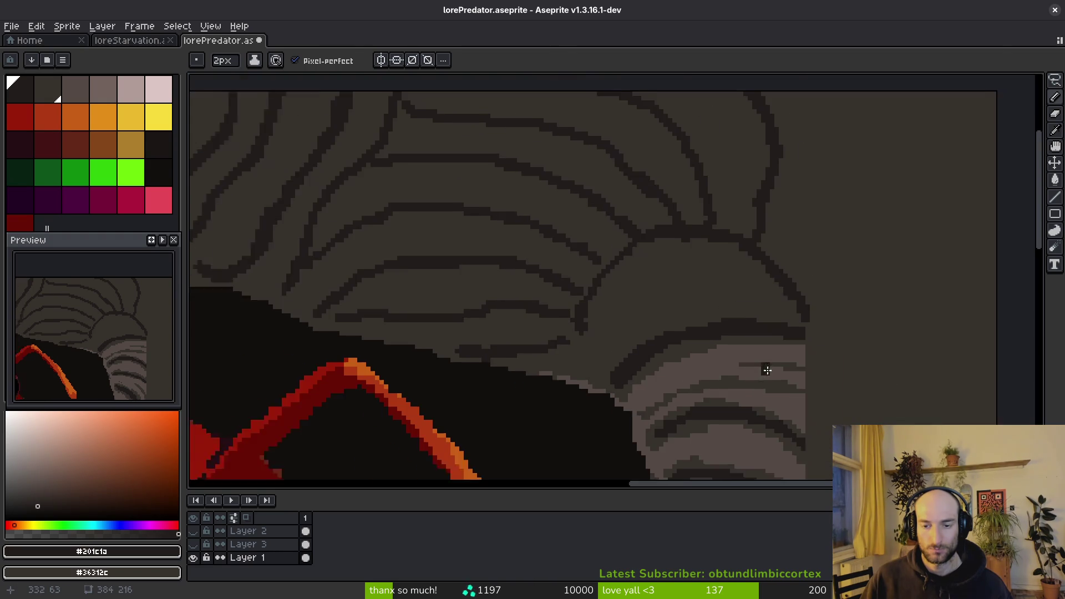
scroll(620, 340, down, 1)
scroll(621, 340, up, 1)
mouse_move(488, 361)
mouse_down()
mouse_move(513, 316)
mouse_move(721, 262)
mouse_move(787, 303)
mouse_up()
drag(700, 258, 608, 253)
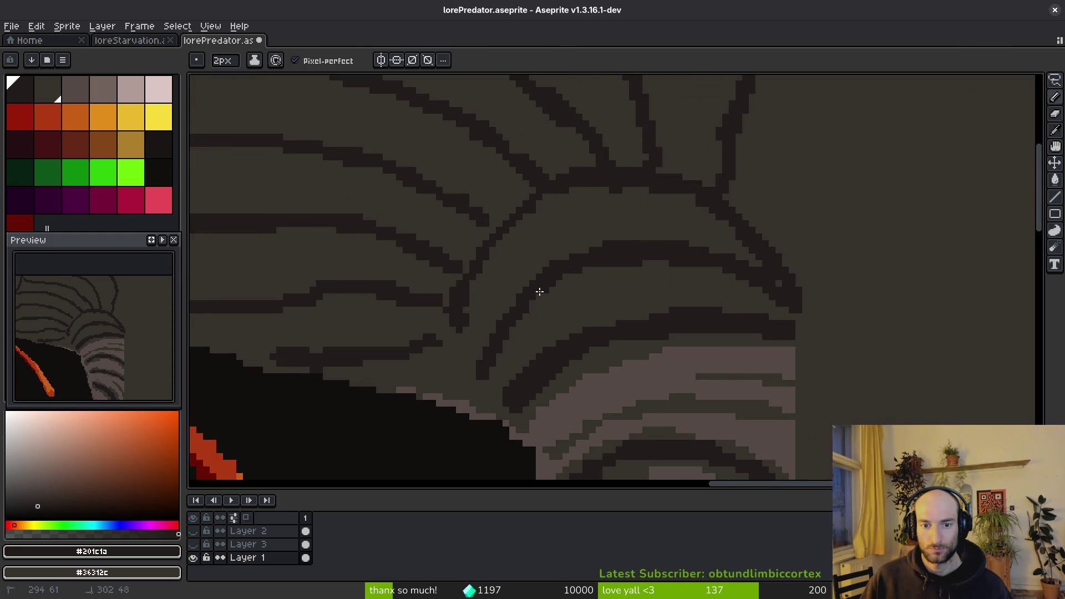
mouse_move(488, 262)
mouse_down()
mouse_move(459, 328)
mouse_move(456, 299)
mouse_up()
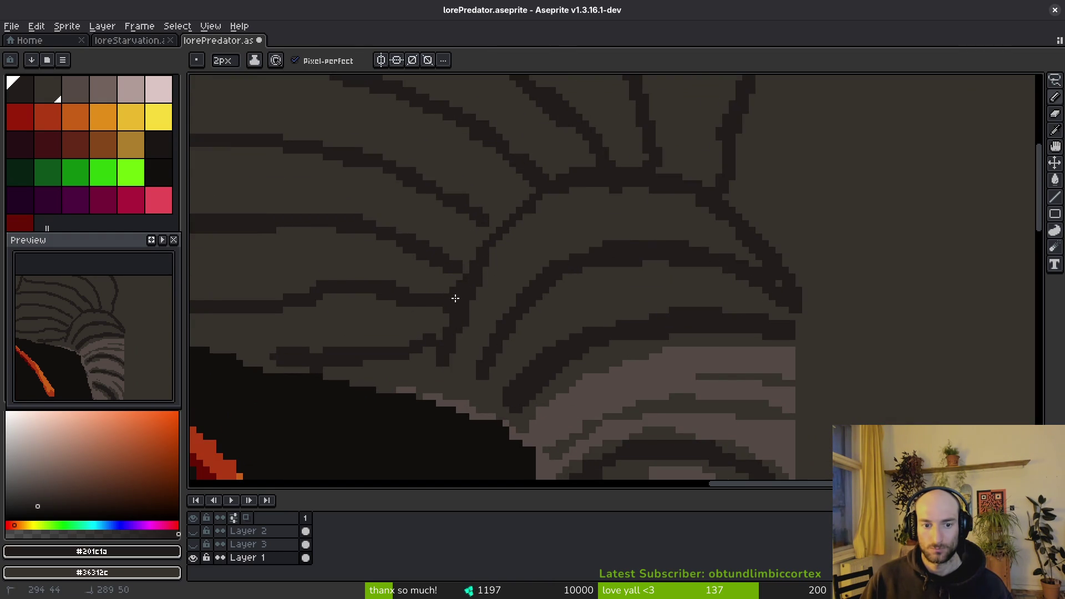
With a 1px brush, extend the thin dark line up-left and down-left along the arc.
key(minus)
scroll(444, 312, up, 1)
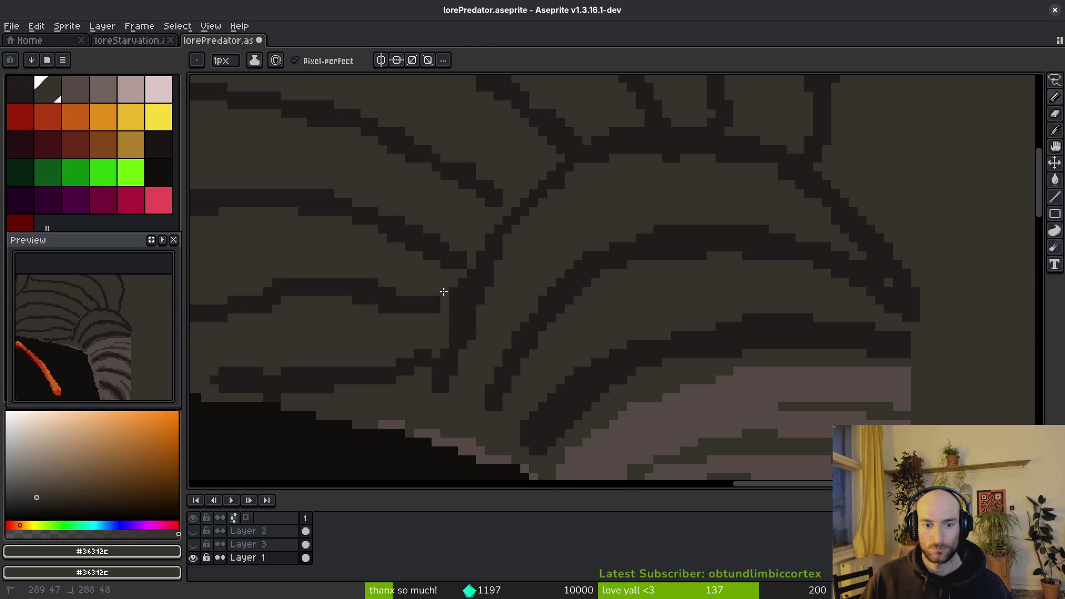
scroll(396, 291, left, 5)
scroll(396, 290, down, 2)
drag(378, 284, 359, 284)
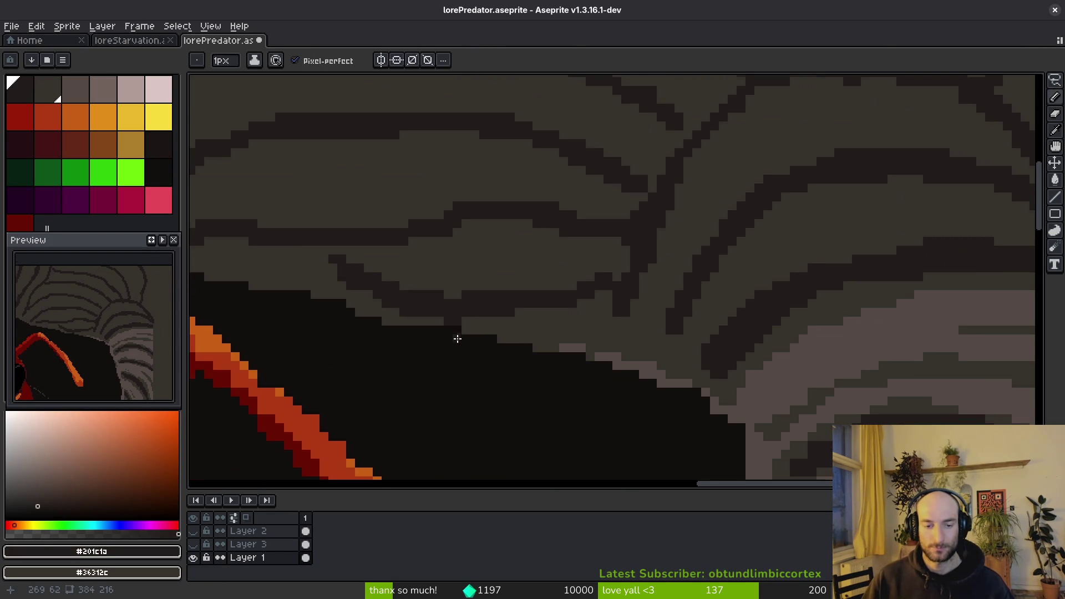
scroll(459, 340, up, 2)
scroll(769, 265, down, 3)
scroll(823, 195, up, 2)
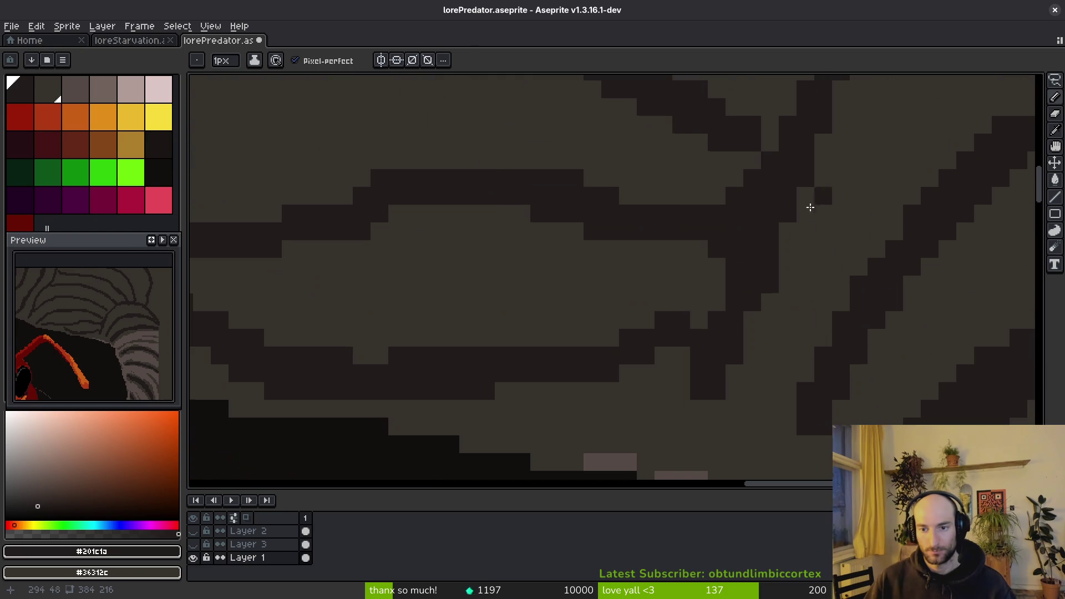
scroll(729, 316, down, 2)
scroll(766, 268, up, 2)
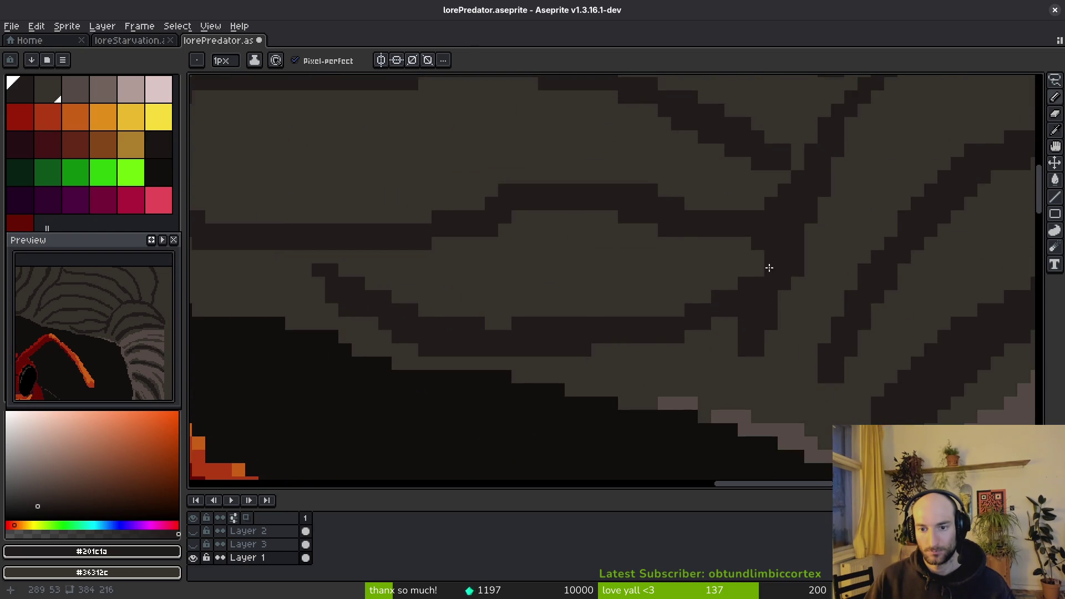
scroll(771, 308, down, 2)
scroll(734, 297, up, 1)
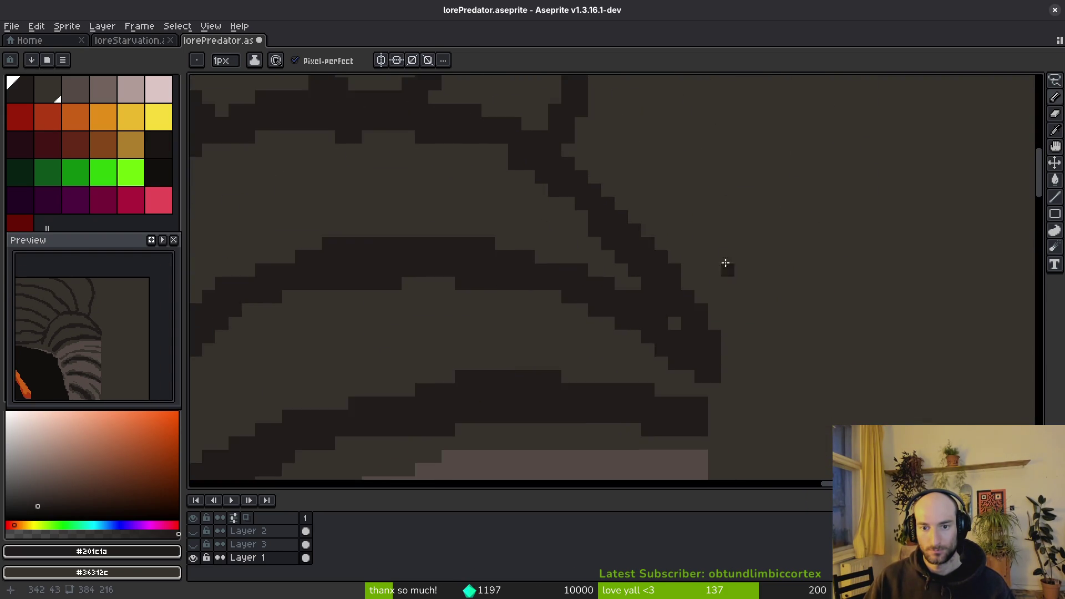
scroll(708, 296, down, 1)
scroll(738, 213, up, 2)
mouse_move(786, 272)
mouse_down()
mouse_move(697, 433)
mouse_move(770, 339)
mouse_move(763, 151)
mouse_up()
At 3px, thicken the right arc and diagonal, and add a stroke down to the sprite edge.
key(plus)
key(plus)
drag(787, 225, 732, 120)
mouse_move(651, 363)
mouse_down()
mouse_move(723, 397)
mouse_move(946, 400)
mouse_up()
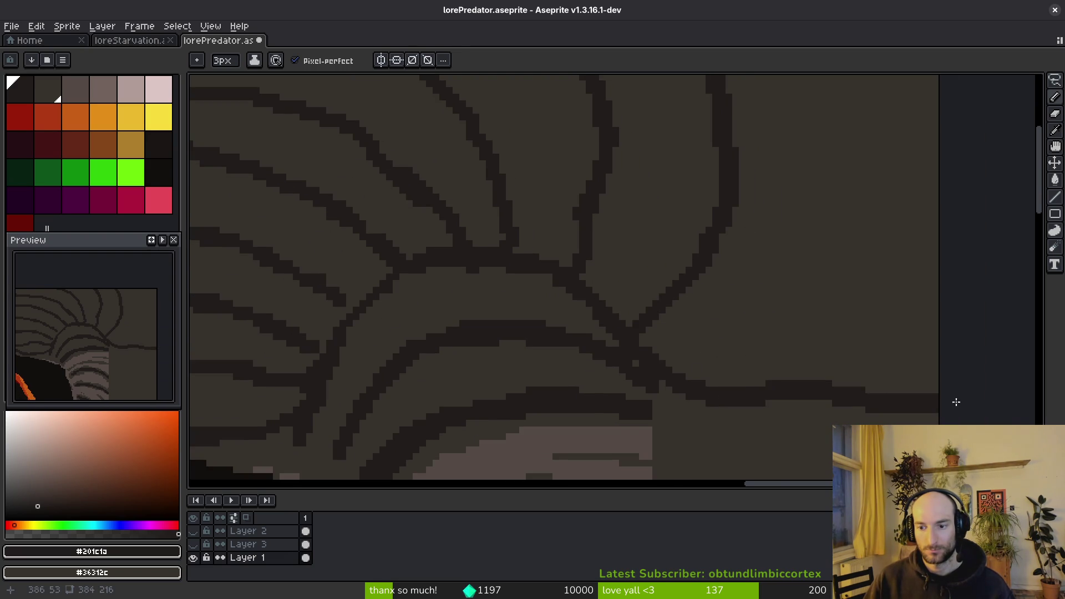
scroll(645, 467, down, 5)
drag(530, 239, 759, 343)
scroll(464, 215, down, 2)
drag(466, 215, 571, 257)
Draw several dark strokes running down-right to the sprite's right edge.
scroll(545, 300, down, 2)
scroll(459, 345, down, 2)
mouse_move(399, 202)
mouse_down()
mouse_move(542, 257)
mouse_move(713, 286)
mouse_up()
scroll(617, 176, down, 2)
drag(373, 182, 663, 415)
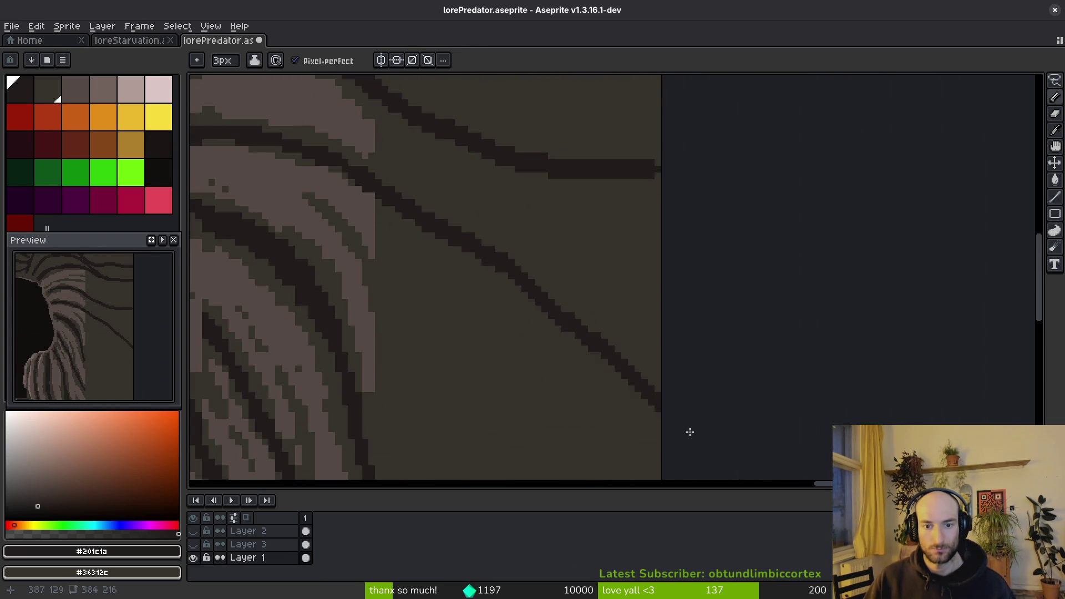
scroll(500, 202, down, 2)
scroll(513, 231, down, 2)
mouse_move(436, 118)
mouse_down()
mouse_move(458, 183)
mouse_move(648, 456)
mouse_up()
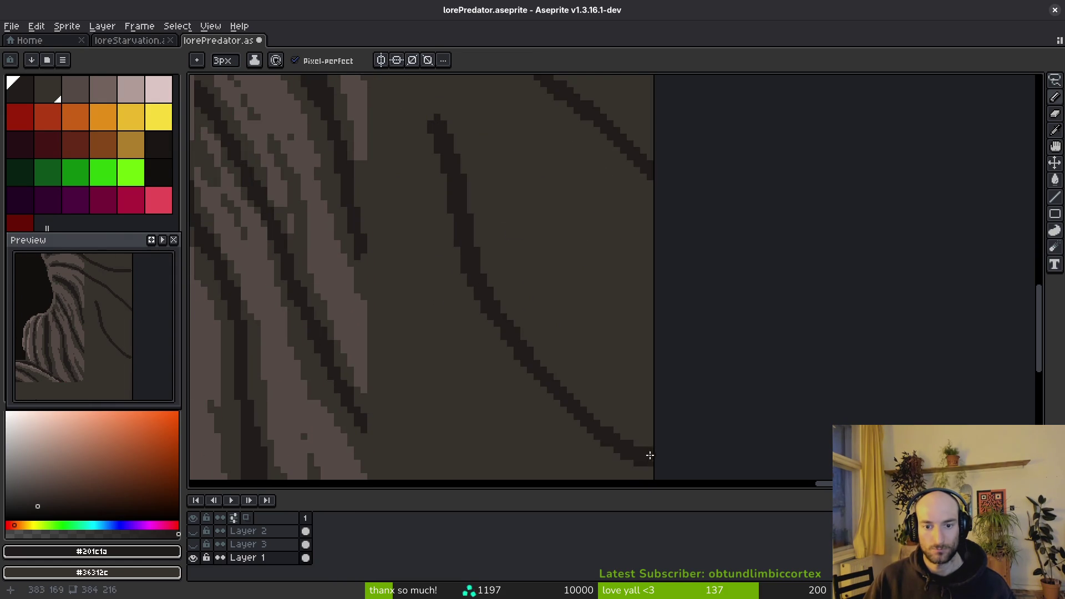
drag(447, 114, 654, 274)
Join new strokes to the existing line and run diagonal cracks to the right and bottom edges.
scroll(516, 240, up, 2)
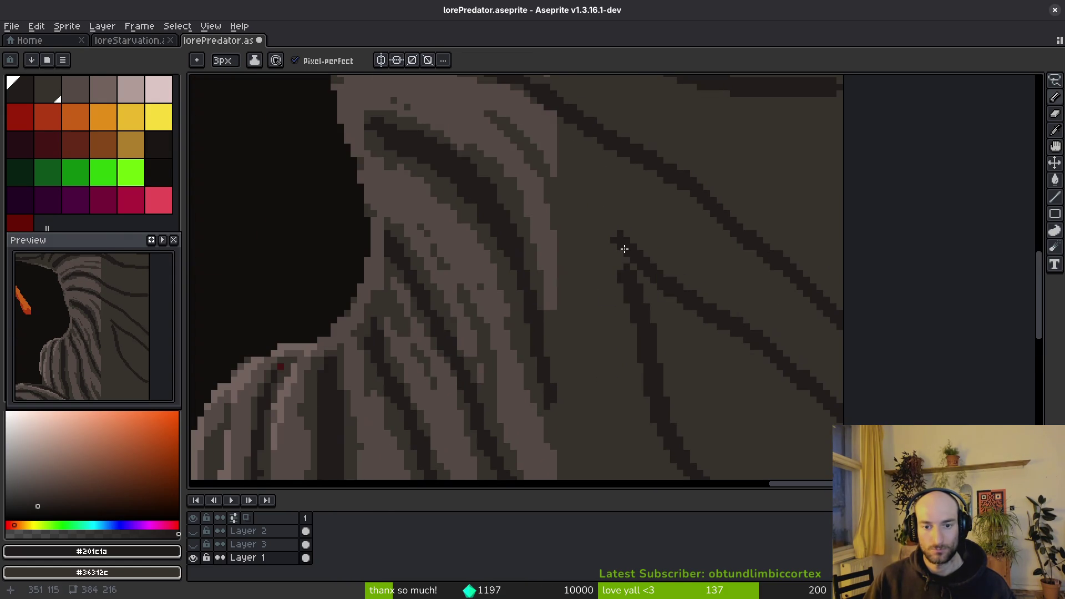
drag(566, 125, 622, 306)
scroll(524, 209, down, 4)
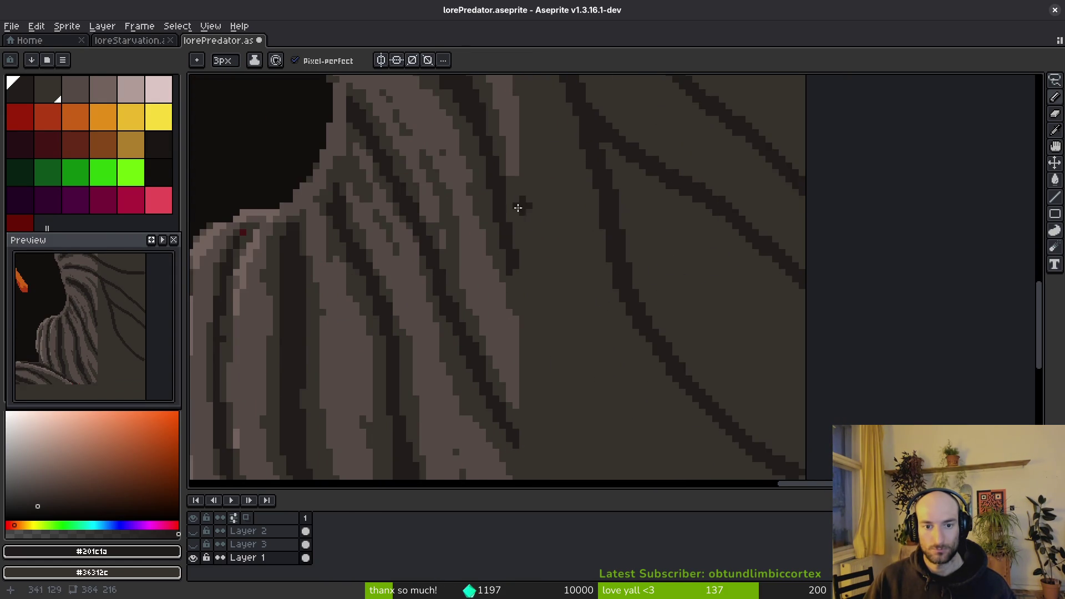
scroll(623, 211, down, 3)
mouse_move(546, 169)
mouse_down()
mouse_move(658, 318)
mouse_move(731, 371)
mouse_up()
drag(543, 276, 731, 424)
scroll(694, 388, down, 3)
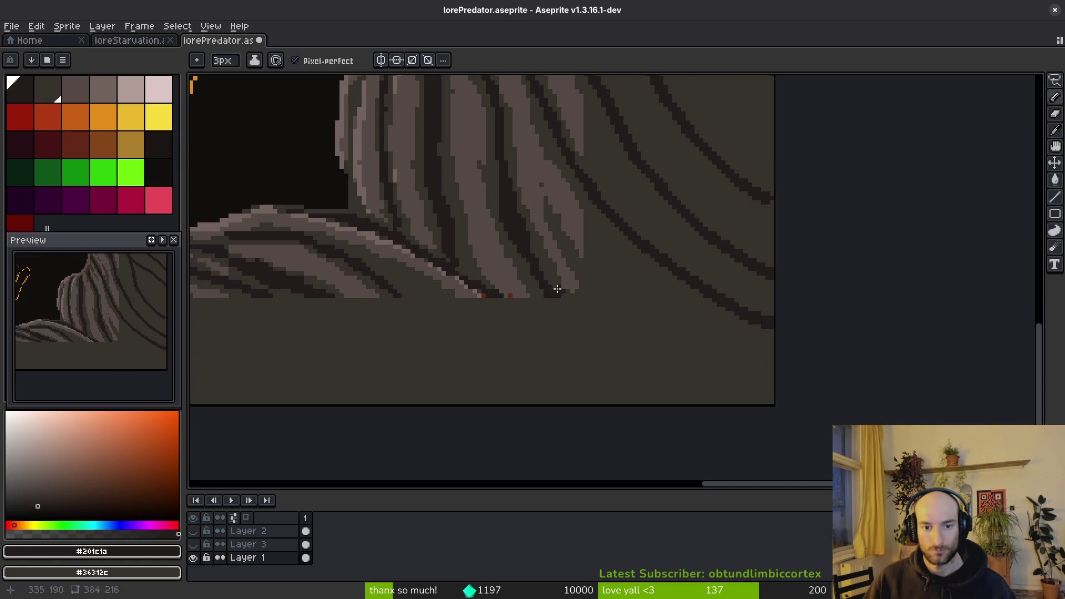
drag(553, 290, 714, 430)
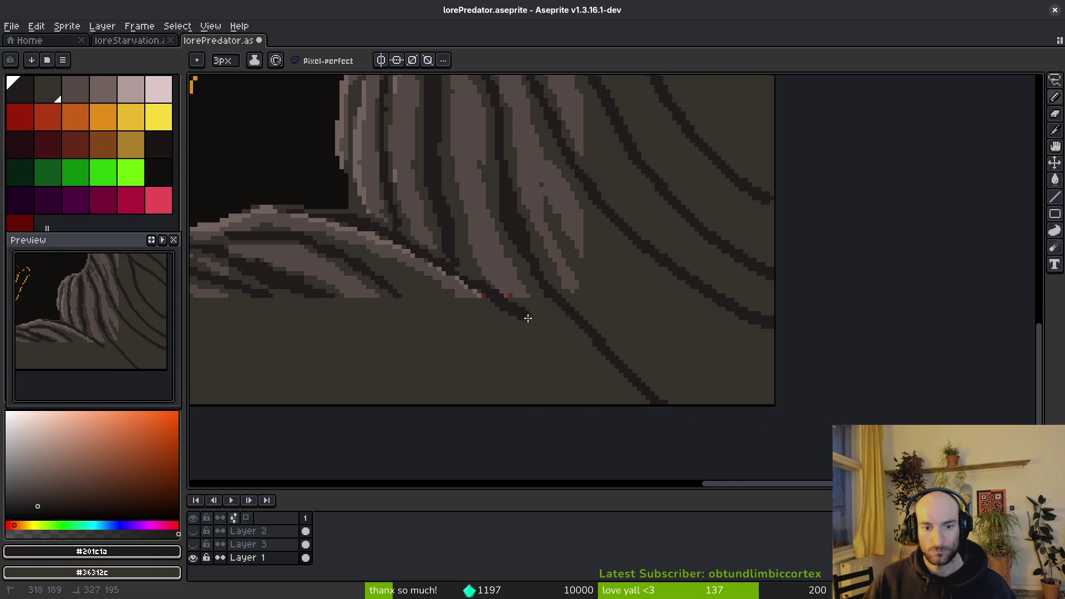
drag(523, 315, 591, 415)
Draw curved dark crack lines down the ledge to the bottom edge.
scroll(544, 296, left, 3)
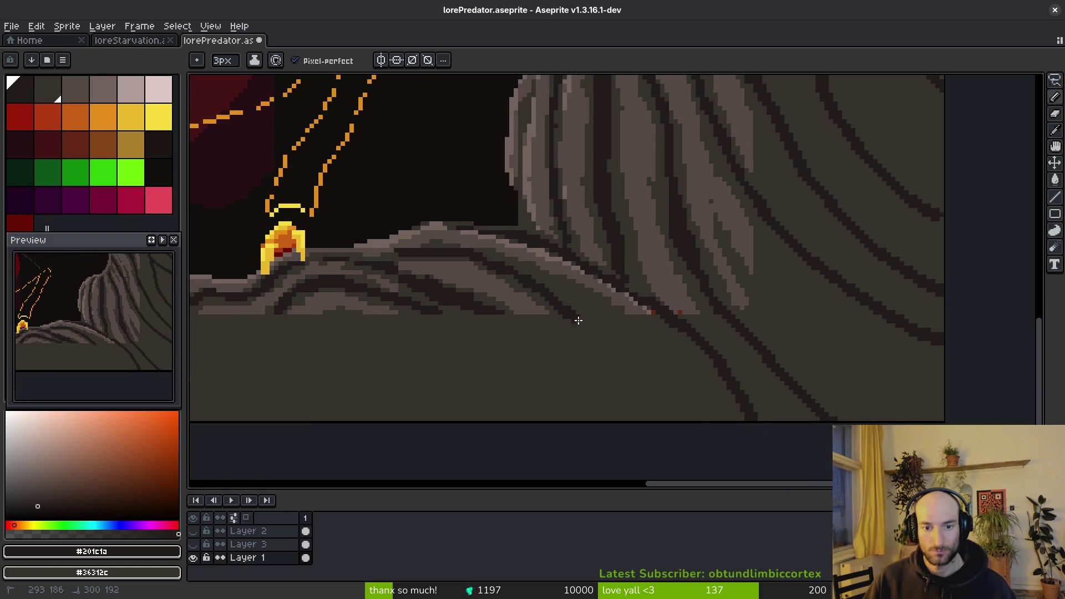
drag(574, 315, 639, 416)
drag(475, 302, 547, 419)
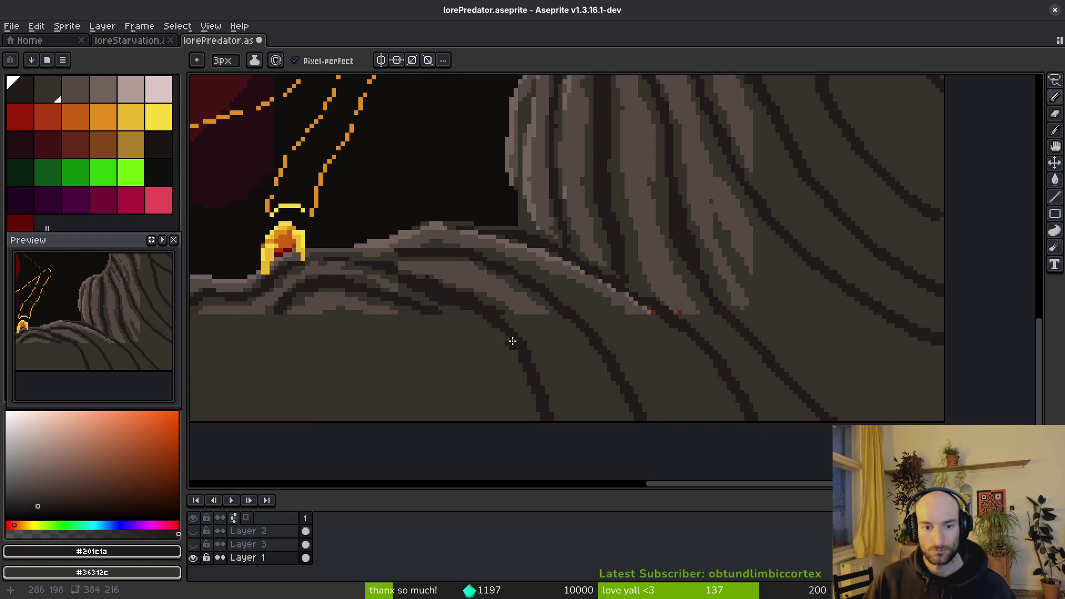
scroll(619, 346, up, 2)
mouse_move(494, 293)
mouse_down()
mouse_move(581, 362)
mouse_move(597, 461)
mouse_up()
drag(424, 244, 366, 403)
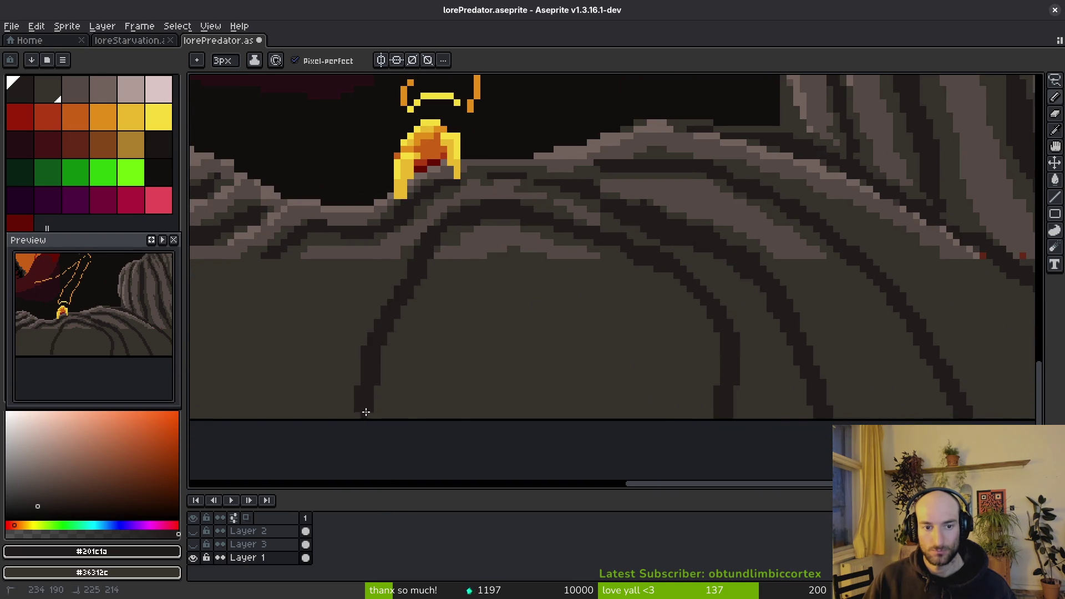
Add two more dark cracks and a dark arch line across the ledge.
scroll(656, 239, left, 5)
scroll(655, 239, down, 2)
mouse_move(637, 203)
mouse_down()
mouse_move(582, 290)
mouse_move(571, 361)
mouse_up()
scroll(808, 302, right, 5)
mouse_move(678, 331)
mouse_down()
mouse_move(684, 273)
mouse_move(816, 274)
mouse_move(861, 355)
mouse_up()
click(668, 351)
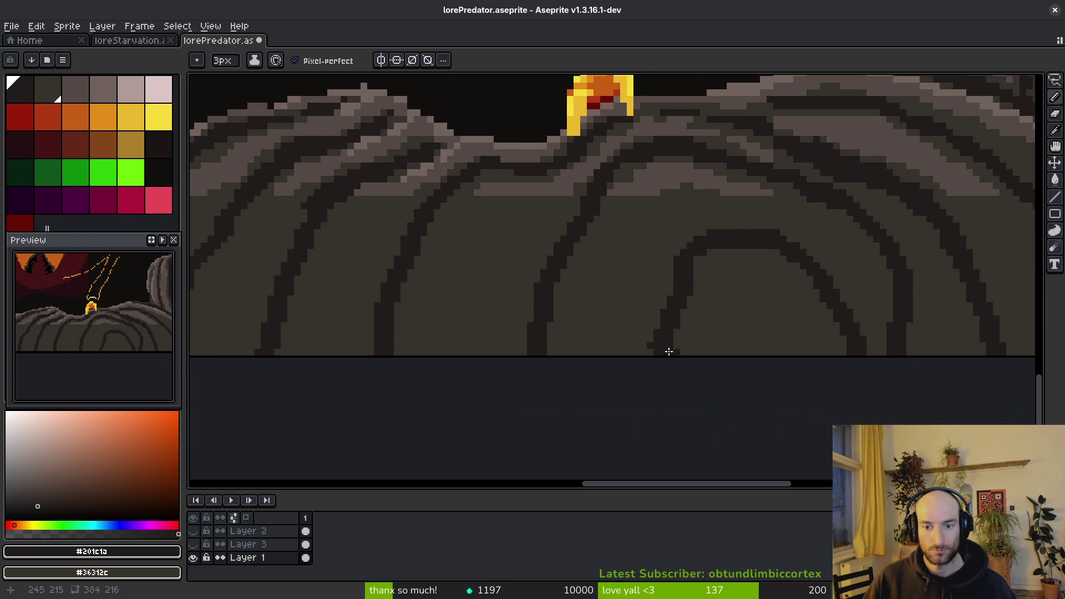
scroll(663, 267, down, 4)
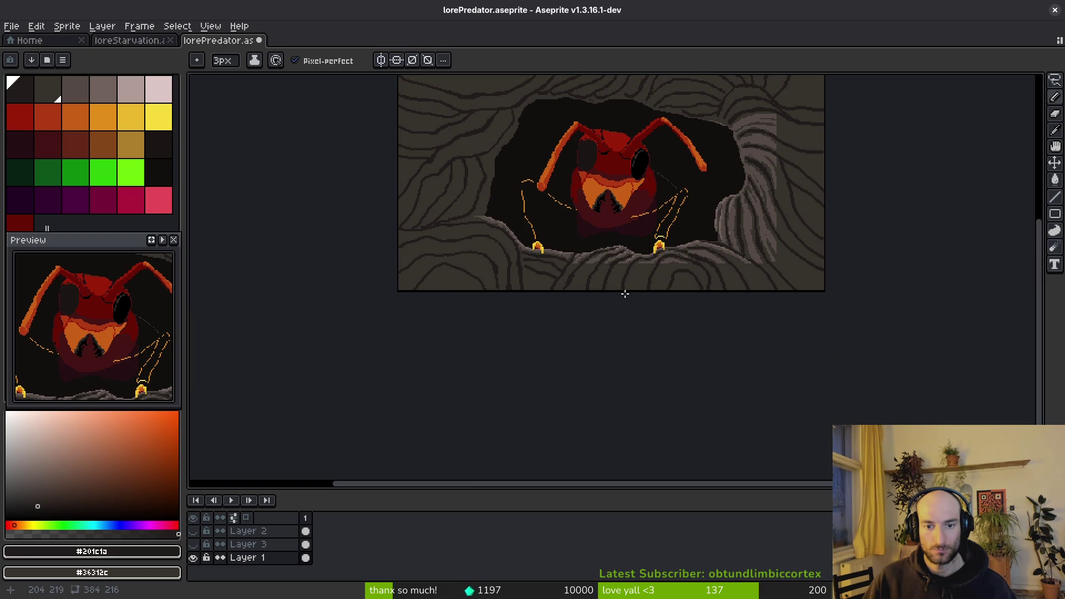
scroll(798, 257, up, 4)
Select the light grey-brown #544c45 and paint highlight bands across the upper wall's dark stripes.
alt+click(894, 245)
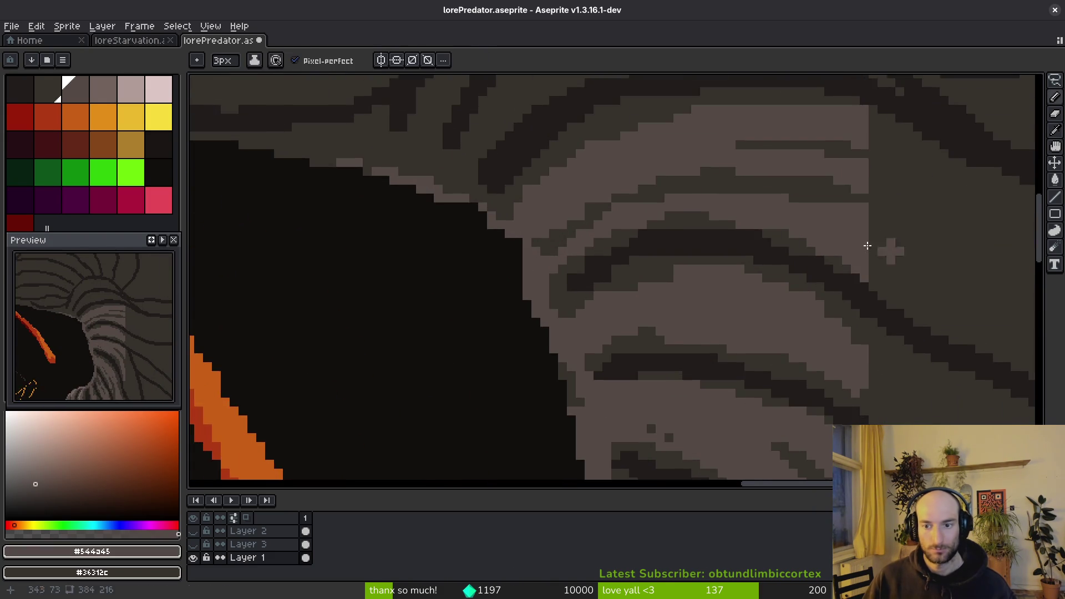
scroll(583, 185, up, 1)
mouse_move(627, 239)
mouse_down()
mouse_move(793, 304)
mouse_move(987, 339)
mouse_up()
mouse_move(590, 131)
mouse_down()
mouse_move(705, 197)
mouse_move(586, 178)
mouse_move(682, 207)
mouse_up()
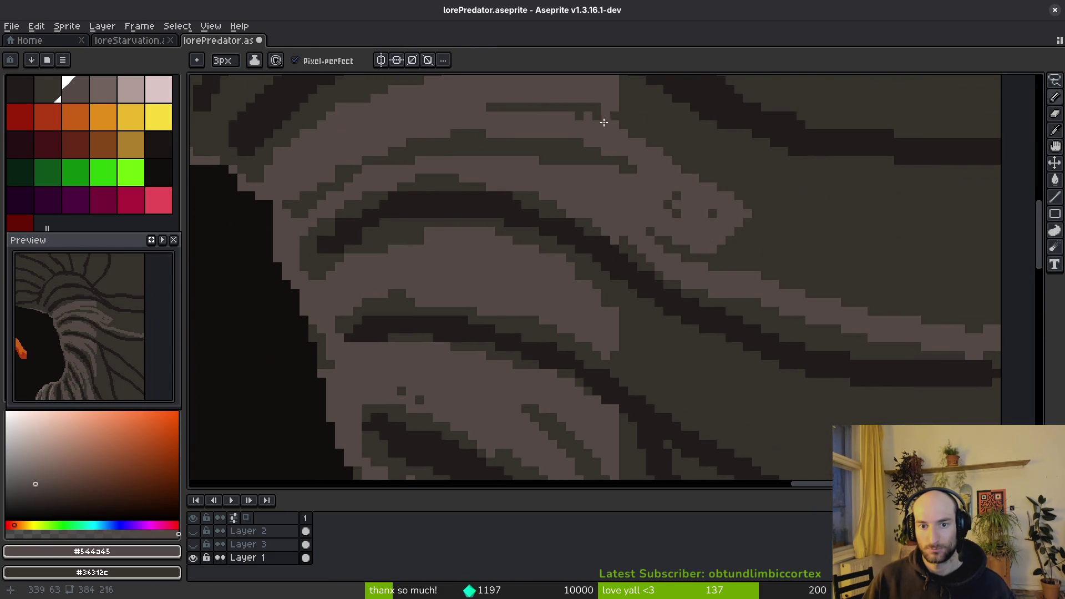
scroll(603, 123, down, 2)
mouse_move(611, 135)
mouse_down()
mouse_move(760, 219)
mouse_move(937, 261)
mouse_up()
scroll(704, 231, up, 2)
Cover the remaining dark bands and patches, including the lower-right ones, with light grey highlights.
drag(410, 129, 763, 257)
mouse_move(497, 194)
mouse_down()
mouse_move(479, 220)
mouse_move(856, 297)
mouse_up()
drag(738, 248, 804, 251)
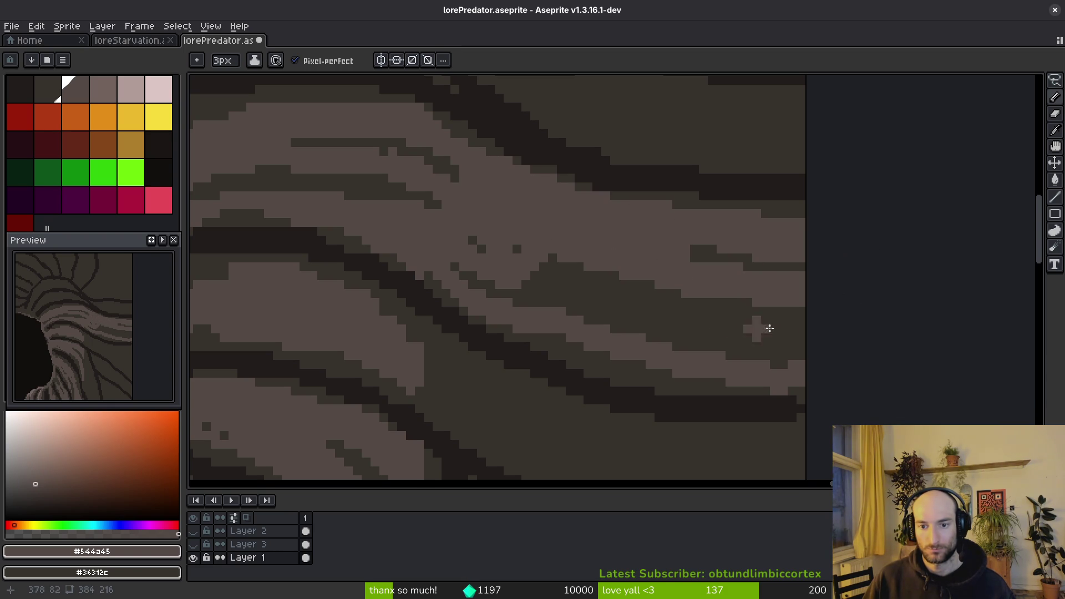
drag(517, 250, 799, 342)
mouse_move(596, 299)
mouse_down()
mouse_move(682, 325)
mouse_move(801, 317)
mouse_move(853, 385)
mouse_up()
scroll(623, 297, down, 2)
drag(623, 297, 645, 260)
Make Layer 3's green shapes visible and paint a first diagonal light grey highlight.
click(193, 544)
scroll(526, 350, down, 2)
scroll(661, 242, up, 5)
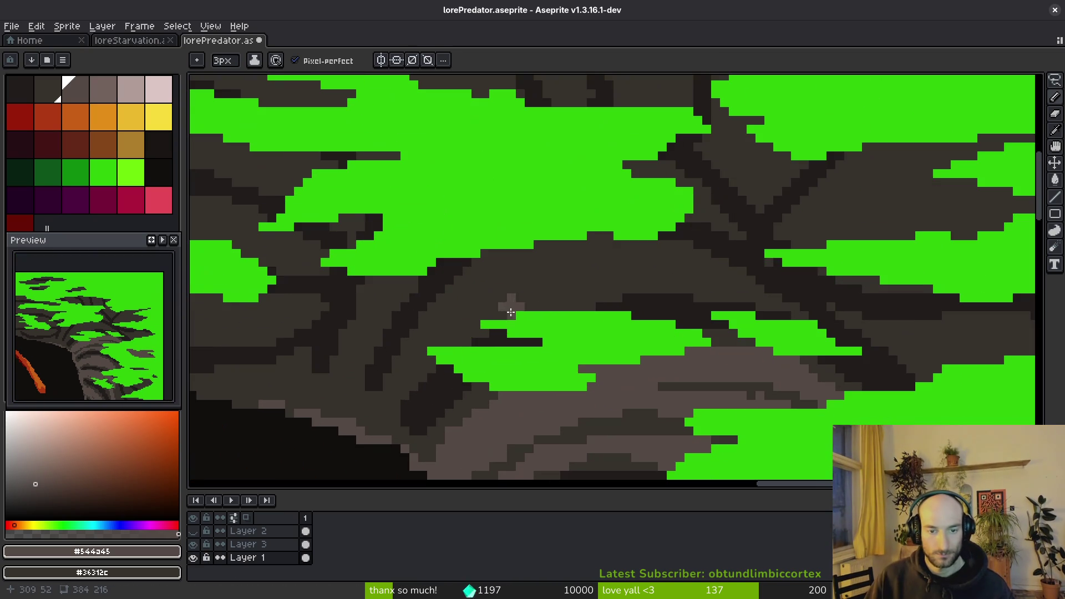
mouse_move(397, 381)
mouse_down()
mouse_move(521, 281)
mouse_move(692, 280)
mouse_move(554, 288)
mouse_move(483, 316)
mouse_up()
Paint 3px light grey highlights along the upper rock ridge and over the rock.
scroll(500, 333, left, 3)
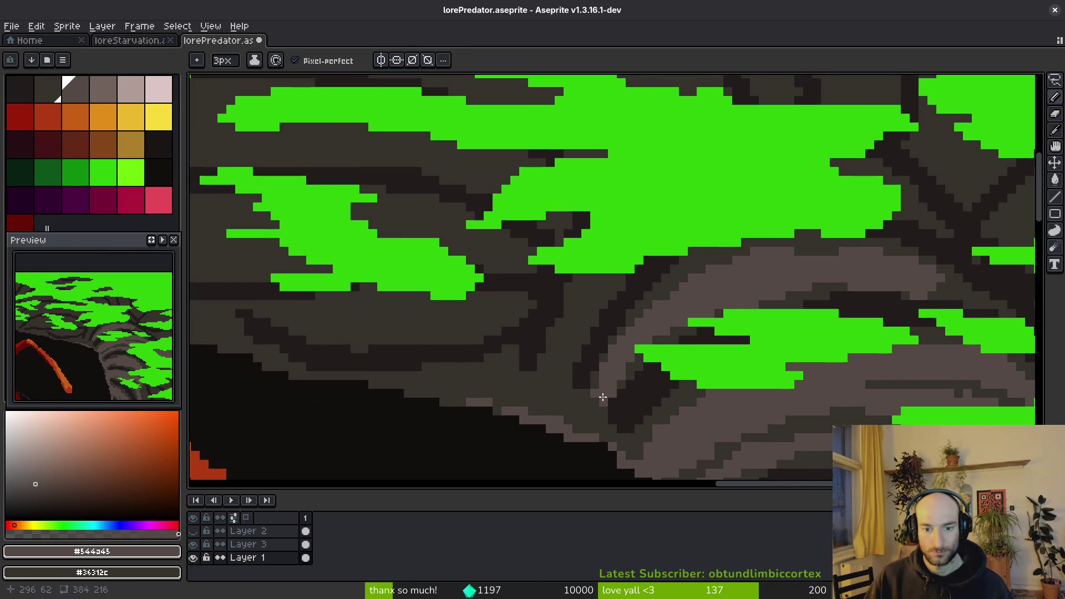
mouse_move(604, 385)
mouse_down()
mouse_move(576, 404)
mouse_move(582, 386)
mouse_move(355, 327)
mouse_up()
scroll(583, 404, up, 3)
scroll(564, 385, up, 3)
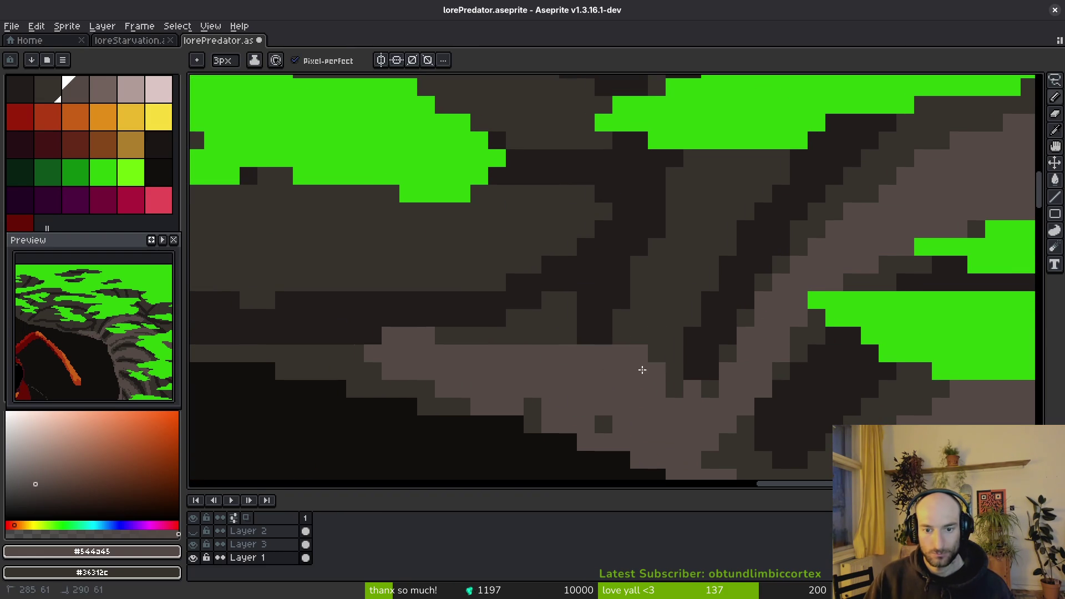
scroll(666, 318, left, 2)
scroll(614, 321, up, 3)
mouse_move(745, 360)
mouse_down()
mouse_move(592, 285)
mouse_move(292, 240)
mouse_up()
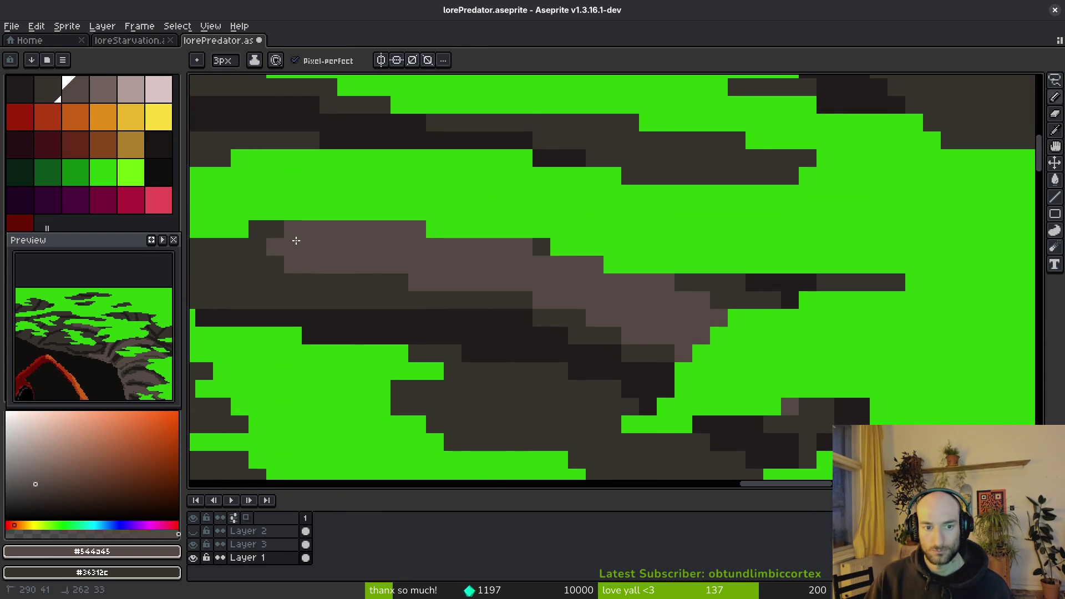
scroll(552, 248, left, 2)
drag(552, 247, 300, 194)
scroll(497, 190, left, 3)
mouse_move(419, 281)
mouse_down()
mouse_move(527, 290)
mouse_move(465, 263)
mouse_move(559, 226)
mouse_move(492, 321)
mouse_up()
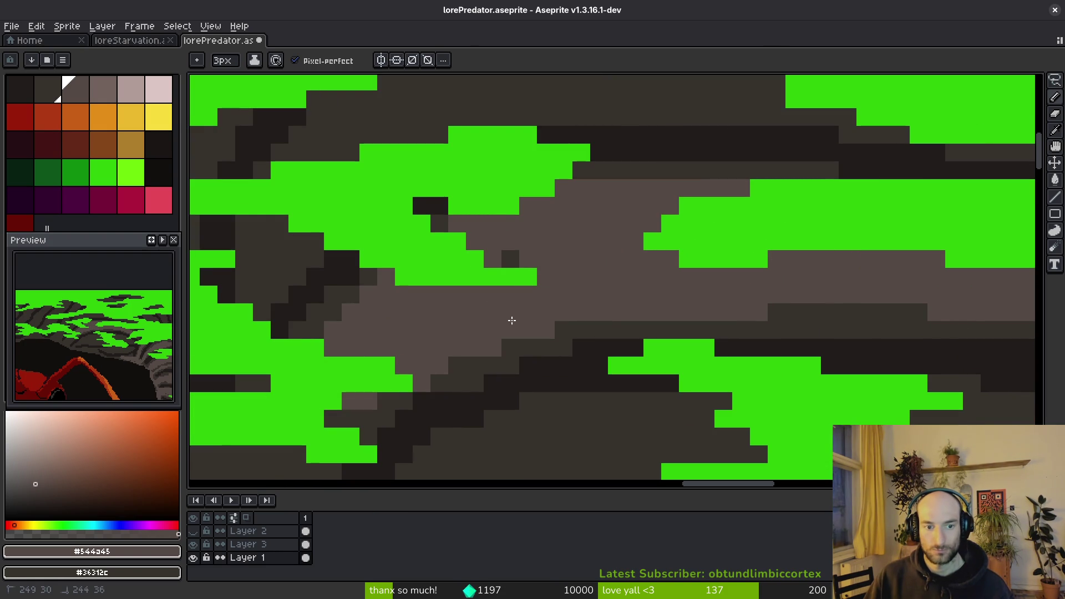
Paint wide light grey bands across the rock, extending rightward and through the middle.
scroll(532, 222, down, 3)
scroll(429, 281, down, 3)
mouse_move(623, 159)
mouse_down()
mouse_move(335, 218)
mouse_move(743, 244)
mouse_up()
scroll(507, 238, right, 3)
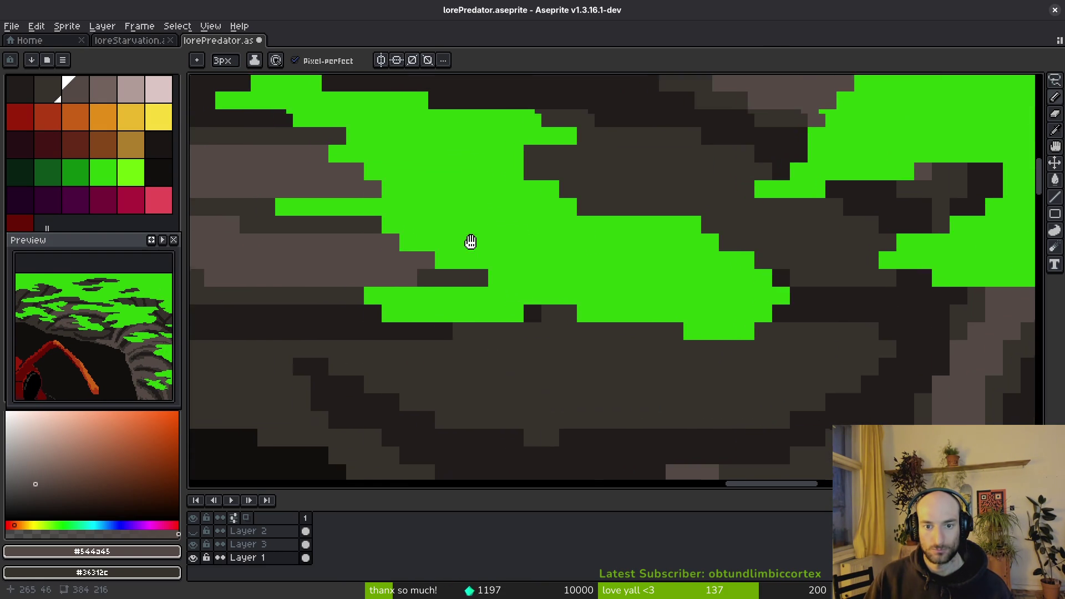
mouse_move(516, 167)
mouse_down()
mouse_move(801, 246)
mouse_move(748, 262)
mouse_up()
scroll(487, 178, down, 3)
mouse_move(903, 304)
mouse_down()
mouse_move(796, 288)
mouse_move(679, 309)
mouse_move(943, 295)
mouse_up()
scroll(806, 319, left, 3)
mouse_move(460, 338)
mouse_down()
mouse_move(424, 295)
mouse_move(596, 339)
mouse_move(735, 418)
mouse_up()
With a 1px brush, add short light grey strokes and redo a diagonal ridge stroke.
key(minus)
key(minus)
drag(593, 364, 620, 380)
drag(554, 361, 527, 361)
mouse_move(610, 333)
mouse_down()
mouse_move(566, 308)
mouse_move(749, 291)
mouse_up()
key(ctrl+z)
key(ctrl+z)
key(ctrl+z)
mouse_move(561, 333)
mouse_down()
mouse_move(823, 436)
mouse_move(565, 341)
mouse_move(749, 391)
mouse_up()
mouse_move(646, 369)
mouse_down()
mouse_move(506, 340)
mouse_move(225, 202)
mouse_move(464, 340)
mouse_move(592, 376)
mouse_move(640, 376)
mouse_up()
mouse_move(610, 244)
mouse_down()
mouse_move(661, 269)
mouse_move(609, 309)
mouse_move(685, 309)
mouse_up()
Paint a dark grey #36312c diagonal band, then add #544c45 light grey strokes nearby.
alt+click(588, 340)
mouse_move(588, 341)
mouse_down()
mouse_move(630, 295)
mouse_move(527, 318)
mouse_move(528, 359)
mouse_up()
alt+click(602, 318)
scroll(528, 359, left, 2)
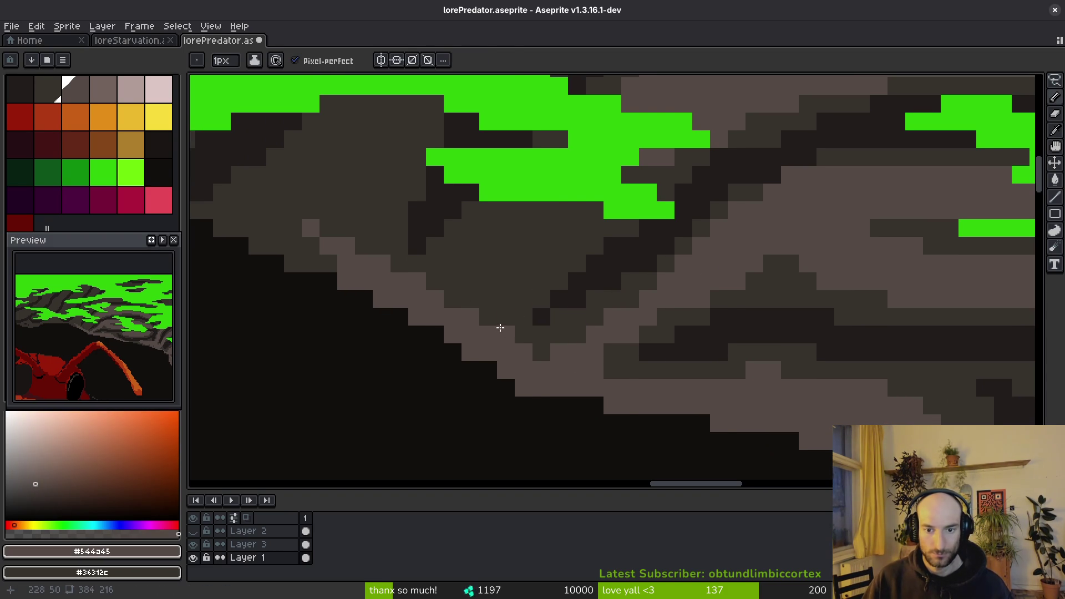
scroll(547, 333, down, 1)
scroll(605, 330, down, 1)
scroll(590, 322, up, 2)
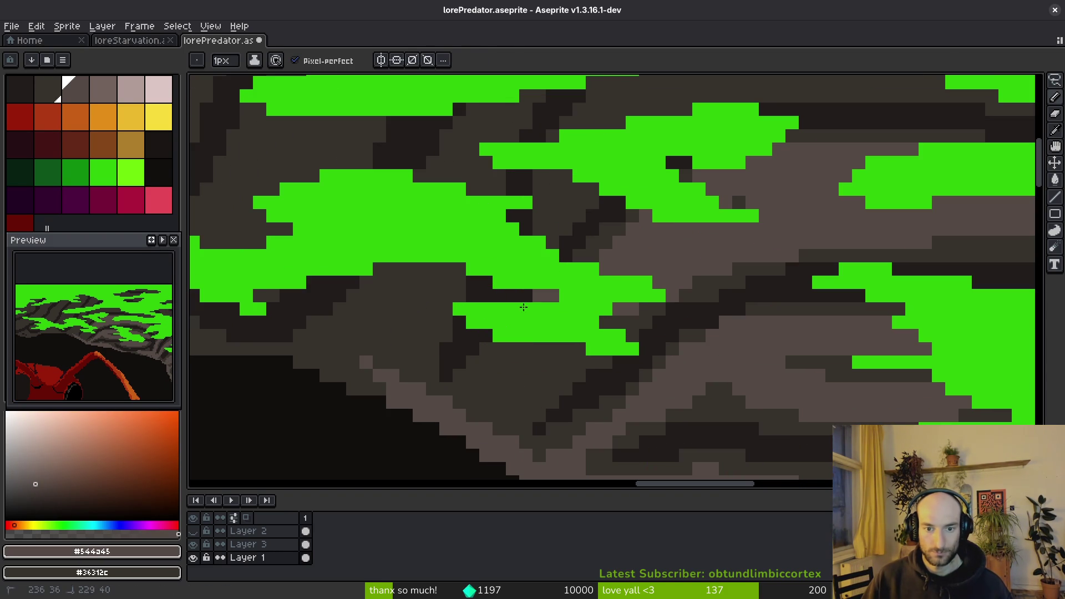
scroll(464, 407, up, 1)
mouse_move(474, 413)
mouse_down()
mouse_move(547, 342)
mouse_move(561, 354)
mouse_move(488, 415)
mouse_up()
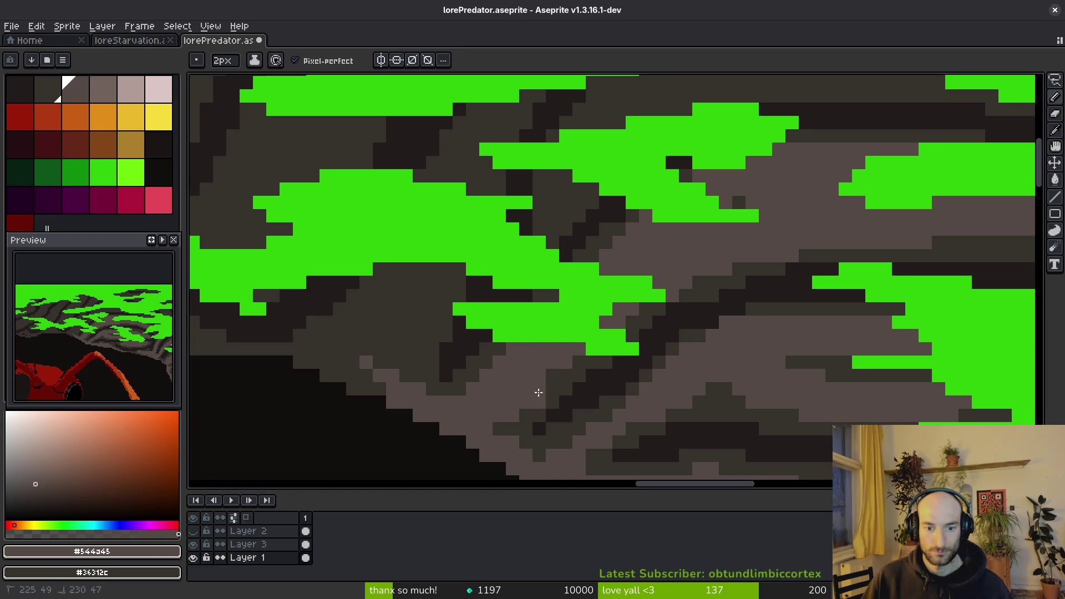
drag(572, 368, 546, 396)
Paint a light grey peak and scattered light grey pixels in the rock.
scroll(554, 388, down, 3)
scroll(638, 371, up, 7)
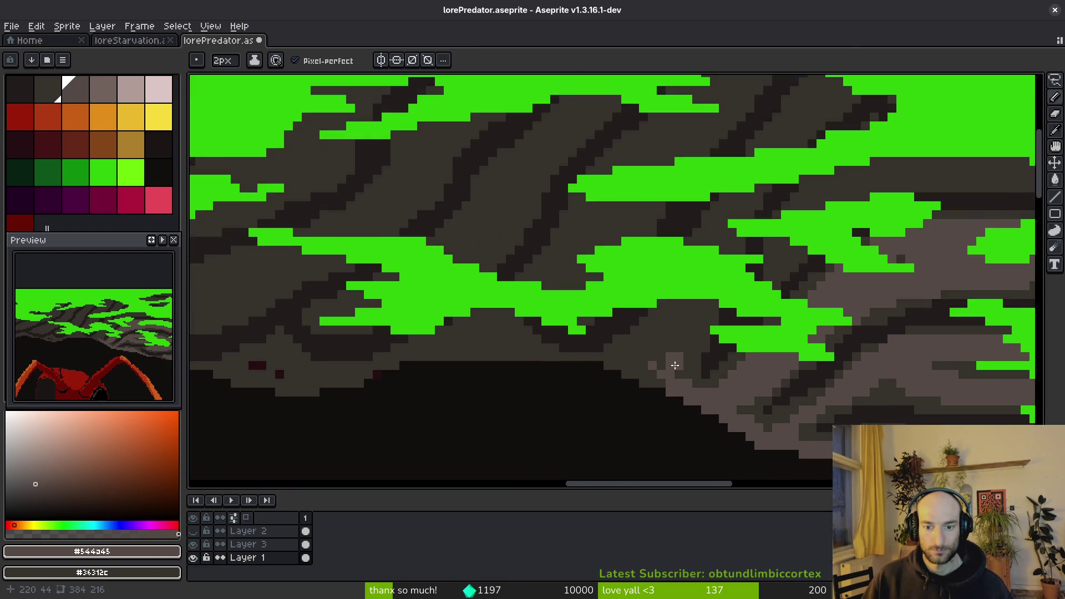
key(v)
key(b)
mouse_move(263, 358)
mouse_down()
mouse_move(452, 250)
mouse_move(788, 410)
mouse_move(398, 326)
mouse_move(404, 342)
mouse_move(447, 283)
mouse_move(344, 336)
mouse_up()
scroll(388, 333, right, 5)
mouse_move(554, 341)
mouse_down()
mouse_move(626, 374)
mouse_move(499, 315)
mouse_up()
Fill the central rock region light grey, cell by cell, and rework pixels above.
scroll(530, 373, up, 2)
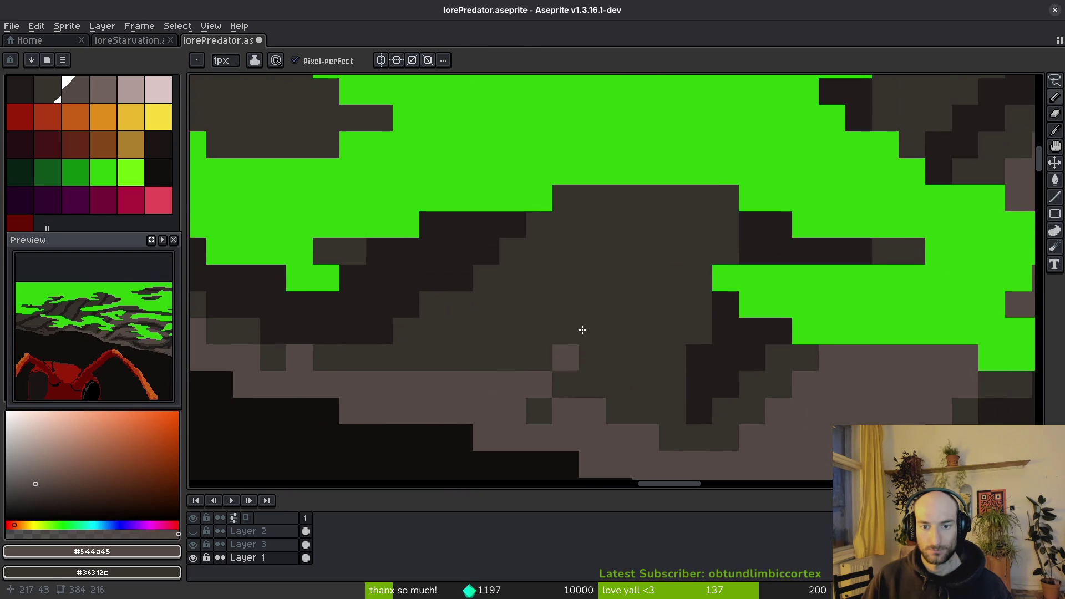
drag(619, 260, 646, 198)
mouse_move(576, 273)
mouse_down()
mouse_move(394, 380)
mouse_move(666, 305)
mouse_move(507, 416)
mouse_move(638, 280)
mouse_move(599, 299)
mouse_up()
click(637, 281)
scroll(638, 281, down, 3)
scroll(627, 294, up, 3)
click(627, 313)
click(608, 309)
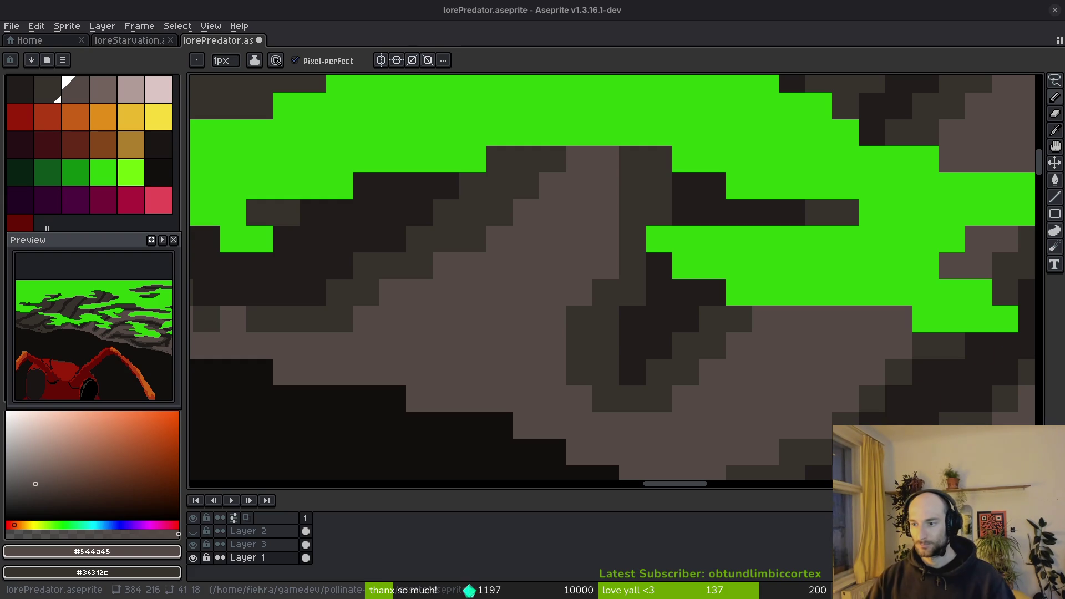
scroll(734, 326, down, 3)
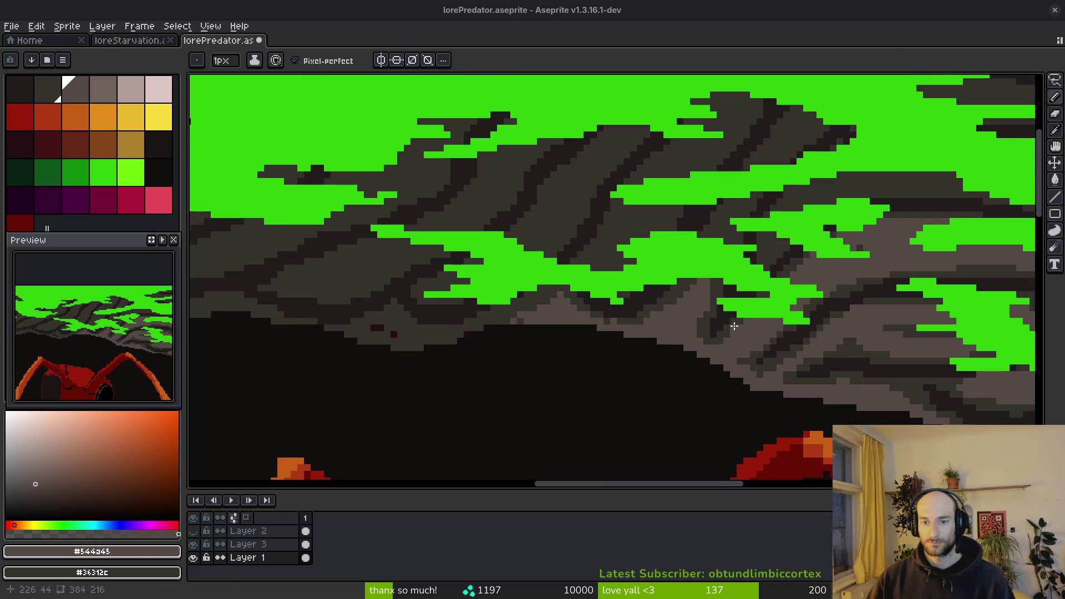
Draw a #544c45 line along the burrow's top rim, fill the lower rock band, cover the red specks.
scroll(669, 317, up, 3)
scroll(615, 289, down, 3)
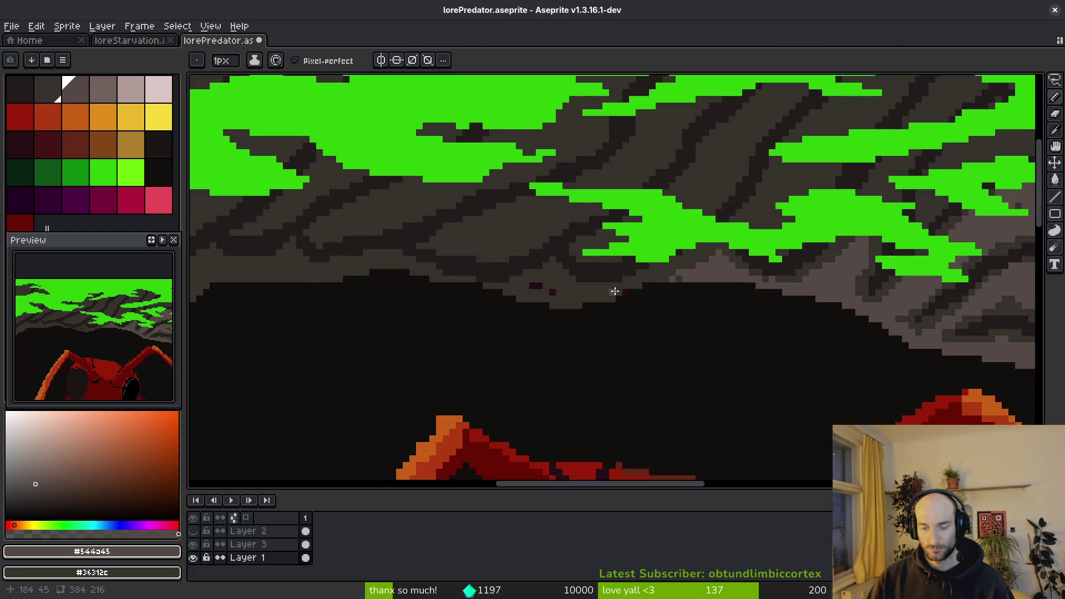
scroll(544, 294, up, 3)
mouse_move(333, 303)
mouse_down()
mouse_move(714, 255)
mouse_move(762, 268)
mouse_move(514, 319)
mouse_up()
click(437, 311)
click(650, 293)
drag(632, 319, 623, 297)
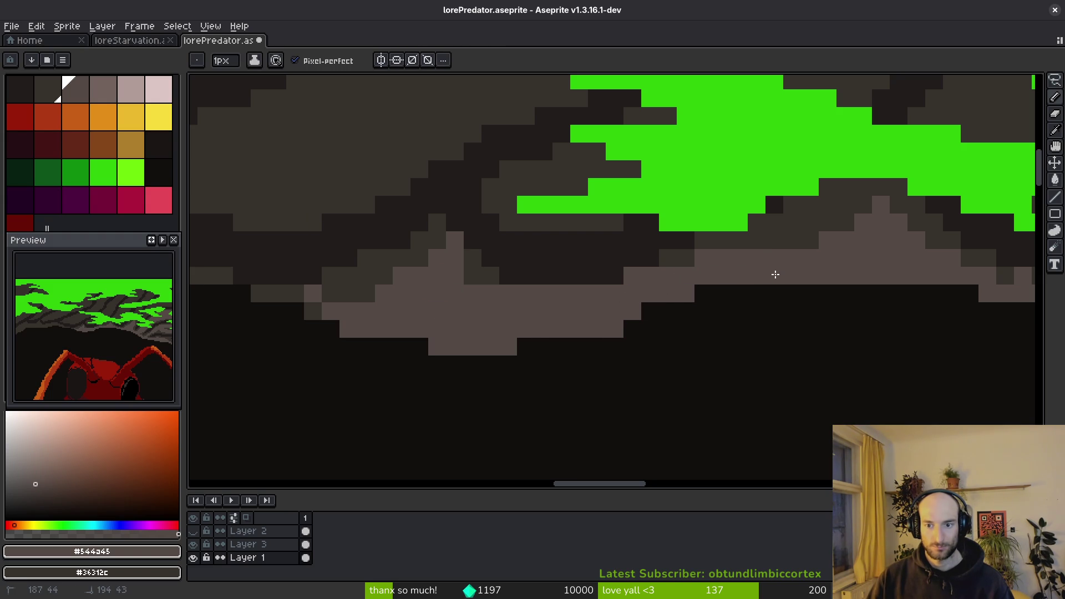
Add a dark stepped outline edge above the light grey rim band.
scroll(655, 305, down, 3)
scroll(572, 273, up, 3)
mouse_move(624, 290)
mouse_down()
mouse_move(733, 281)
mouse_move(788, 259)
mouse_move(646, 298)
mouse_move(630, 281)
mouse_up()
scroll(623, 309, down, 3)
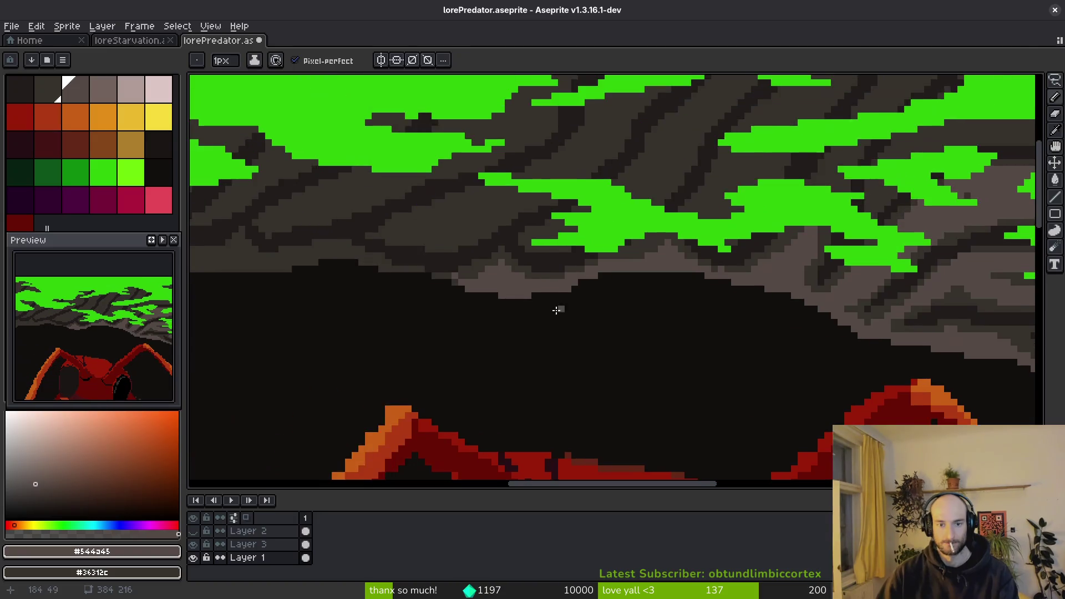
Add 1px light grey highlight strokes and pixels along the diagonal rock band.
scroll(561, 305, up, 3)
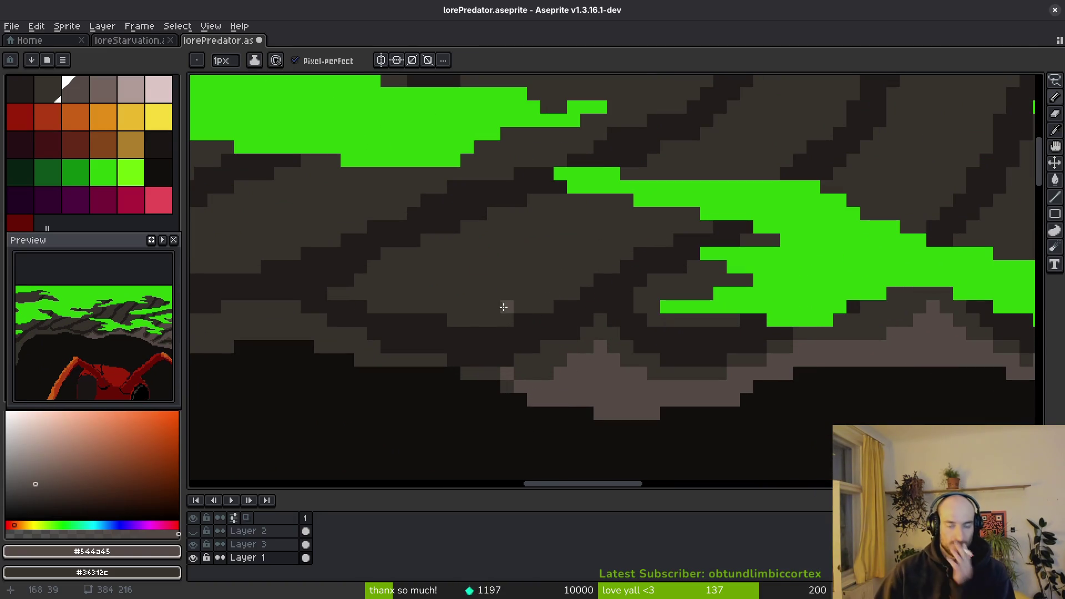
mouse_move(534, 226)
mouse_down()
mouse_move(407, 285)
mouse_move(634, 218)
mouse_move(542, 274)
mouse_move(442, 292)
mouse_move(388, 316)
mouse_up()
key(plus)
key(minus)
mouse_move(636, 245)
mouse_down()
mouse_move(720, 157)
mouse_move(714, 141)
mouse_move(585, 228)
mouse_move(426, 301)
mouse_move(461, 294)
mouse_move(516, 309)
mouse_move(573, 288)
mouse_move(586, 244)
mouse_up()
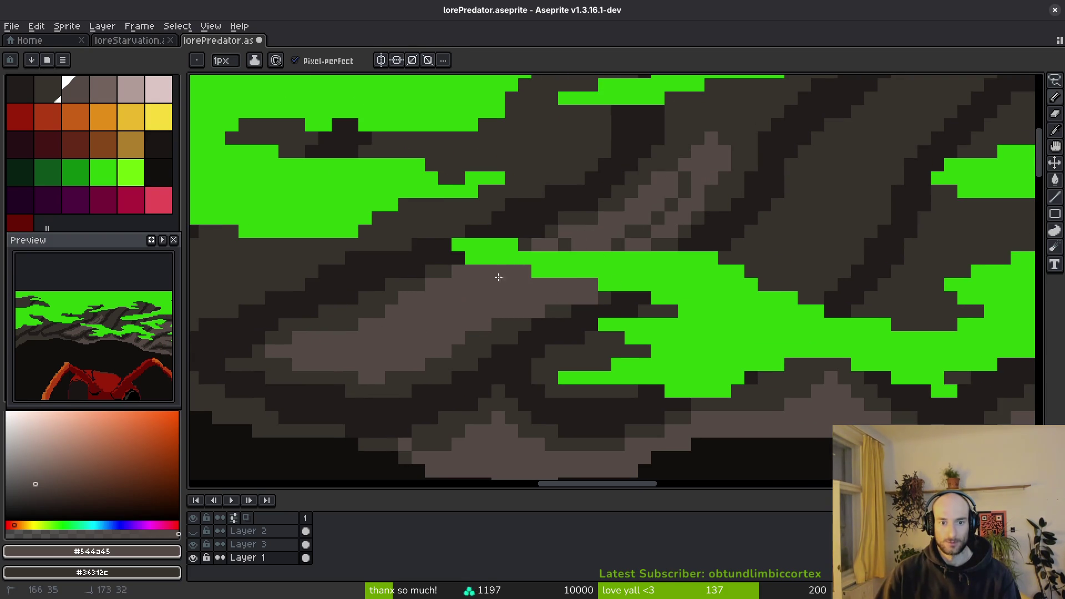
mouse_move(664, 218)
mouse_down()
mouse_move(623, 285)
mouse_move(589, 297)
mouse_move(616, 221)
mouse_move(662, 228)
mouse_move(642, 219)
mouse_move(659, 240)
mouse_up()
Paint more light grey highlights on the band's right side and across the green gap.
scroll(804, 198, right, 3)
drag(838, 153, 674, 352)
scroll(674, 352, down, 4)
drag(735, 194, 689, 258)
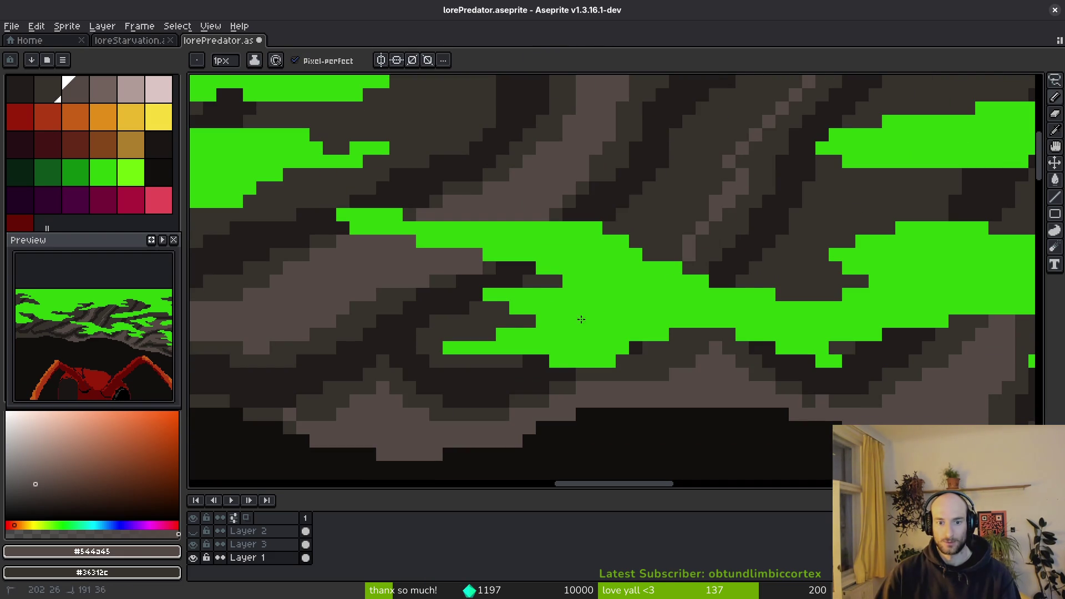
scroll(682, 244, up, 4)
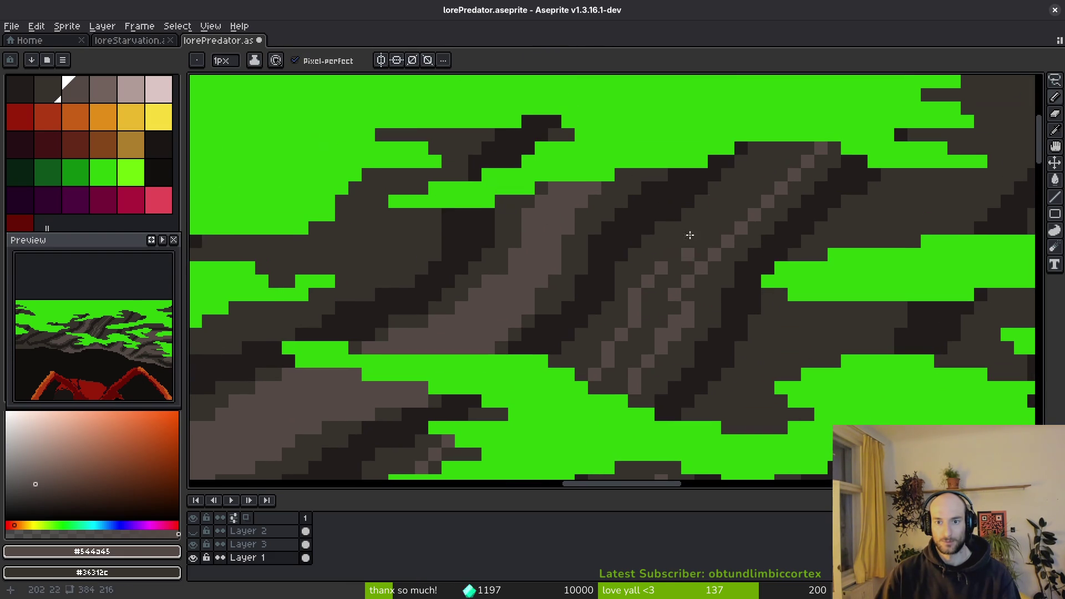
drag(780, 143, 632, 286)
scroll(633, 286, down, 3)
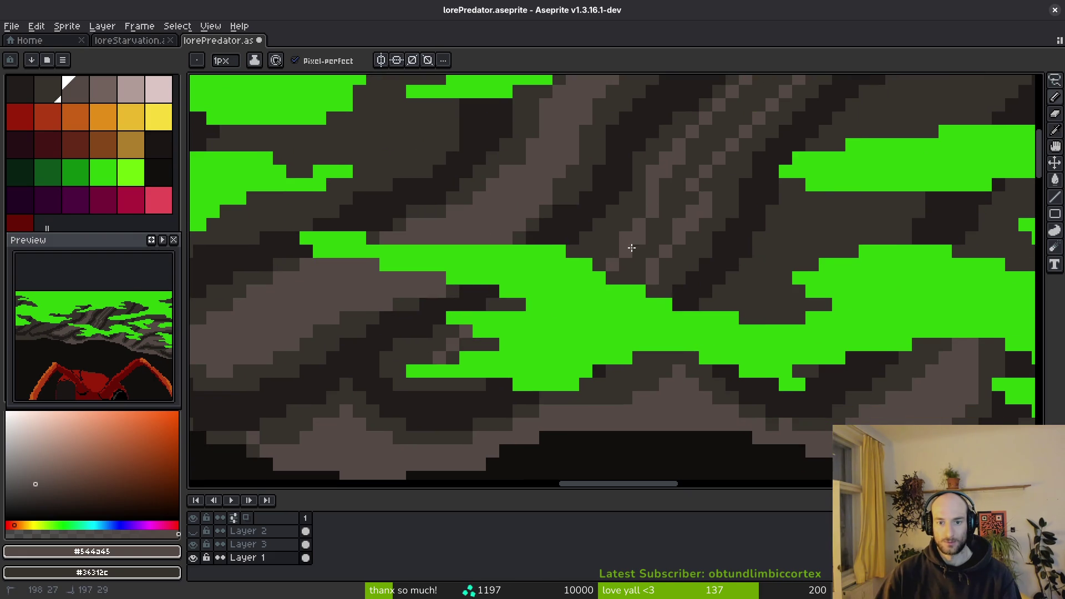
drag(495, 345, 459, 346)
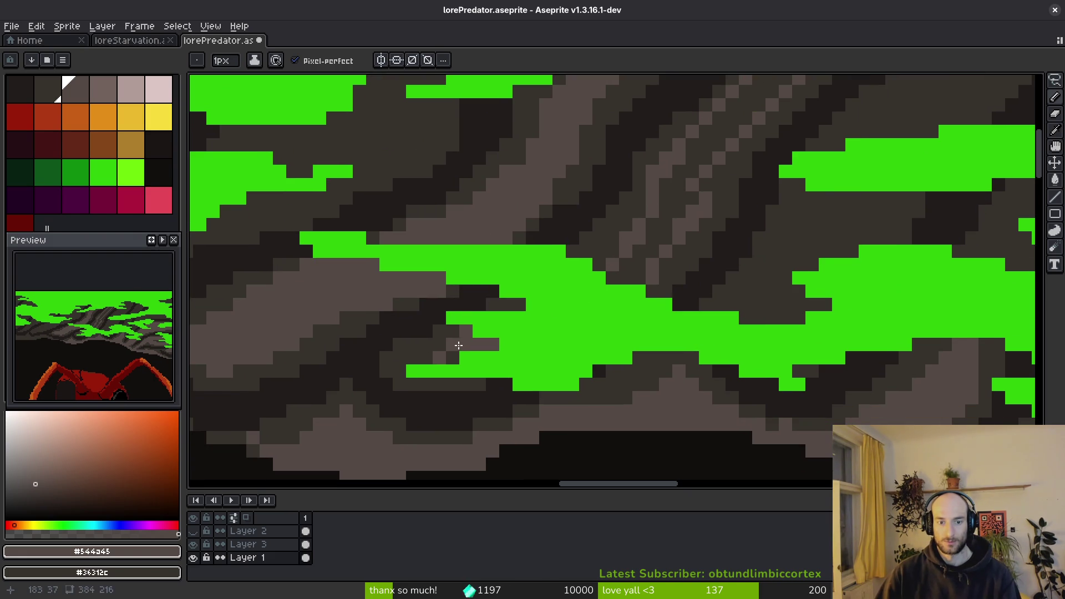
Try flood-filling the diagonal band light grey twice, undoing each fill.
key(g)
click(672, 227)
key(ctrl+z)
key(b)
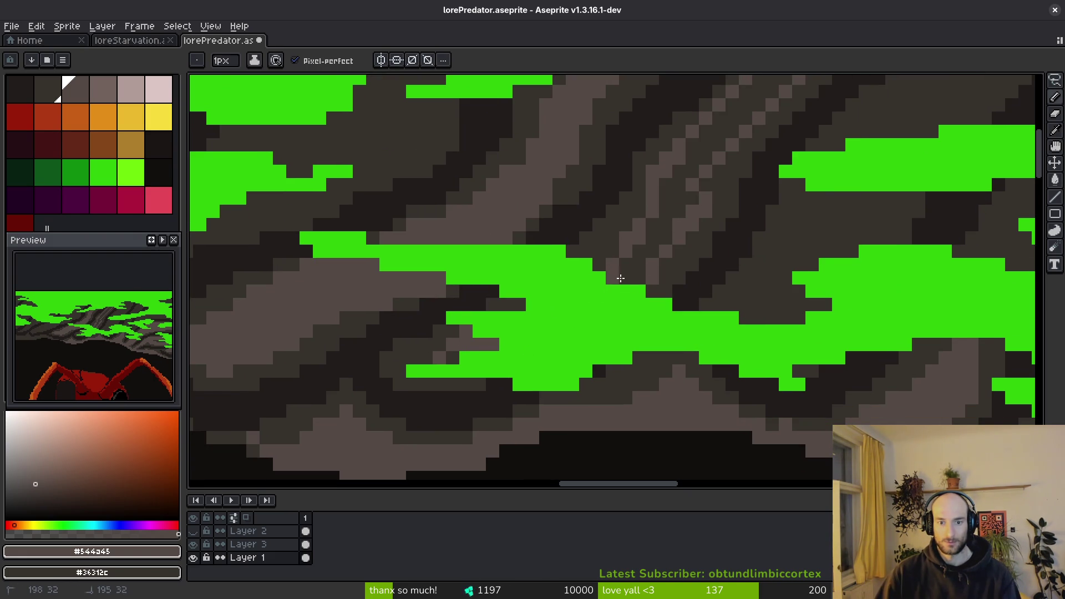
scroll(732, 169, up, 3)
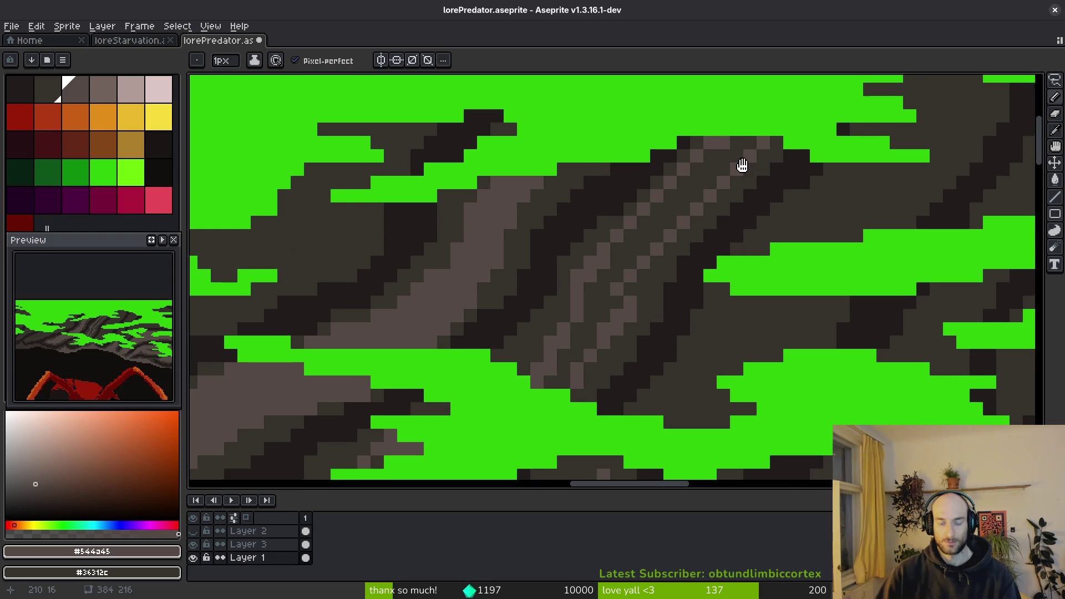
key(g)
click(663, 227)
scroll(618, 265, down, 3)
key(ctrl+z)
key(b)
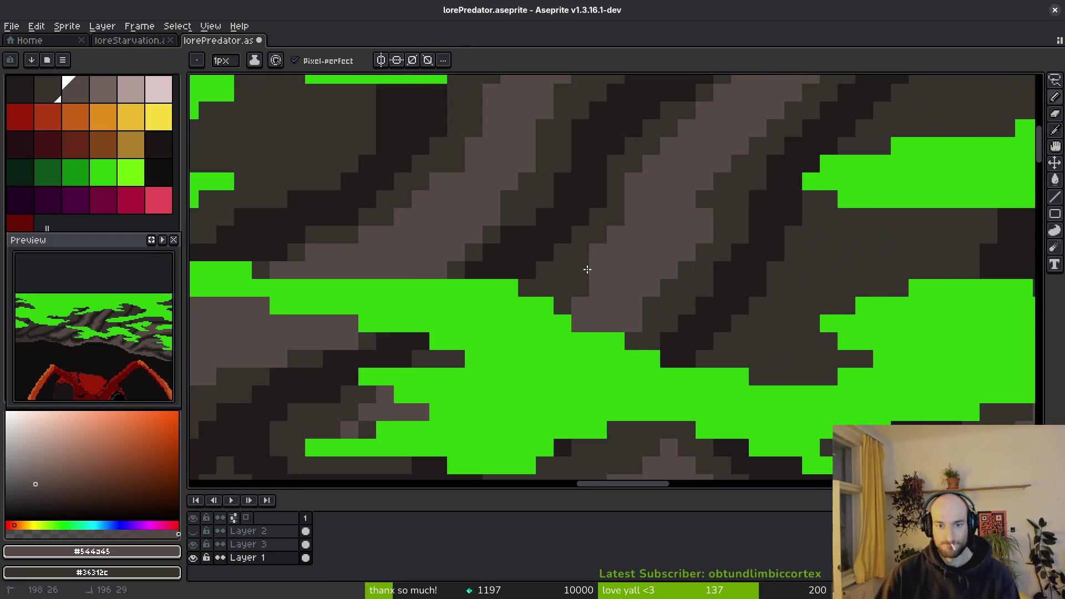
Paint a few more light grey highlight pixels, undoing the last stray one.
drag(591, 262, 563, 305)
click(635, 338)
key(ctrl+z)
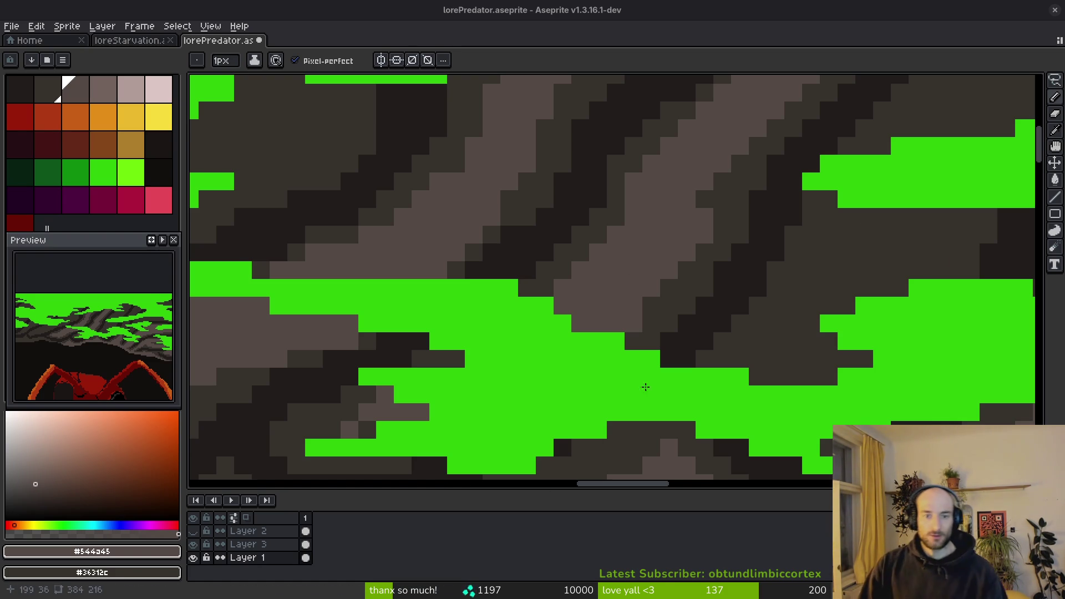
With a 2px brush, shade grey along the upper rock edge and dark rock area.
scroll(635, 427, down, 3)
key(plus)
key(plus)
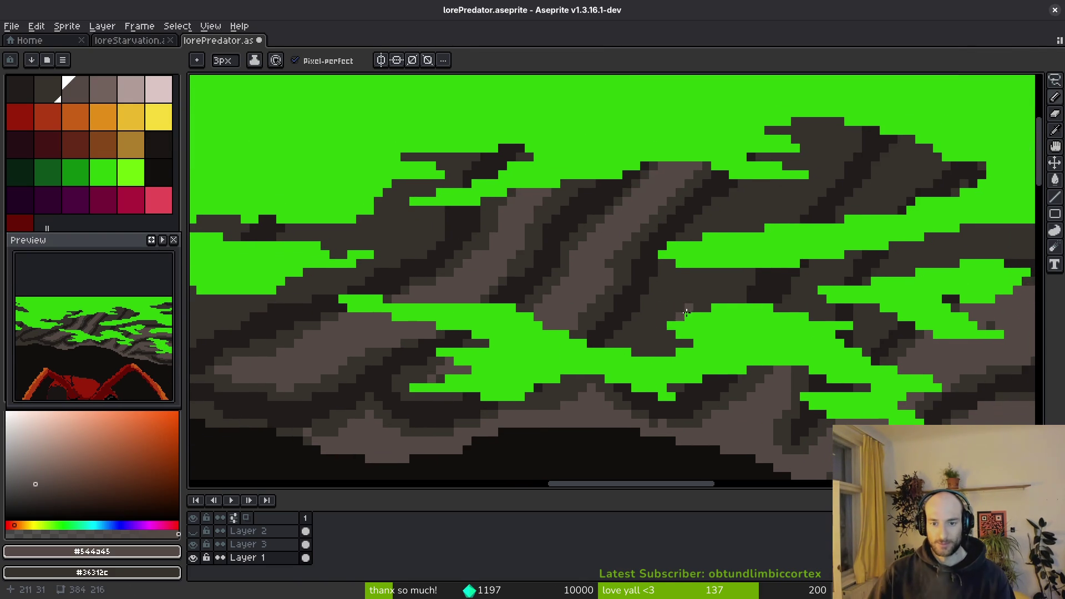
mouse_move(810, 162)
mouse_down()
mouse_move(809, 129)
mouse_move(722, 233)
mouse_move(797, 190)
mouse_up()
mouse_move(693, 276)
mouse_down()
mouse_move(660, 310)
mouse_move(712, 282)
mouse_up()
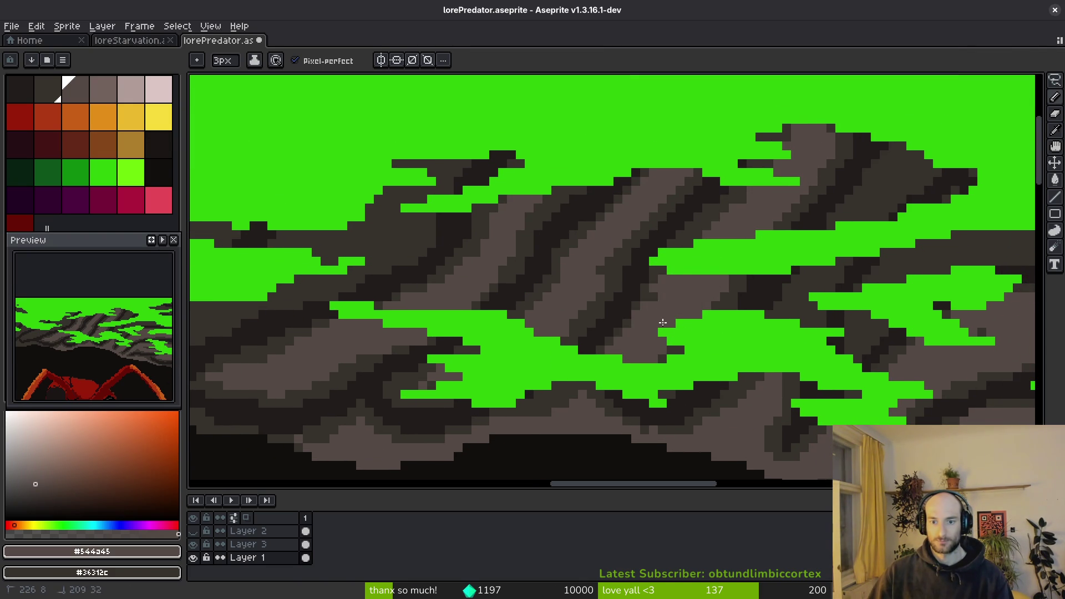
Brush lighter grey diagonal bands across two areas of dark rock.
scroll(657, 348, up, 3)
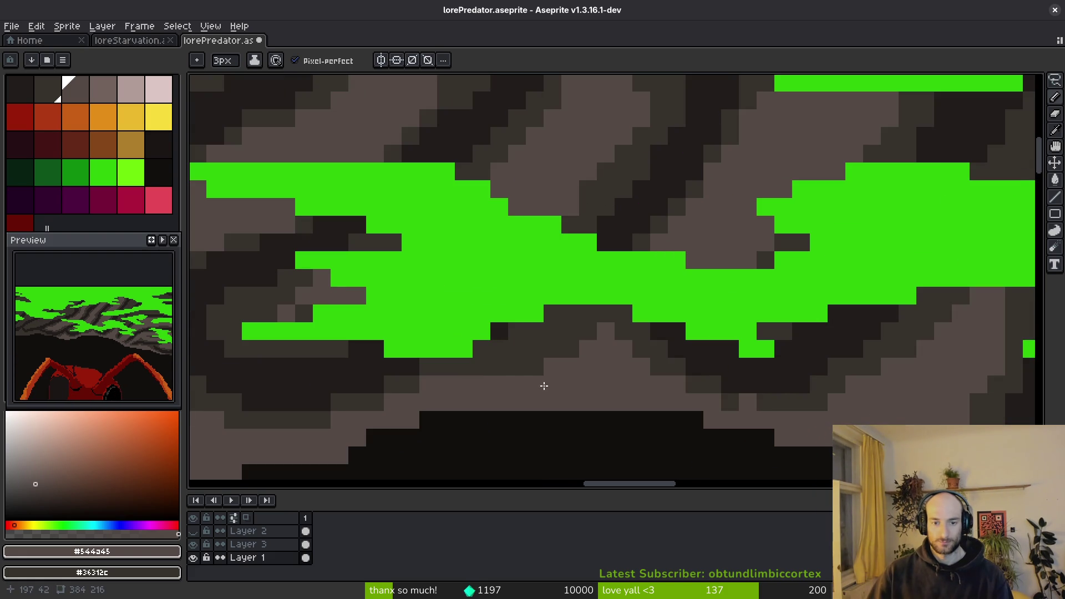
scroll(622, 363, down, 2)
mouse_move(564, 352)
mouse_down()
mouse_move(714, 309)
mouse_move(545, 272)
mouse_up()
mouse_move(597, 133)
mouse_down()
mouse_move(520, 213)
mouse_move(465, 303)
mouse_up()
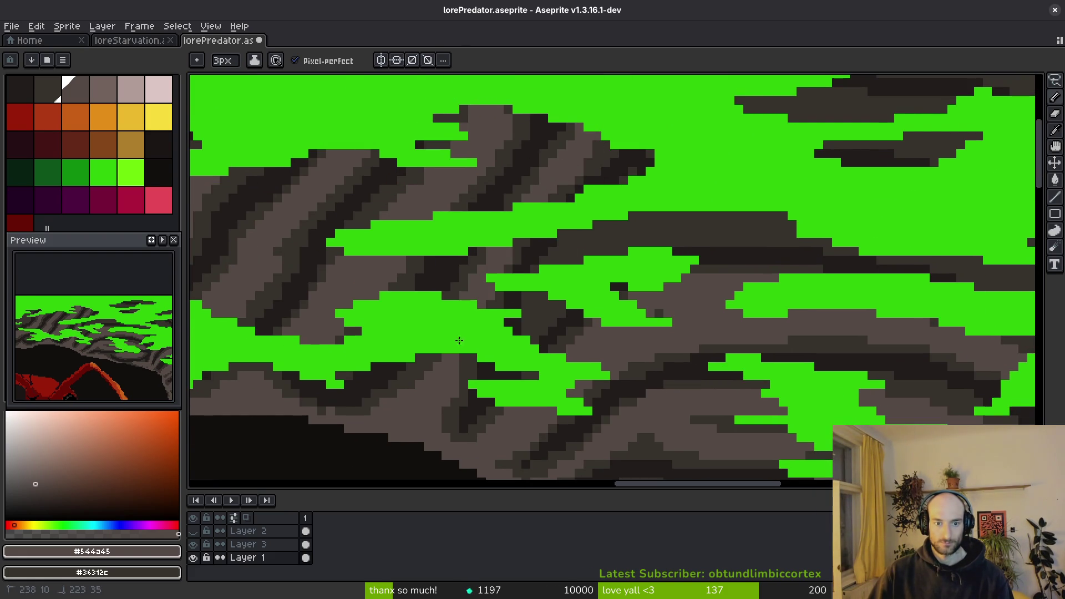
drag(698, 228, 547, 277)
drag(609, 251, 714, 230)
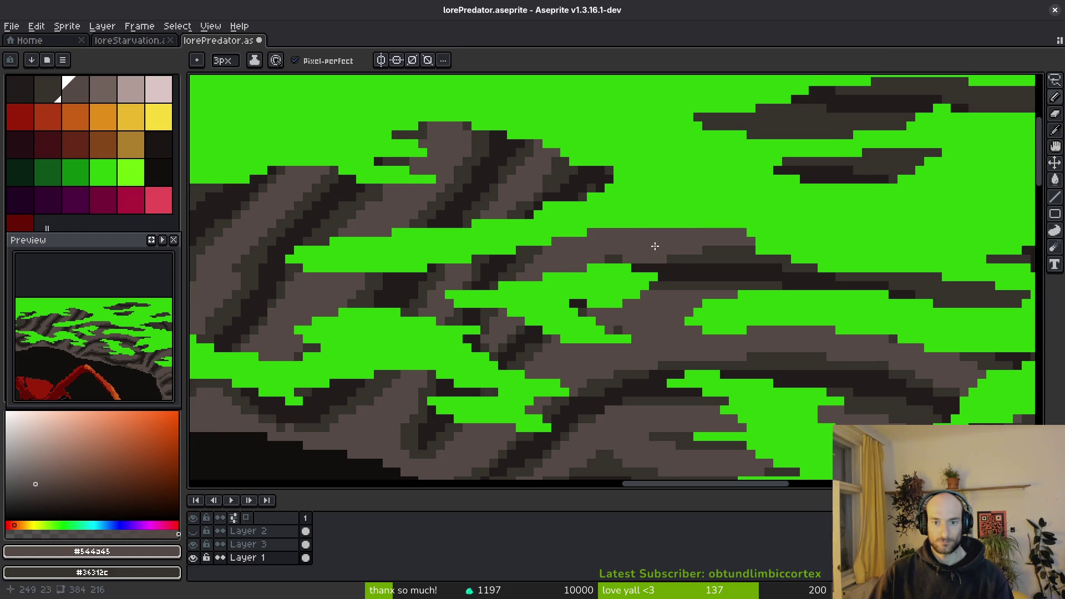
Eyedrop the dark #36312c rock colour from the canvas and return to the pencil.
scroll(699, 238, up, 1)
key(v)
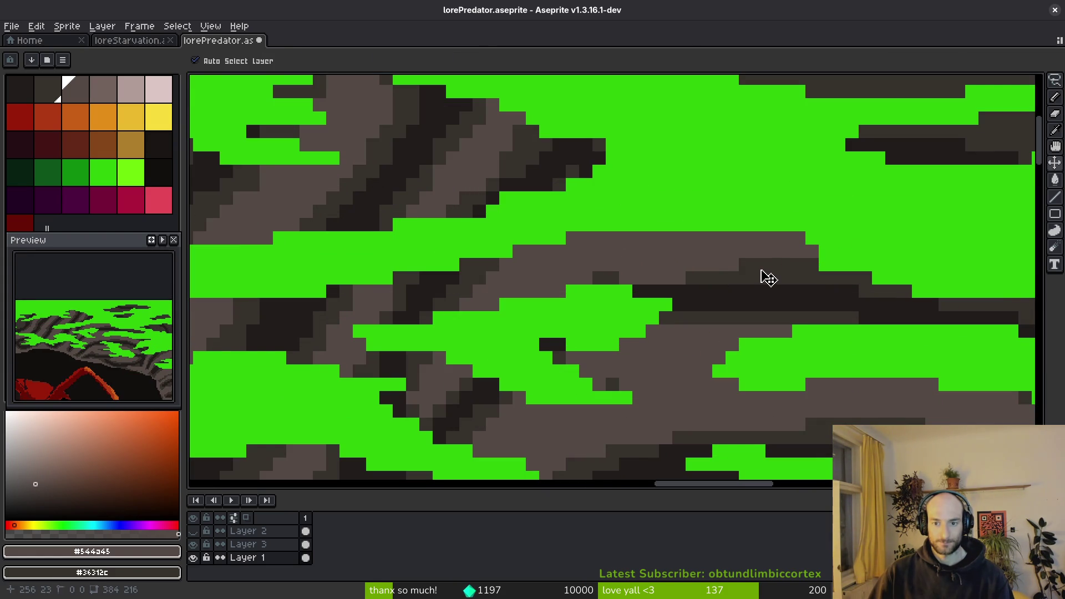
key(i)
click(741, 270)
key(b)
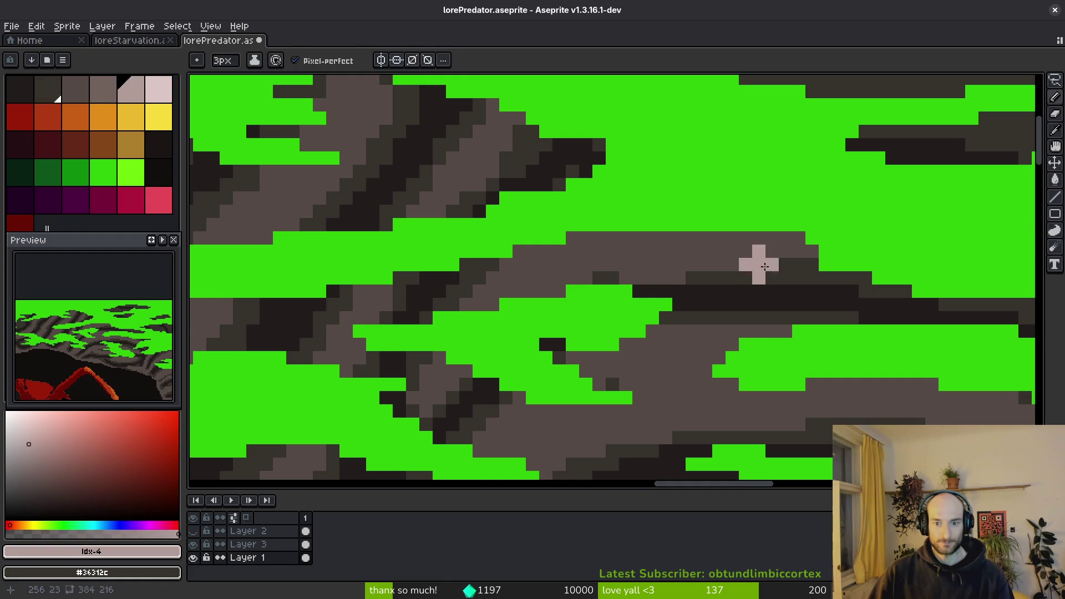
scroll(738, 274, up, 1)
scroll(680, 280, up, 1)
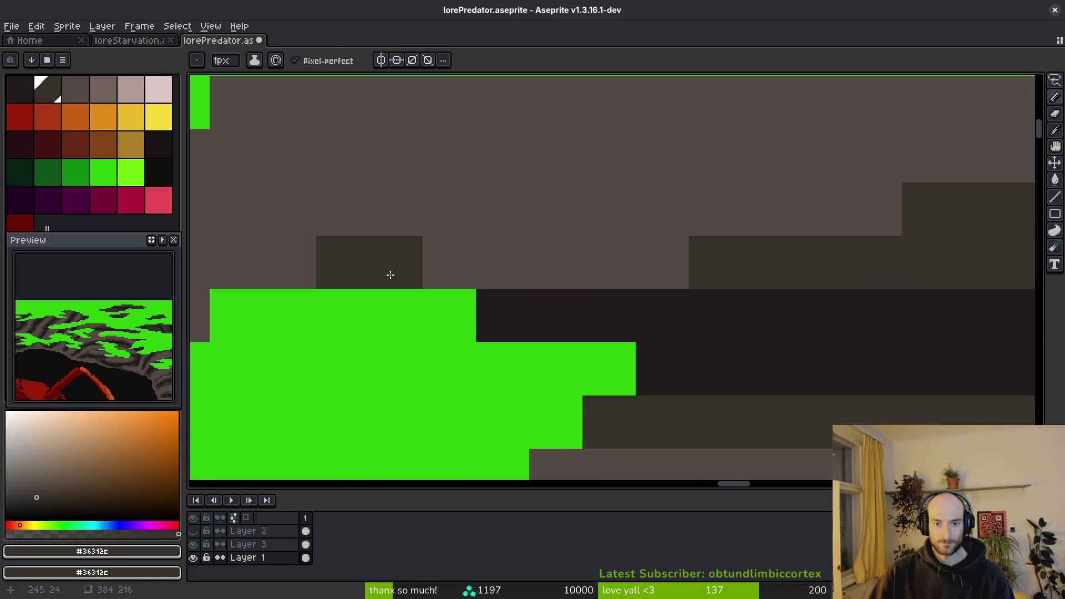
Pencil dark pixel rows along the rock, retouch a few pixels in lighter grey, and save.
drag(397, 273, 688, 274)
drag(758, 231, 894, 231)
scroll(842, 248, down, 1)
scroll(841, 249, down, 1)
alt+click(732, 237)
scroll(732, 238, up, 1)
drag(712, 281, 733, 281)
scroll(733, 280, down, 1)
key(ctrl+s)
scroll(637, 250, up, 3)
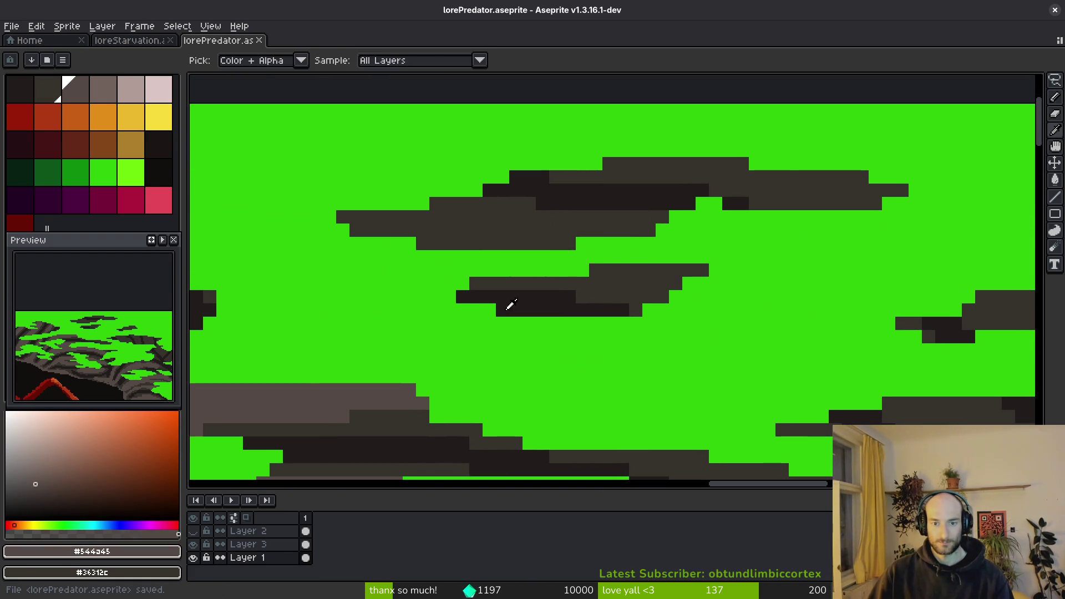
scroll(607, 284, down, 1)
Lighten the dark clumps with #544a45 strokes and bucket-fill two clump patches.
drag(490, 241, 702, 268)
click(756, 307)
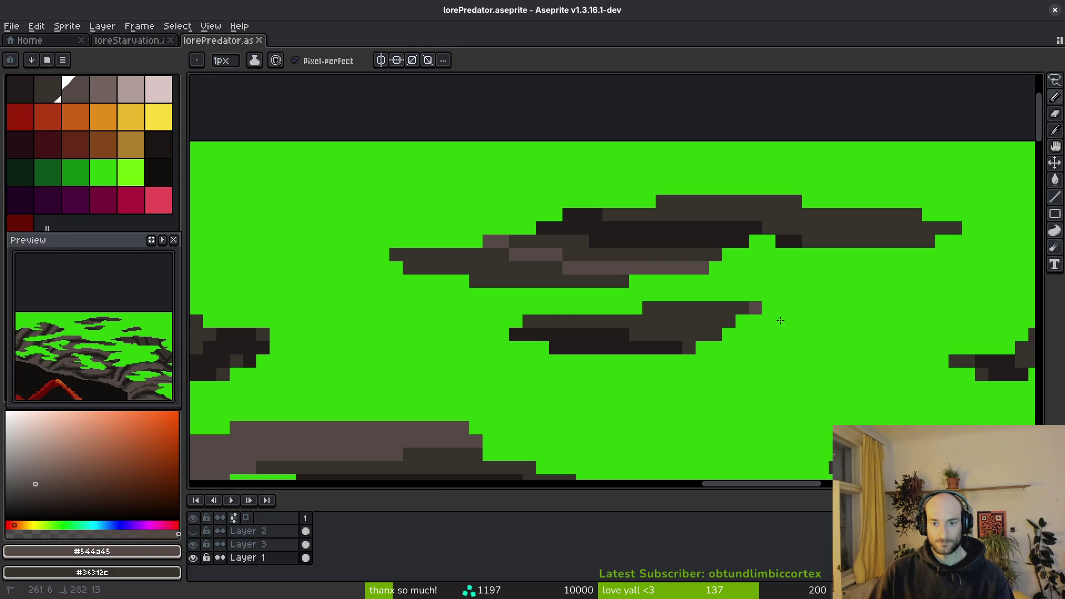
drag(716, 334, 621, 321)
mouse_move(423, 268)
mouse_down()
mouse_move(398, 258)
mouse_move(488, 255)
mouse_up()
key(g)
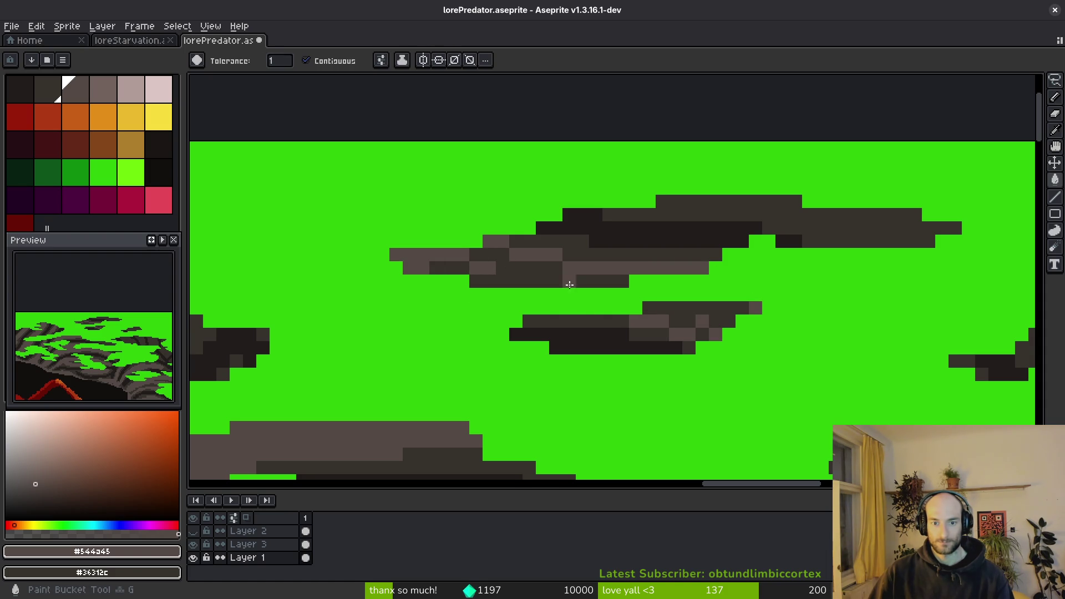
click(694, 308)
click(542, 281)
key(b)
Lighten the top and middle clumps, widening the brush to 3px for broader strokes.
scroll(719, 317, right, 2)
scroll(719, 316, right, 2)
mouse_move(566, 200)
mouse_down()
mouse_move(668, 219)
mouse_move(760, 219)
mouse_move(619, 200)
mouse_up()
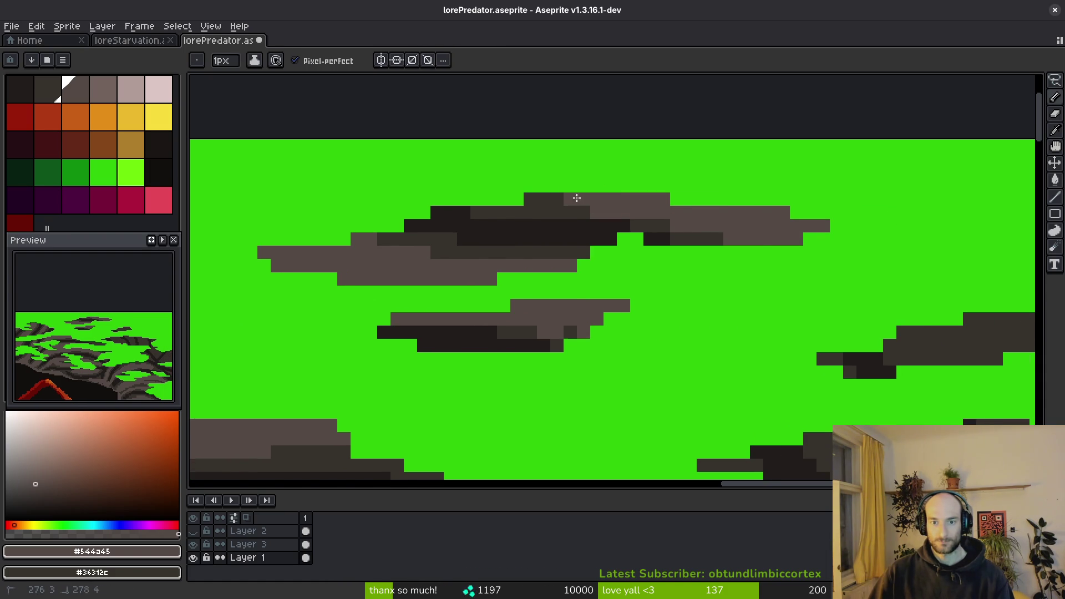
scroll(577, 198, down, 3)
scroll(577, 198, right, 2)
drag(555, 263, 585, 277)
drag(627, 236, 680, 268)
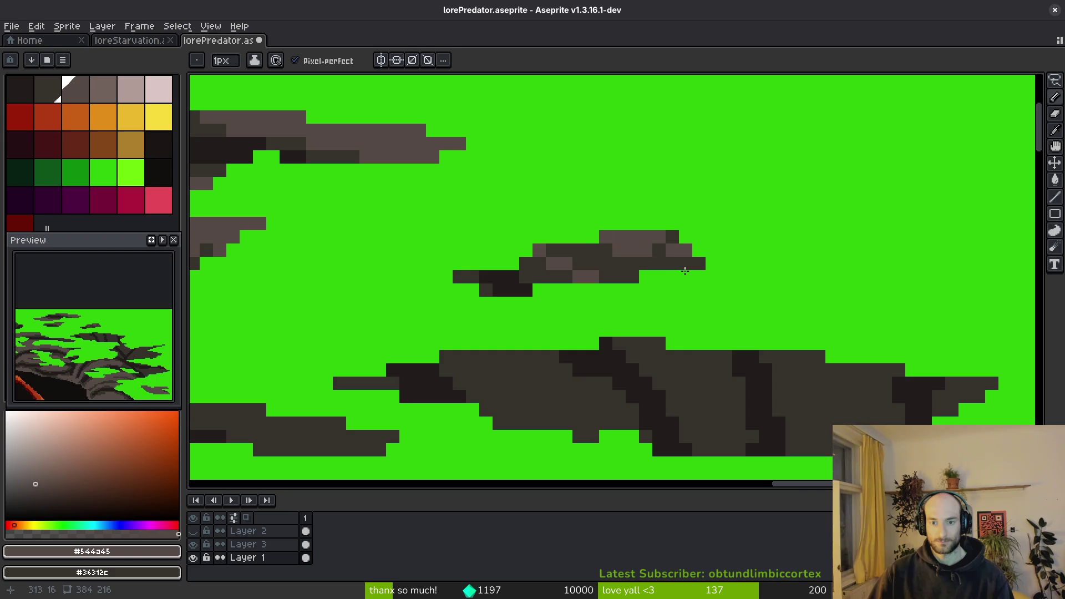
key(plus)
key(plus)
mouse_move(541, 266)
mouse_down()
mouse_move(687, 257)
mouse_move(673, 237)
mouse_up()
Lighten the middle clump's centre, right side, tip and lower branch, undoing one stroke.
scroll(646, 248, down, 3)
scroll(647, 247, right, 2)
mouse_move(616, 284)
mouse_down()
mouse_move(638, 302)
mouse_move(583, 263)
mouse_move(582, 295)
mouse_up()
scroll(584, 231, down, 3)
scroll(585, 231, right, 2)
mouse_move(688, 222)
mouse_down()
mouse_move(697, 266)
mouse_move(675, 294)
mouse_move(708, 254)
mouse_move(730, 302)
mouse_move(746, 291)
mouse_up()
scroll(641, 288, down, 3)
scroll(642, 288, right, 2)
mouse_move(710, 245)
mouse_down()
mouse_move(698, 255)
mouse_move(701, 287)
mouse_up()
key(ctrl+z)
click(815, 218)
mouse_move(772, 293)
mouse_down()
mouse_move(790, 385)
mouse_move(861, 326)
mouse_move(813, 350)
mouse_move(777, 280)
mouse_move(661, 275)
mouse_up()
Return to a 1px brush, draw a light diagonal line and lighten the dark tip block.
key(minus)
key(minus)
scroll(577, 269, up, 4)
click(512, 191)
click(566, 298)
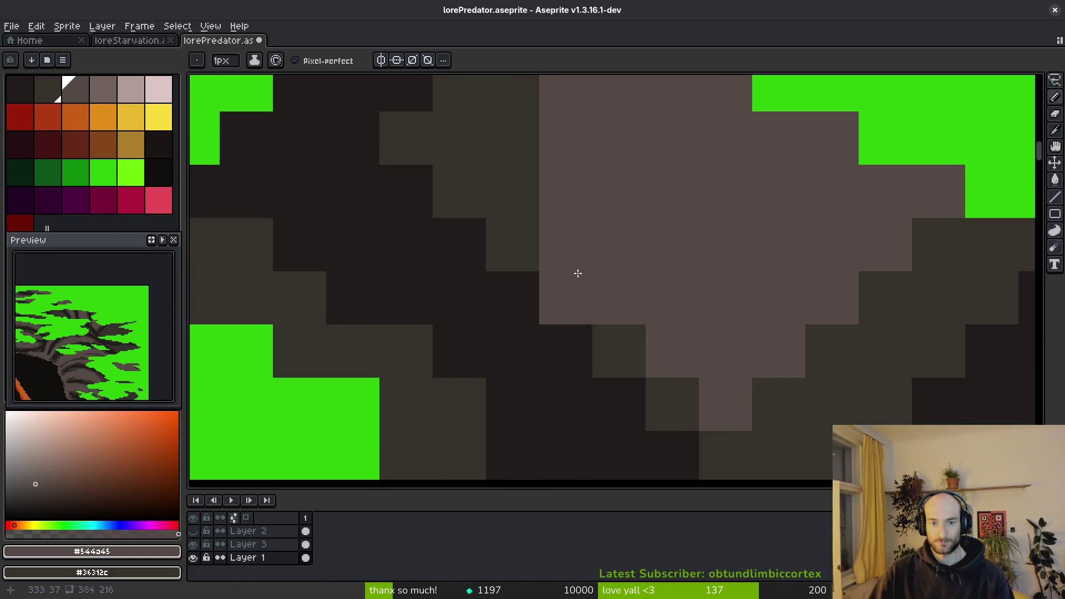
key(ctrl+z)
key(ctrl+z)
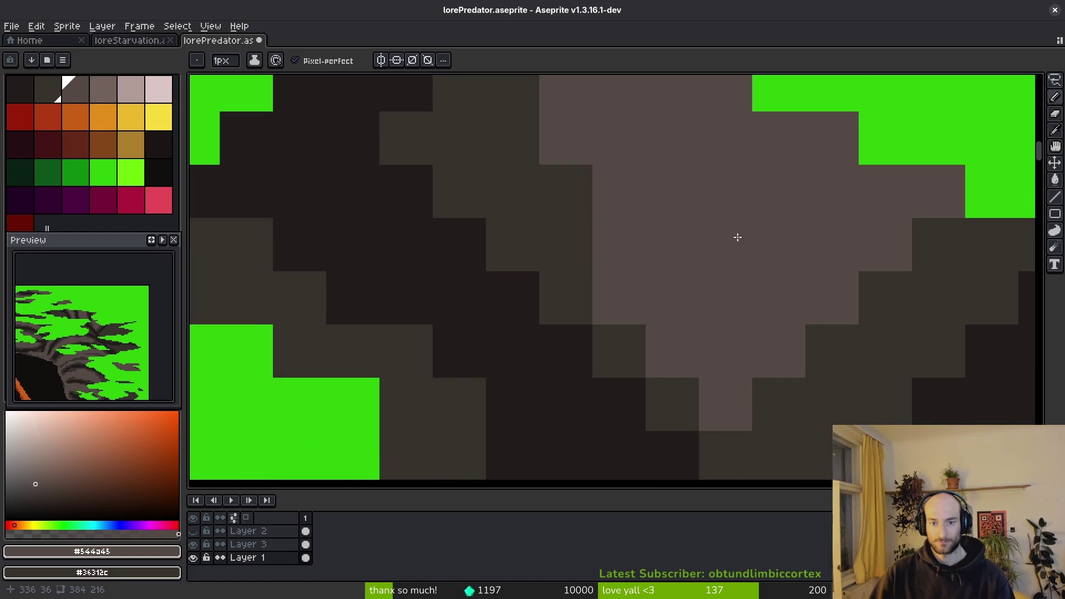
scroll(689, 240, down, 4)
mouse_move(647, 260)
mouse_down()
mouse_move(626, 266)
mouse_move(529, 380)
mouse_move(601, 393)
mouse_up()
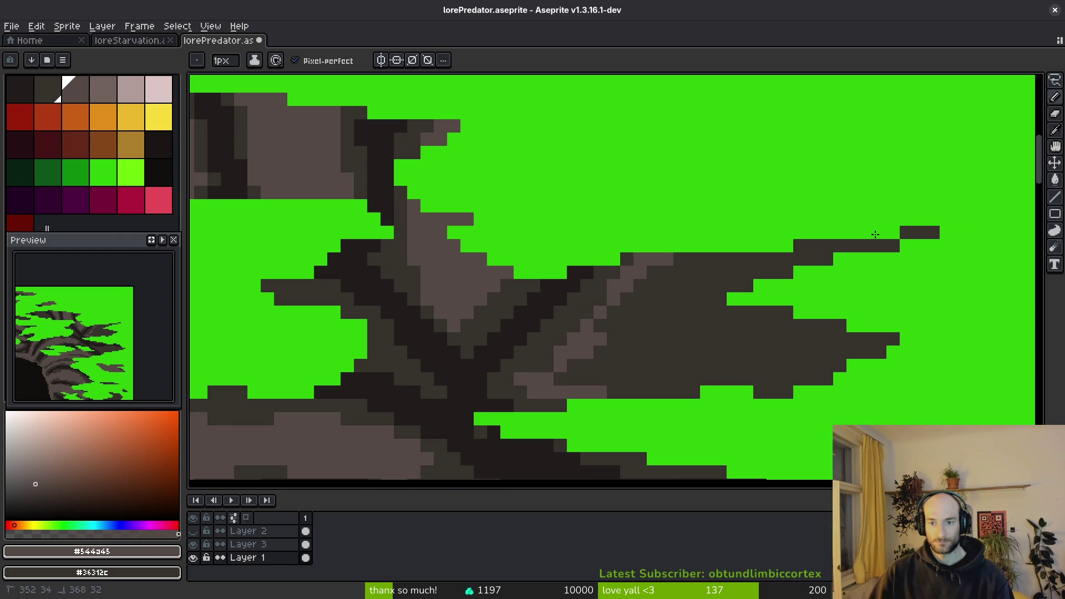
drag(871, 234, 937, 233)
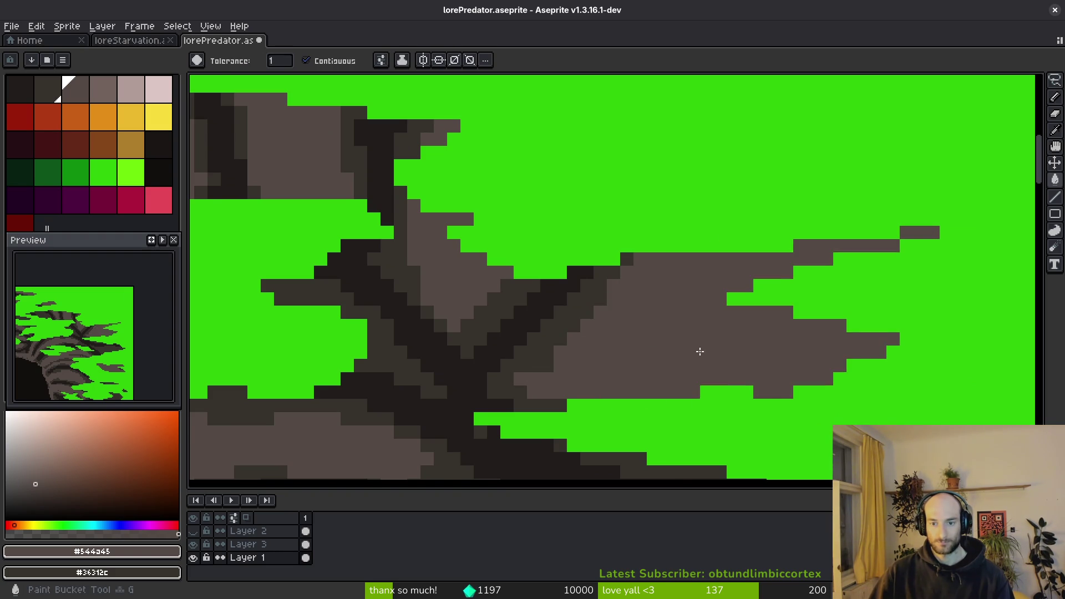
Add light grey-brown rows to the rock and rework dark and light pixels along its edge.
scroll(682, 344, down, 2)
scroll(697, 293, up, 2)
drag(584, 288, 669, 302)
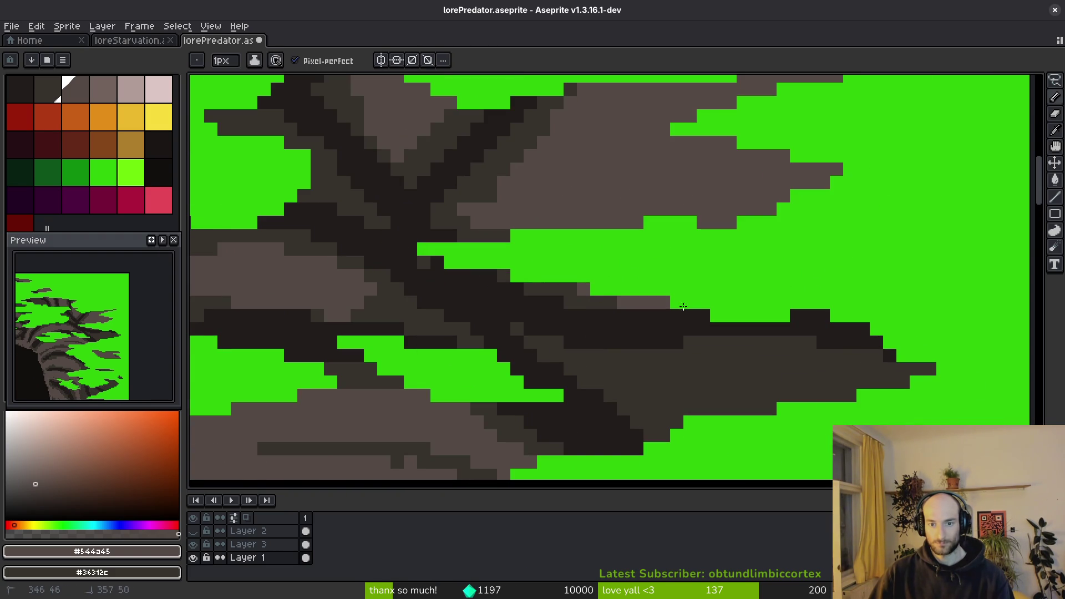
scroll(721, 244, down, 1)
scroll(618, 267, up, 1)
mouse_move(544, 300)
mouse_down()
mouse_move(851, 321)
mouse_move(572, 311)
mouse_move(599, 338)
mouse_up()
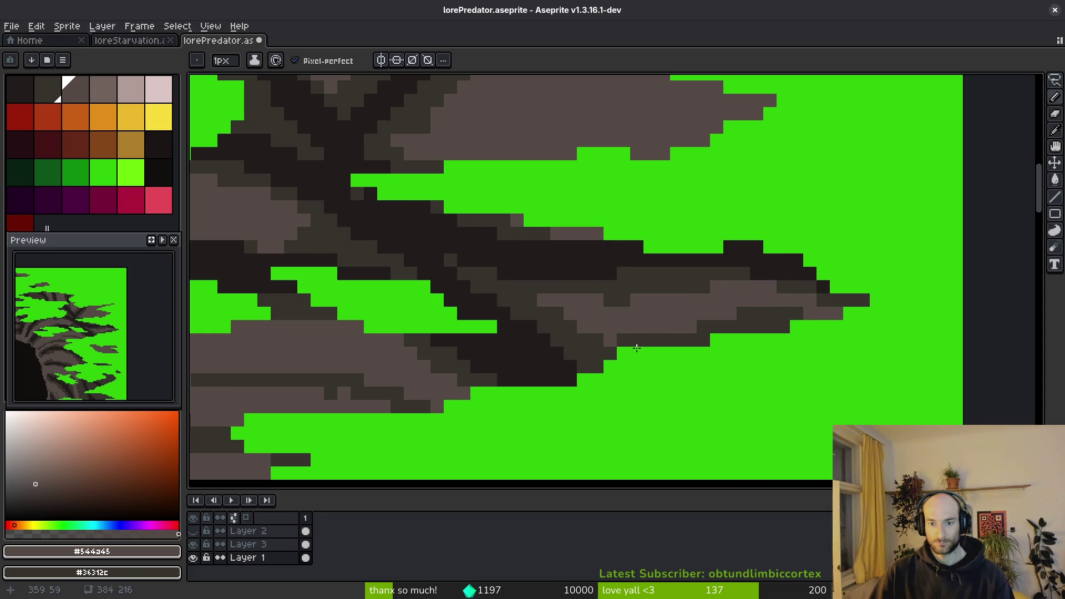
scroll(776, 338, down, 3)
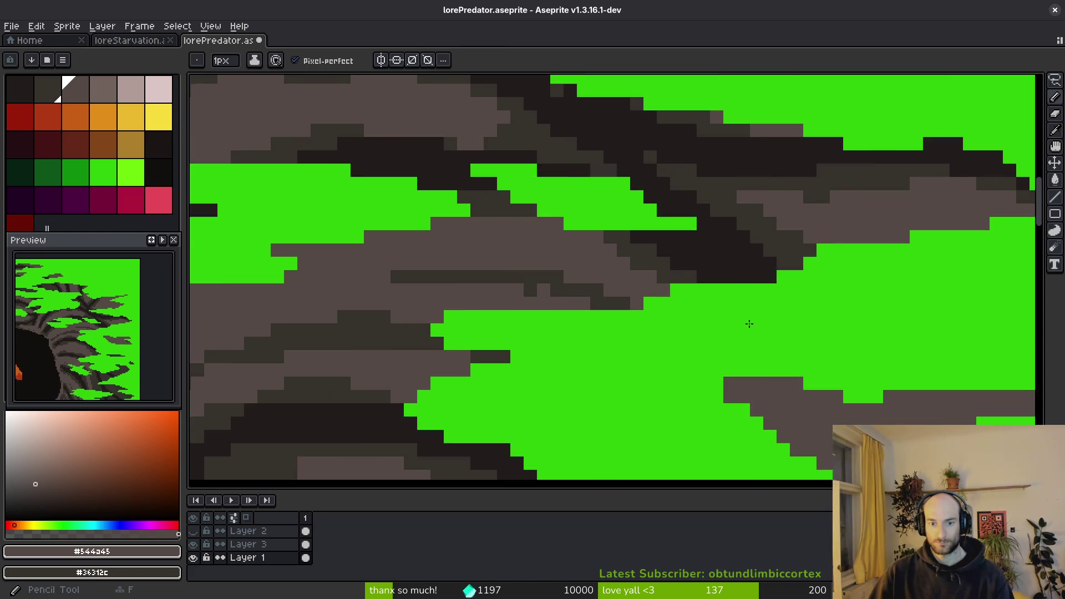
scroll(611, 310, up, 2)
scroll(835, 366, down, 3)
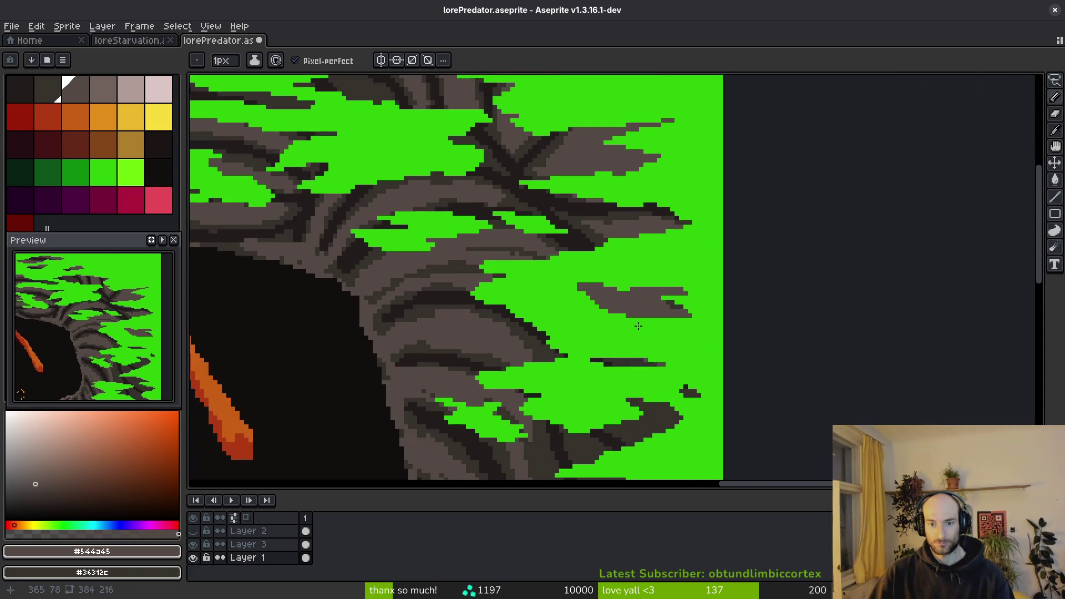
scroll(538, 275, up, 5)
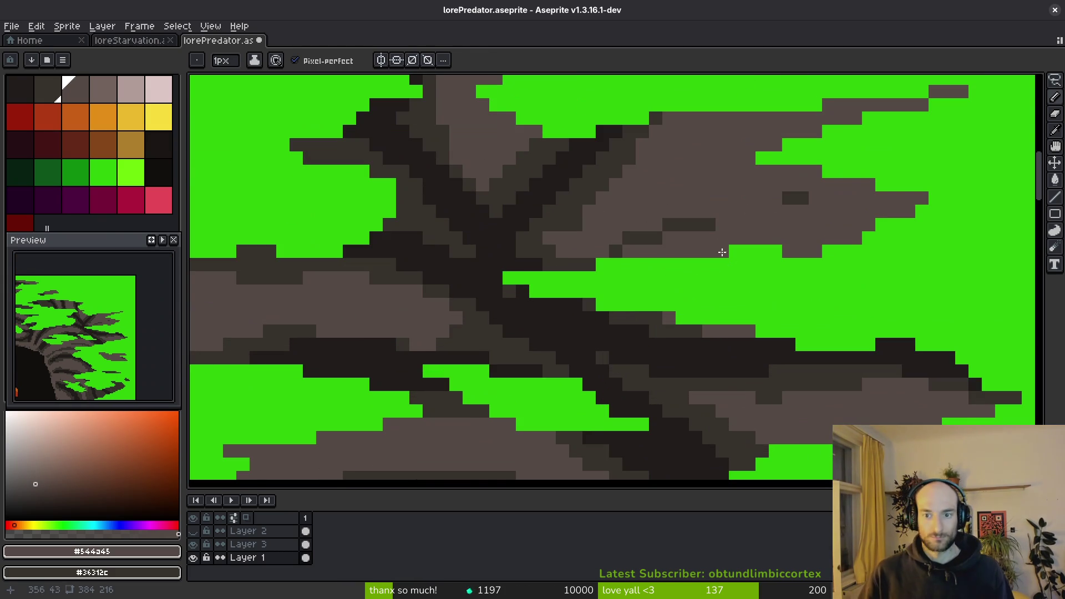
mouse_move(721, 253)
mouse_down()
mouse_move(749, 231)
mouse_move(615, 252)
mouse_move(774, 198)
mouse_up()
scroll(732, 258, up, 1)
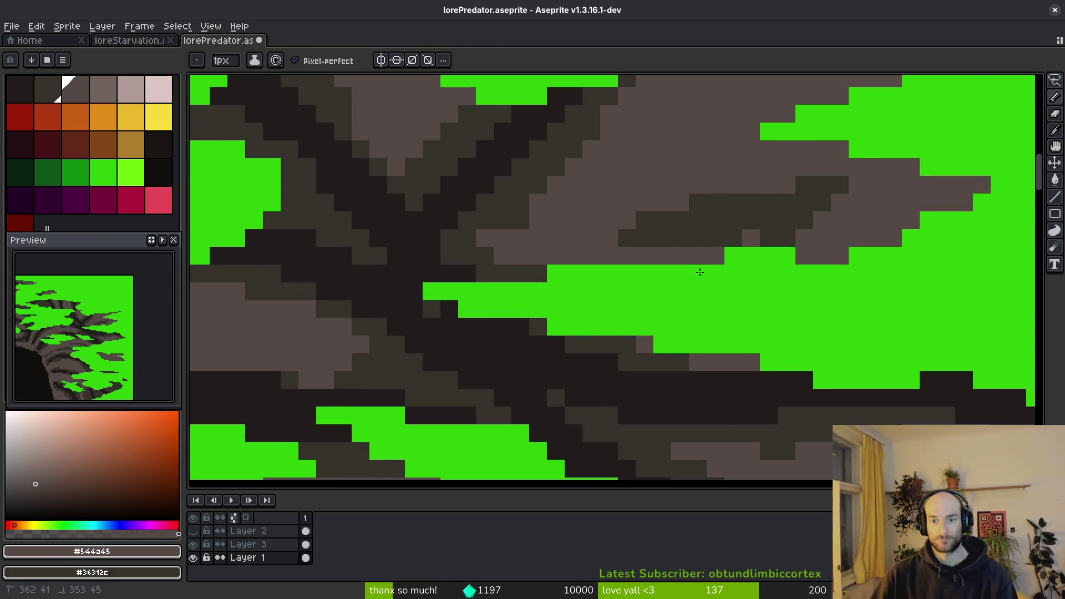
scroll(827, 359, down, 5)
scroll(827, 359, down, 3)
scroll(782, 310, up, 5)
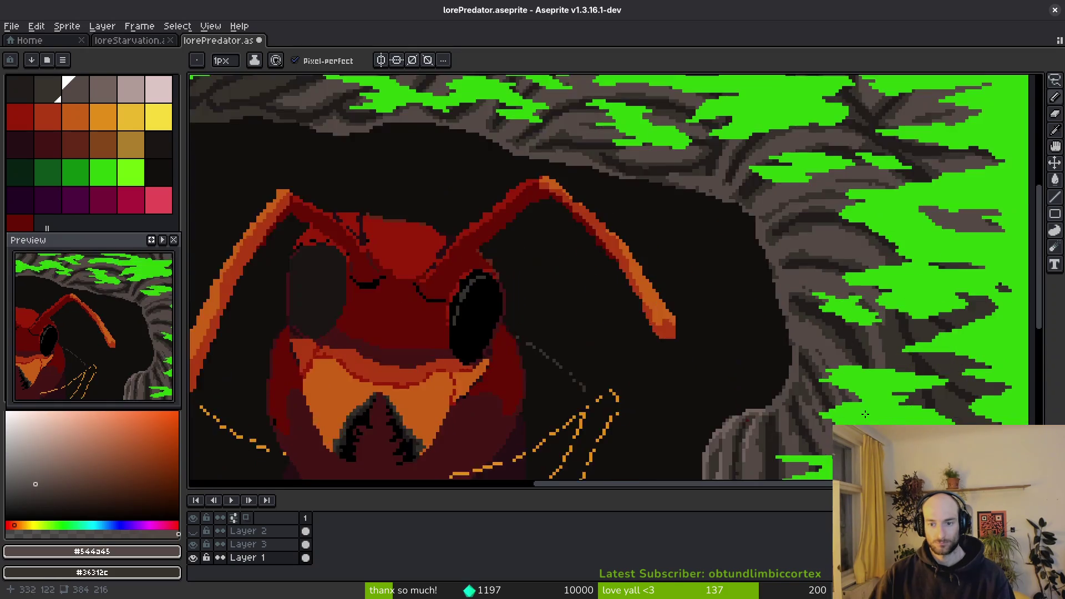
Paint lighter diagonal streaks into the dark rock and cover stray light pixels in dark.
scroll(646, 252, up, 4)
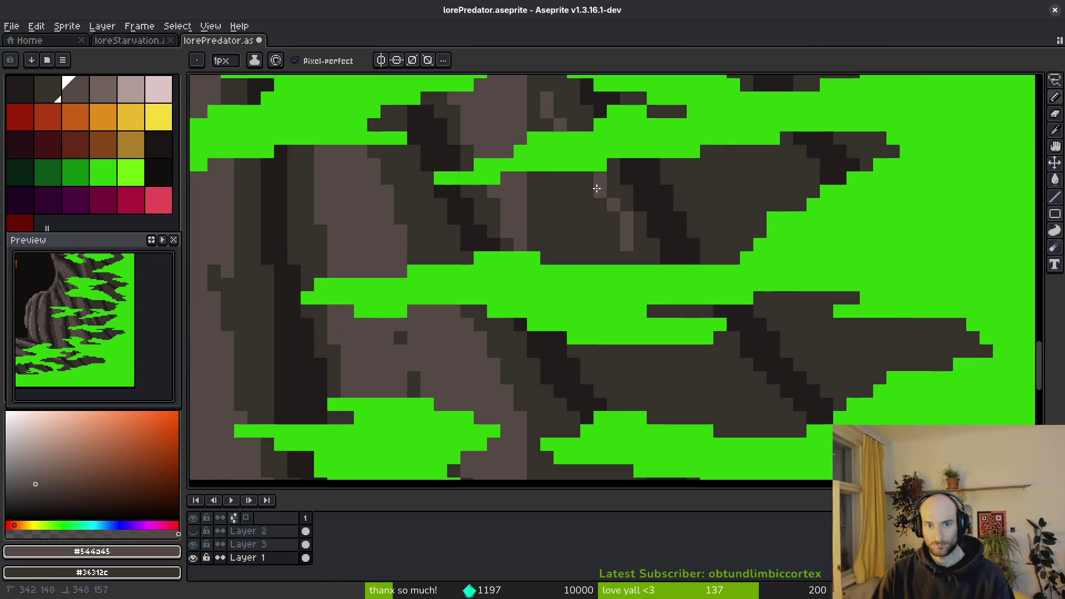
mouse_move(596, 189)
mouse_down()
mouse_move(599, 228)
mouse_move(649, 261)
mouse_up()
mouse_move(705, 347)
mouse_down()
mouse_move(740, 411)
mouse_move(777, 436)
mouse_up()
drag(643, 414, 583, 347)
drag(548, 261, 533, 215)
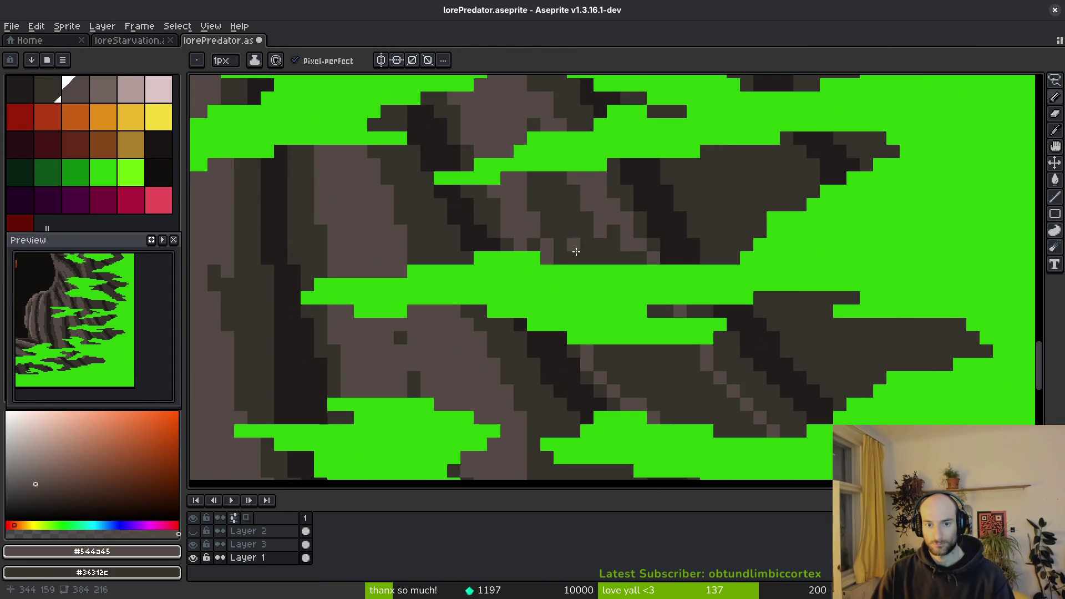
scroll(686, 363, down, 3)
scroll(685, 363, down, 1)
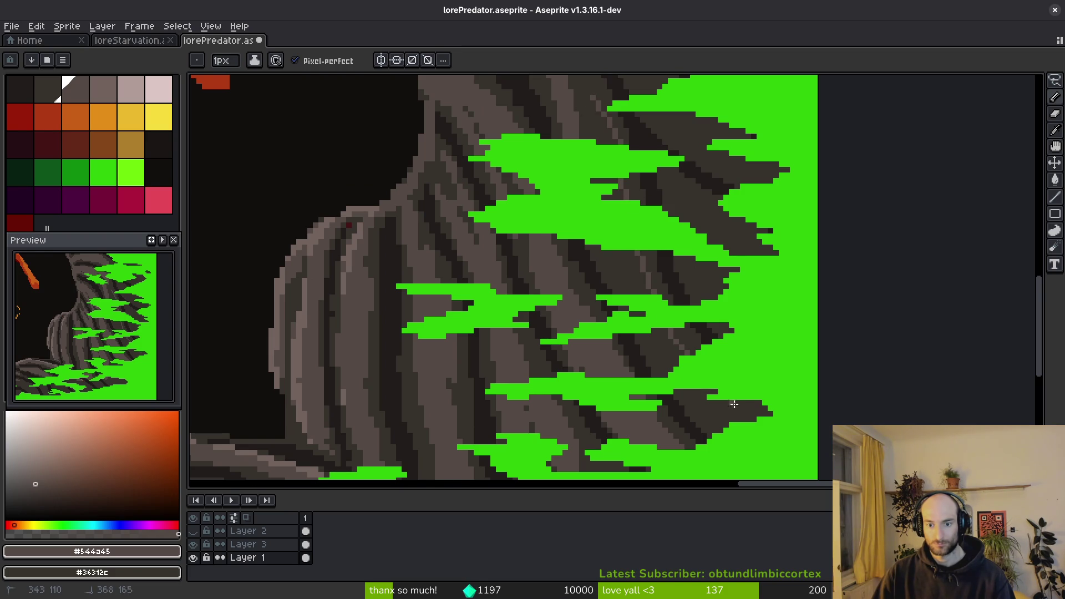
drag(614, 280, 725, 407)
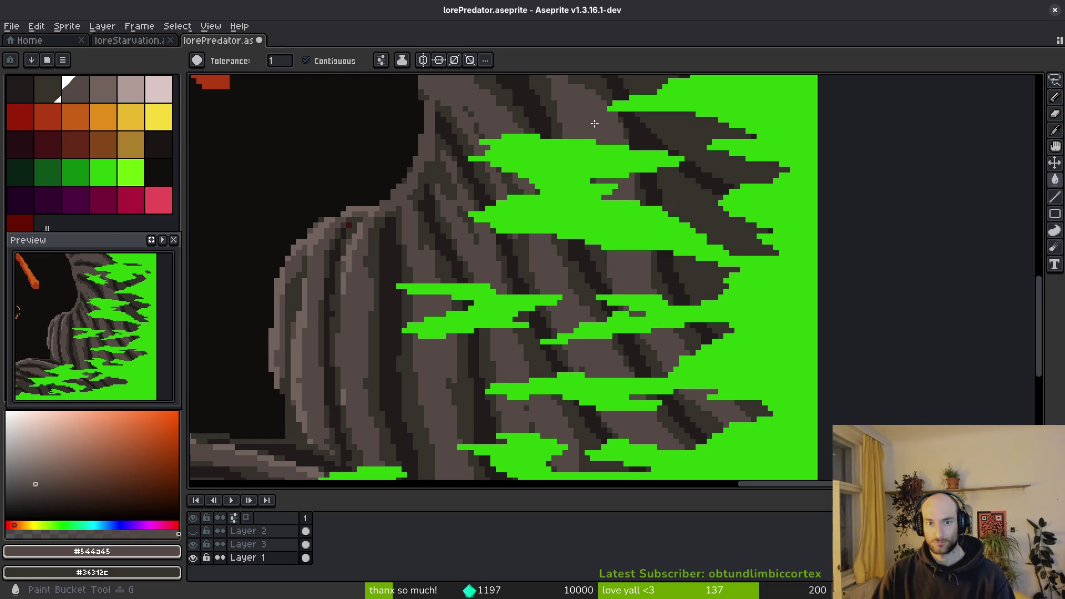
Paint light diagonal highlights along the dark rock strips.
scroll(582, 178, up, 2)
drag(615, 254, 562, 209)
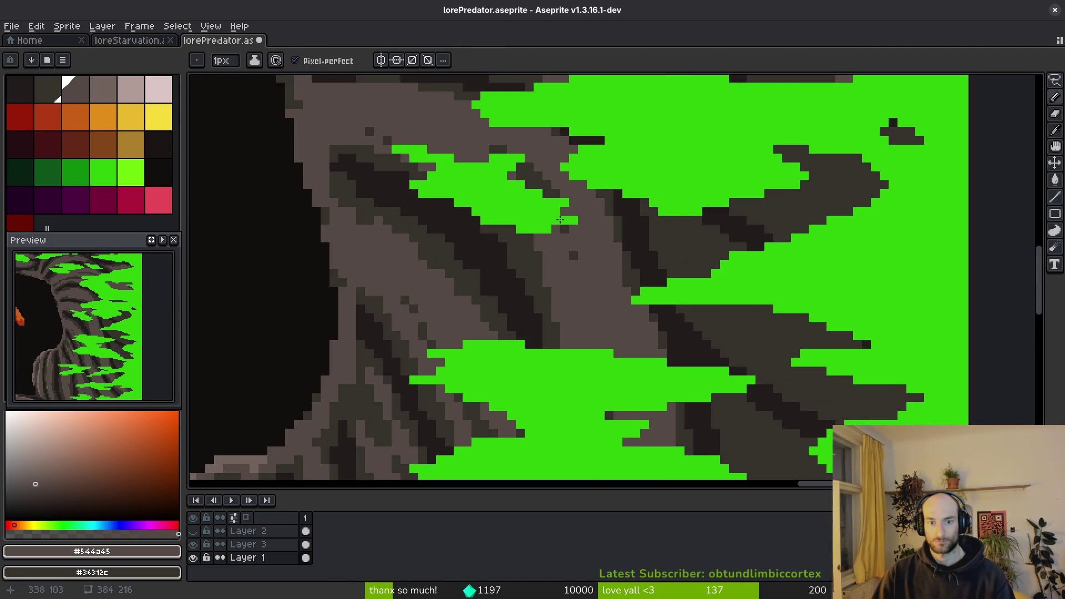
scroll(687, 309, right, 1)
scroll(687, 309, down, 1)
drag(662, 223, 691, 243)
drag(814, 327, 687, 290)
drag(875, 390, 737, 346)
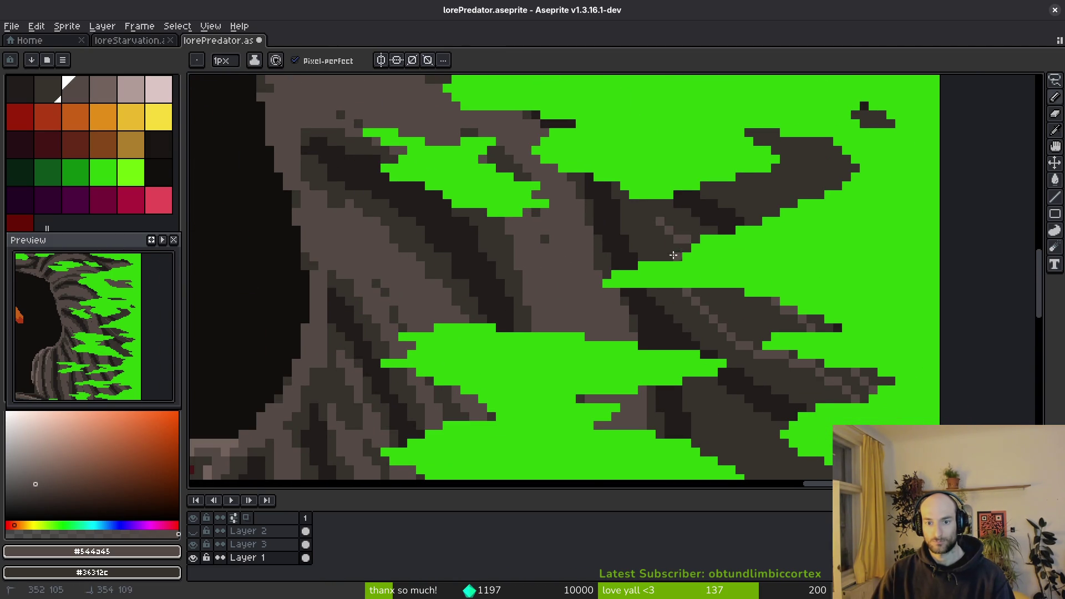
scroll(736, 319, down, 5)
scroll(736, 319, right, 4)
drag(632, 311, 762, 411)
mouse_move(661, 398)
mouse_down()
mouse_move(619, 335)
mouse_move(654, 327)
mouse_move(765, 416)
mouse_up()
scroll(554, 230, up, 2)
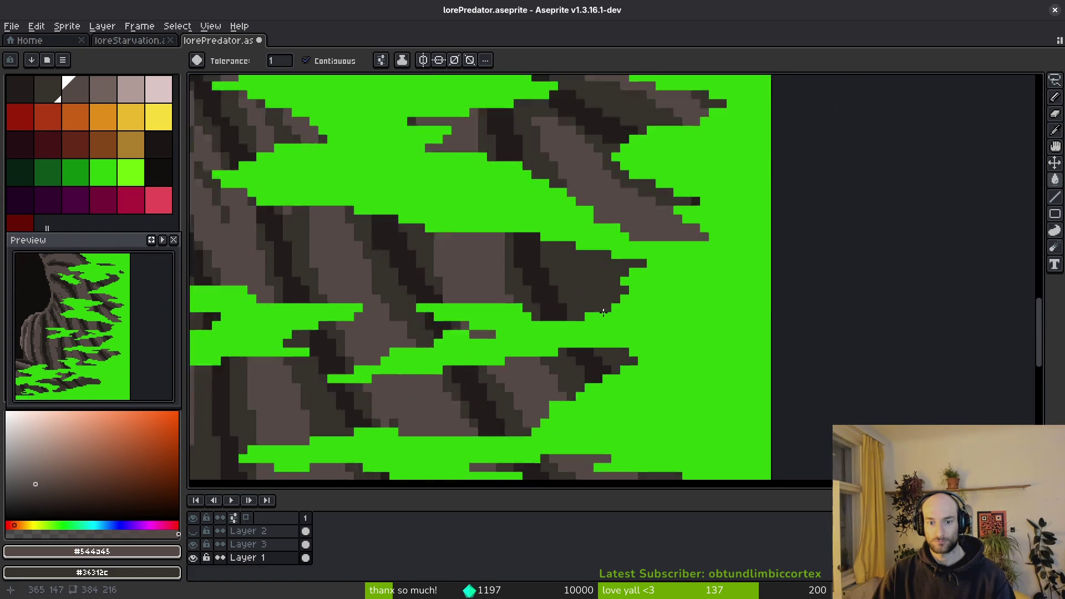
Draw a short dark shading line, then undo a lighter-brown fill and several recent shading strokes.
drag(582, 280, 608, 306)
key(g)
click(611, 257)
key(ctrl+z)
key(b)
key(ctrl+z)
key(ctrl+z)
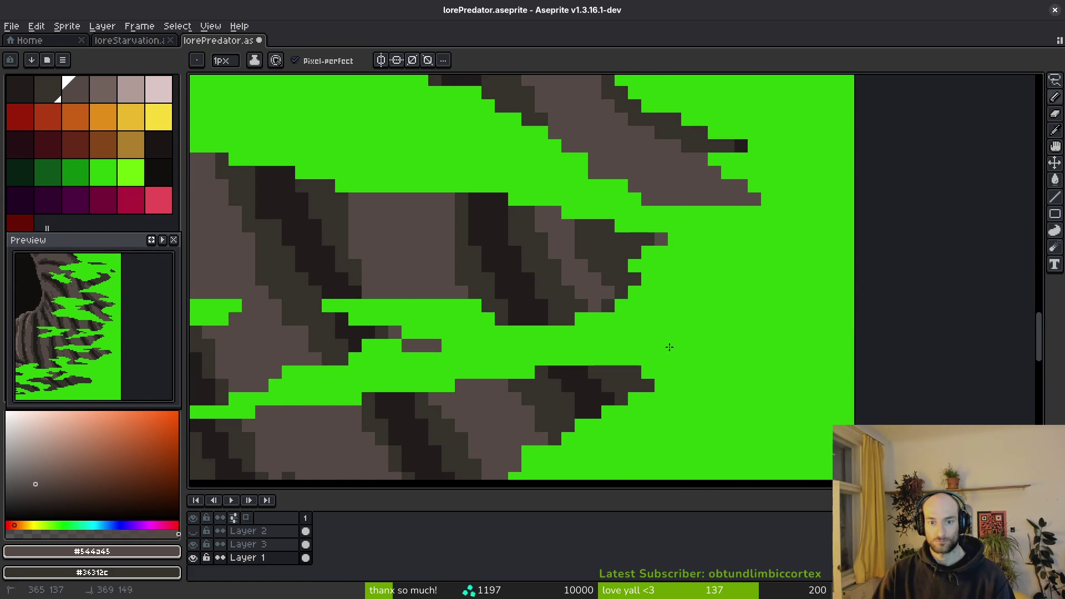
key(ctrl+z)
scroll(605, 161, down, 1)
scroll(626, 292, up, 1)
key(ctrl+z)
key(ctrl+z)
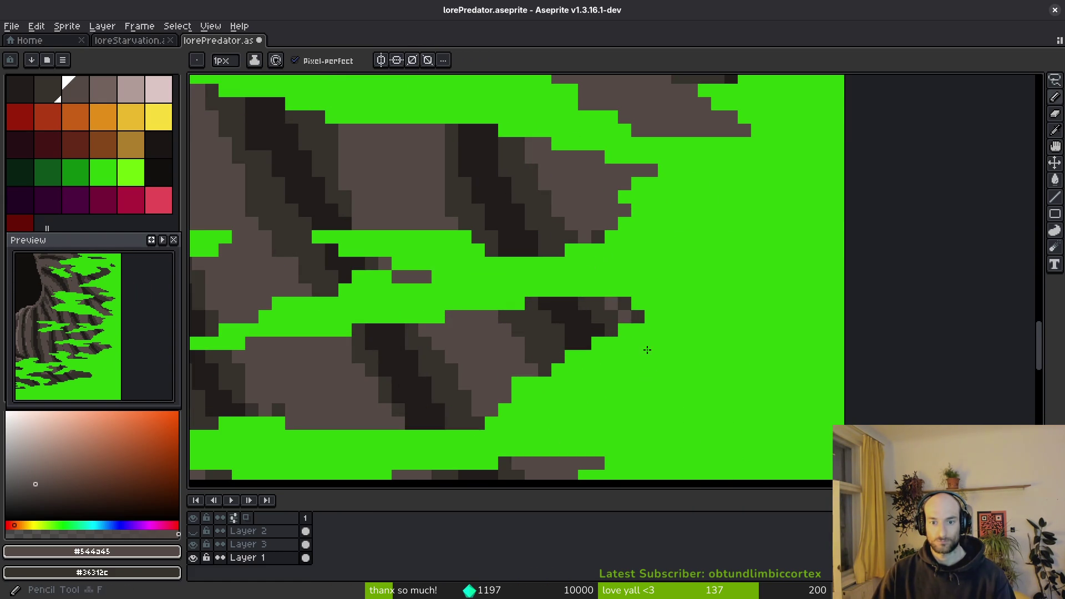
scroll(626, 292, down, 1)
scroll(663, 321, up, 1)
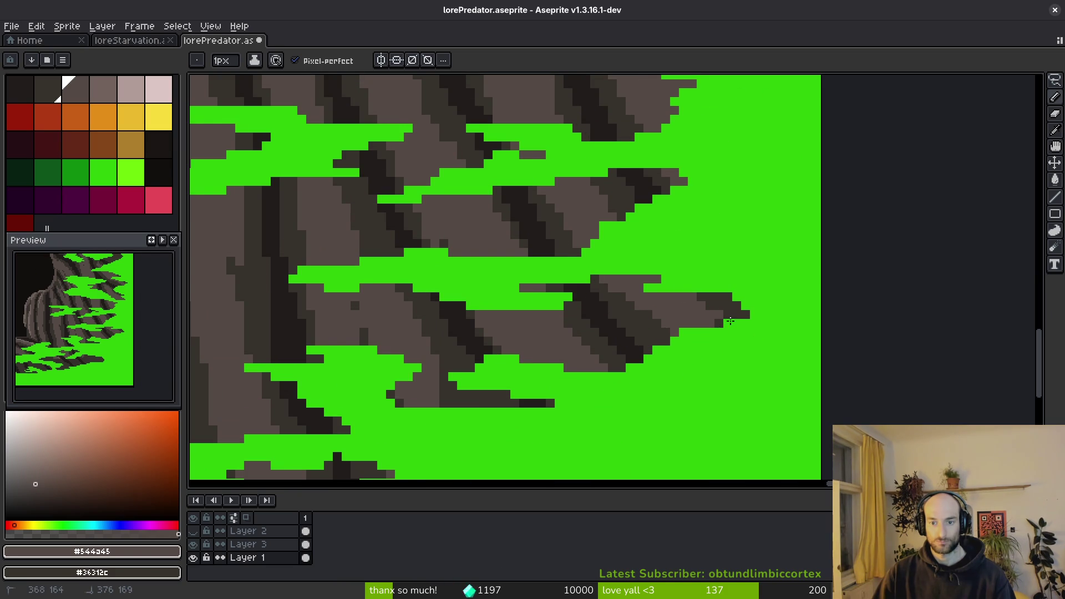
scroll(707, 309, down, 1)
scroll(692, 373, up, 2)
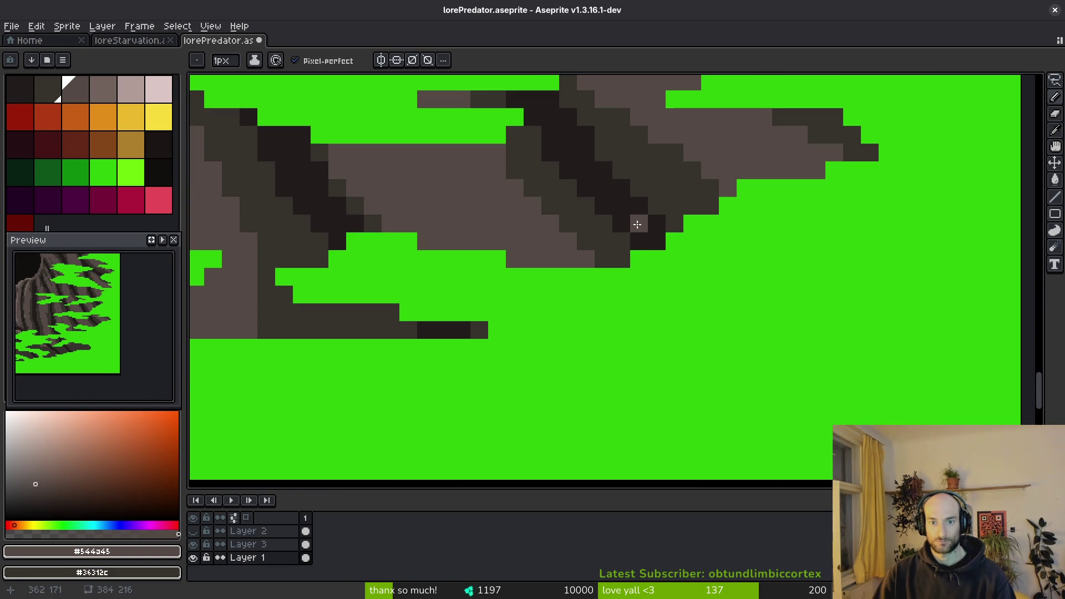
scroll(632, 177, down, 1)
scroll(626, 121, up, 1)
key(ctrl+z)
key(ctrl+z)
key(ctrl+z)
scroll(679, 176, down, 1)
scroll(697, 171, up, 1)
Redraw a dark diagonal shading line and paint light-grey diagonal bands across the rock.
drag(715, 151, 751, 222)
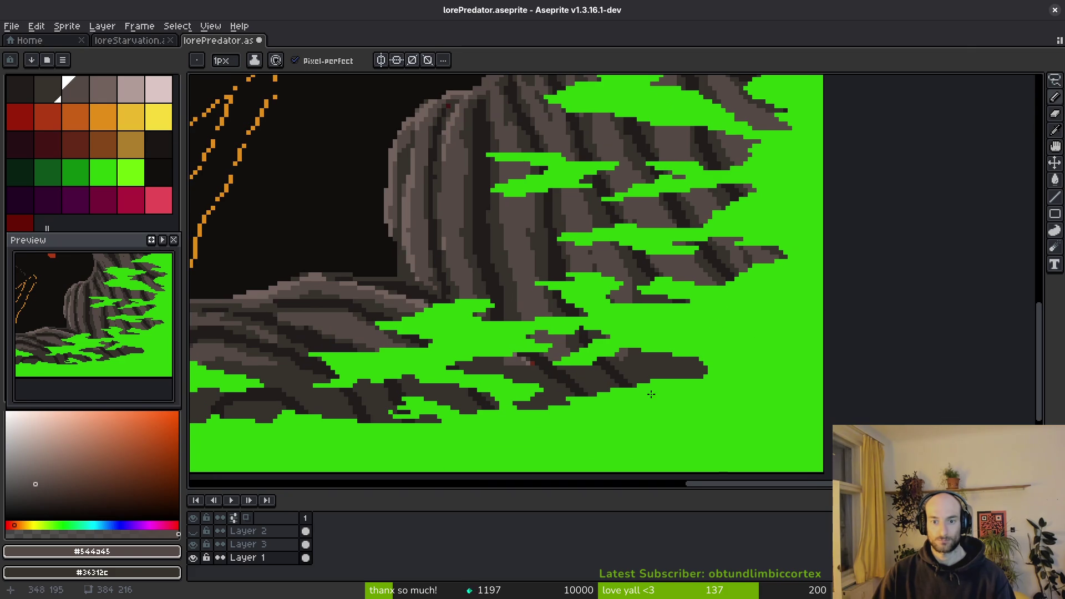
scroll(678, 366, up, 5)
mouse_move(589, 298)
mouse_down()
mouse_move(483, 173)
mouse_move(554, 245)
mouse_move(516, 117)
mouse_move(595, 299)
mouse_up()
scroll(611, 282, up, 3)
click(630, 271)
mouse_move(643, 266)
mouse_down()
mouse_move(625, 257)
mouse_move(665, 302)
mouse_move(771, 333)
mouse_move(816, 244)
mouse_move(958, 326)
mouse_move(848, 345)
mouse_move(714, 185)
mouse_up()
scroll(820, 376, down, 2)
scroll(791, 195, up, 2)
mouse_move(792, 195)
mouse_down()
mouse_move(768, 210)
mouse_move(740, 188)
mouse_move(777, 173)
mouse_up()
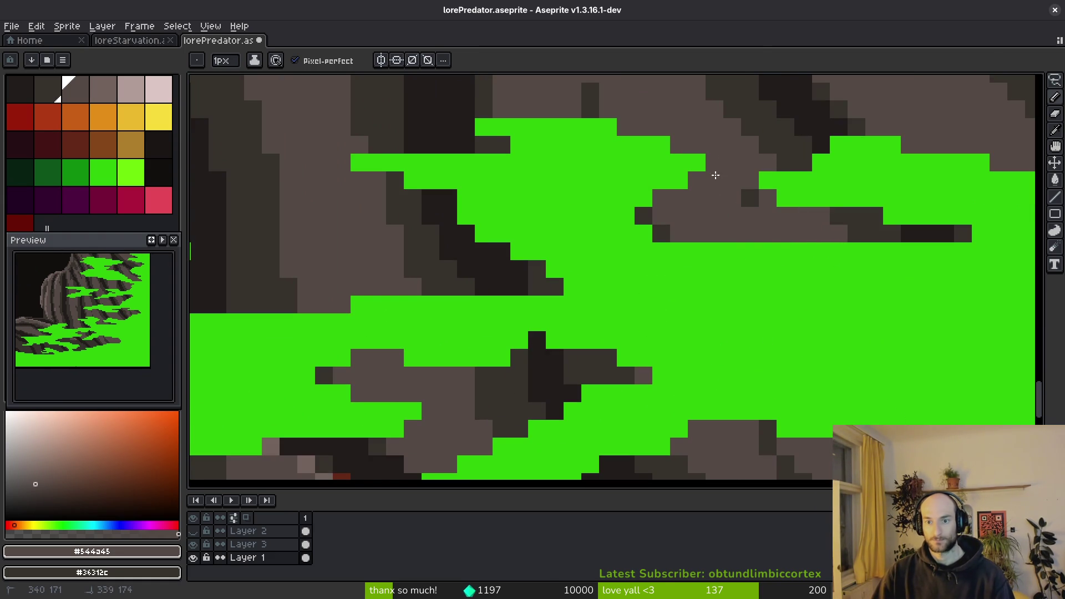
mouse_move(875, 233)
mouse_down()
mouse_move(785, 163)
mouse_move(751, 198)
mouse_up()
Add light-grey strokes and texture, bucket-fill a dark area light grey, then draw a dark shading stroke.
scroll(760, 332, down, 3)
scroll(812, 351, up, 4)
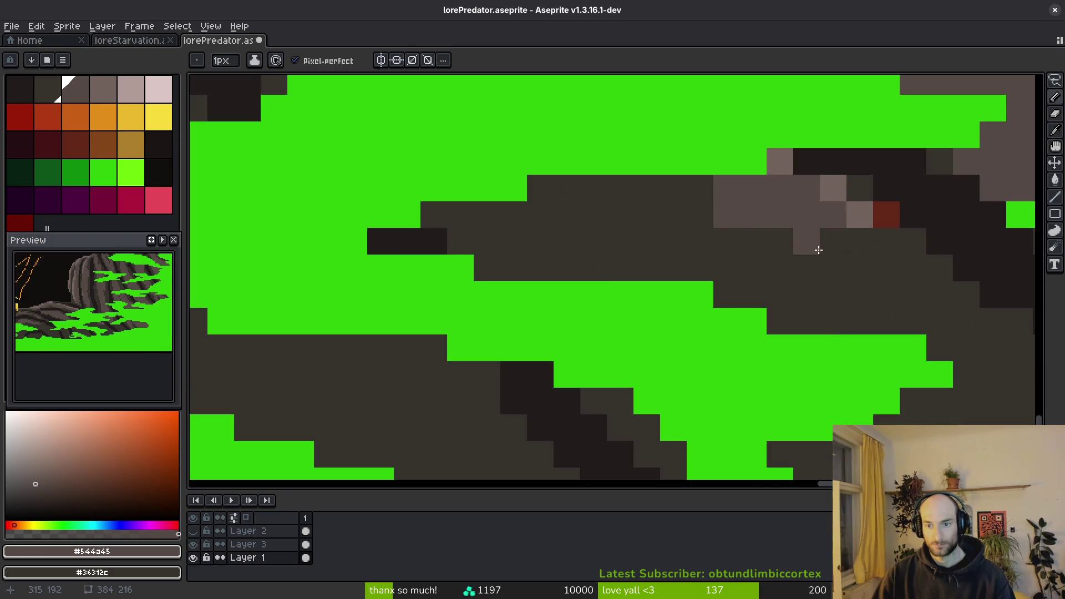
scroll(715, 242, down, 1)
drag(661, 174, 815, 297)
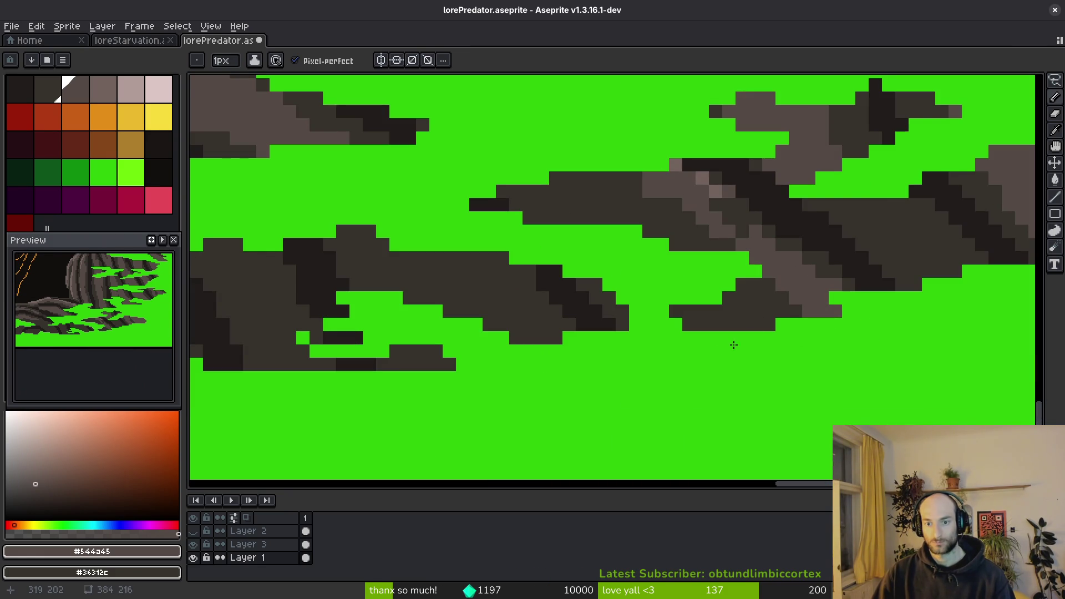
mouse_move(552, 219)
mouse_down()
mouse_move(543, 192)
mouse_move(635, 183)
mouse_up()
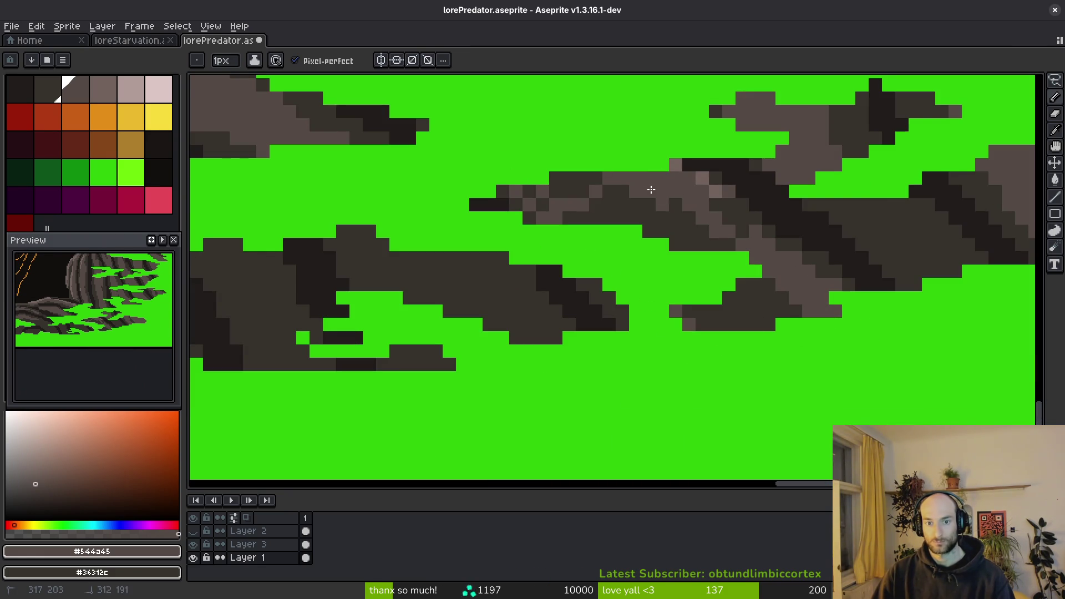
key(g)
click(642, 218)
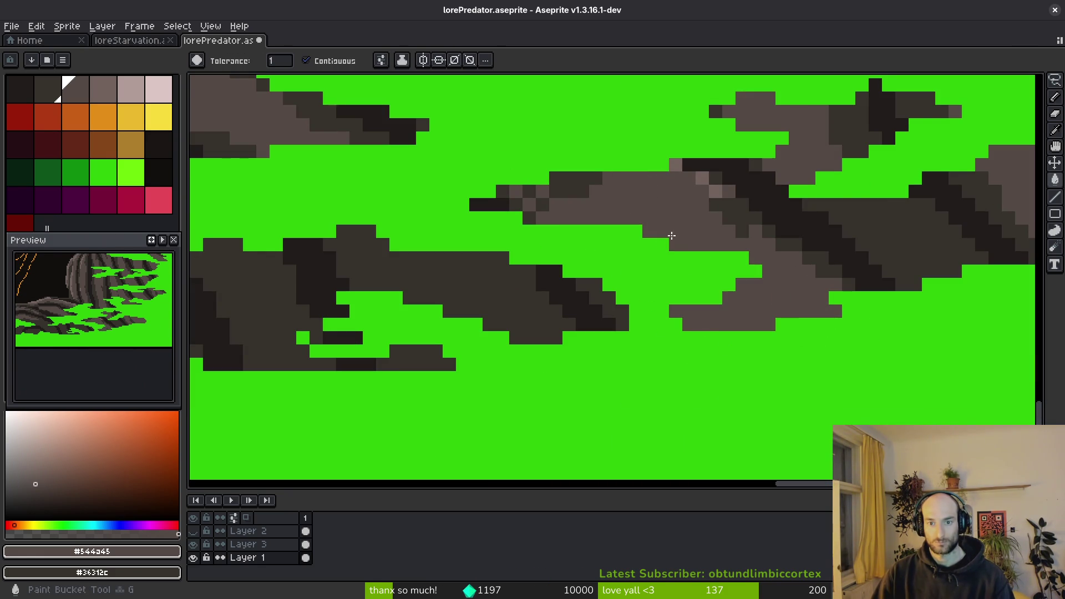
scroll(642, 218, down, 3)
scroll(581, 183, up, 3)
key(b)
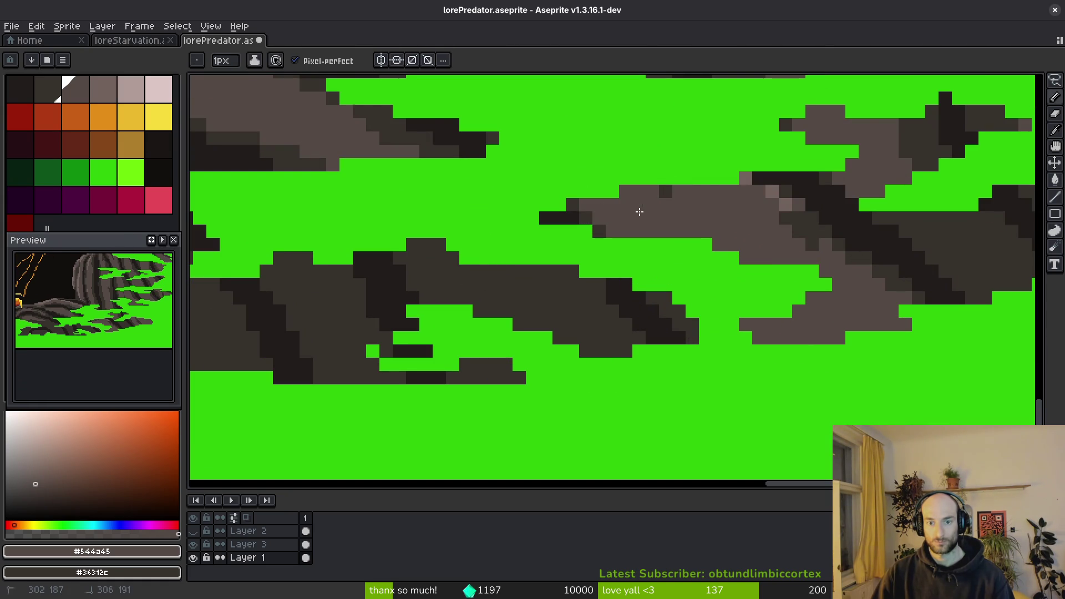
drag(632, 208, 773, 257)
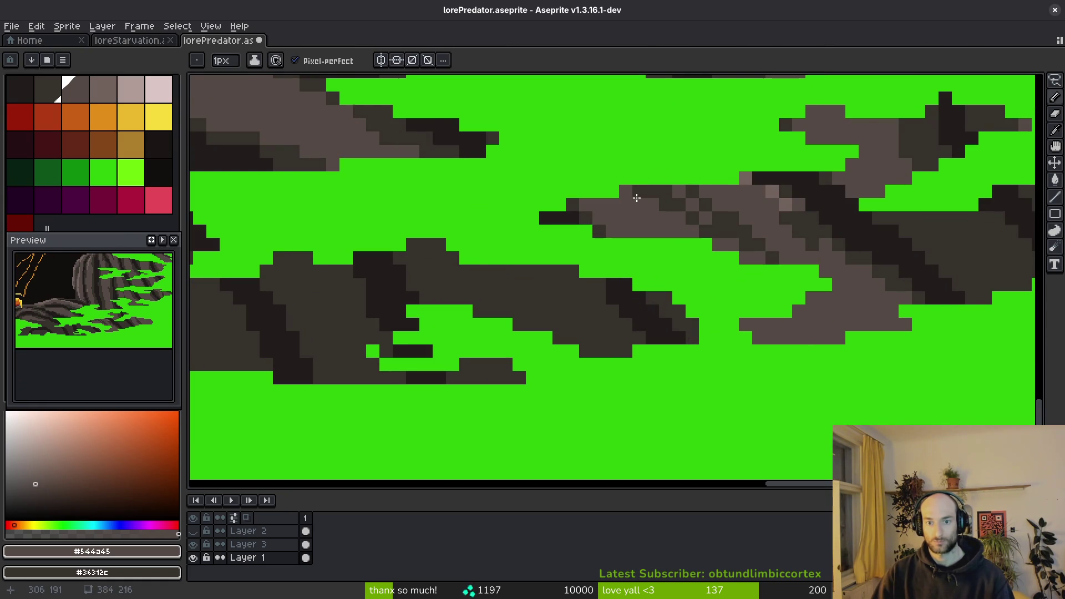
scroll(764, 282, down, 5)
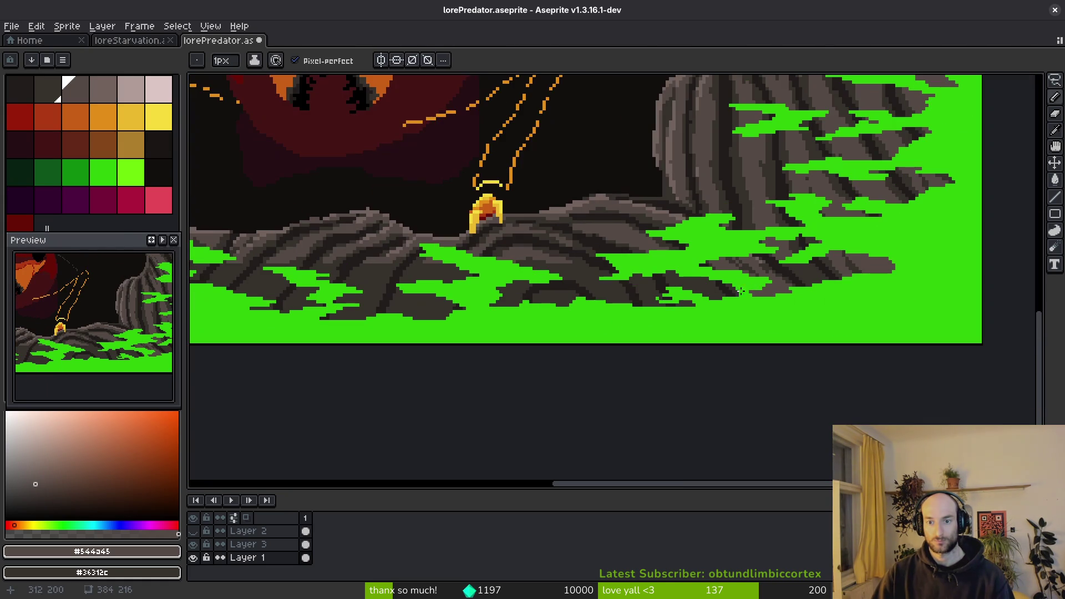
Paint a #544a45 light-grey stroke across the dark rock and fill two dark rock patches with it.
scroll(595, 286, up, 4)
mouse_move(530, 224)
mouse_down()
mouse_move(632, 291)
mouse_move(394, 281)
mouse_up()
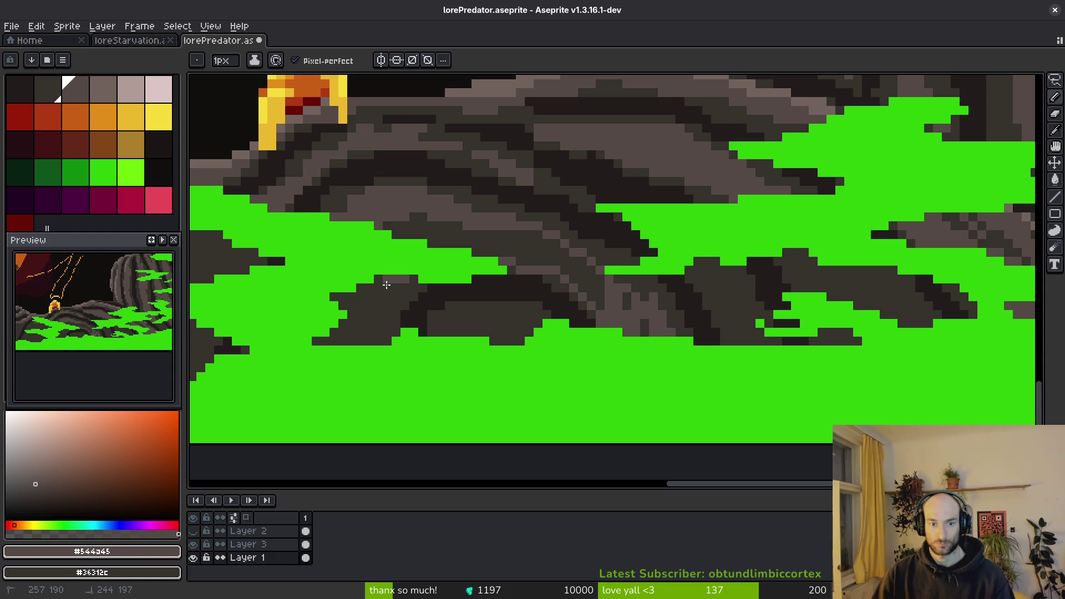
key(g)
click(369, 223)
key(f)
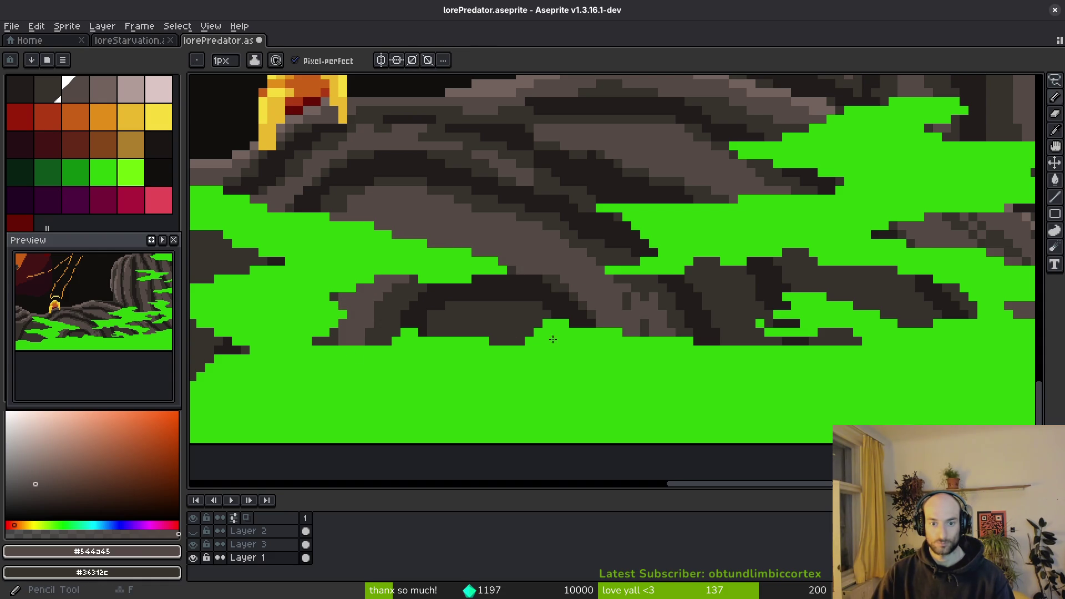
key(g)
click(502, 333)
scroll(628, 222, up, 3)
key(b)
Add light-grey pixels, a strip of light and dark runs, and dark shading pixels on the rock.
mouse_move(729, 260)
mouse_down()
mouse_move(645, 389)
mouse_move(614, 395)
mouse_move(619, 333)
mouse_move(661, 352)
mouse_move(652, 324)
mouse_move(611, 322)
mouse_up()
scroll(611, 322, down, 5)
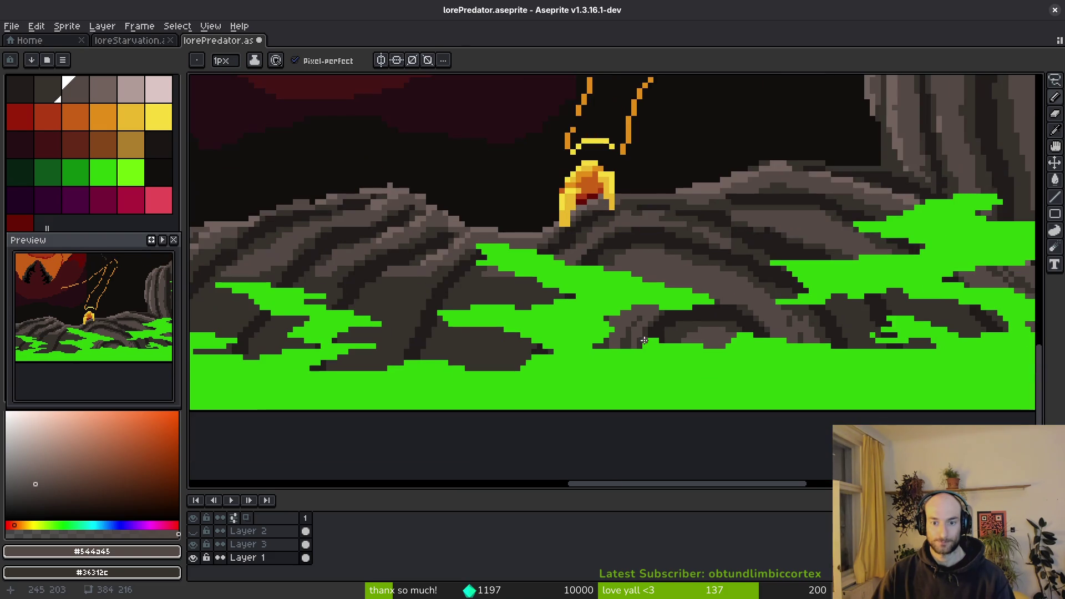
scroll(548, 297, up, 4)
drag(548, 297, 696, 304)
scroll(761, 347, down, 5)
scroll(751, 333, up, 5)
mouse_move(682, 237)
mouse_down()
mouse_move(638, 245)
mouse_move(638, 269)
mouse_up()
scroll(637, 269, down, 5)
scroll(674, 244, up, 4)
scroll(674, 244, up, 1)
Paint diagonal and vertical light-grey strips through the upper rock.
mouse_move(836, 166)
mouse_down()
mouse_move(751, 268)
mouse_move(696, 392)
mouse_move(711, 361)
mouse_move(733, 388)
mouse_move(799, 383)
mouse_move(806, 422)
mouse_move(844, 340)
mouse_move(854, 366)
mouse_up()
scroll(751, 269, down, 5)
scroll(751, 269, up, 5)
scroll(714, 318, down, 5)
scroll(713, 318, up, 5)
mouse_move(738, 327)
mouse_down()
mouse_move(737, 287)
mouse_move(604, 444)
mouse_up()
scroll(658, 302, down, 5)
scroll(692, 352, up, 5)
drag(802, 173, 738, 367)
scroll(738, 332, down, 5)
scroll(731, 239, up, 5)
Add more light-grey pixels, fill a dark rock area light grey, and paint dark shading.
click(731, 239)
drag(622, 185, 607, 373)
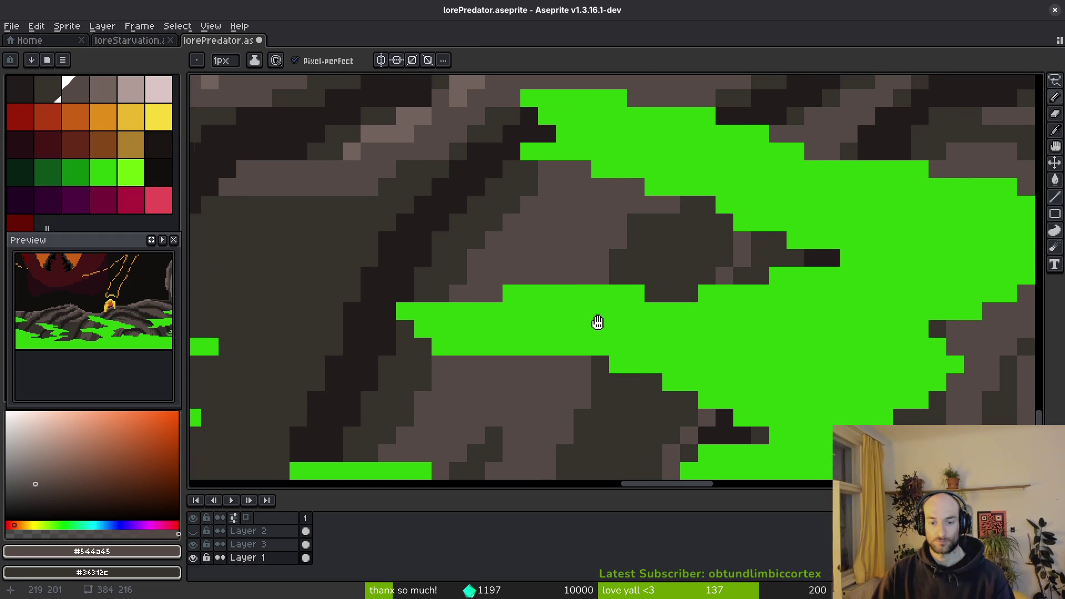
scroll(606, 374, down, 5)
scroll(544, 350, up, 5)
key(g)
click(640, 318)
scroll(640, 318, down, 5)
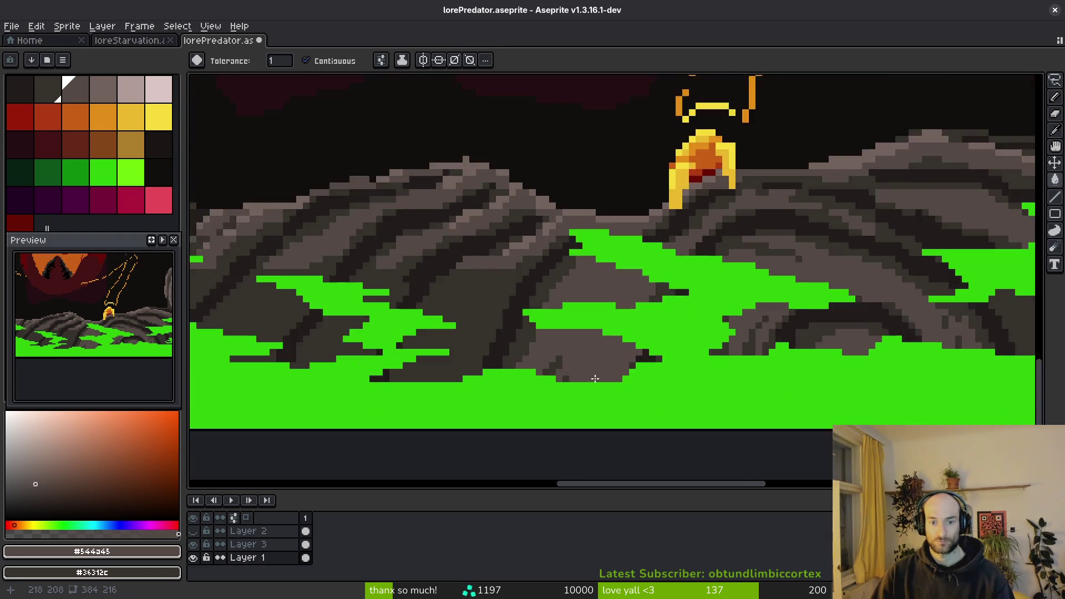
scroll(532, 404, up, 5)
key(b)
mouse_move(555, 383)
mouse_down()
mouse_move(616, 321)
mouse_move(596, 361)
mouse_up()
click(478, 371)
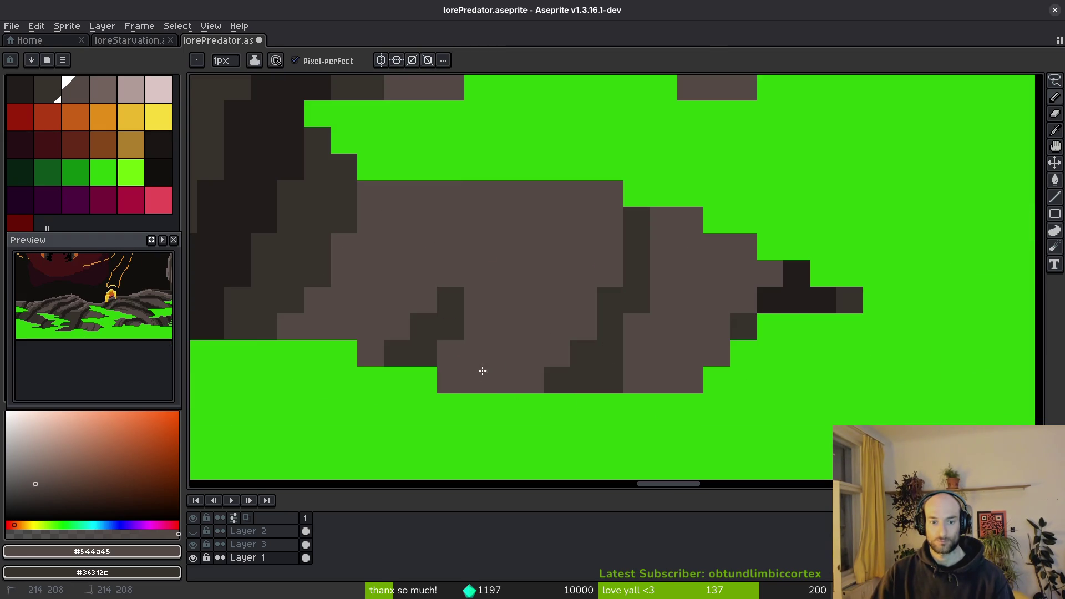
Paint a light-grey run and a dark vertical shading stroke down the rock, plus a dark pixel.
scroll(477, 371, down, 5)
scroll(628, 319, up, 5)
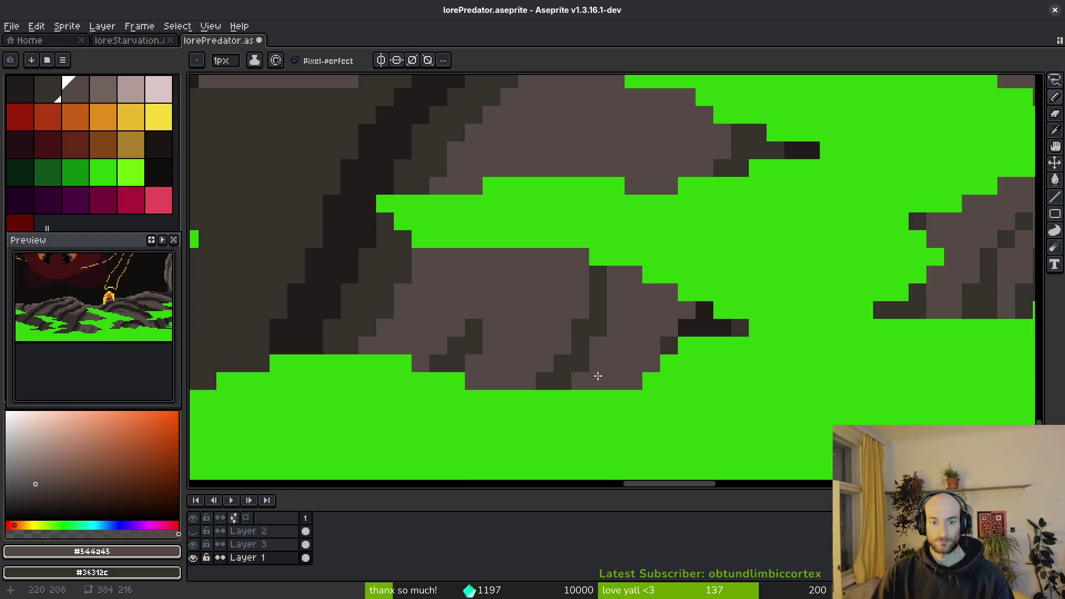
scroll(598, 377, down, 5)
scroll(594, 369, up, 5)
drag(594, 355, 583, 449)
scroll(611, 426, down, 5)
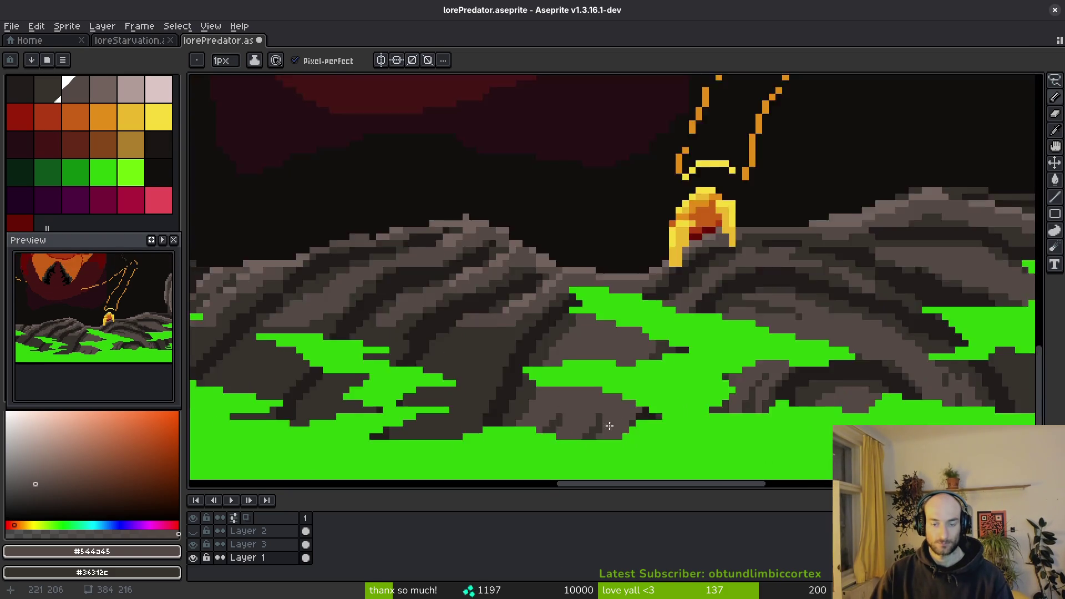
scroll(610, 426, up, 5)
mouse_move(545, 380)
mouse_down()
mouse_move(585, 297)
mouse_move(559, 368)
mouse_move(586, 346)
mouse_move(585, 362)
mouse_move(546, 405)
mouse_move(563, 452)
mouse_up()
scroll(586, 346, down, 5)
scroll(582, 380, up, 5)
scroll(582, 421, down, 5)
scroll(582, 421, up, 5)
scroll(634, 316, down, 5)
scroll(622, 361, up, 5)
click(597, 340)
scroll(659, 339, down, 5)
scroll(763, 408, up, 5)
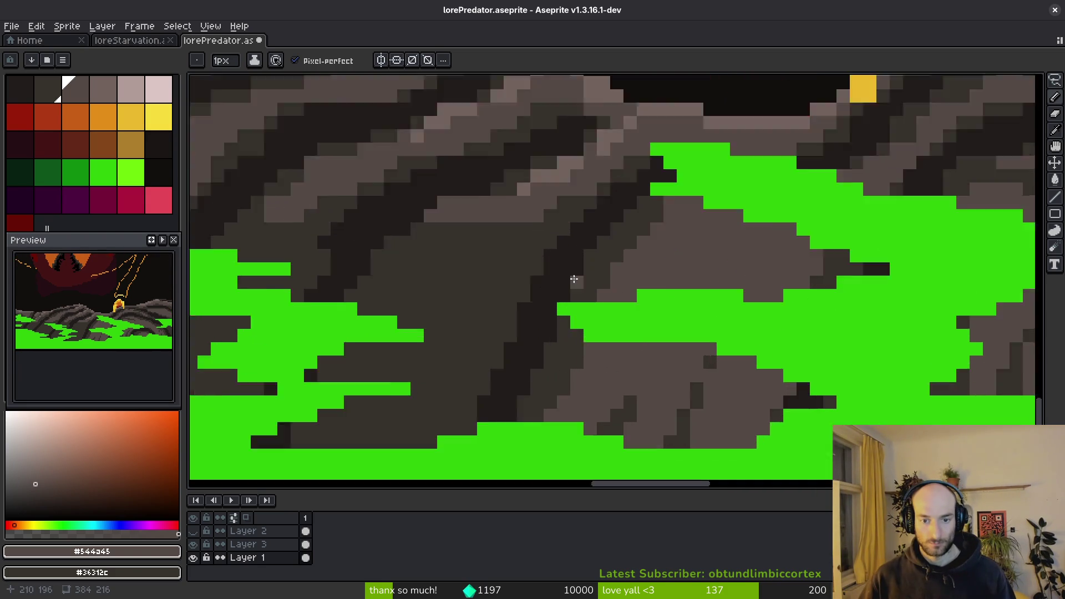
Paint two long light-grey diagonal strokes down the rock and fill a dark region lighter grey.
mouse_move(686, 169)
mouse_down()
mouse_move(549, 383)
mouse_move(457, 457)
mouse_up()
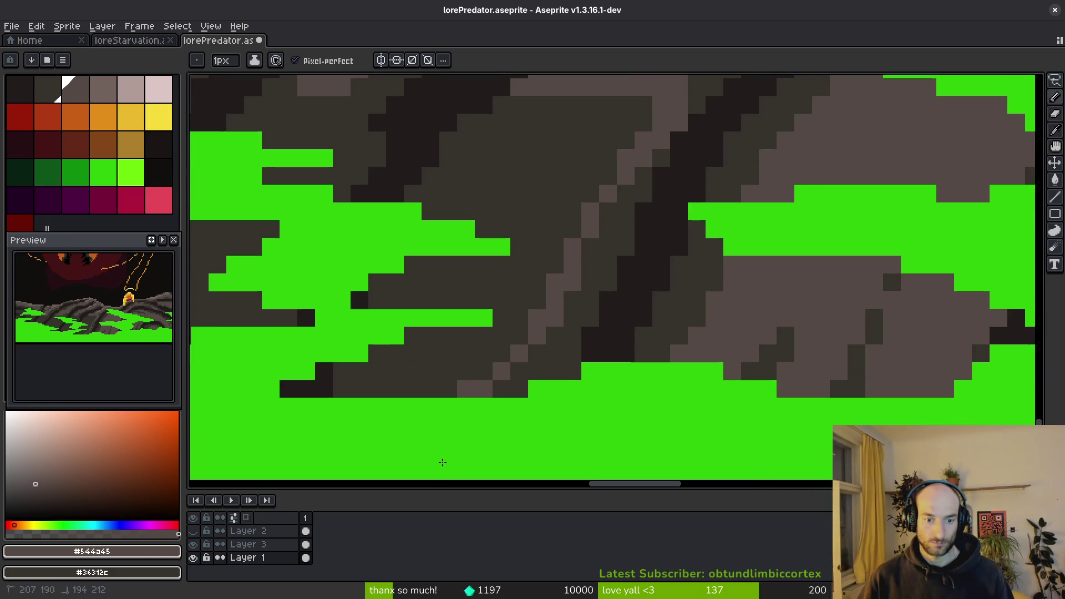
drag(526, 117, 343, 411)
drag(484, 361, 395, 388)
key(g)
click(464, 388)
scroll(465, 361, down, 3)
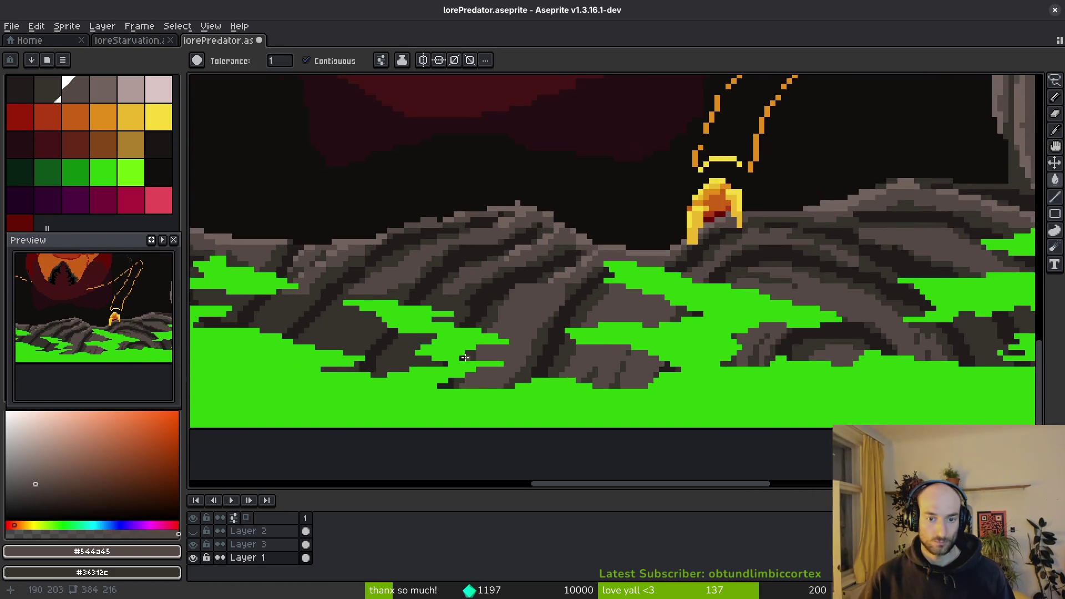
scroll(465, 361, up, 3)
key(b)
Add lighter dithered pixels over the dark rock, fill them lighter grey, and extend them below.
mouse_move(612, 146)
mouse_down()
mouse_move(391, 349)
mouse_move(527, 177)
mouse_up()
key(g)
click(485, 272)
key(b)
drag(513, 276, 500, 336)
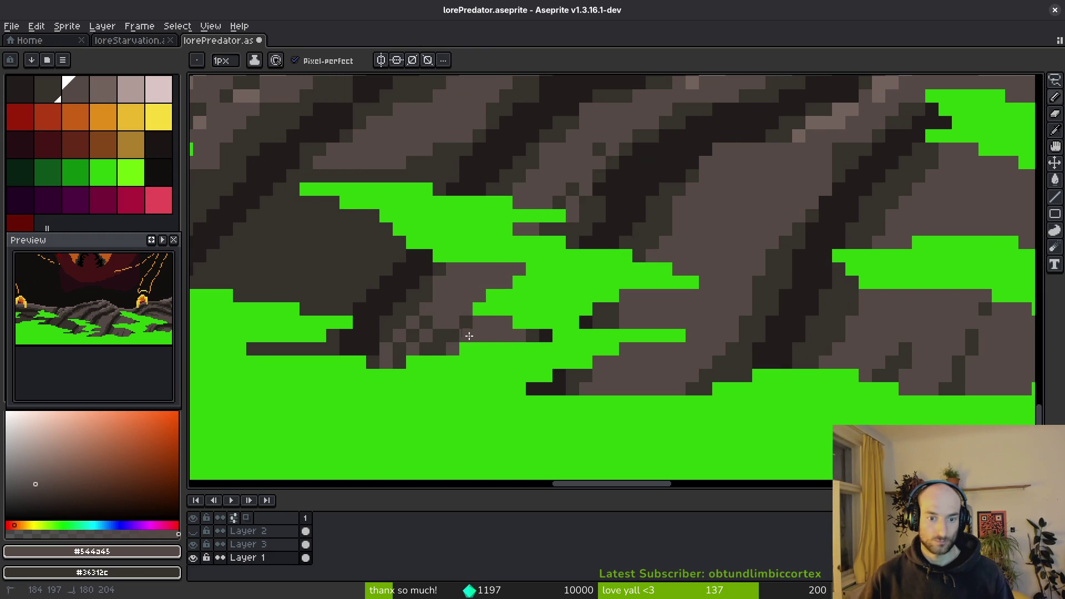
scroll(440, 339, down, 4)
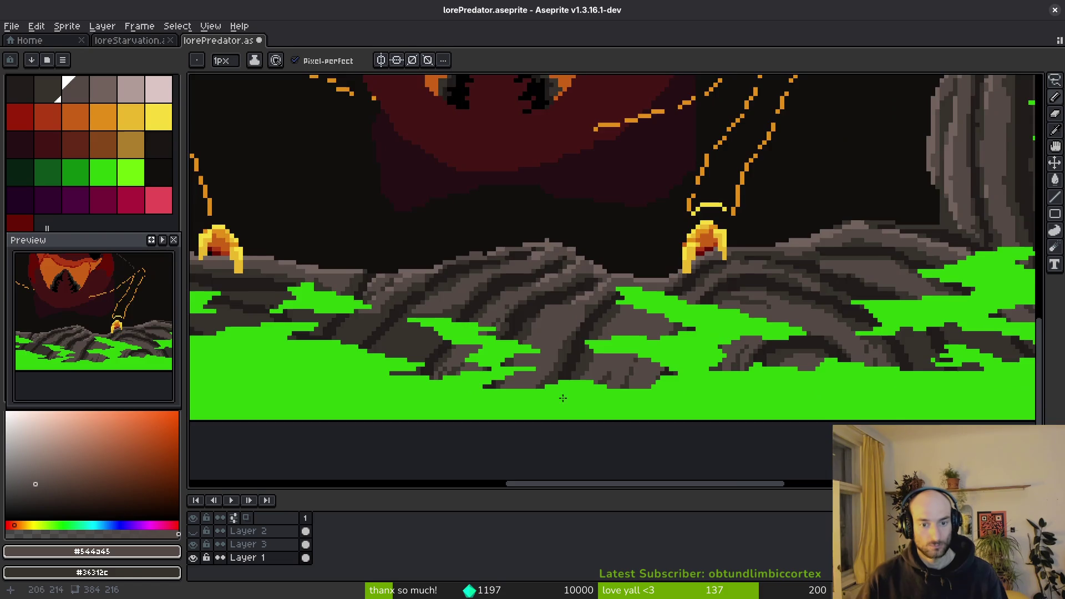
scroll(563, 398, up, 5)
Lighten scattered rock cells and a diagonal band to grey, repainting a few in the darker grey.
click(624, 238)
click(553, 316)
mouse_move(575, 146)
mouse_down()
mouse_move(427, 314)
mouse_move(594, 167)
mouse_move(447, 304)
mouse_move(508, 309)
mouse_move(516, 266)
mouse_move(566, 247)
mouse_move(585, 264)
mouse_up()
key(g)
click(586, 252)
key(b)
click(536, 344)
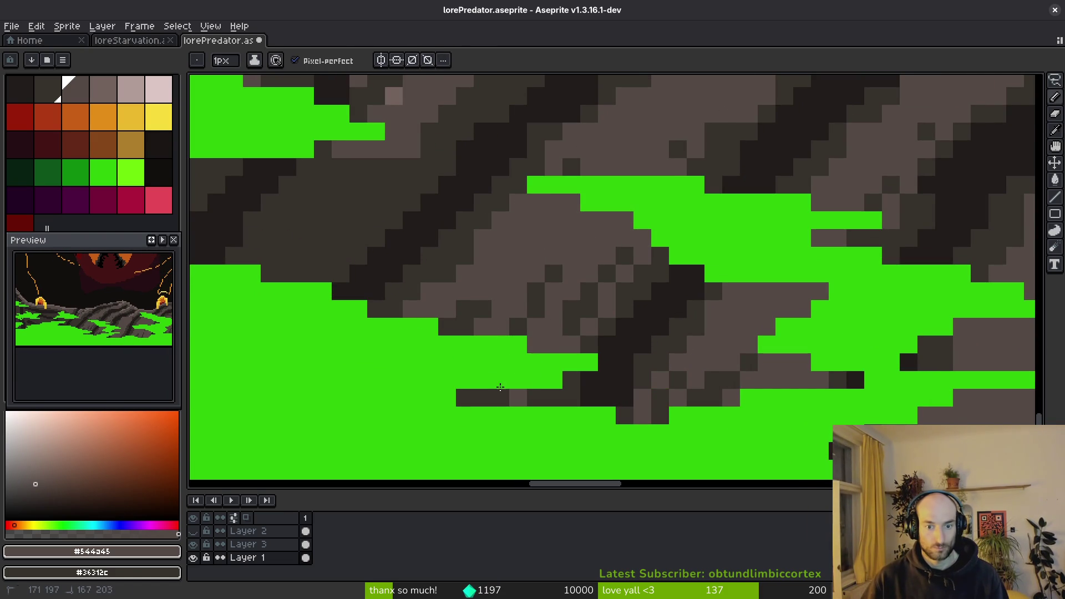
drag(464, 397, 499, 397)
mouse_move(553, 274)
mouse_down()
mouse_move(536, 308)
mouse_move(571, 328)
mouse_up()
drag(607, 285, 563, 348)
Paint light highlight strokes along the dark rock band and diagonally across the left rocks.
scroll(595, 337, down, 3)
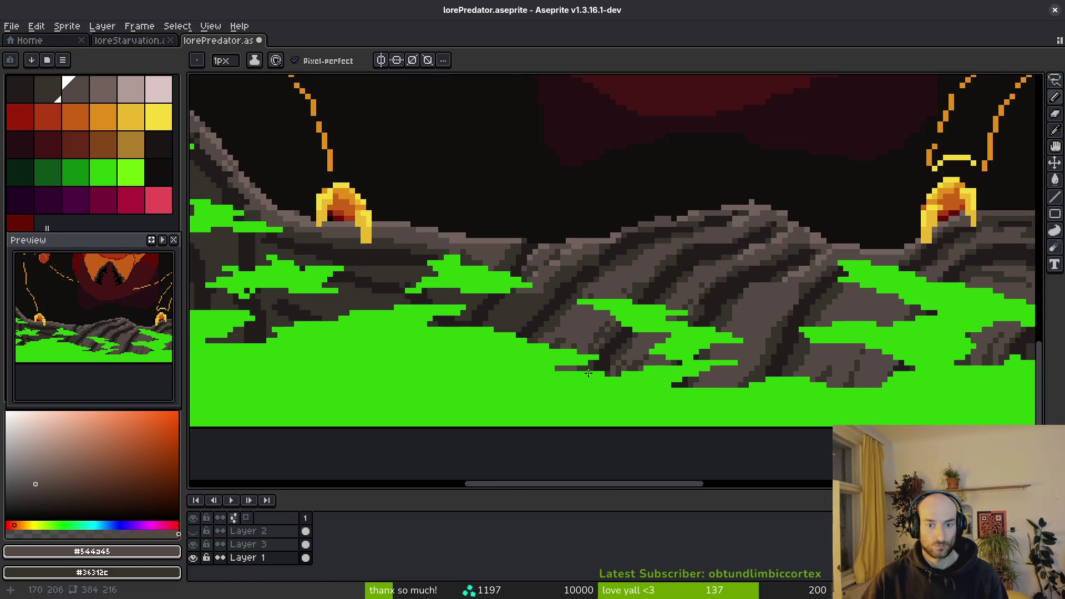
scroll(572, 346, up, 3)
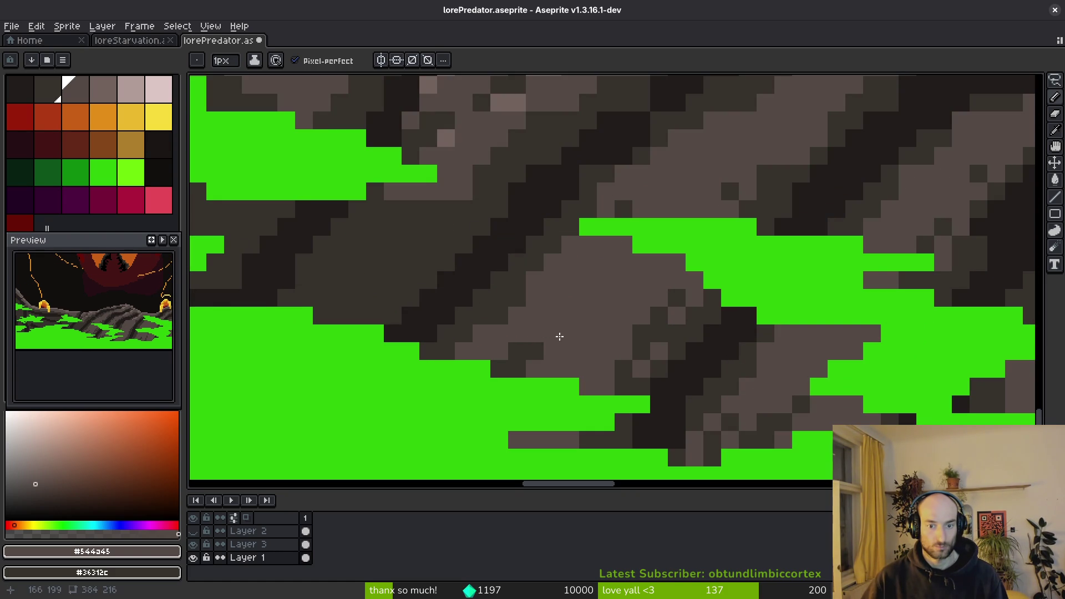
scroll(754, 171, down, 3)
scroll(693, 259, up, 3)
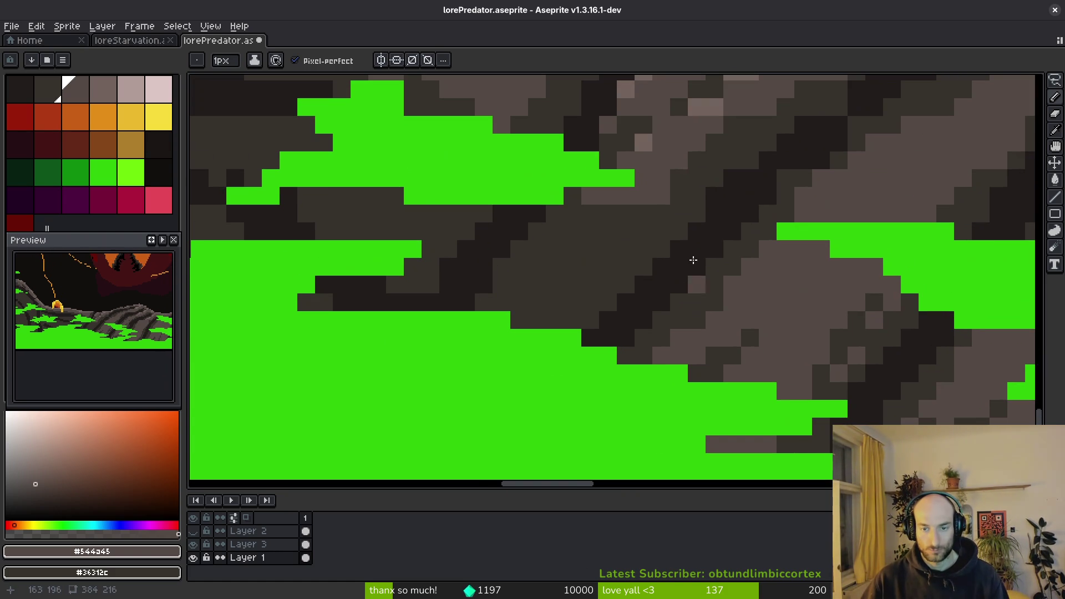
mouse_move(693, 260)
mouse_down()
mouse_move(599, 285)
mouse_move(573, 255)
mouse_move(541, 284)
mouse_up()
drag(596, 211, 556, 250)
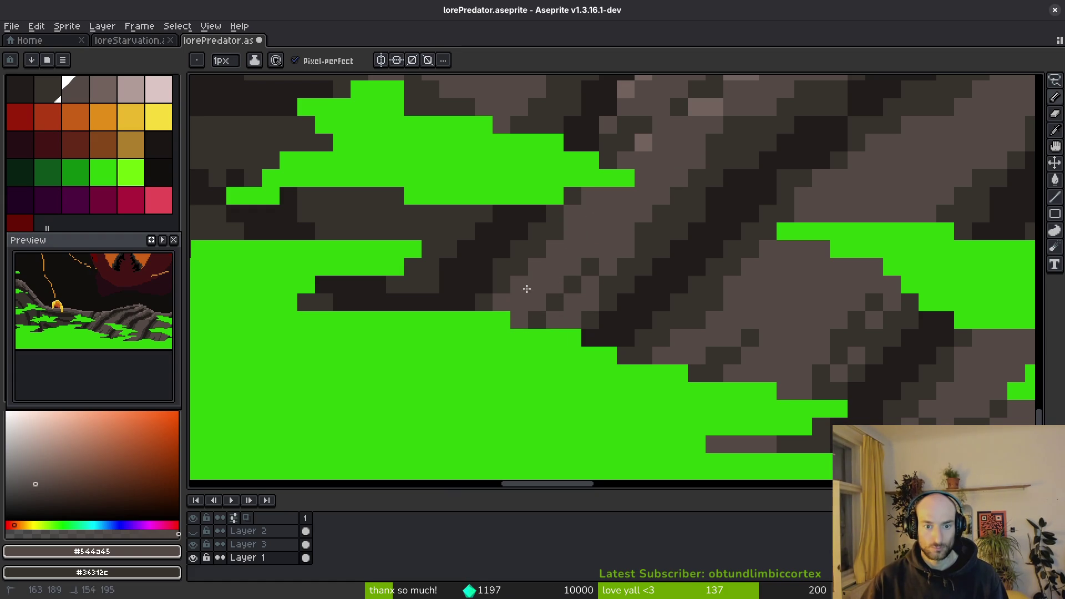
scroll(603, 260, up, 2)
scroll(682, 348, down, 2)
drag(588, 284, 570, 301)
drag(481, 301, 411, 231)
mouse_move(491, 231)
mouse_down()
mouse_move(261, 202)
mouse_move(499, 281)
mouse_move(542, 317)
mouse_move(525, 286)
mouse_up()
Undo the accidental 'y' text placed on the rocks with Ctrl+Z.
key(t)
click(525, 287)
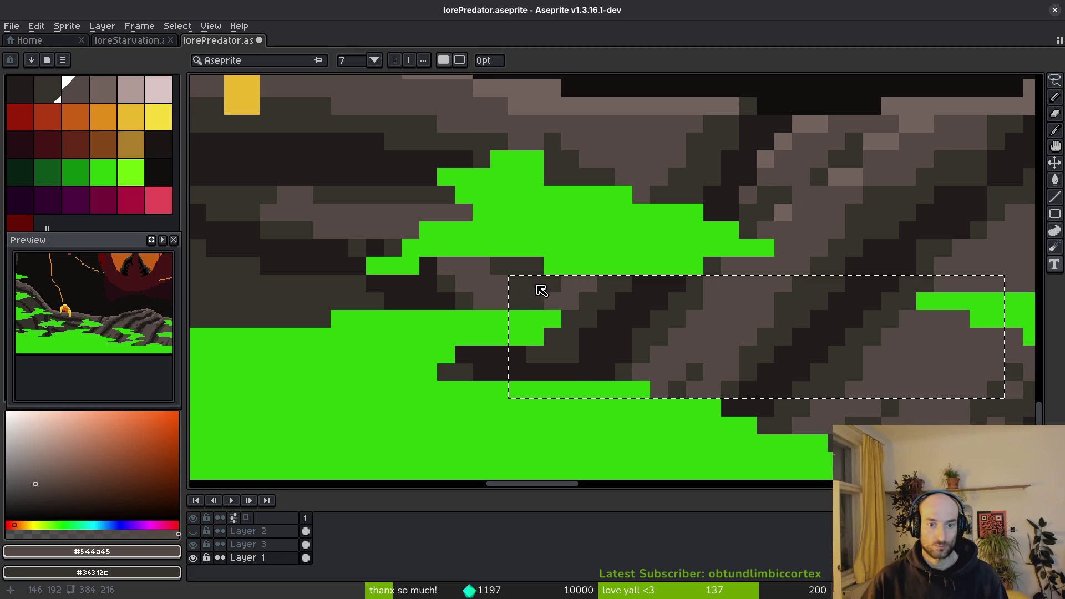
text(y)
key(Tab)
key(ctrl+z)
key(ctrl+z)
key(ctrl+z)
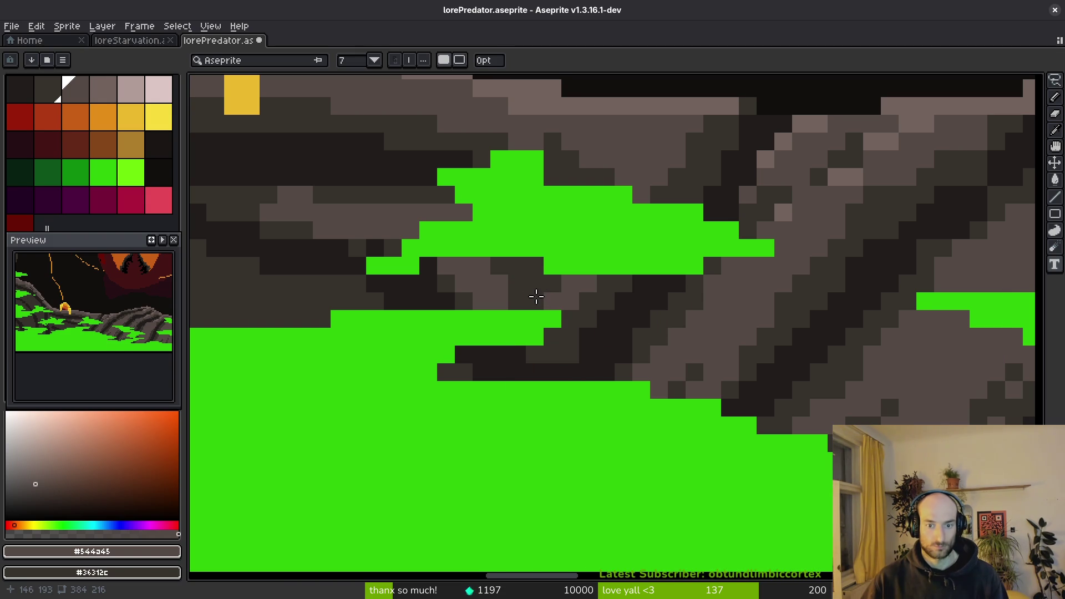
Fill a small rock cell with the highlight colour and dot more light highlights along the rock band.
key(ctrl+y)
key(g)
click(513, 288)
key(b)
scroll(656, 305, left, 10)
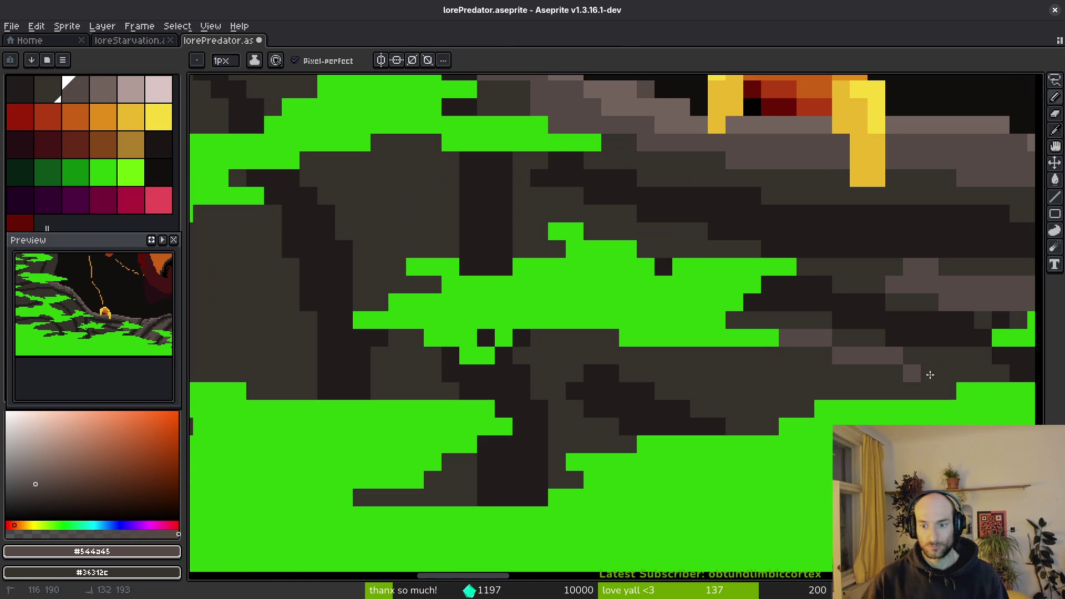
mouse_move(930, 375)
mouse_down()
mouse_move(670, 344)
mouse_move(742, 389)
mouse_move(833, 402)
mouse_move(698, 361)
mouse_move(837, 375)
mouse_move(799, 358)
mouse_move(904, 393)
mouse_up()
scroll(737, 394, down, 1)
scroll(737, 394, left, 1)
click(614, 419)
click(595, 401)
mouse_move(578, 402)
mouse_down()
mouse_move(560, 347)
mouse_move(587, 423)
mouse_move(605, 366)
mouse_move(597, 400)
mouse_up()
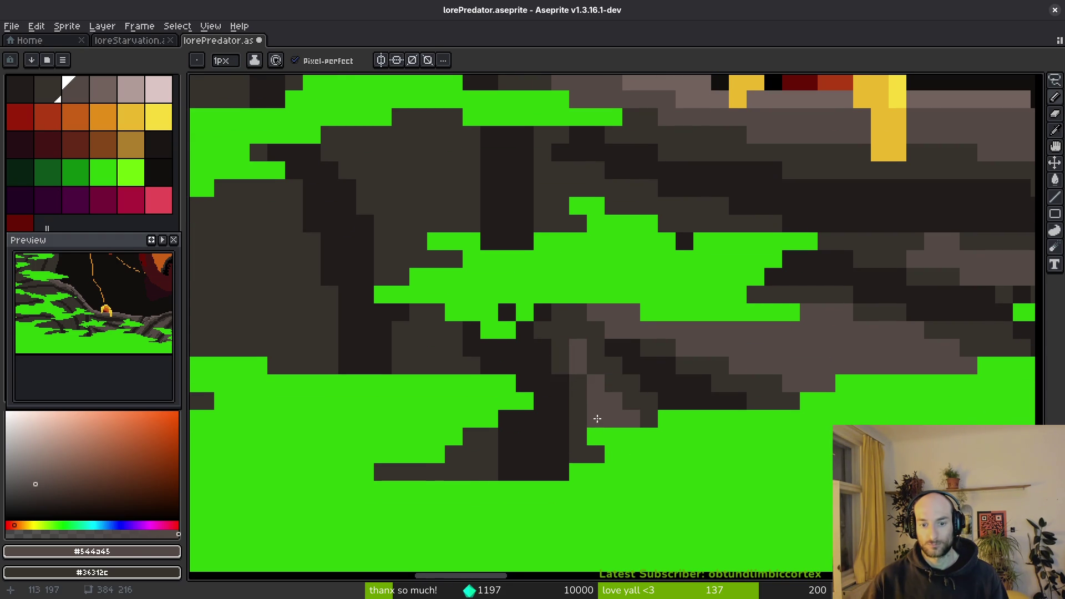
Dot #544a45 highlight pixels in a cross pattern on the rock, darkening stray pixels.
right_click(601, 421)
scroll(627, 422, down, 3)
scroll(666, 361, up, 5)
drag(604, 294, 704, 333)
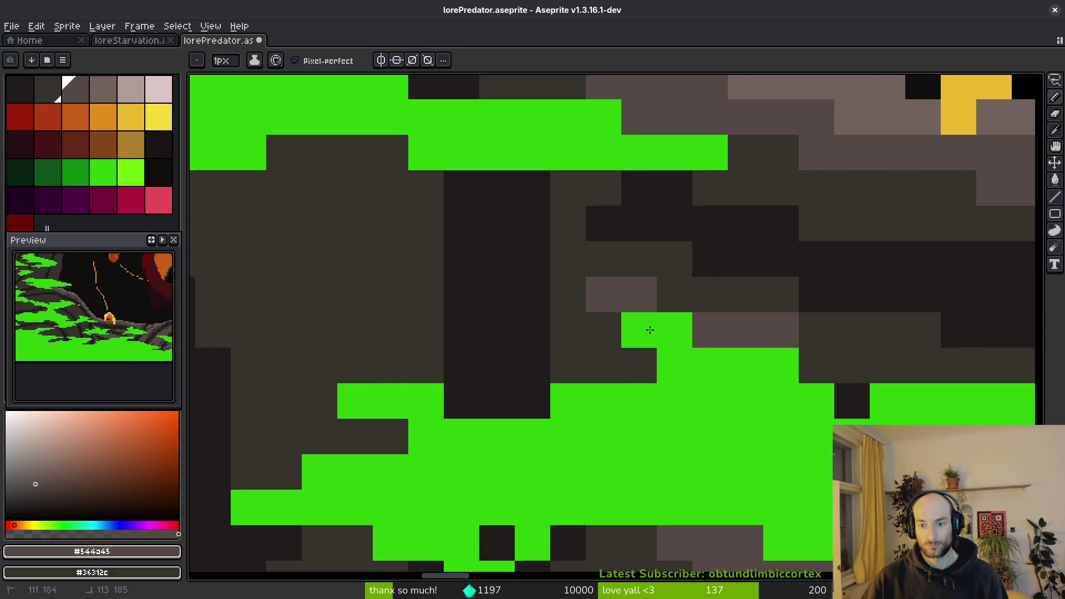
click(603, 365)
mouse_move(604, 329)
mouse_down()
mouse_move(588, 267)
mouse_move(544, 223)
mouse_move(578, 227)
mouse_move(551, 264)
mouse_up()
click(603, 330)
click(568, 294)
scroll(578, 292, down, 3)
scroll(549, 244, up, 2)
right_click(578, 227)
scroll(552, 264, down, 3)
scroll(658, 205, up, 2)
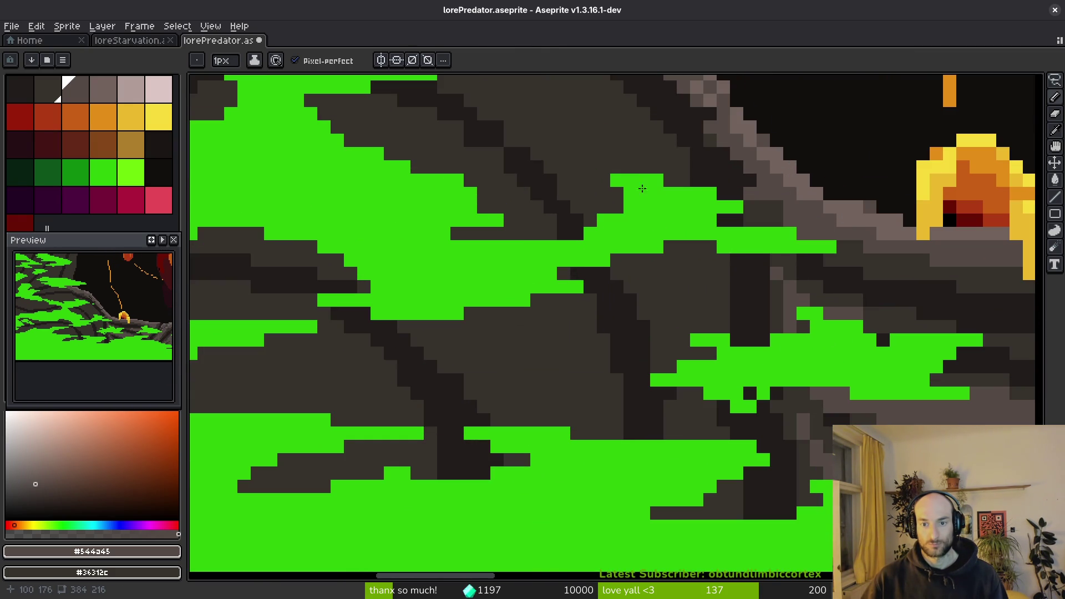
Draw light diagonal highlight strokes and lines across the dark rock ridges.
drag(689, 244, 725, 527)
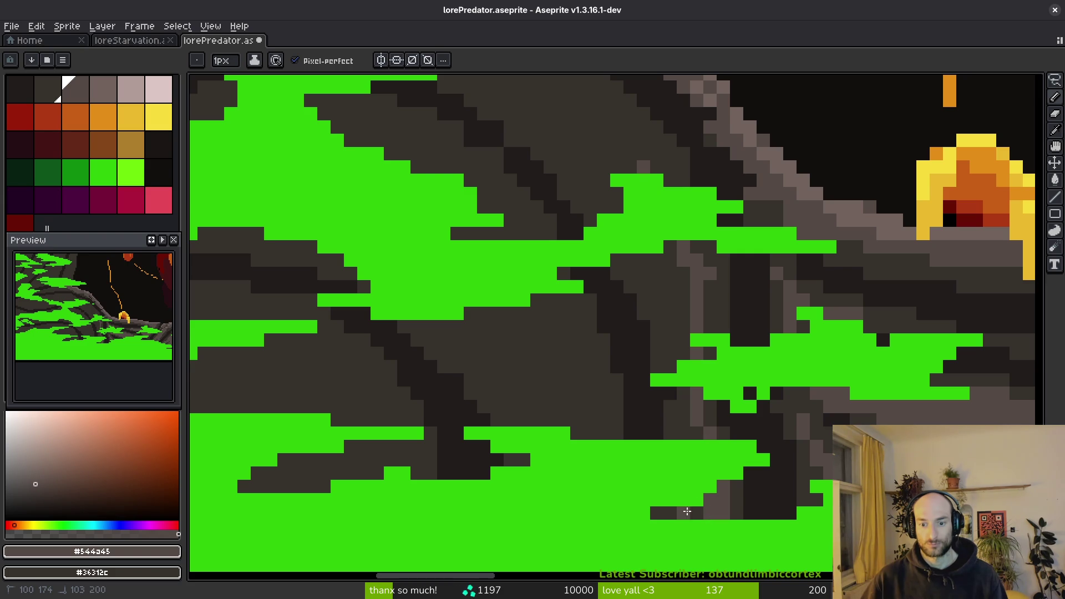
drag(655, 273, 704, 423)
mouse_move(660, 360)
mouse_down()
mouse_move(533, 210)
mouse_move(633, 270)
mouse_up()
drag(588, 194, 698, 328)
drag(668, 265, 722, 336)
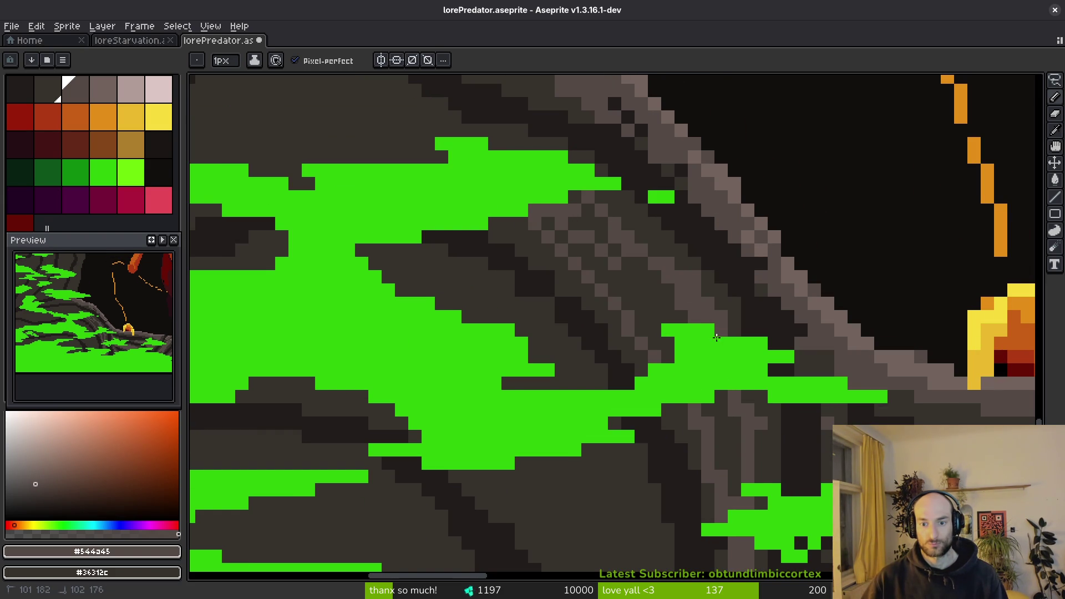
drag(615, 291, 763, 418)
drag(694, 344, 771, 376)
mouse_move(688, 316)
mouse_down()
mouse_move(560, 272)
mouse_move(308, 304)
mouse_move(510, 285)
mouse_move(480, 266)
mouse_up()
drag(525, 298, 791, 302)
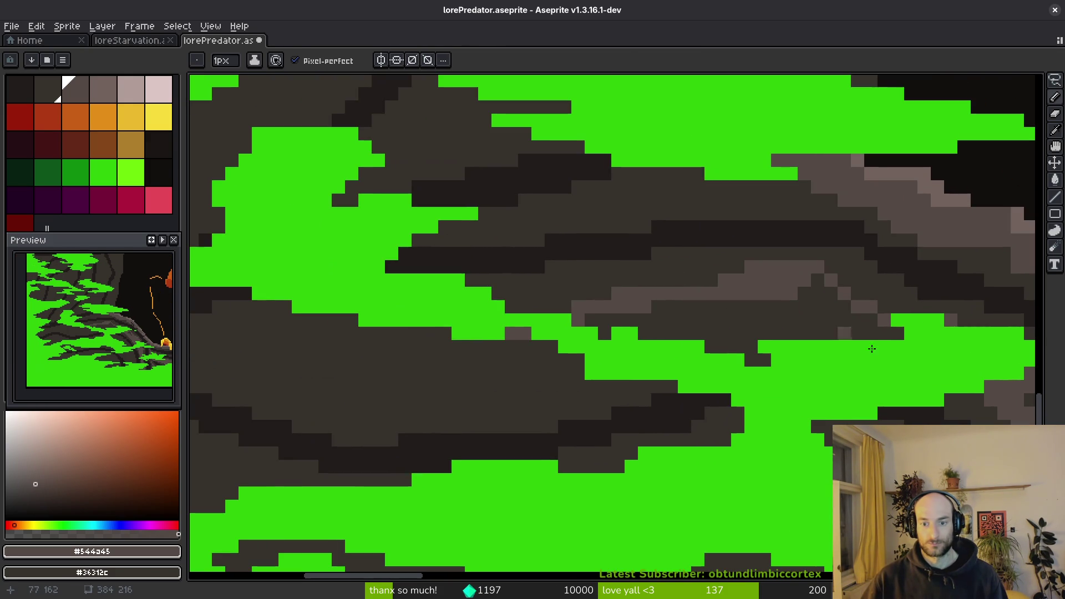
Outline a rock slab with a light line and bucket-fill it light grey.
mouse_move(599, 379)
mouse_down()
mouse_move(316, 412)
mouse_move(350, 331)
mouse_up()
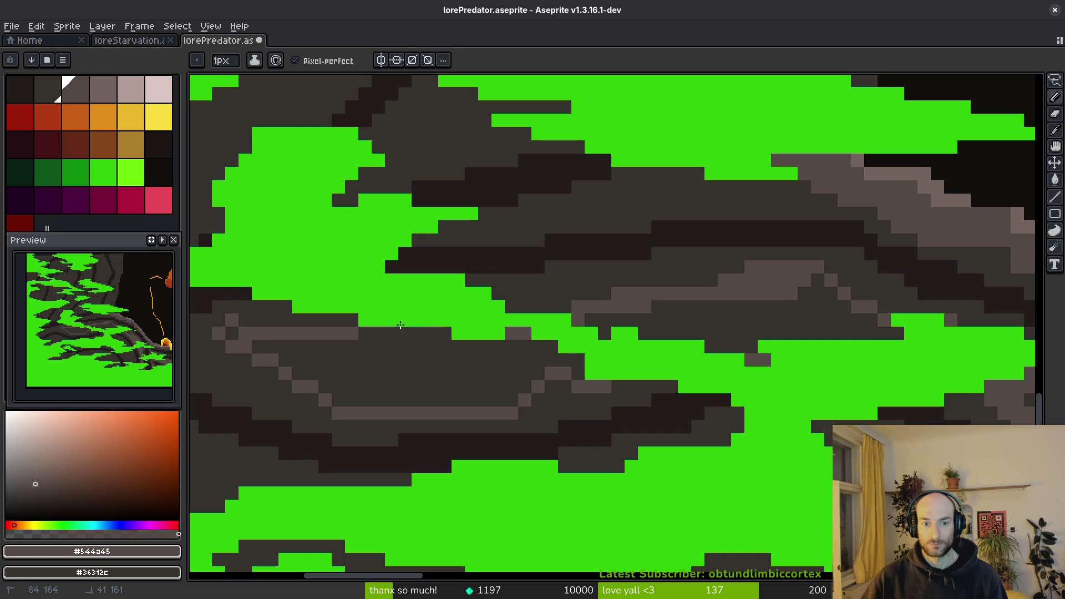
scroll(519, 355, down, 2)
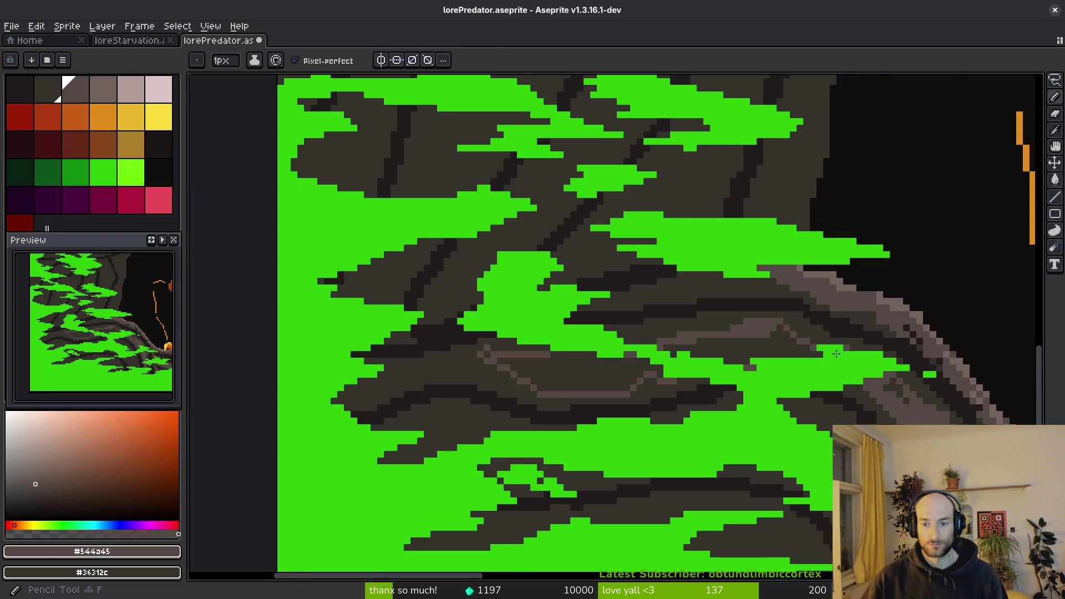
key(g)
click(731, 357)
scroll(597, 385, up, 2)
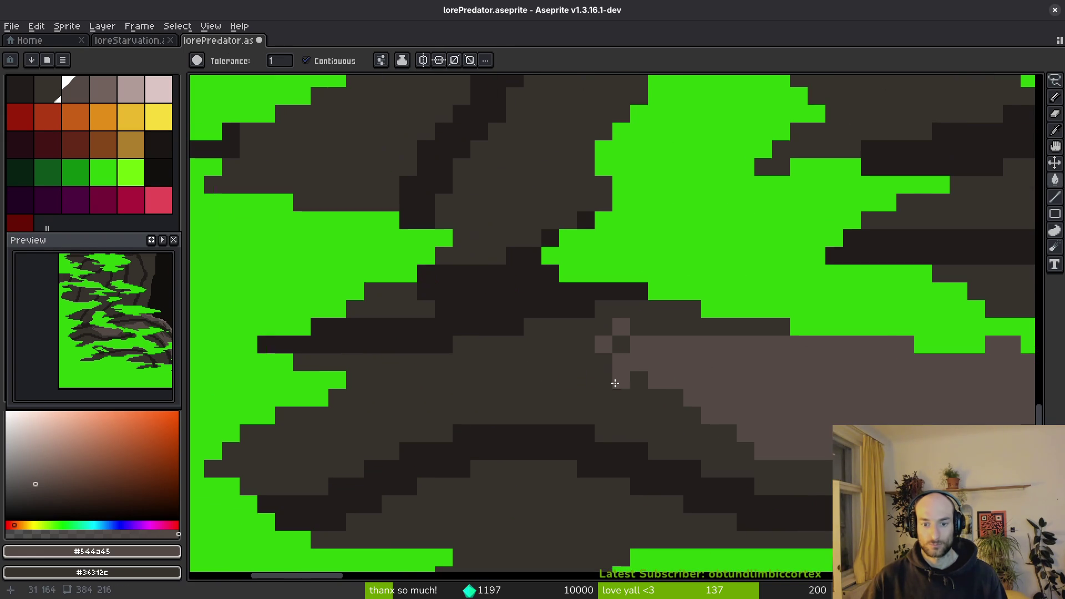
key(b)
Paint light rows along the lower-left rock band and carve dark pixels into it.
drag(659, 417, 538, 387)
drag(638, 398, 457, 380)
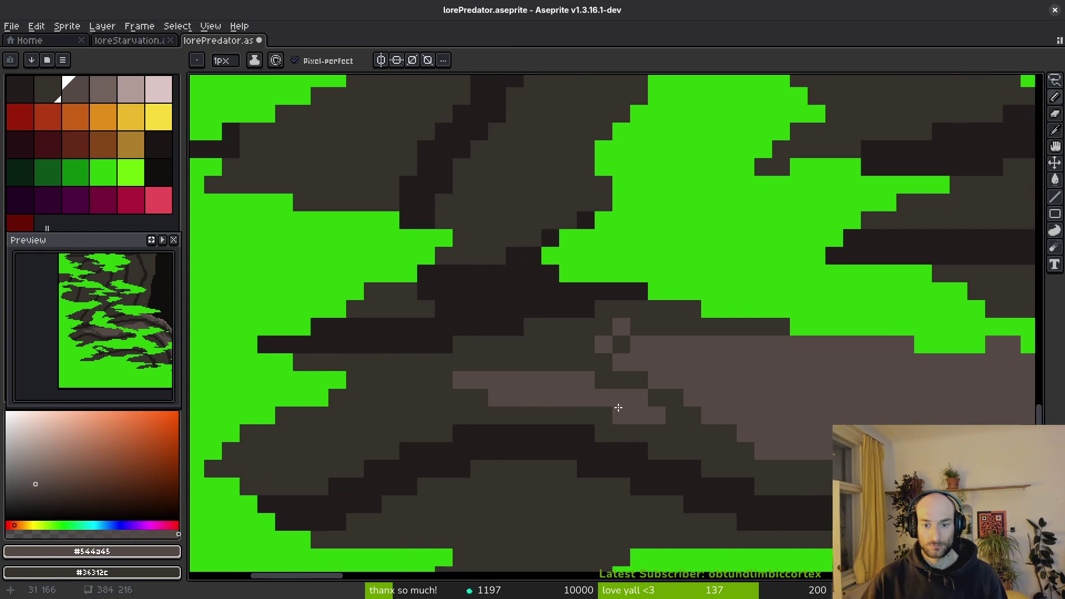
drag(674, 415, 708, 430)
mouse_move(503, 401)
mouse_down()
mouse_move(292, 431)
mouse_move(357, 437)
mouse_move(364, 387)
mouse_move(624, 332)
mouse_move(639, 354)
mouse_move(487, 366)
mouse_move(499, 387)
mouse_move(256, 432)
mouse_move(238, 469)
mouse_up()
scroll(442, 456, down, 4)
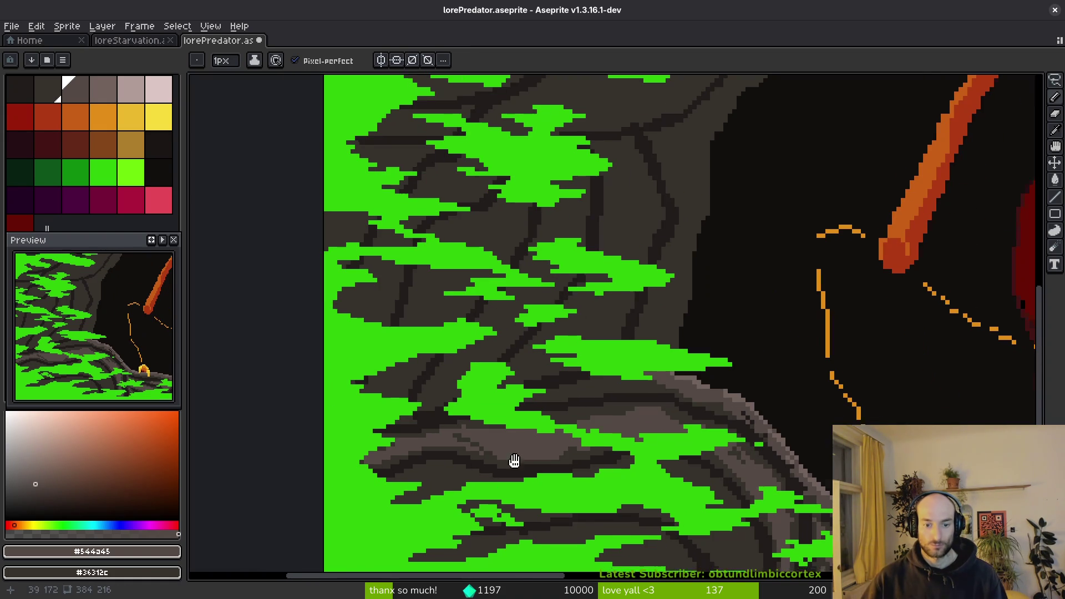
scroll(497, 481, up, 2)
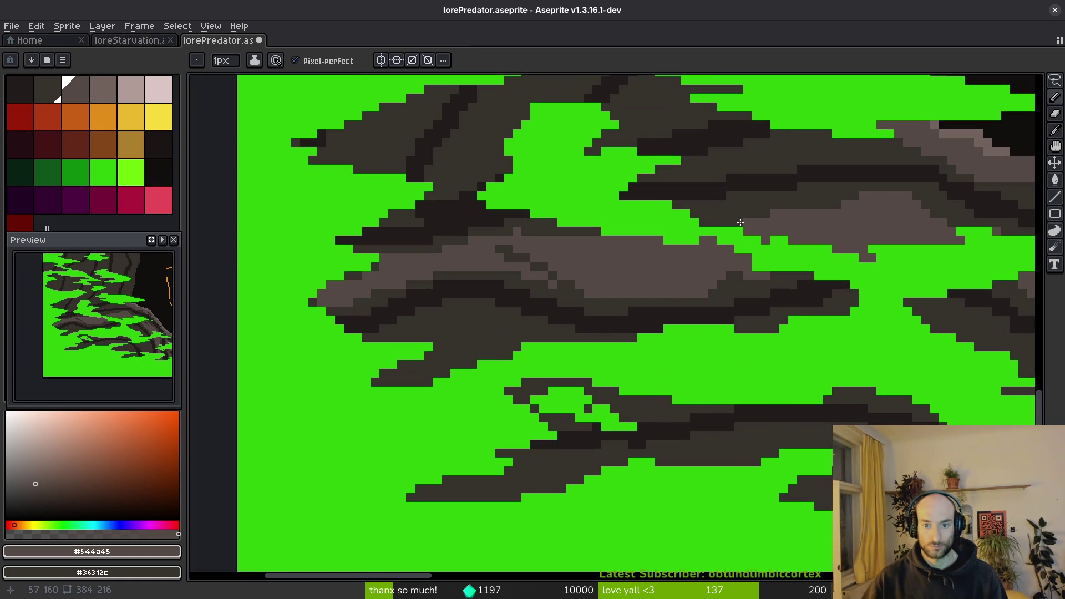
drag(715, 239, 661, 247)
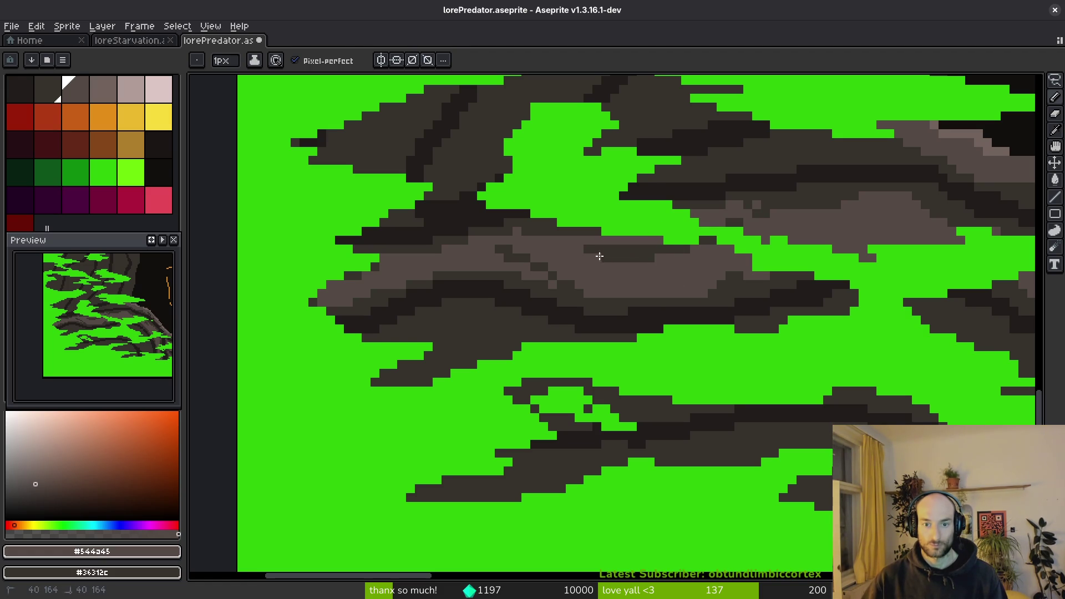
Outline the lower rock band in lighter grey and flood-fill it.
mouse_move(409, 335)
mouse_down()
mouse_move(525, 318)
mouse_move(602, 337)
mouse_up()
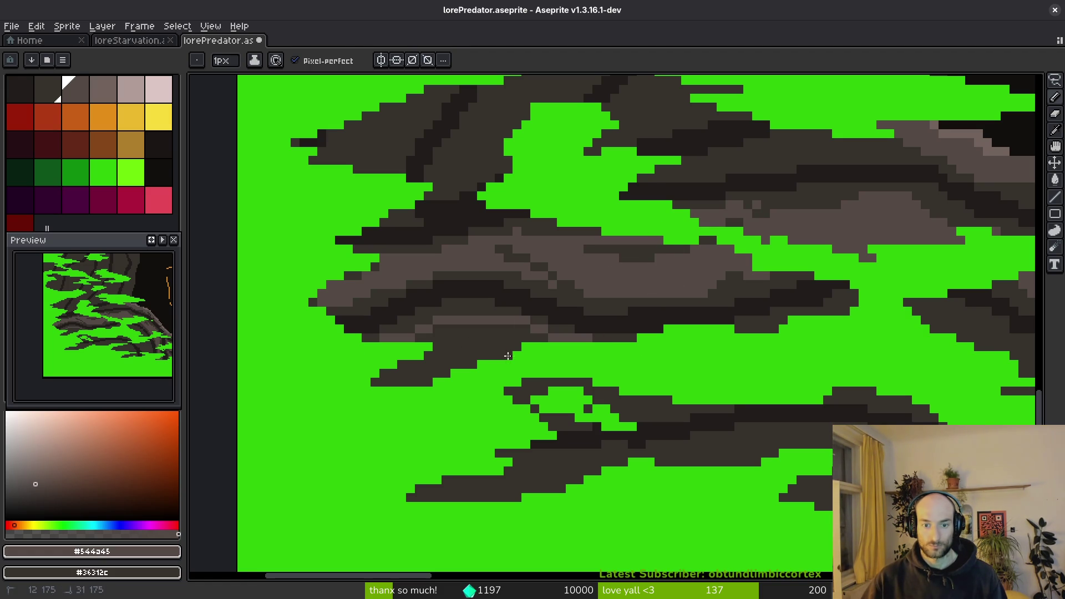
drag(396, 361, 326, 303)
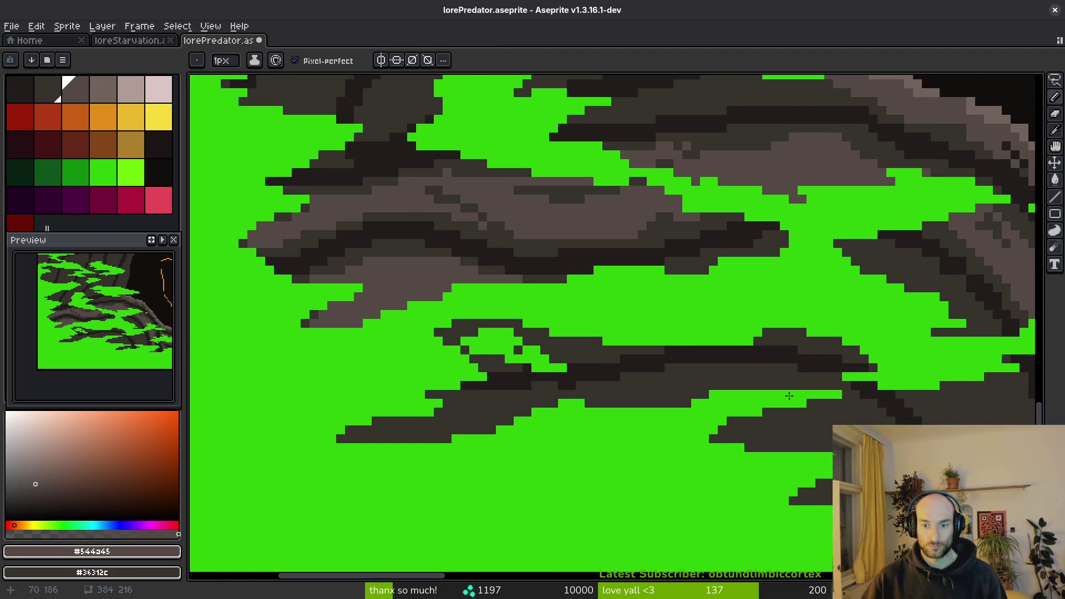
drag(718, 377, 824, 387)
drag(342, 440, 719, 377)
key(g)
click(768, 430)
scroll(652, 455, down, 1)
scroll(652, 455, up, 1)
key(b)
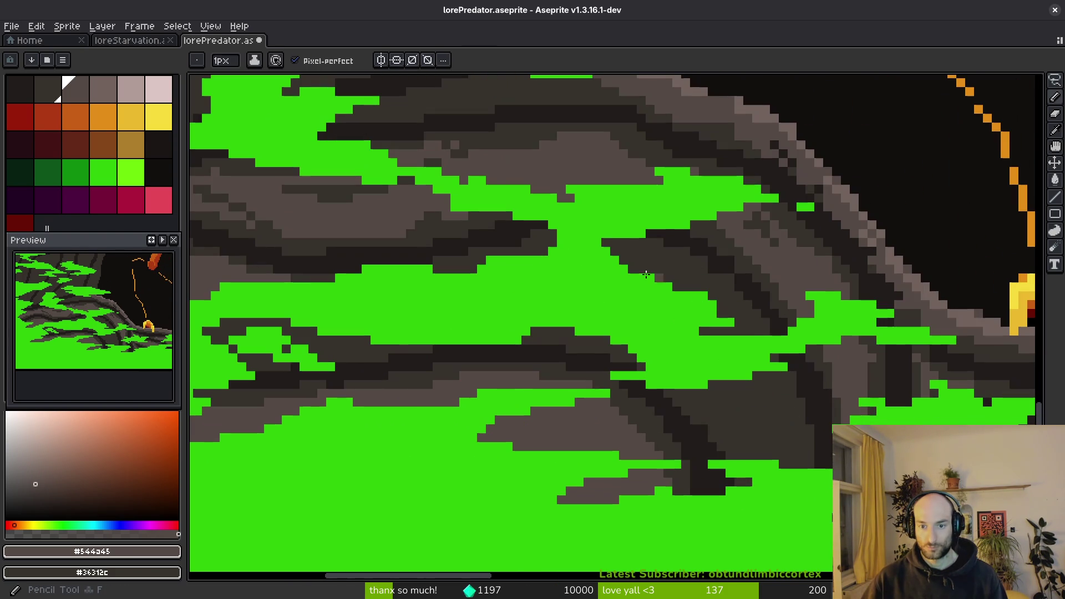
Add a diagonal highlight and grey pixels down the lower-right rock edge.
drag(641, 245, 700, 290)
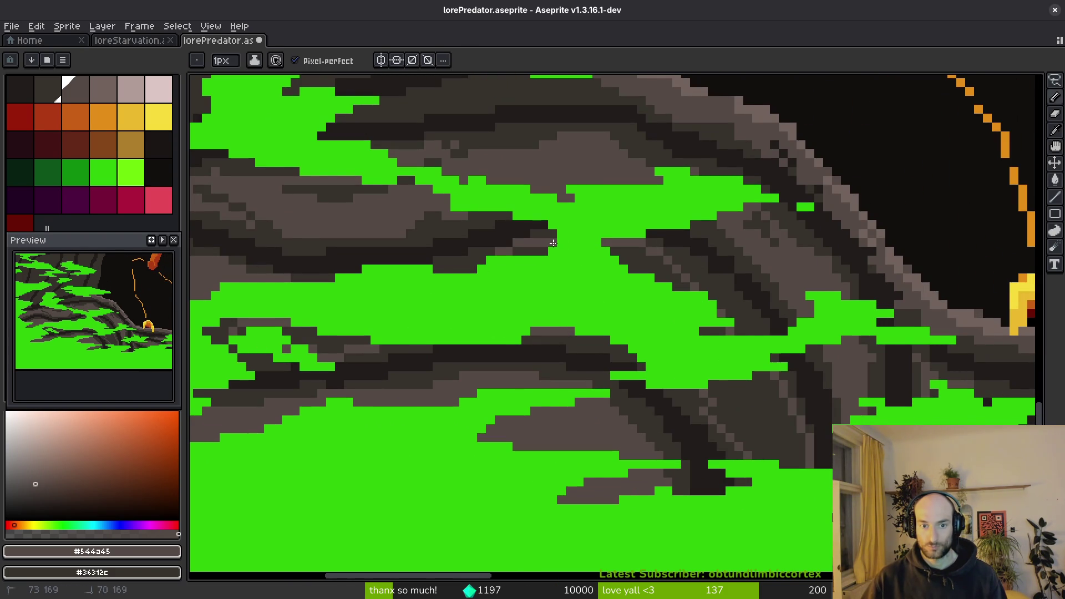
drag(722, 389, 749, 423)
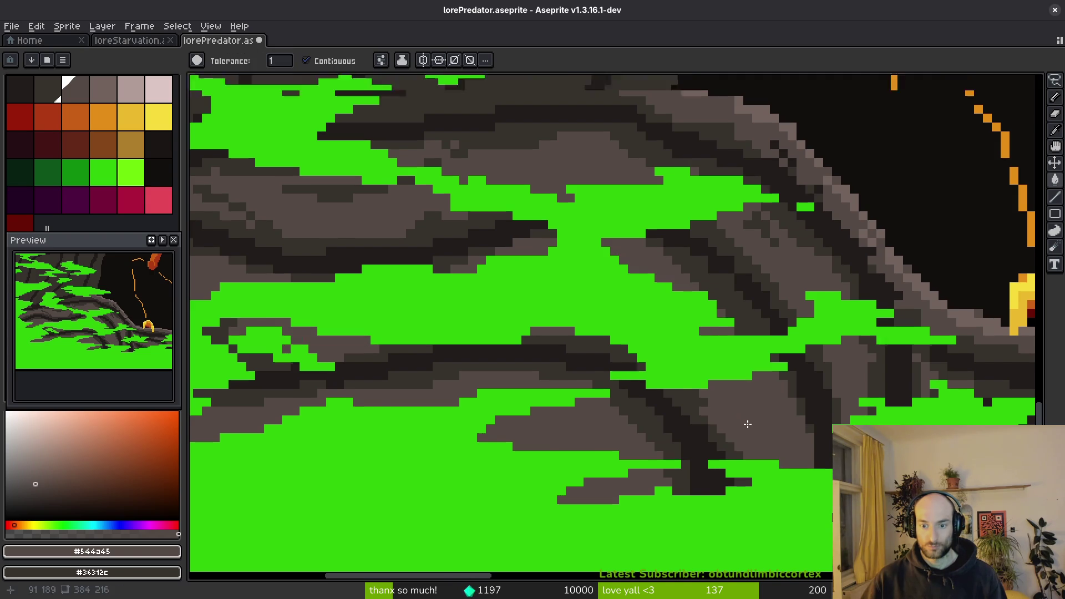
scroll(738, 410, up, 1)
drag(688, 383, 716, 436)
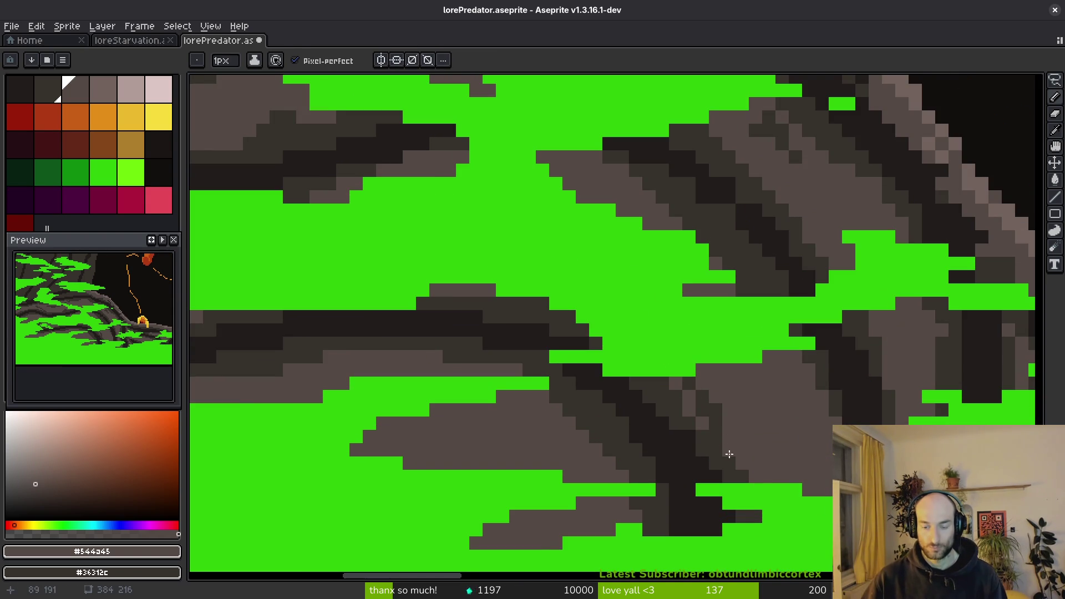
scroll(736, 456, down, 3)
scroll(688, 352, up, 3)
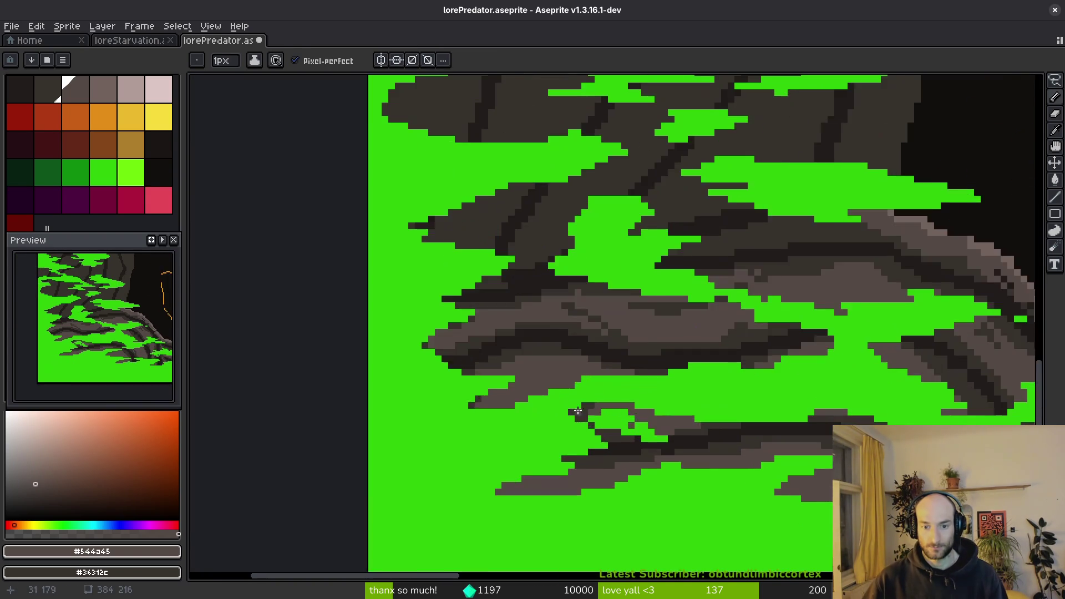
scroll(688, 353, down, 1)
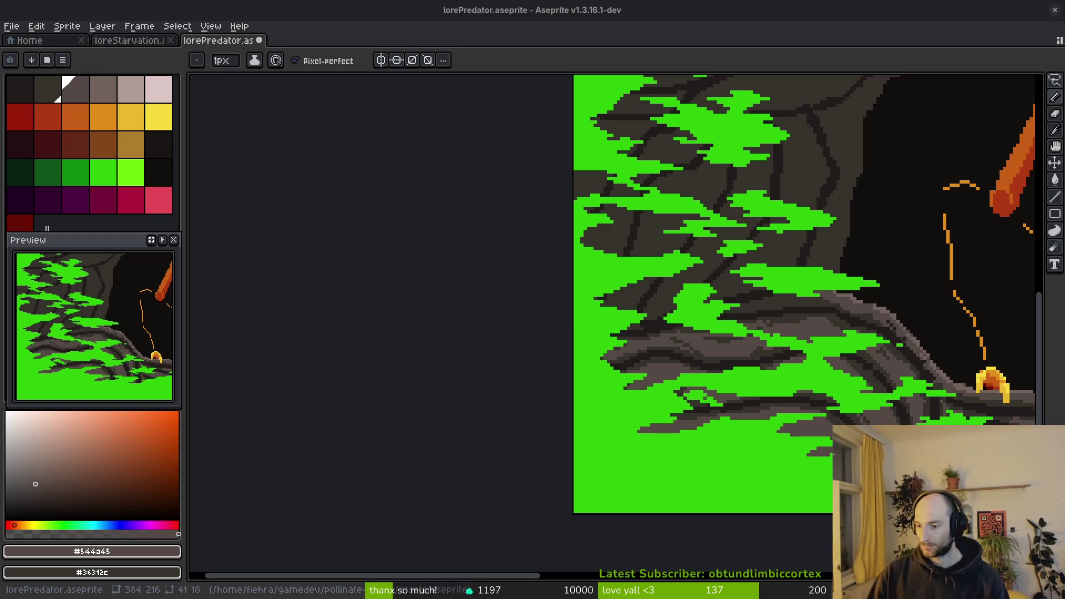
Draw a light rim along the cave-wall edge beside the burrow.
scroll(637, 269, down, 5)
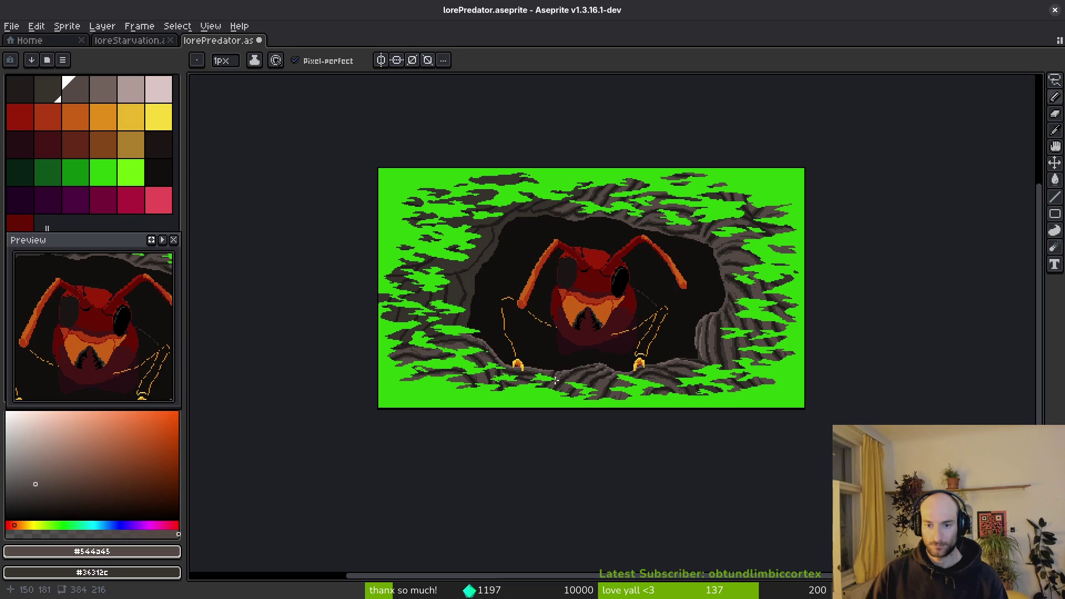
scroll(560, 219, up, 8)
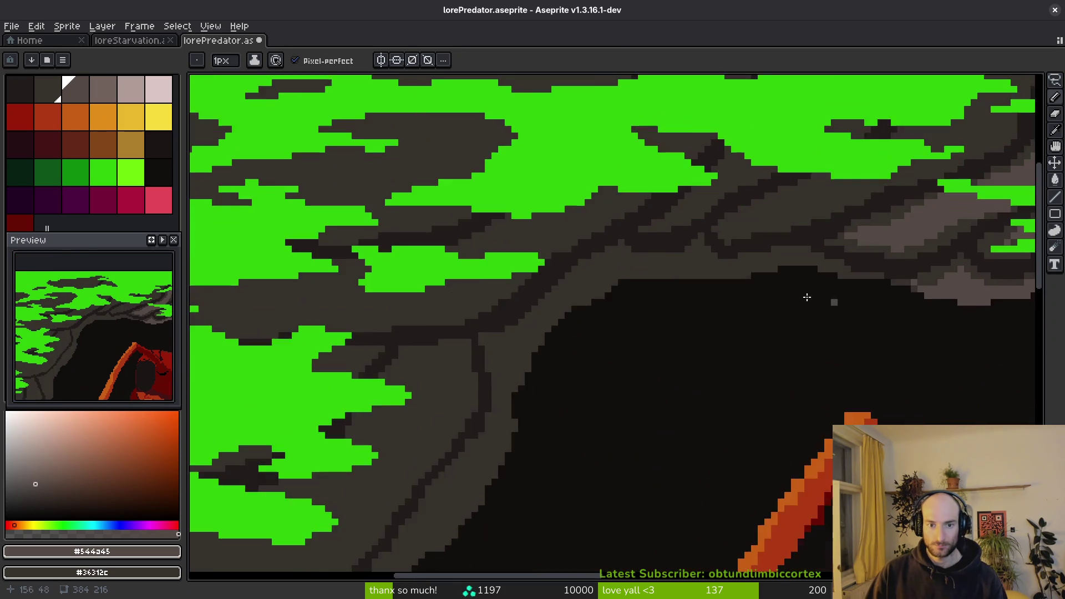
mouse_move(856, 247)
mouse_down()
mouse_move(726, 255)
mouse_move(646, 230)
mouse_move(522, 250)
mouse_move(419, 288)
mouse_up()
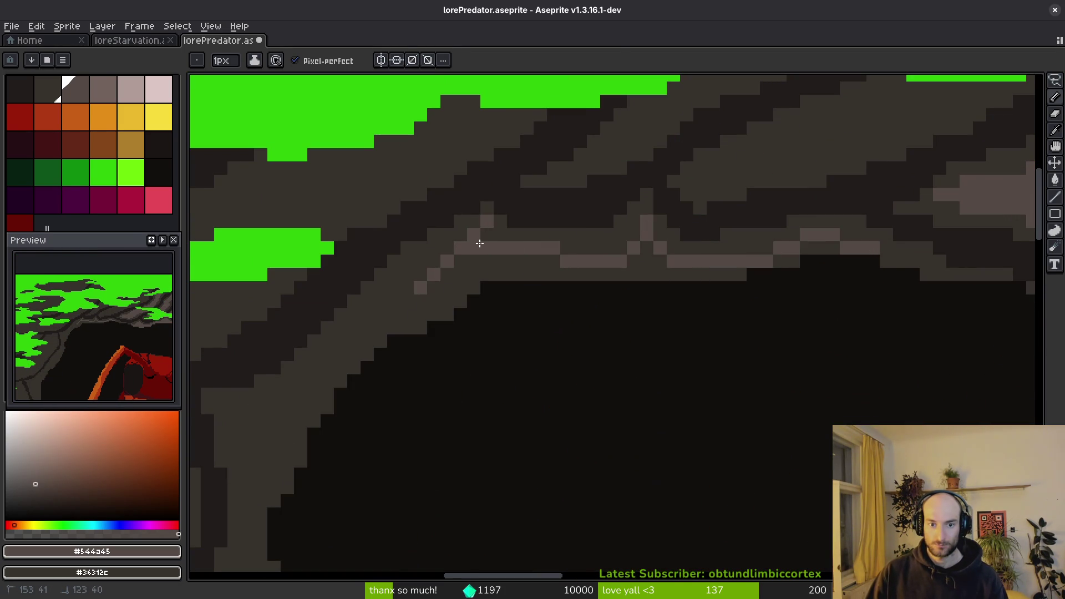
mouse_move(480, 258)
mouse_down()
mouse_move(613, 135)
mouse_move(506, 209)
mouse_move(430, 285)
mouse_move(419, 370)
mouse_up()
mouse_move(419, 371)
mouse_down()
mouse_move(487, 200)
mouse_move(435, 381)
mouse_move(579, 223)
mouse_move(475, 321)
mouse_move(471, 366)
mouse_up()
drag(471, 366, 558, 267)
mouse_move(624, 153)
mouse_down()
mouse_move(581, 184)
mouse_move(471, 349)
mouse_up()
drag(471, 350, 597, 240)
Undo a stray light stroke and thicken the dark wall line instead.
drag(580, 196, 530, 258)
key(ctrl+z)
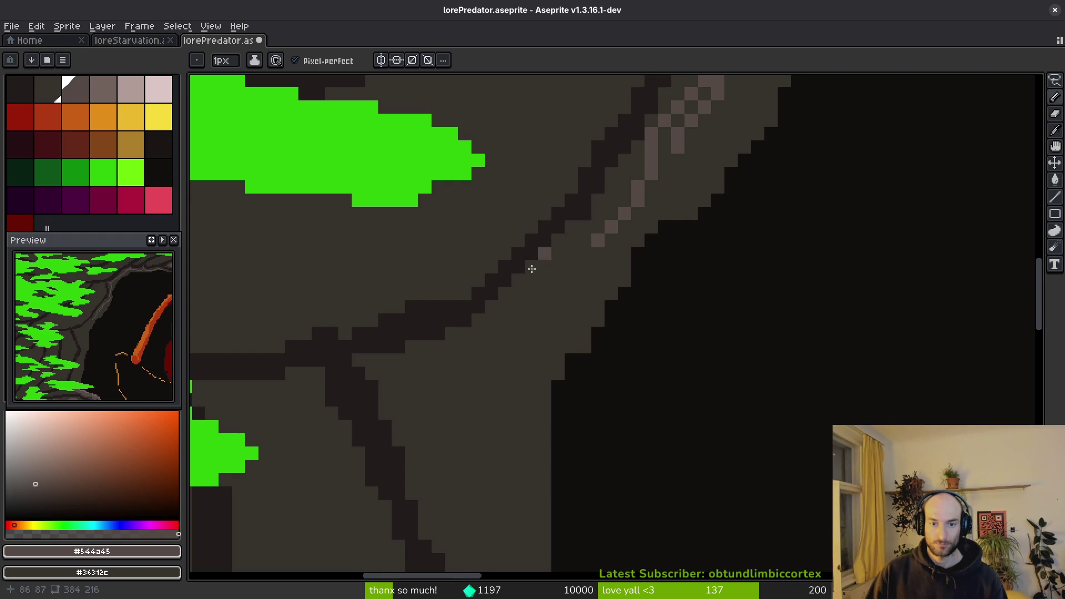
alt+click(530, 248)
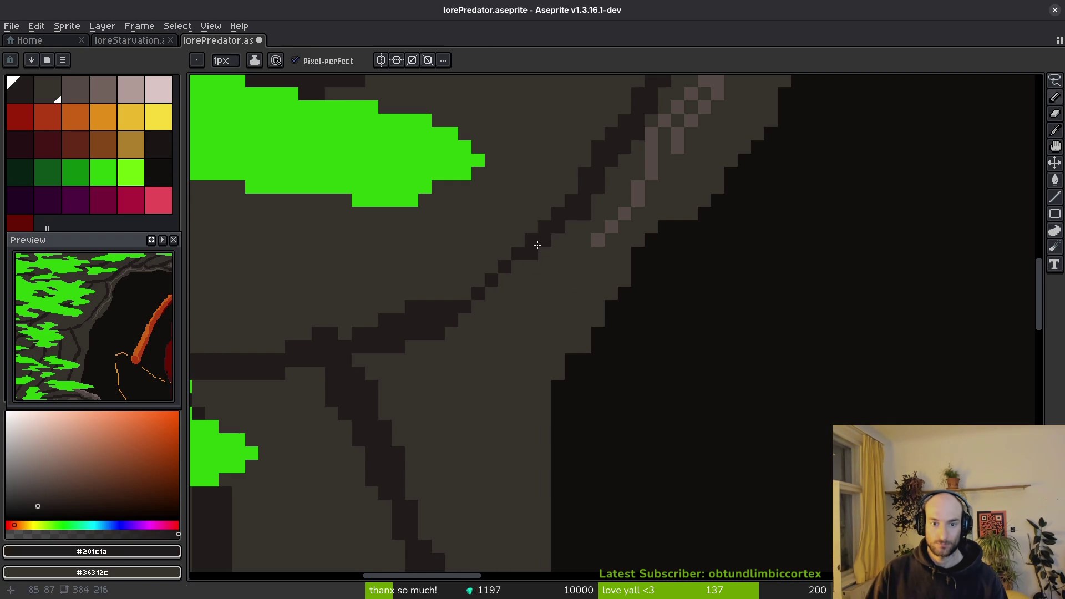
drag(563, 211, 502, 259)
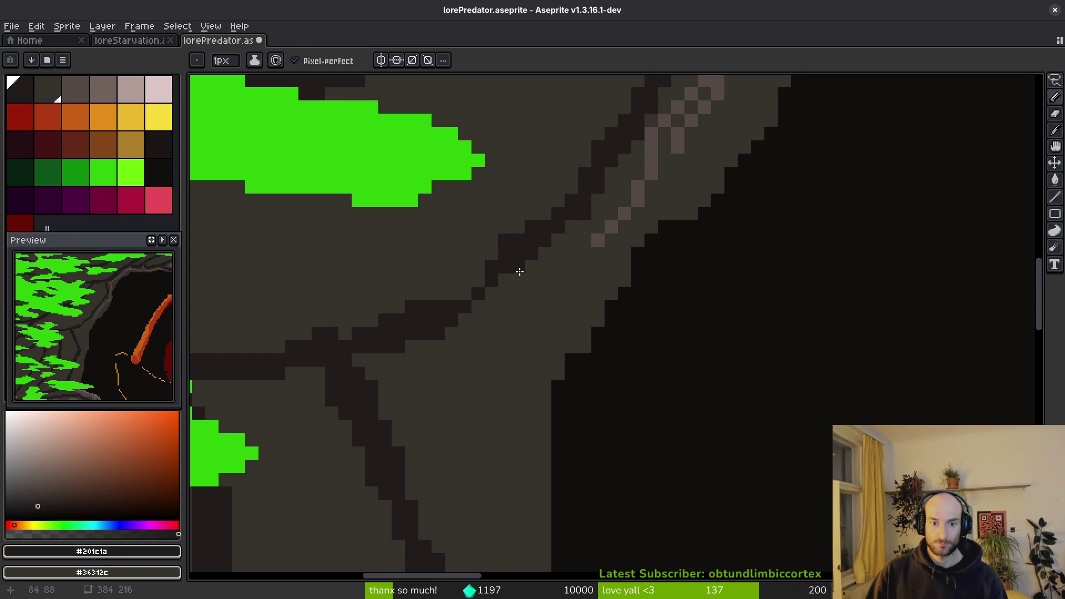
Sample #544a45 from the rock and draw light lines along the crack.
key(alt)
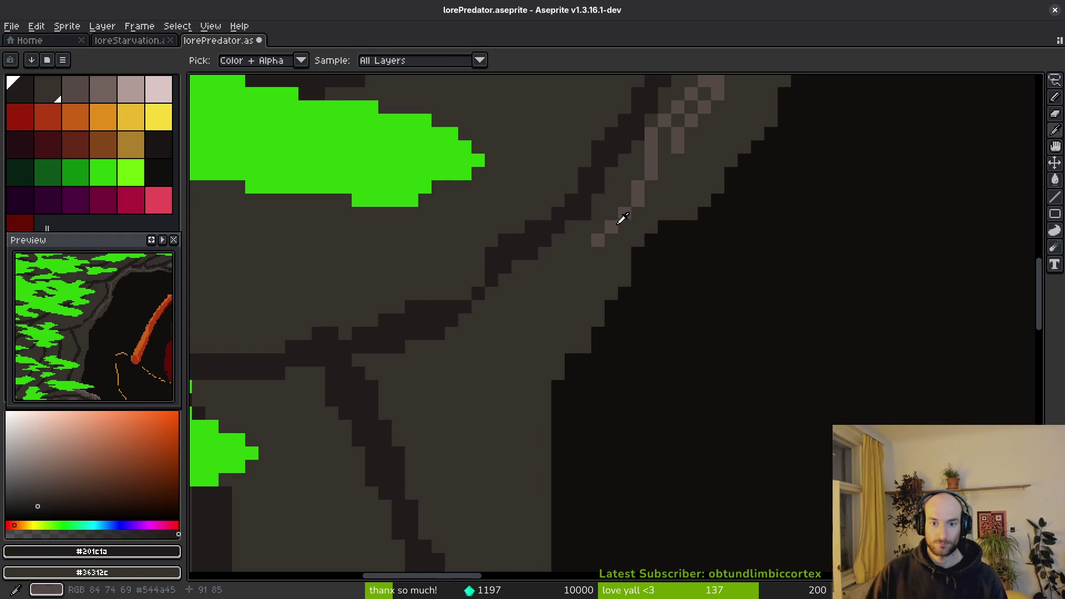
alt+click(624, 216)
drag(599, 233, 504, 333)
scroll(516, 311, down, 3)
shift+click(527, 292)
drag(523, 296, 461, 291)
scroll(460, 292, down, 3)
Extend #544a45 highlight lines down the remaining cracks to their ends.
drag(373, 167, 466, 287)
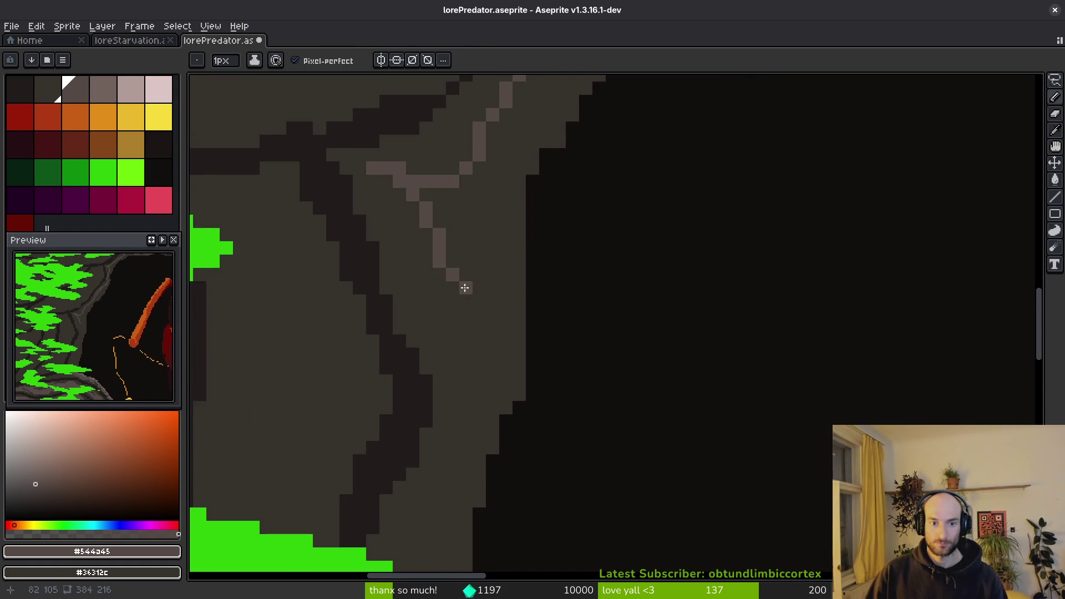
scroll(466, 287, down, 3)
mouse_move(424, 192)
mouse_down()
mouse_move(430, 325)
mouse_move(441, 346)
mouse_up()
scroll(442, 347, down, 5)
mouse_move(483, 194)
mouse_down()
mouse_move(468, 243)
mouse_move(421, 305)
mouse_up()
mouse_move(421, 305)
mouse_down()
mouse_move(511, 185)
mouse_move(494, 184)
mouse_up()
mouse_move(493, 184)
mouse_down()
mouse_move(451, 380)
mouse_move(423, 417)
mouse_up()
Flood-fill an enclosed rock area with the Paint Bucket.
key(g)
click(493, 400)
scroll(592, 267, down, 4)
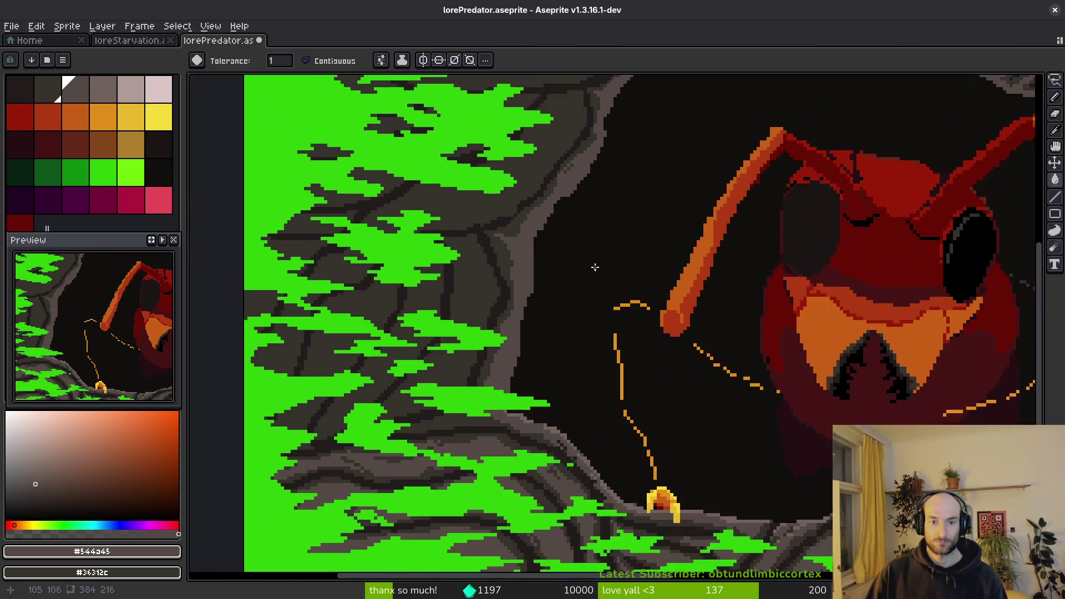
scroll(591, 267, up, 2)
scroll(604, 244, down, 4)
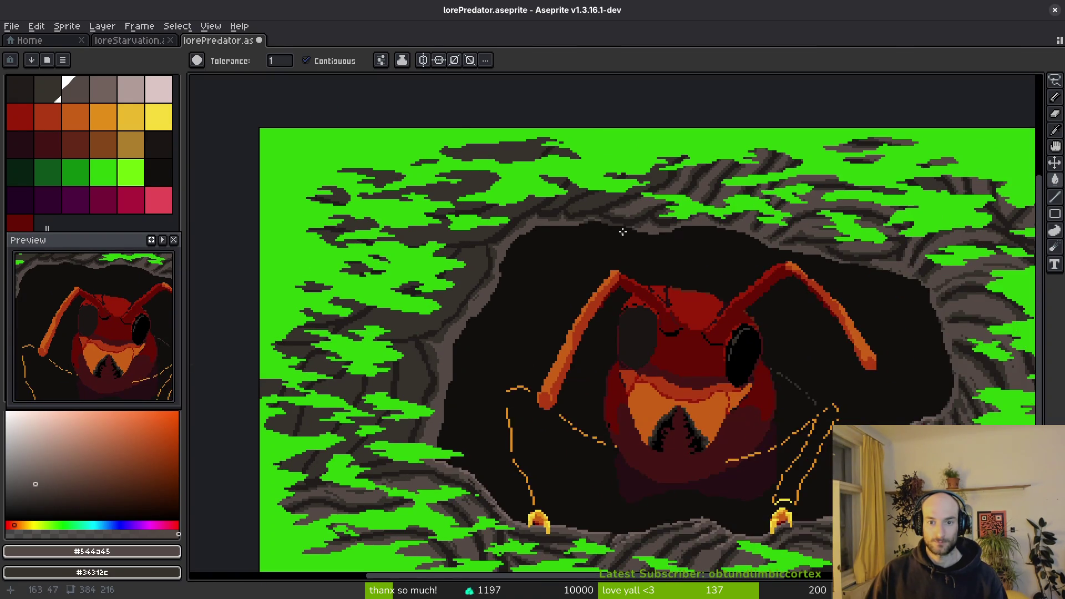
scroll(629, 232, up, 5)
Paint light grey pixels along the burrow's rim edge.
key(b)
mouse_move(584, 195)
mouse_down()
mouse_move(697, 238)
mouse_move(547, 179)
mouse_move(336, 169)
mouse_move(287, 205)
mouse_up()
scroll(540, 328, down, 3)
drag(185, 261, 501, 262)
scroll(667, 286, up, 5)
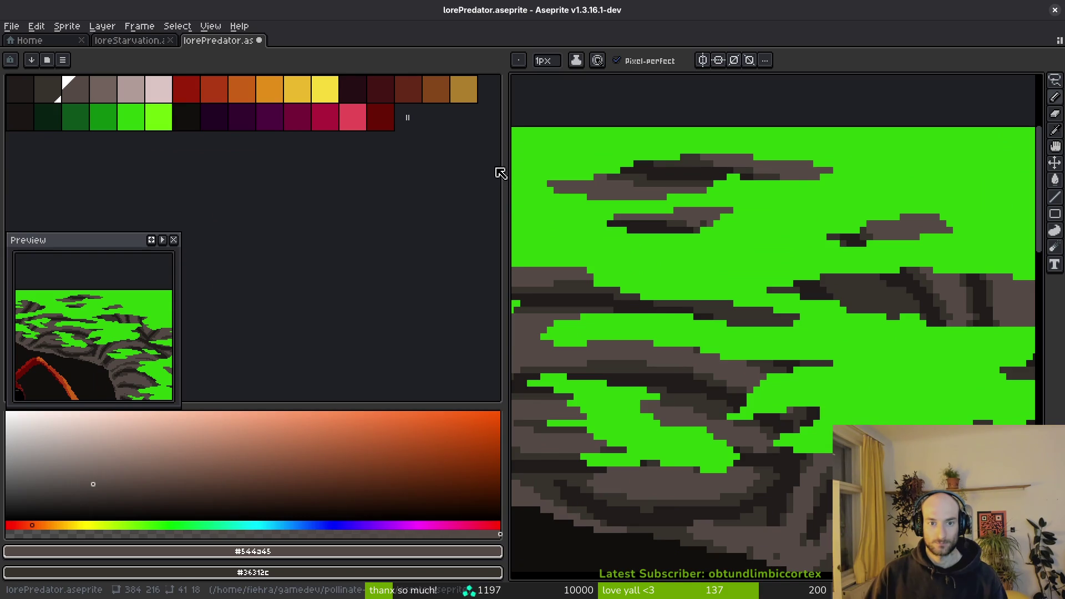
drag(506, 174, 182, 177)
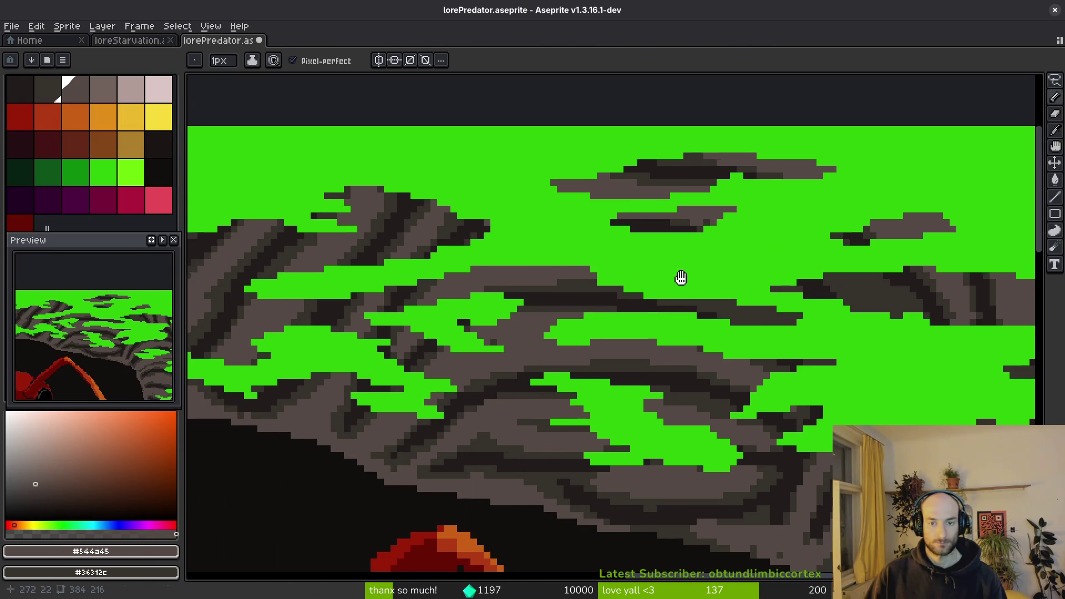
Outline a band diagonally across the rim and fill it lighter grey.
scroll(783, 227, up, 2)
scroll(784, 227, up, 2)
scroll(547, 309, up, 2)
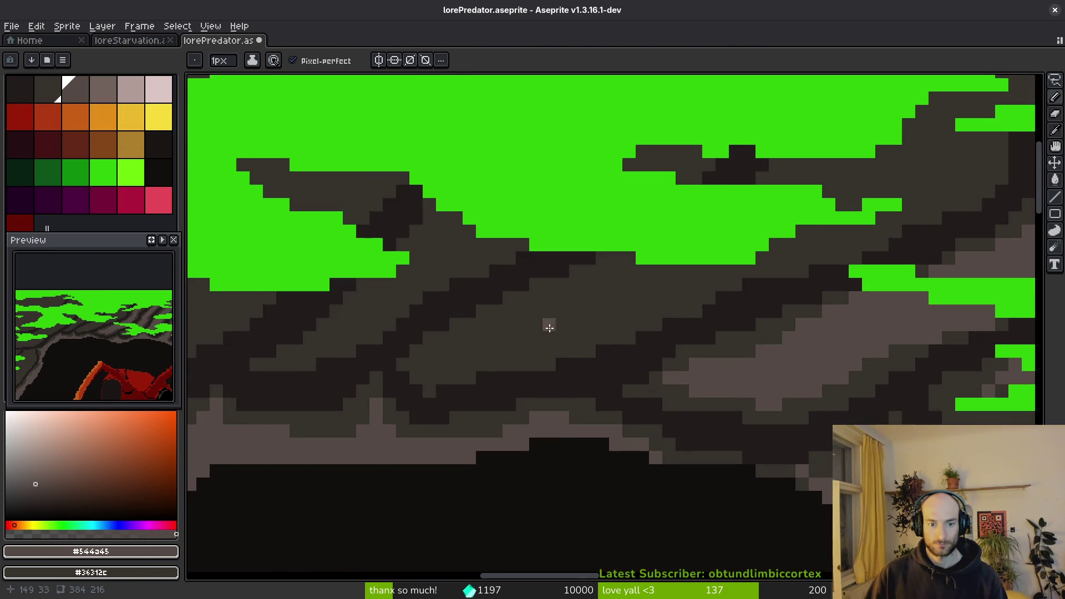
scroll(549, 321, up, 1)
mouse_move(424, 413)
mouse_down()
mouse_move(526, 343)
mouse_move(773, 252)
mouse_move(934, 117)
mouse_move(975, 165)
mouse_move(816, 281)
mouse_move(548, 382)
mouse_move(434, 411)
mouse_up()
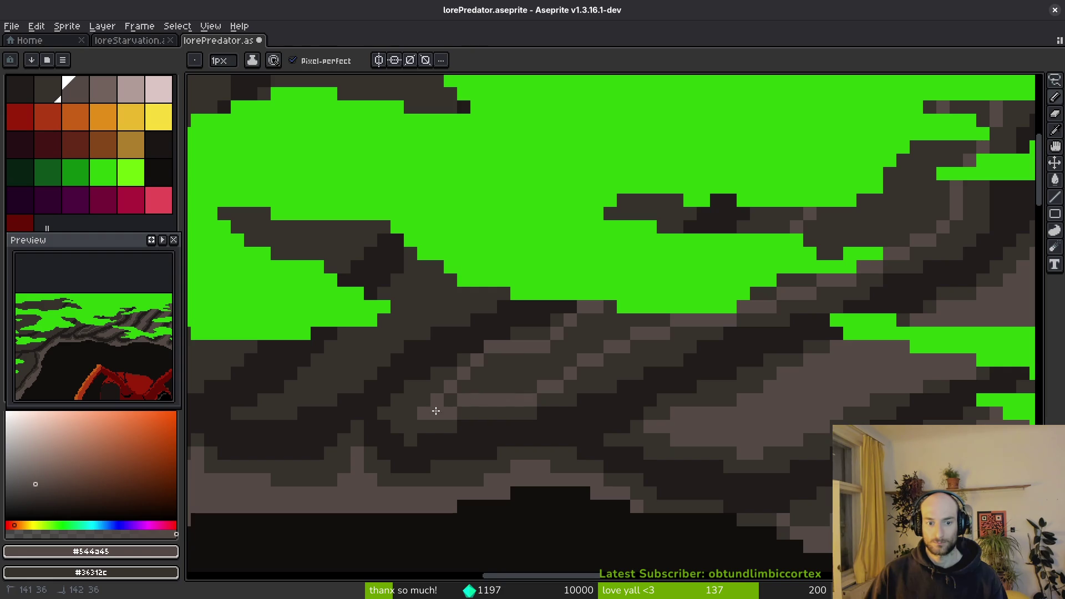
key(g)
click(531, 367)
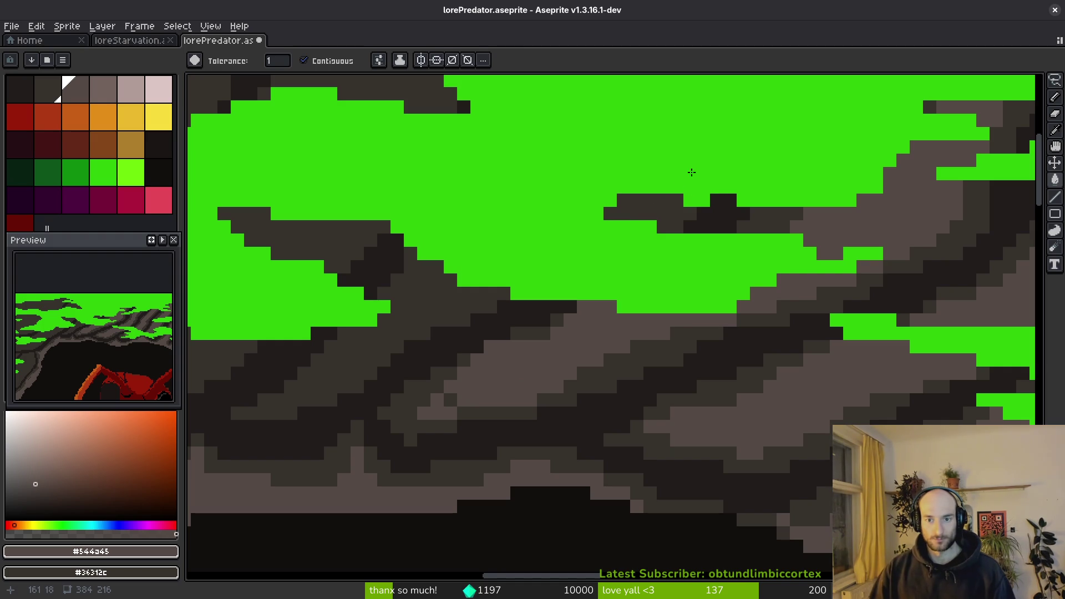
Add light diagonal strokes and fill two dark rock patches light grey.
key(b)
drag(664, 200, 650, 213)
mouse_move(451, 292)
mouse_down()
mouse_move(338, 375)
mouse_move(425, 260)
mouse_up()
key(g)
click(630, 206)
click(430, 273)
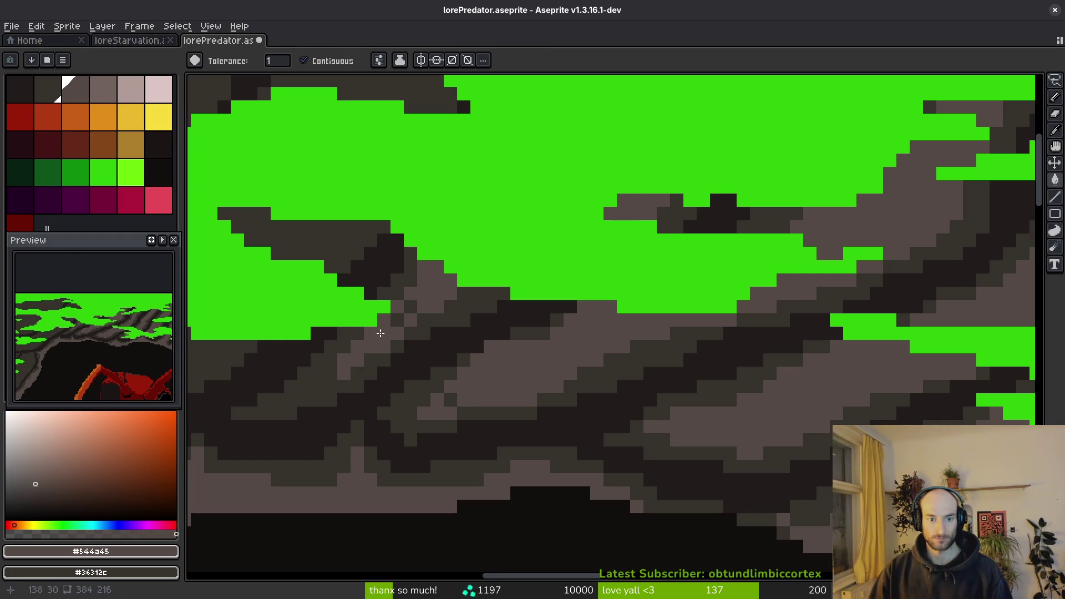
Touch up the highlight edge, lightening stray dark pixels in the band.
key(b)
drag(410, 305, 387, 333)
drag(451, 308, 481, 280)
click(477, 293)
scroll(481, 283, down, 5)
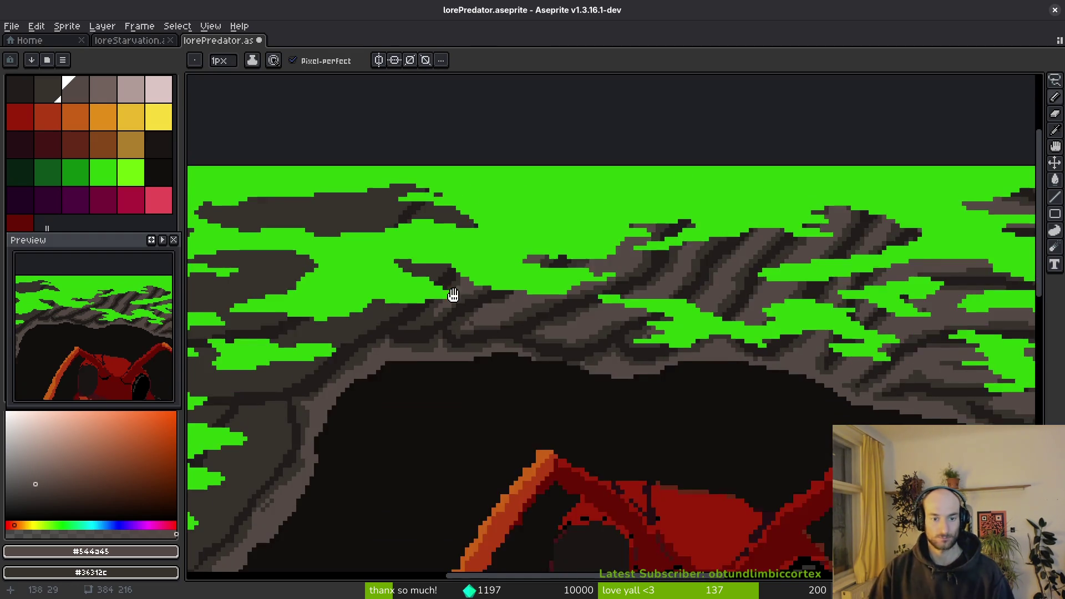
Stroke light grey #544a45 highlights along the first left-wall ridges, down-left and back up.
scroll(481, 283, left, 3)
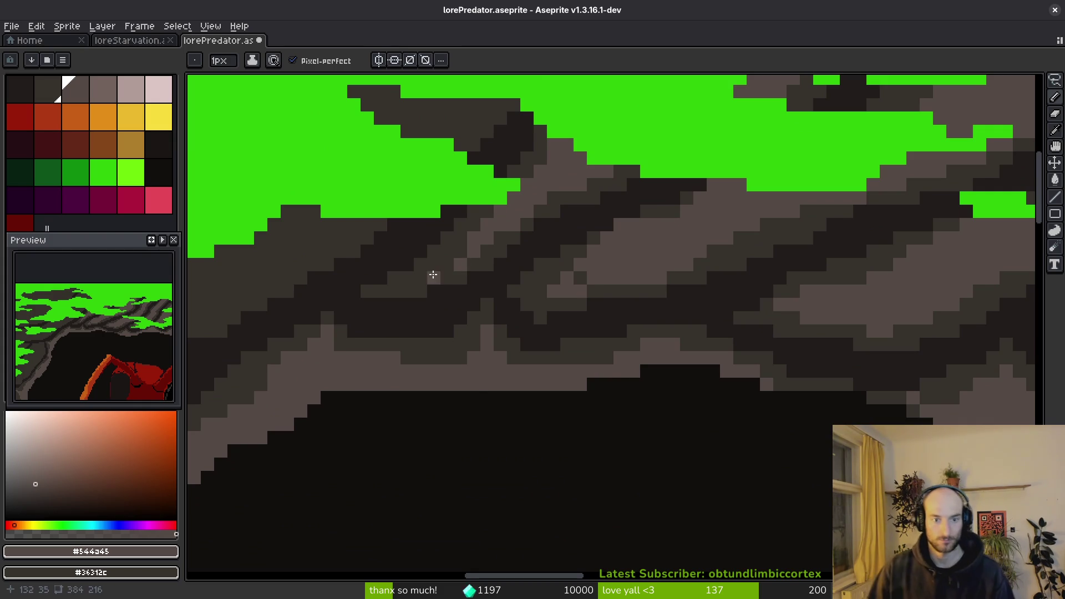
drag(471, 398, 647, 227)
scroll(706, 321, down, 2)
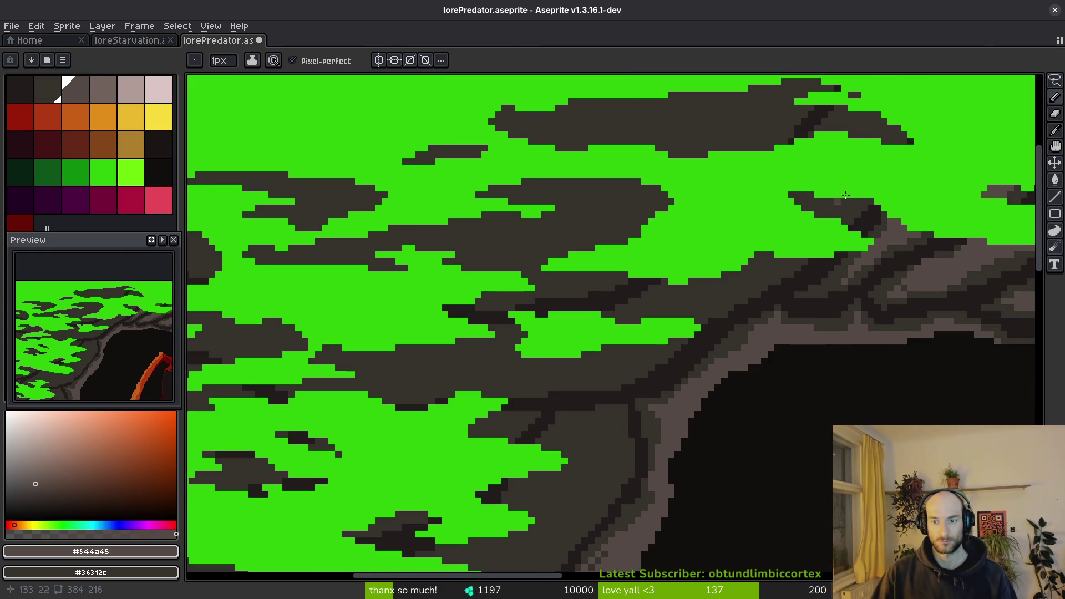
mouse_move(673, 298)
mouse_down()
mouse_move(614, 322)
mouse_move(371, 354)
mouse_up()
scroll(288, 327, left, 5)
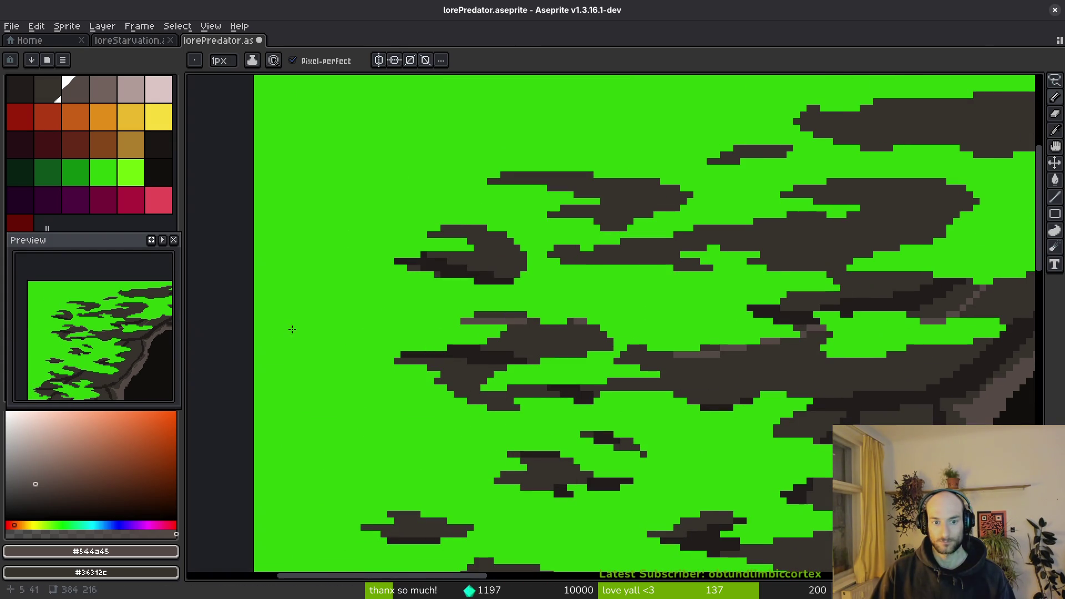
drag(494, 340, 648, 376)
drag(711, 391, 475, 354)
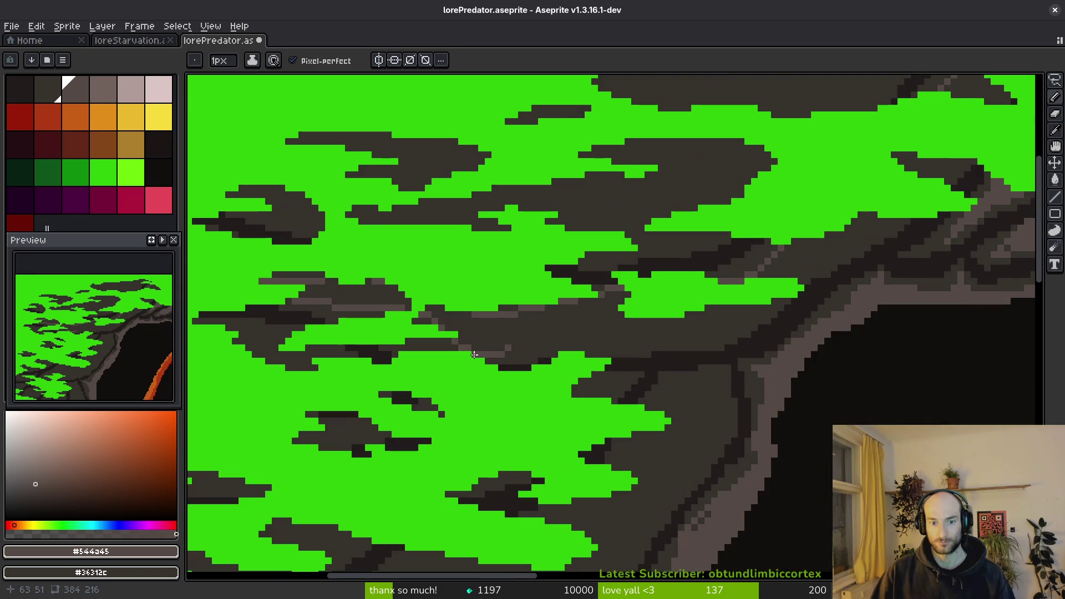
scroll(473, 365, right, 2)
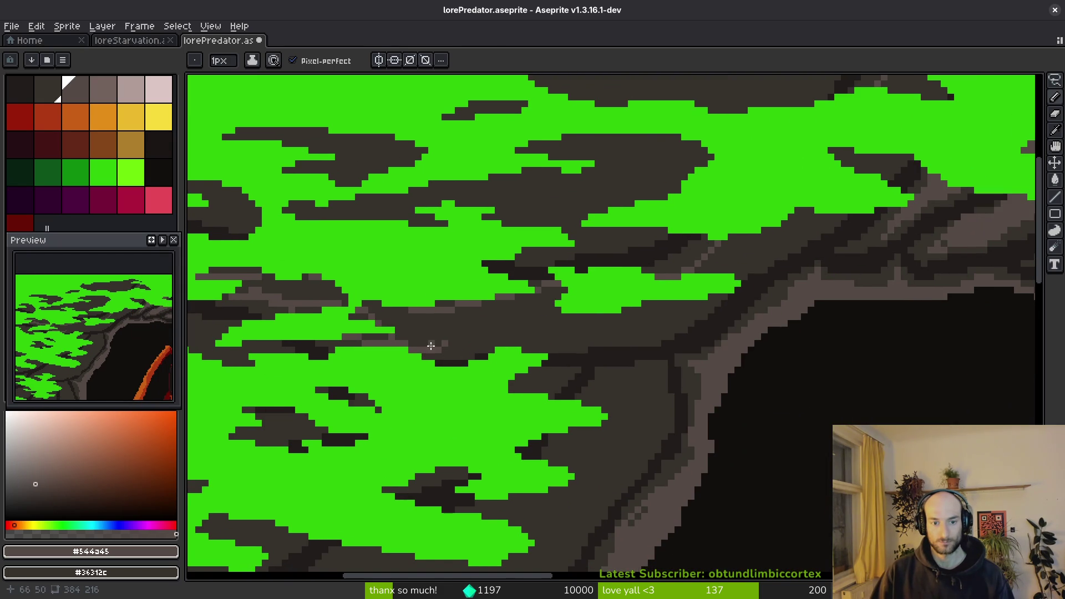
mouse_move(477, 334)
mouse_down()
mouse_move(645, 330)
mouse_move(815, 213)
mouse_up()
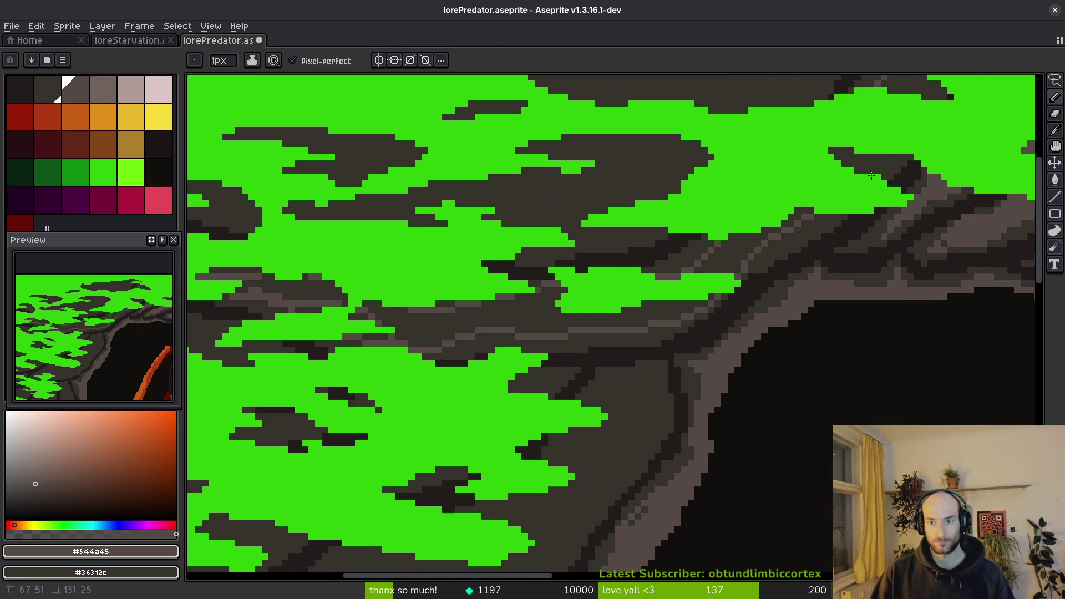
Paint light grey highlight strokes down the upper ridge edges.
scroll(736, 254, up, 4)
scroll(736, 254, right, 4)
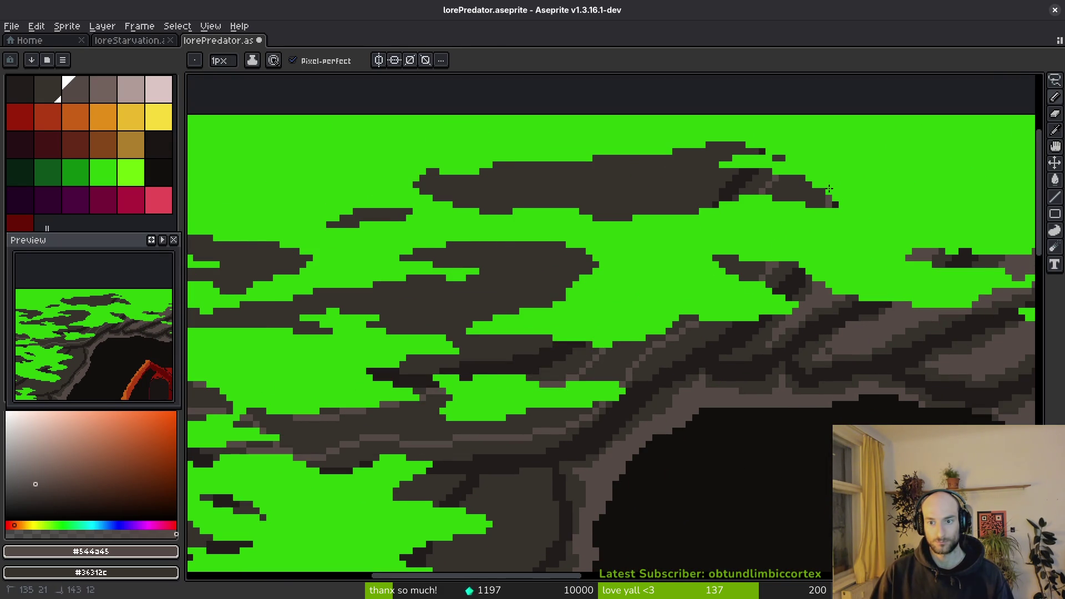
scroll(690, 316, up, 3)
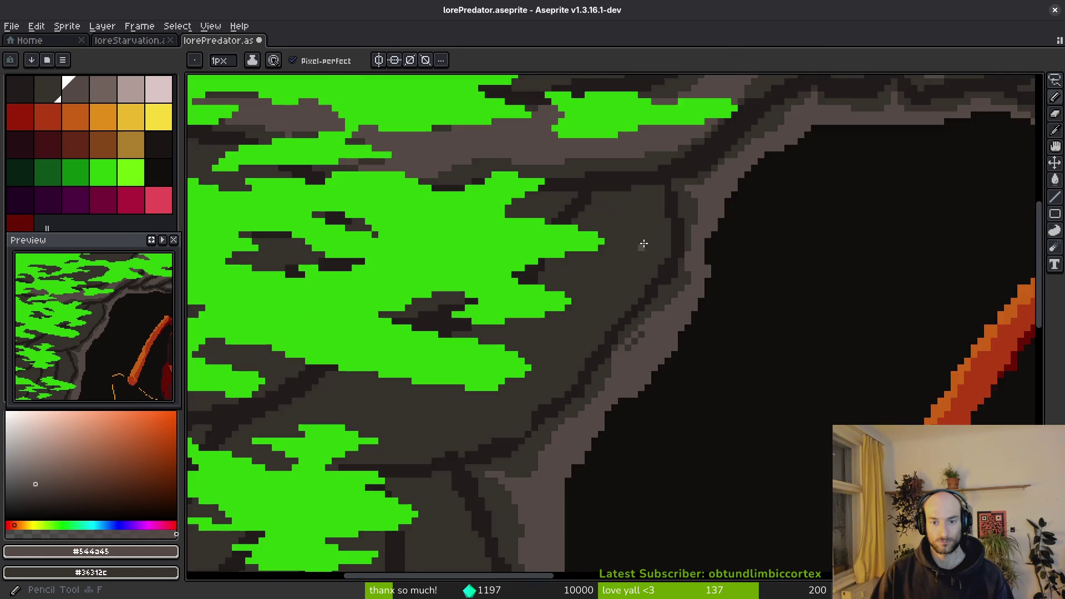
scroll(653, 174, down, 2)
mouse_move(688, 131)
mouse_down()
mouse_move(644, 249)
mouse_move(571, 329)
mouse_move(461, 371)
mouse_move(289, 395)
mouse_move(398, 327)
mouse_up()
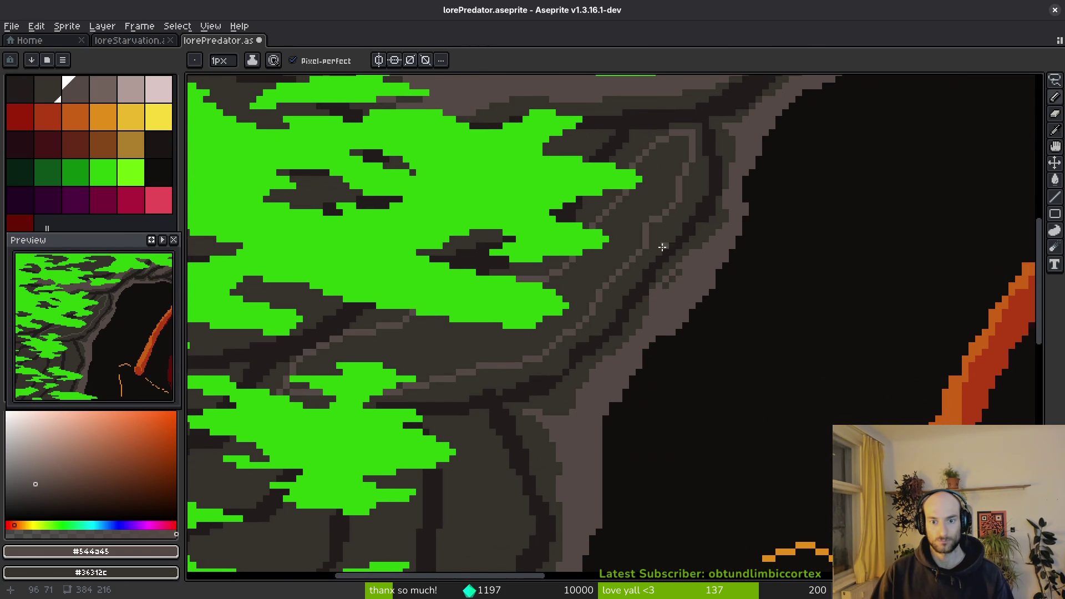
scroll(664, 247, up, 2)
mouse_move(666, 210)
mouse_down()
mouse_move(650, 236)
mouse_move(682, 205)
mouse_move(635, 236)
mouse_up()
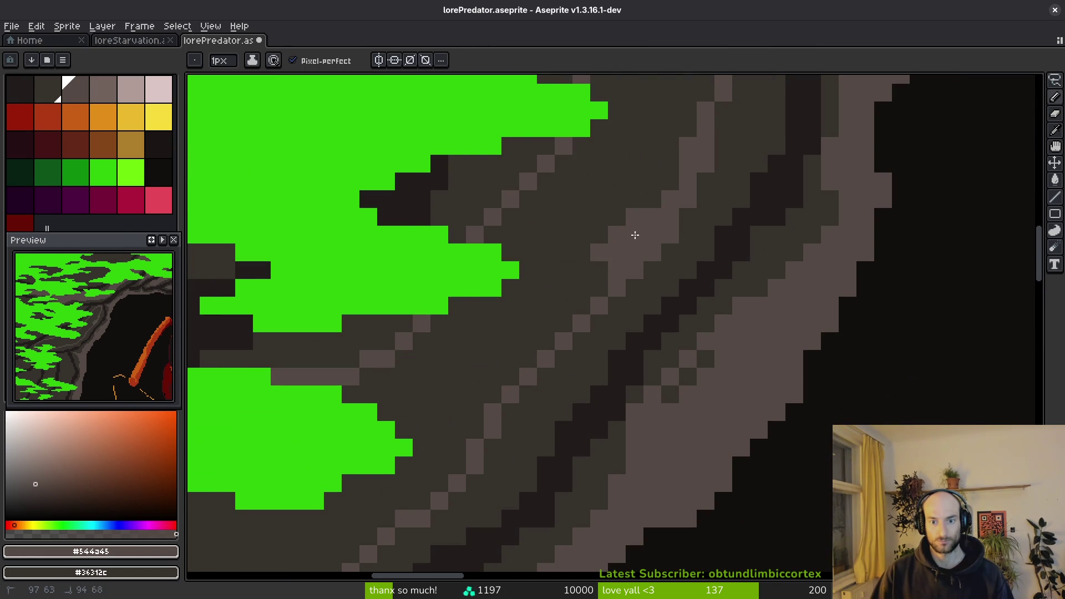
scroll(635, 235, down, 2)
drag(613, 304, 554, 357)
Extend and widen the pale ridge edges, adding a light diagonal stroke across the rock.
scroll(583, 319, up, 2)
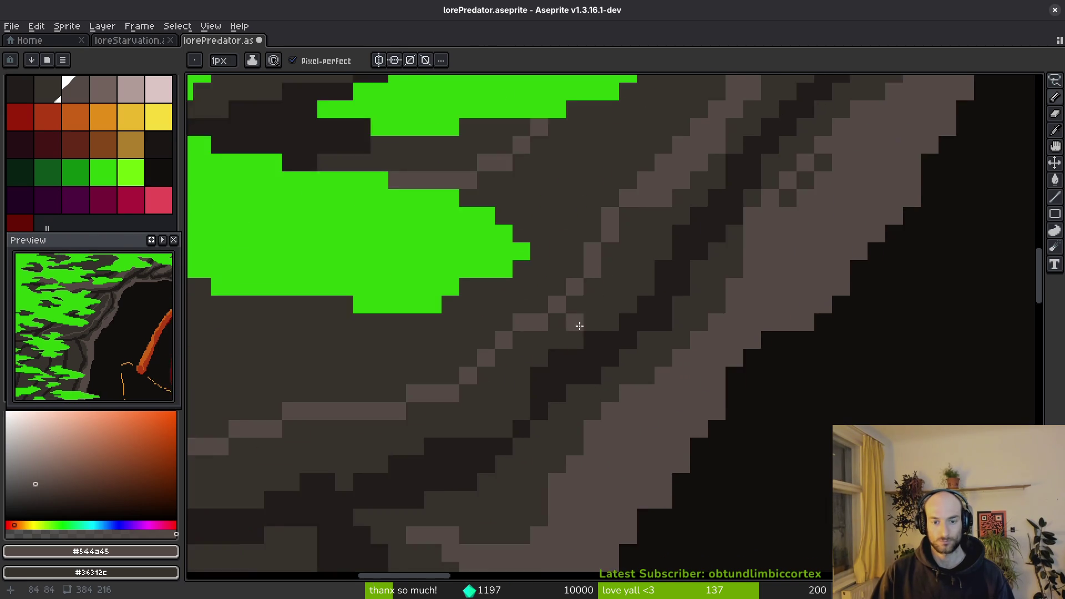
scroll(421, 328, down, 3)
scroll(611, 254, up, 3)
drag(600, 243, 588, 243)
mouse_move(560, 167)
mouse_down()
mouse_move(552, 171)
mouse_move(637, 147)
mouse_move(697, 361)
mouse_move(693, 460)
mouse_up()
scroll(664, 266, down, 3)
mouse_move(667, 251)
mouse_down()
mouse_move(649, 424)
mouse_move(585, 506)
mouse_move(599, 310)
mouse_up()
scroll(634, 260, up, 3)
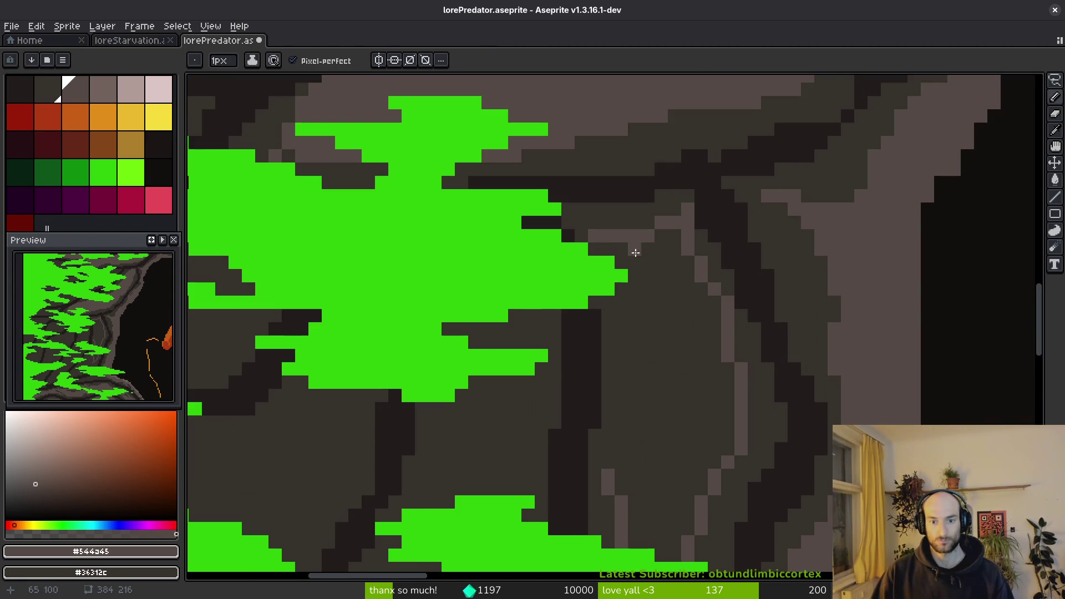
drag(642, 275, 613, 488)
mouse_move(630, 281)
mouse_down()
mouse_move(631, 335)
mouse_move(637, 324)
mouse_up()
scroll(637, 324, down, 5)
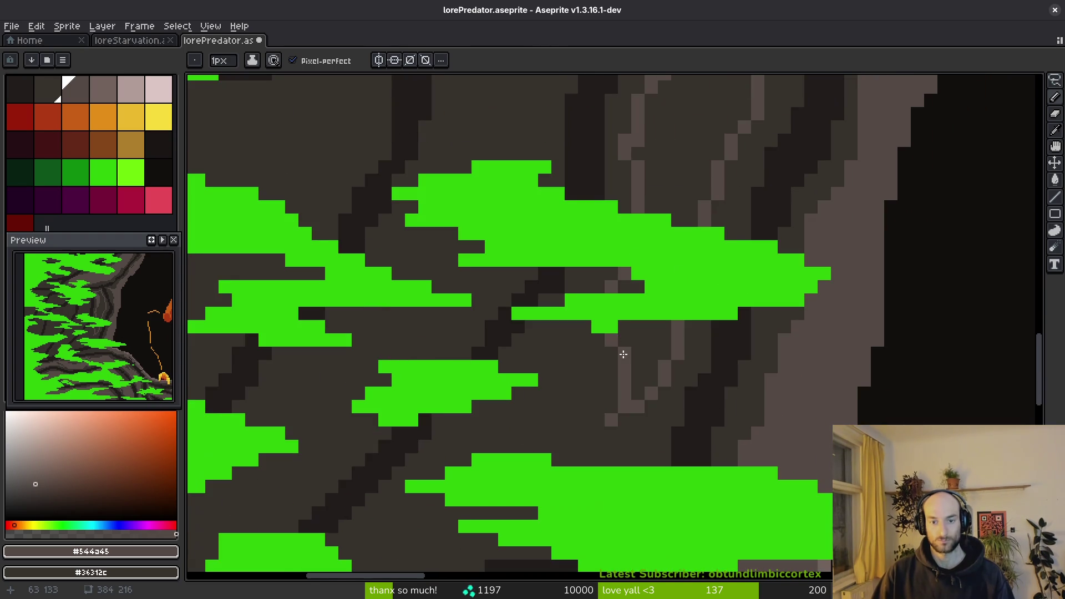
scroll(624, 336, down, 2)
mouse_move(636, 261)
mouse_down()
mouse_move(493, 435)
mouse_move(431, 481)
mouse_move(532, 383)
mouse_move(503, 408)
mouse_up()
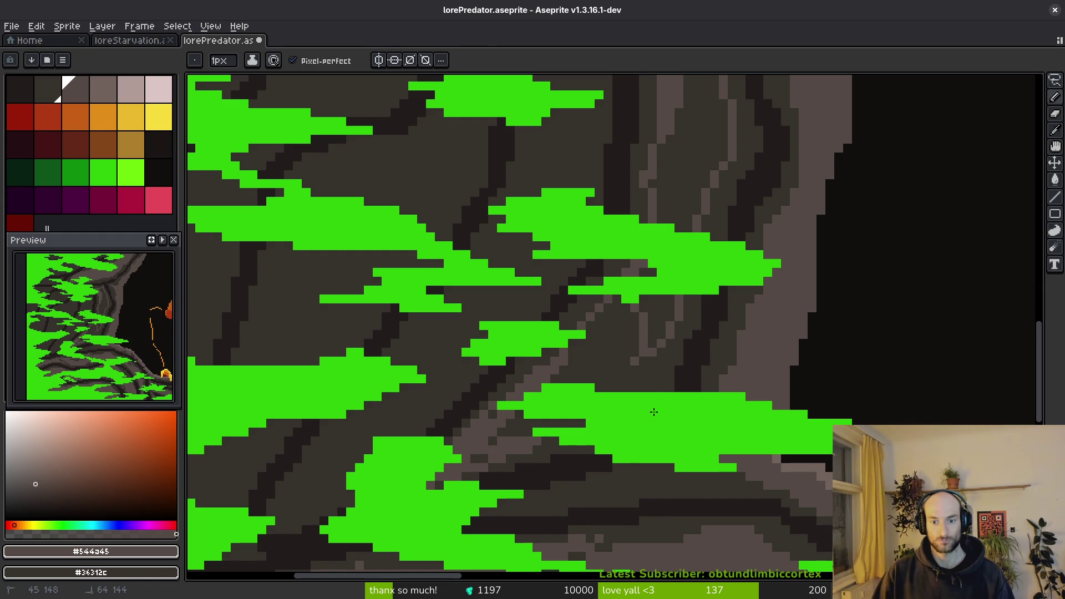
Bucket-fill two dark grey rock patches light grey and dot light pixels along the ridge.
key(g)
click(606, 385)
click(682, 172)
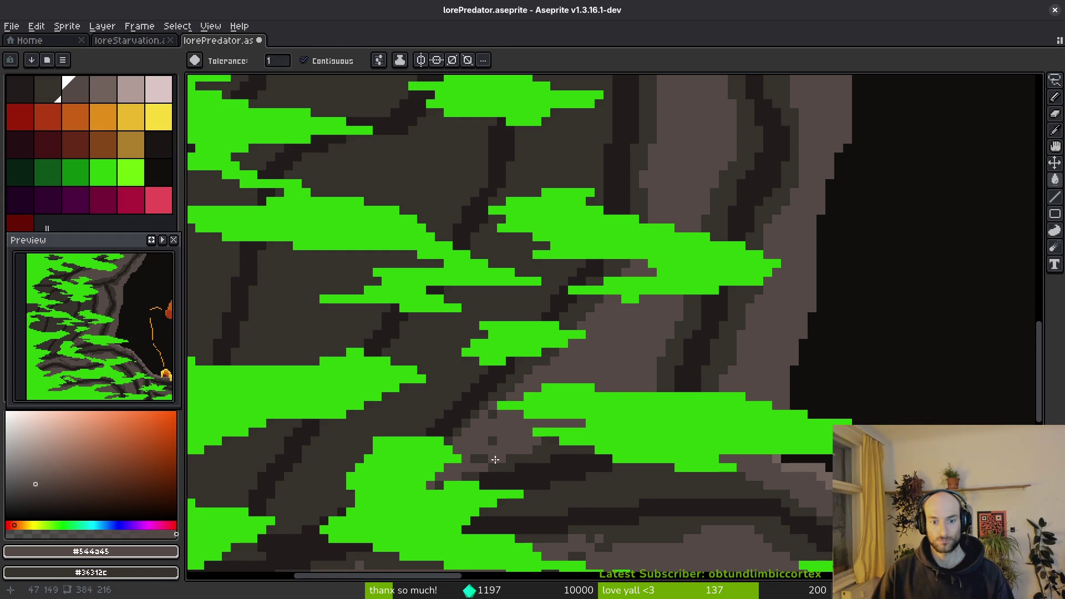
key(b)
click(490, 444)
click(475, 458)
click(492, 414)
scroll(621, 354, down, 2)
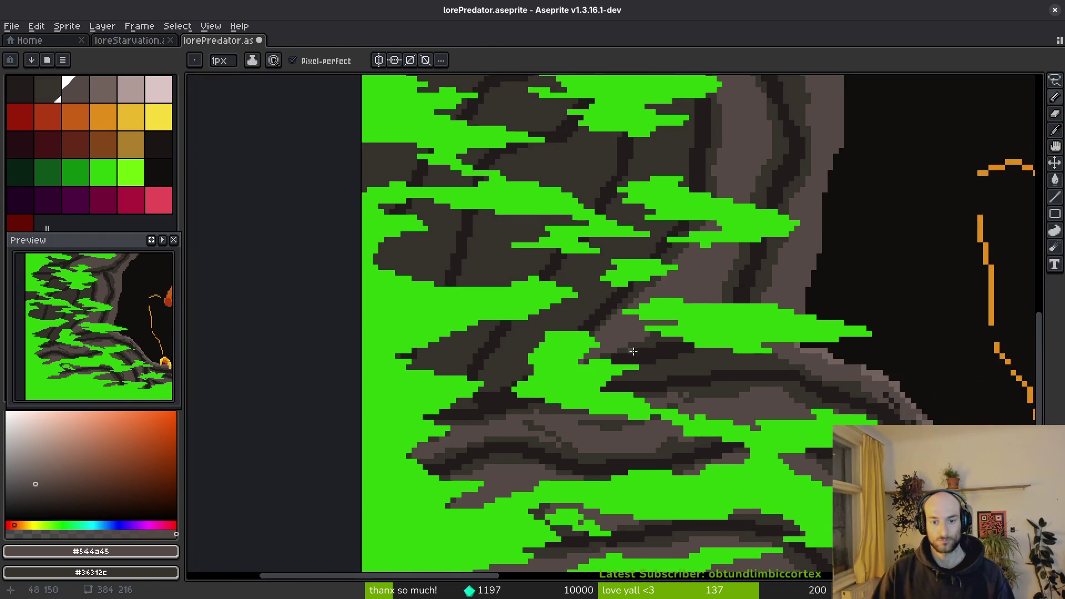
Save the artwork with Ctrl+S.
scroll(620, 353, left, 3)
scroll(621, 353, up, 2)
key(ctrl+s)
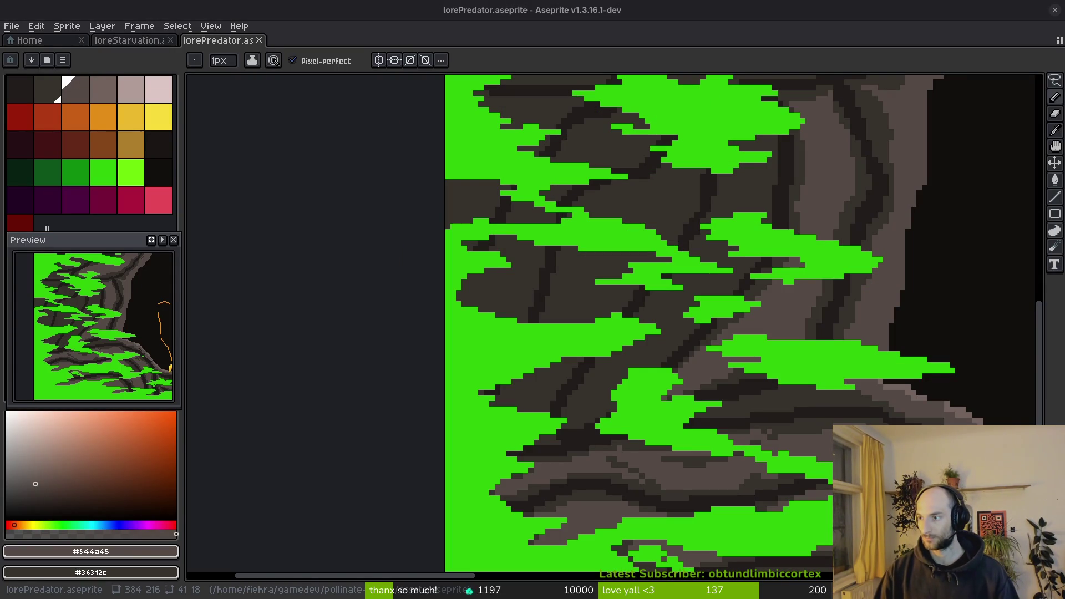
Extend the light diagonal up the ridge and fill the dark diagonal area light grey.
drag(713, 275, 762, 258)
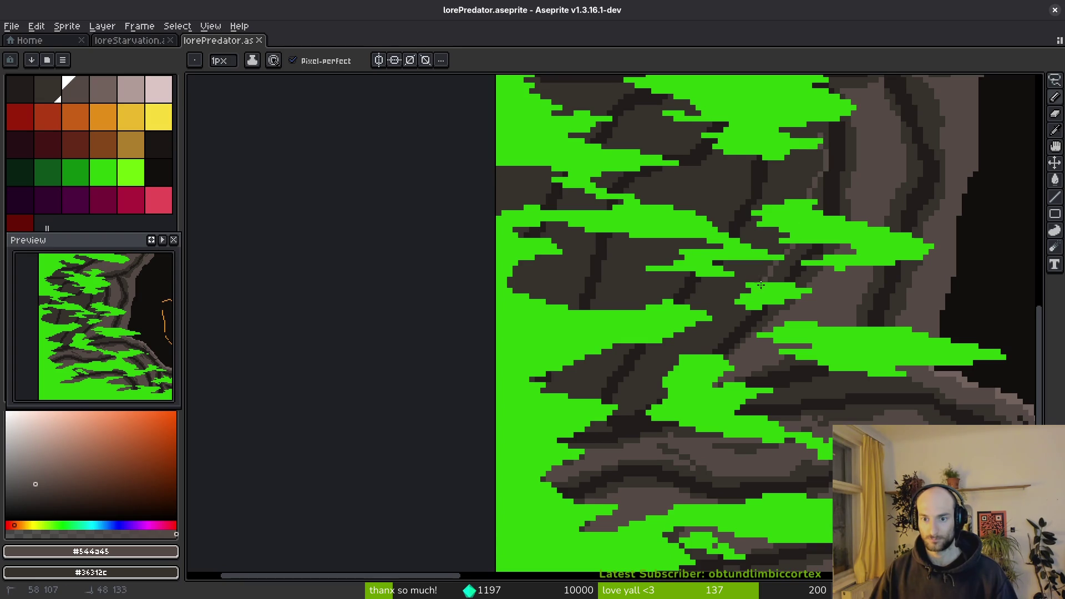
drag(616, 401, 680, 330)
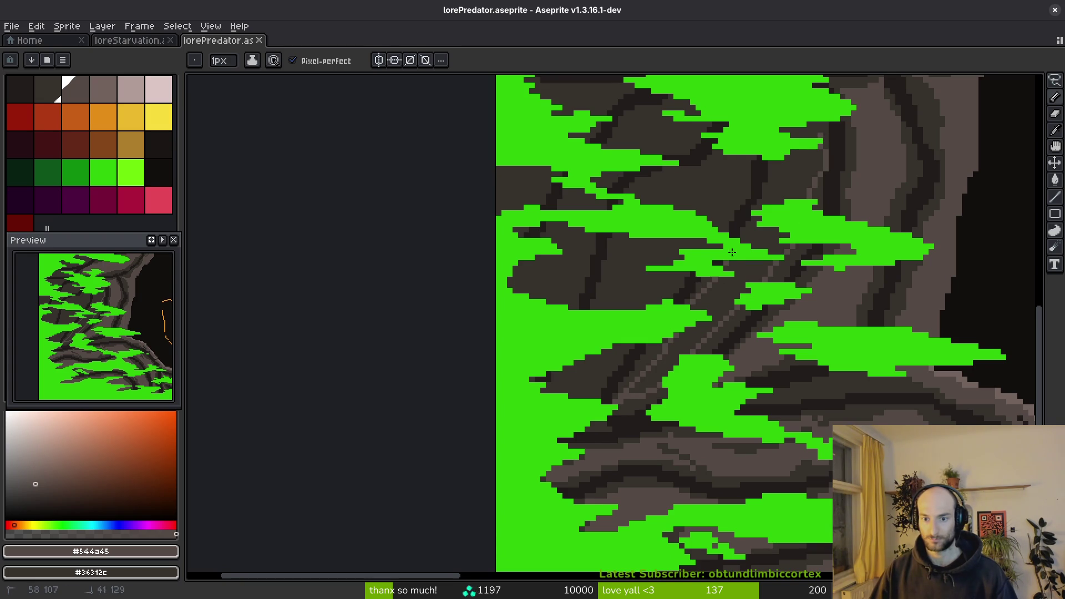
key(g)
click(813, 167)
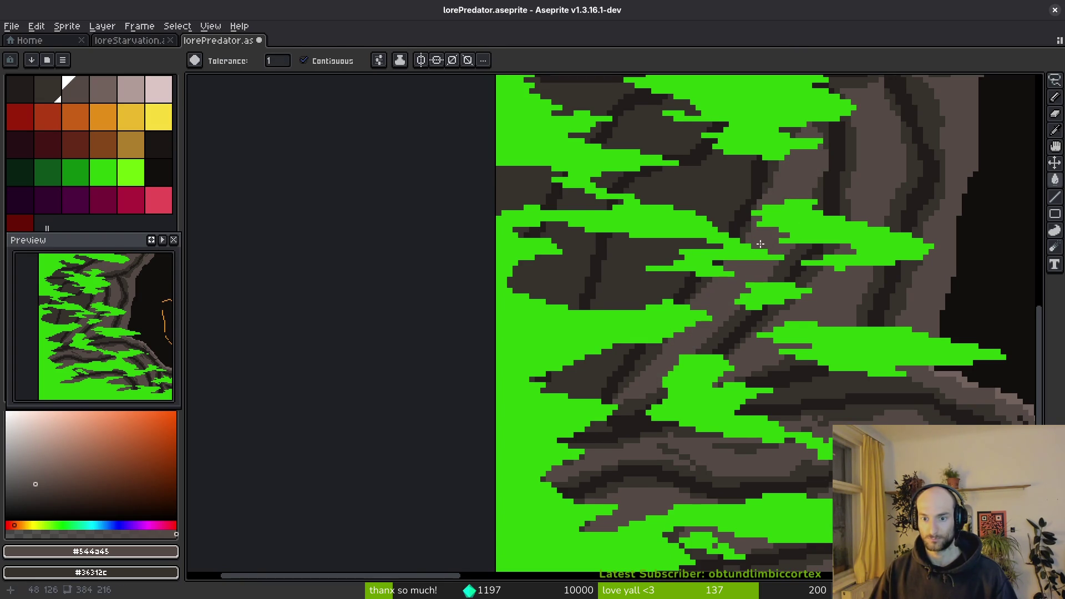
drag(615, 193, 597, 248)
key(b)
drag(595, 312, 587, 371)
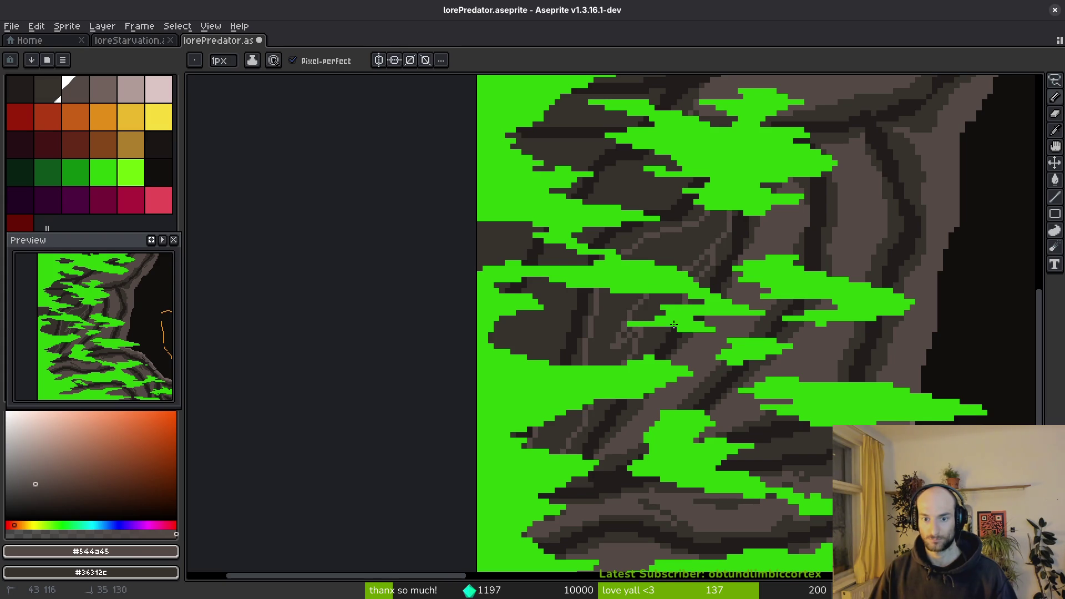
Flatten the textured grey area to light grey and touch up small patches with light pixels.
key(g)
click(627, 326)
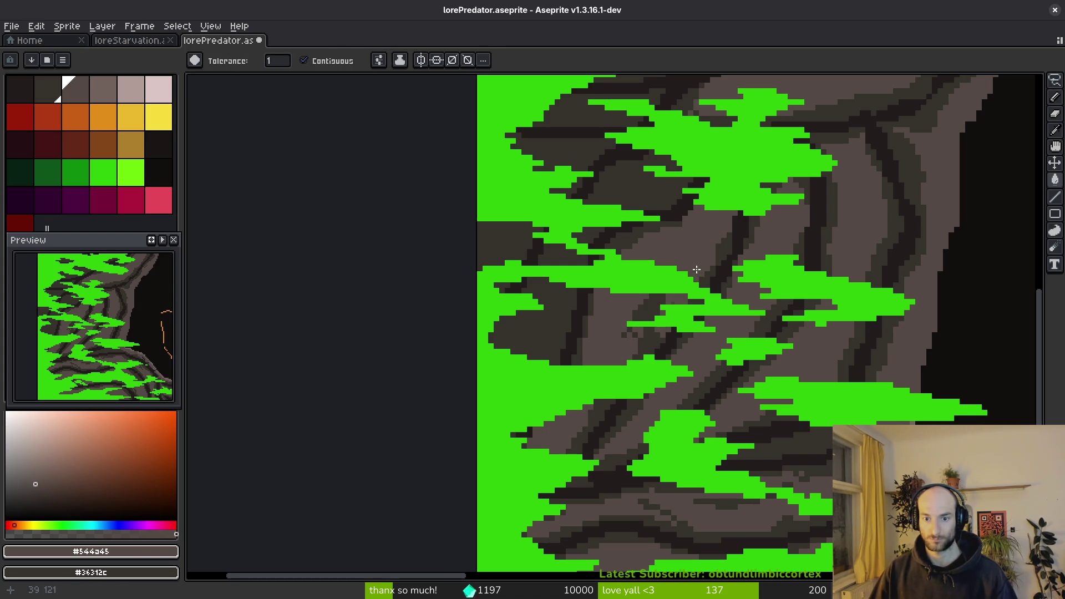
scroll(631, 339, up, 2)
key(b)
mouse_move(605, 365)
mouse_down()
mouse_move(630, 344)
mouse_move(669, 351)
mouse_up()
click(665, 293)
click(684, 280)
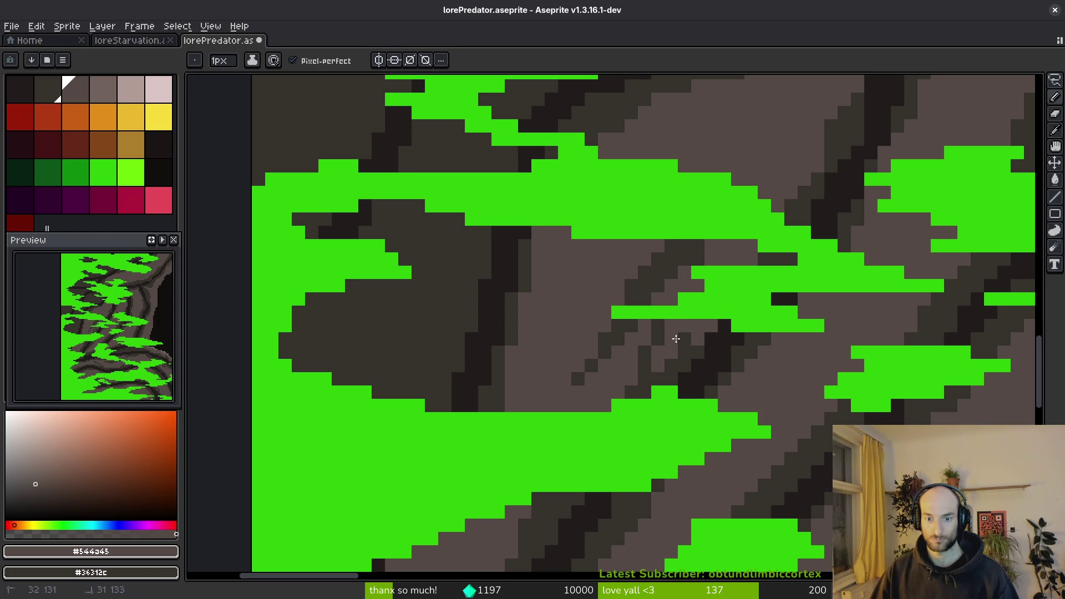
scroll(711, 305, down, 4)
scroll(694, 290, up, 2)
scroll(694, 290, up, 1)
scroll(684, 303, down, 1)
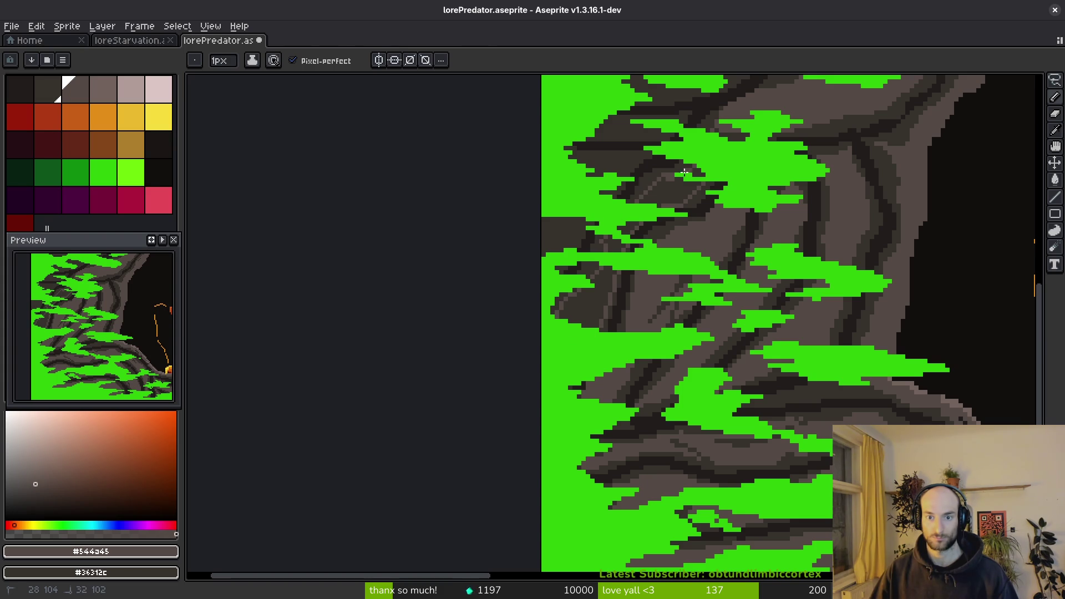
scroll(738, 231, up, 3)
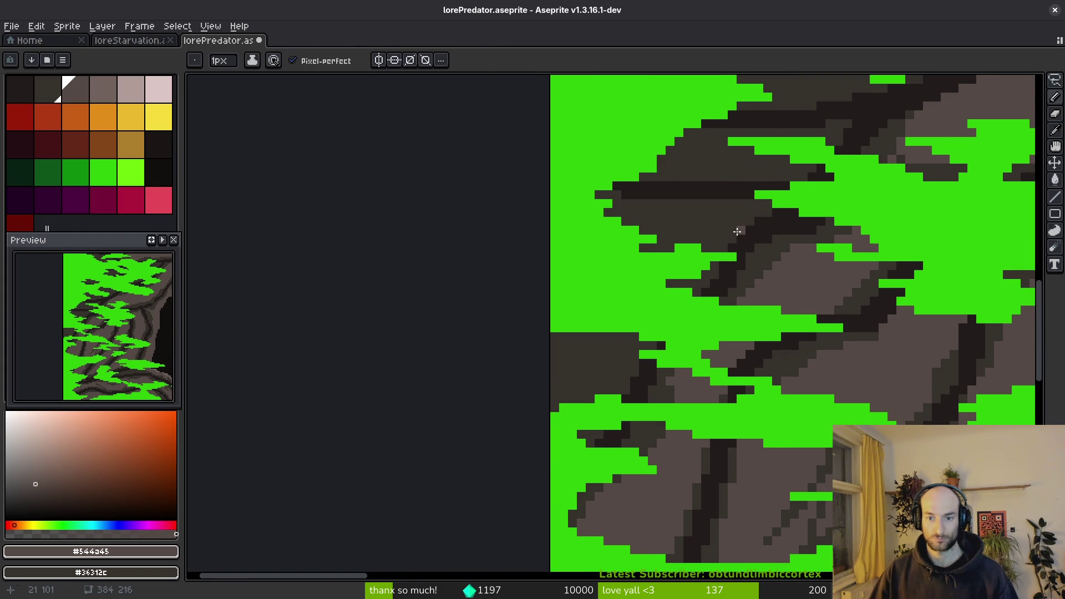
Outline and fill the first rock band light grey, then add a dark shading line beneath.
mouse_move(605, 213)
mouse_down()
mouse_move(730, 210)
mouse_move(707, 238)
mouse_up()
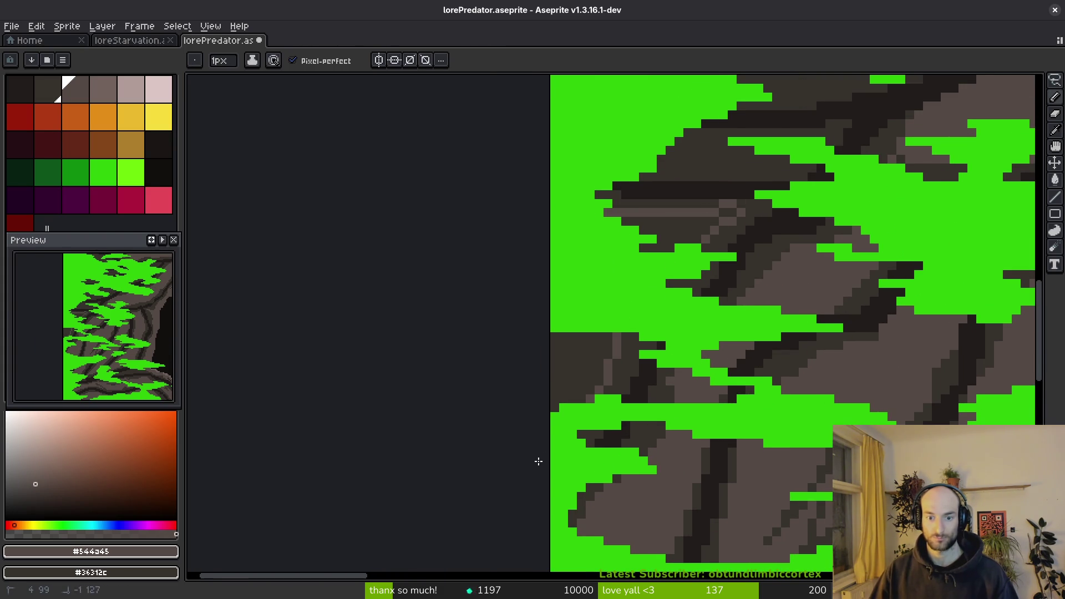
key(g)
key(f)
key(g)
click(579, 376)
scroll(677, 283, up, 3)
key(f)
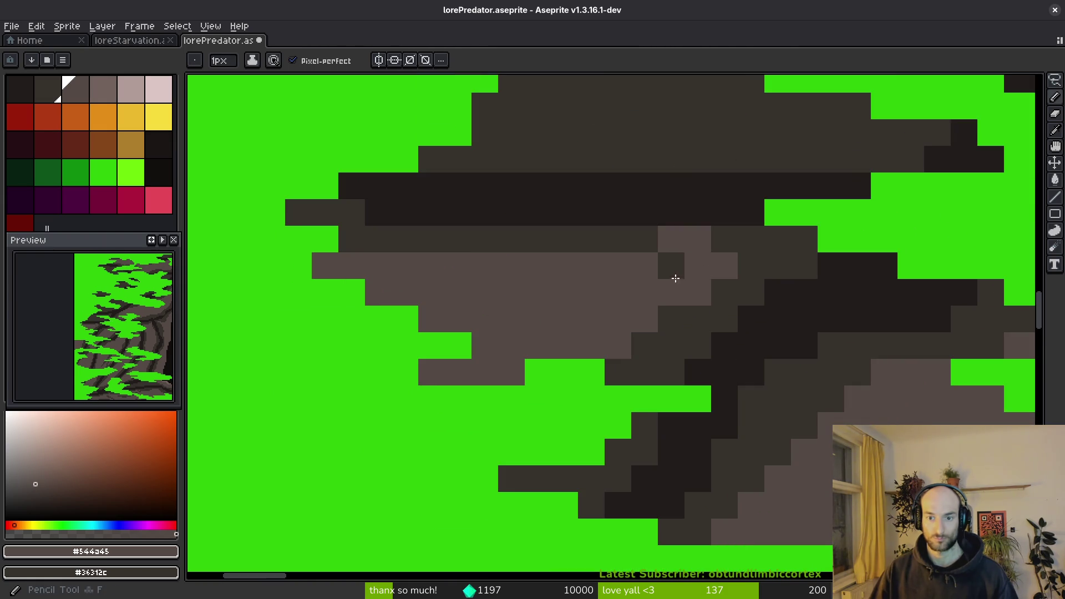
click(744, 266)
right_click(694, 239)
drag(693, 267, 511, 266)
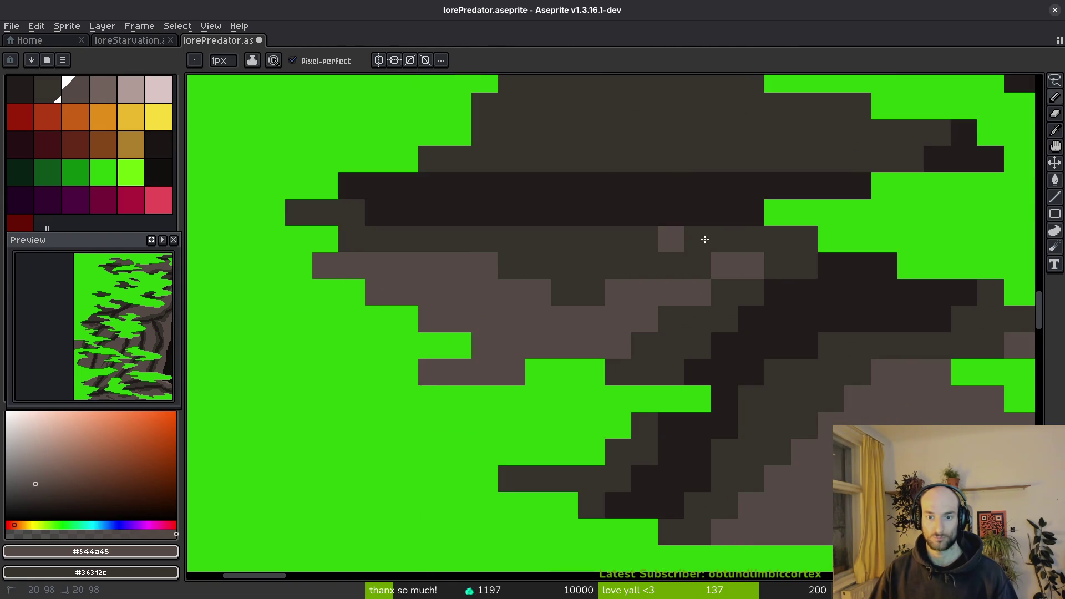
right_click(671, 239)
click(654, 272)
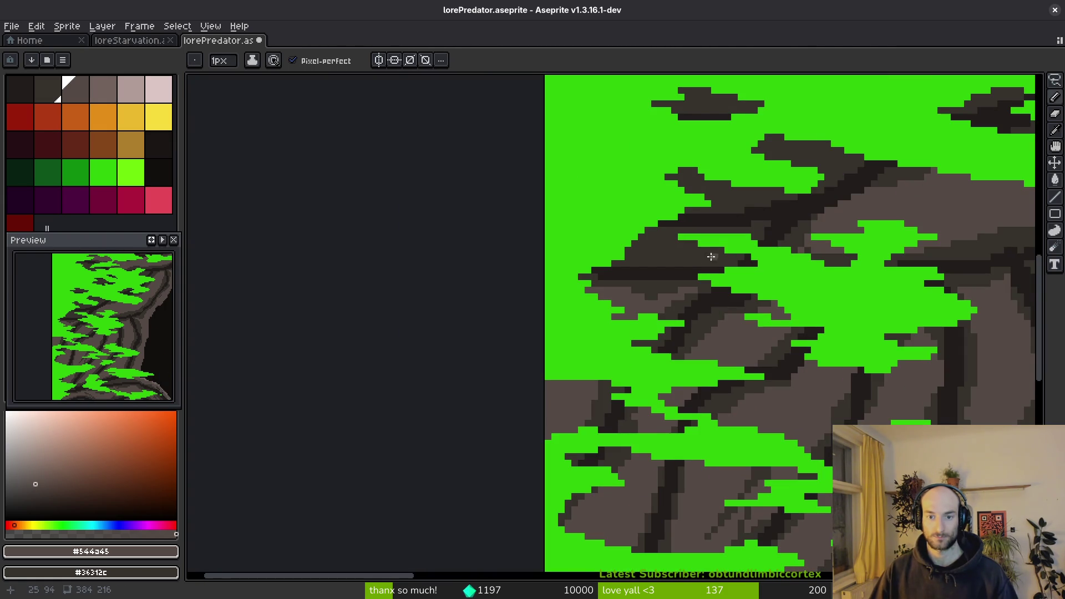
scroll(646, 242, up, 3)
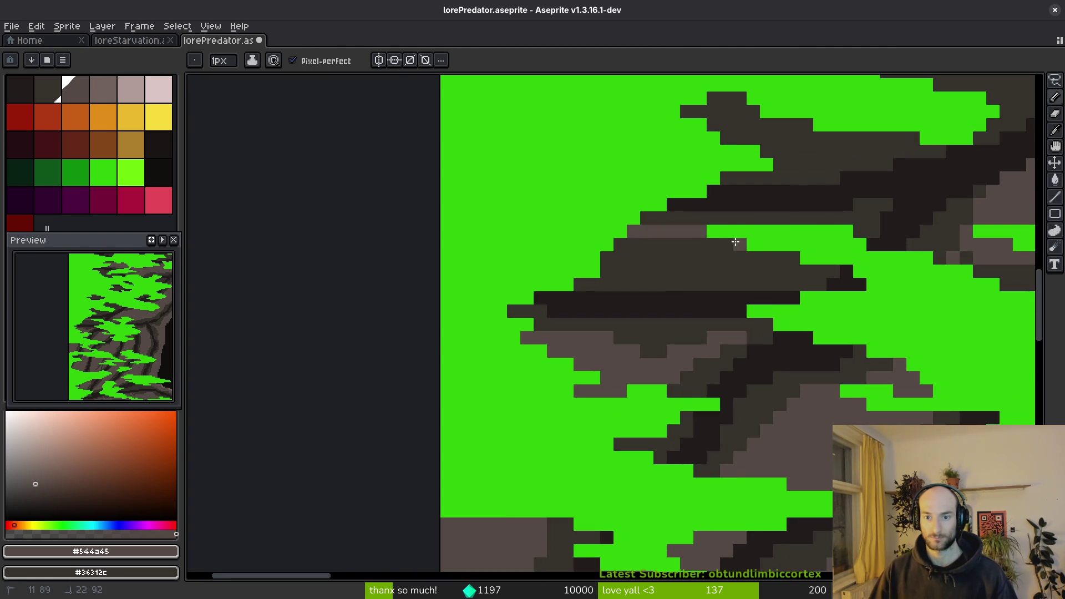
Give the next dark band a light top edge, fill two sections light brown, add dark shading.
drag(793, 250, 606, 272)
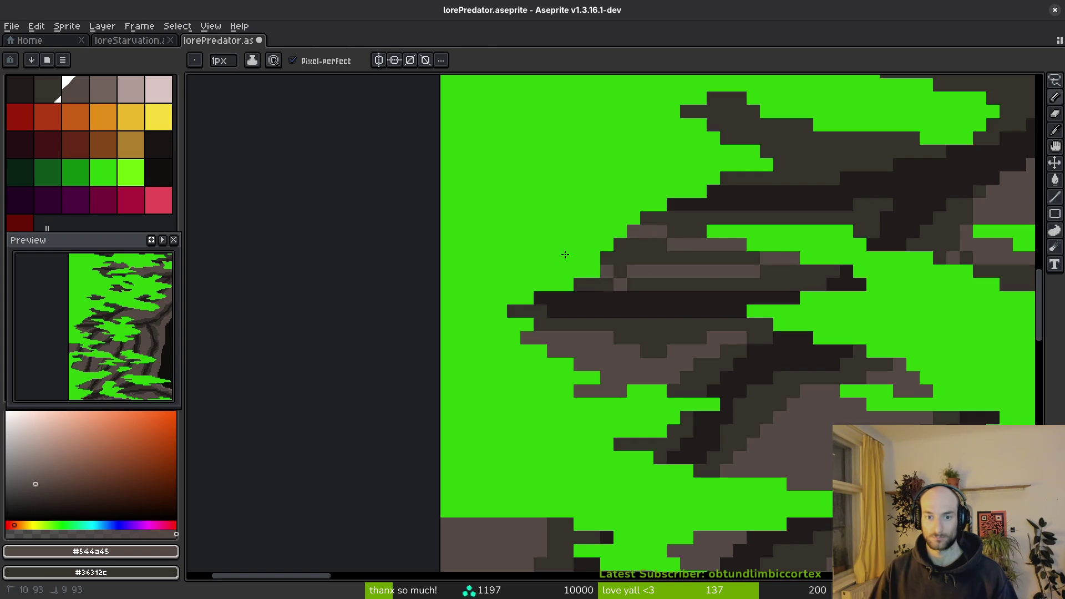
key(g)
click(643, 246)
click(730, 264)
scroll(730, 265, up, 3)
key(b)
right_click(300, 357)
scroll(585, 309, down, 3)
scroll(649, 364, up, 2)
scroll(759, 248, down, 1)
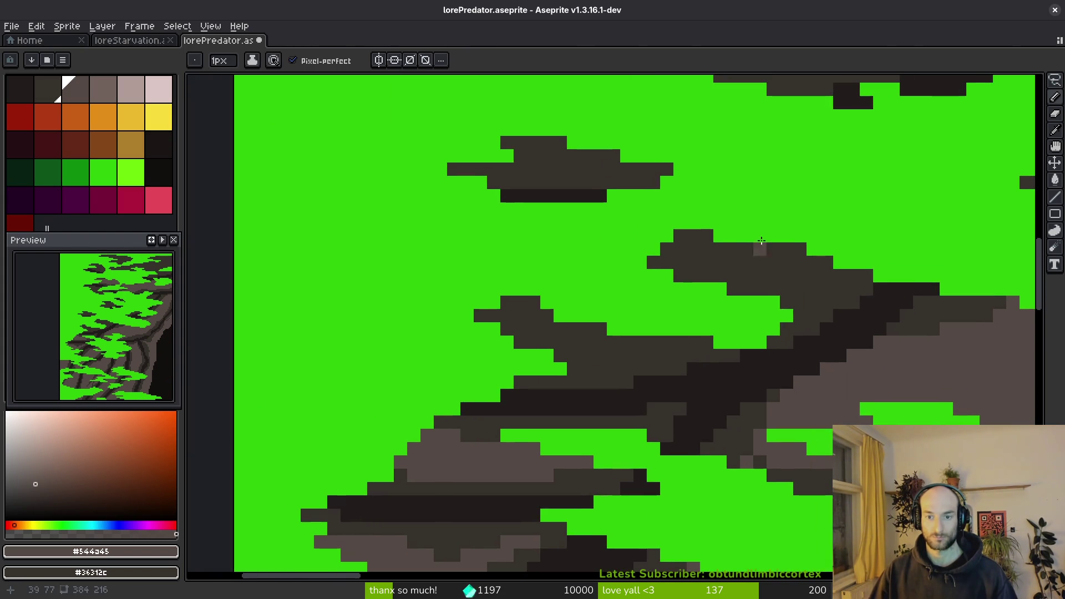
Outline light top edges on more clumps and fill four dark clumps light brown.
drag(669, 341, 573, 367)
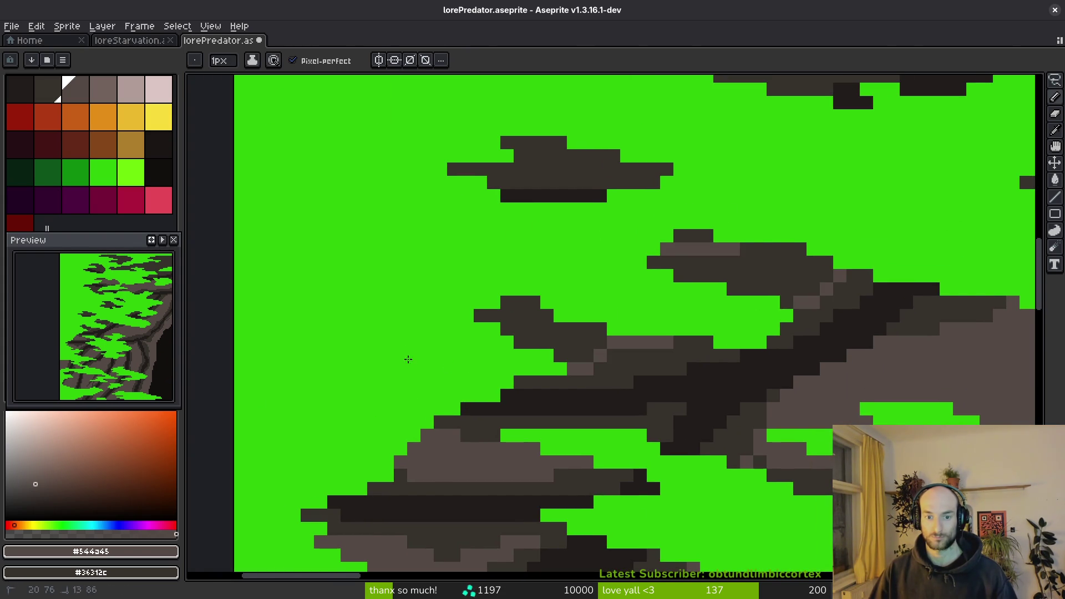
key(g)
click(663, 261)
click(594, 329)
scroll(791, 258, up, 5)
key(b)
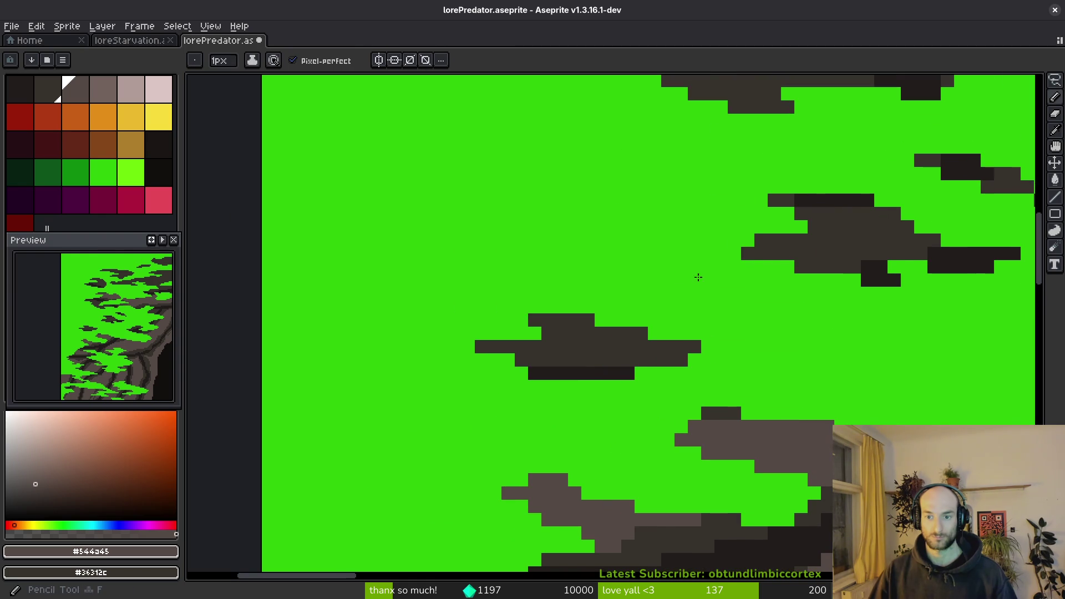
drag(617, 327, 494, 347)
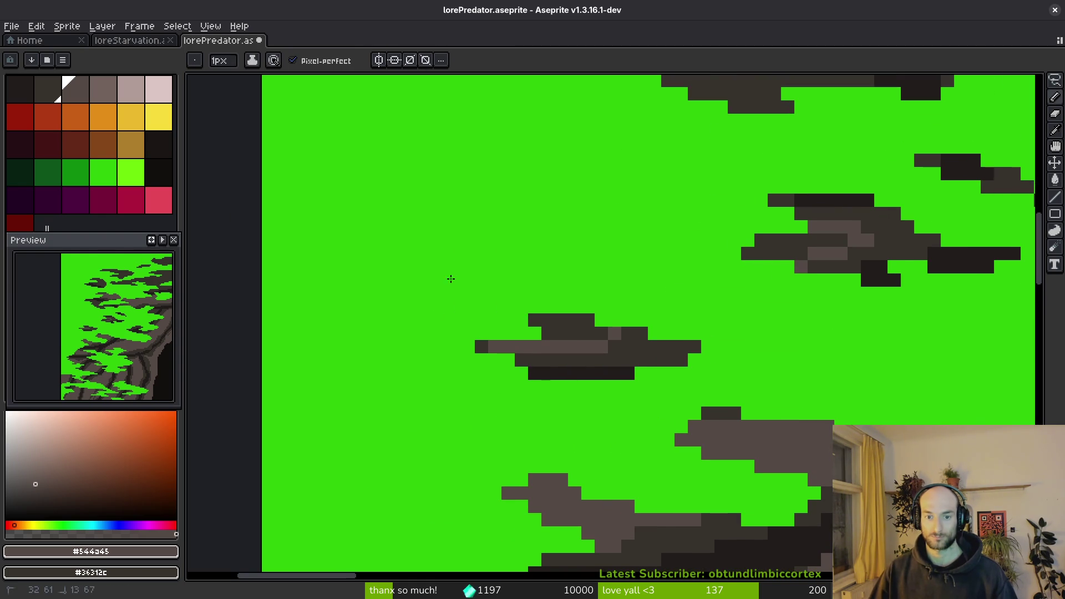
key(g)
click(799, 245)
click(588, 330)
key(b)
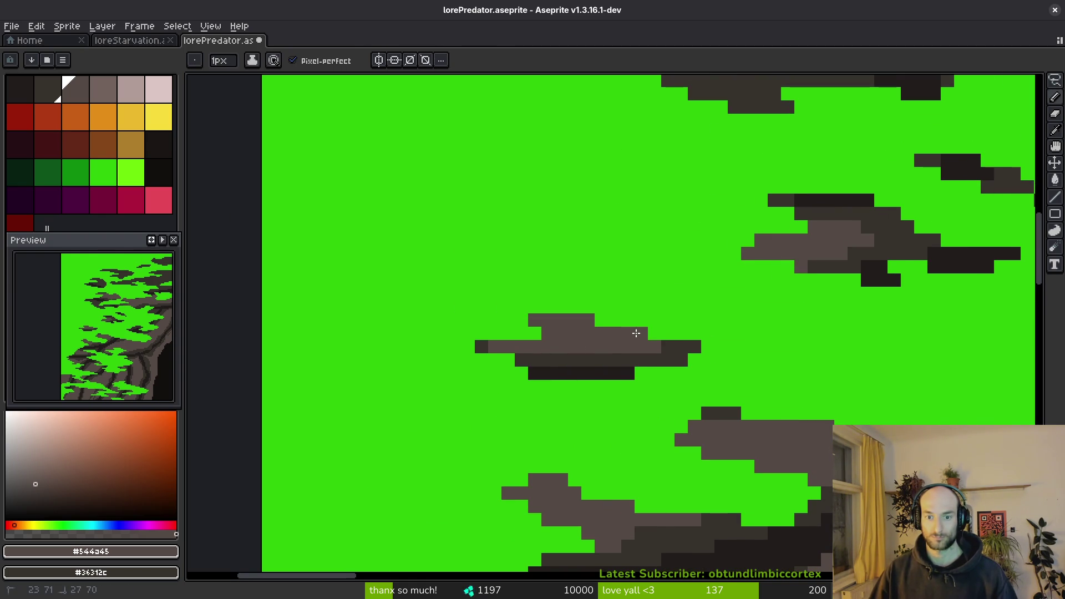
Draw a light edge along the upper clump's top and fill it light brown.
scroll(778, 330, down, 3)
scroll(596, 271, up, 2)
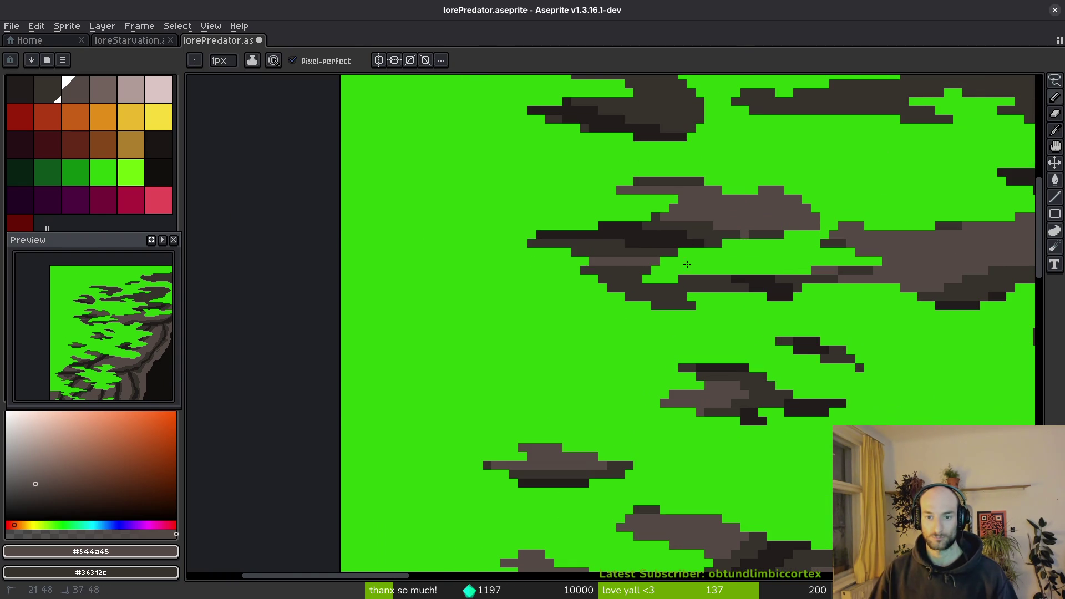
scroll(659, 311, down, 2)
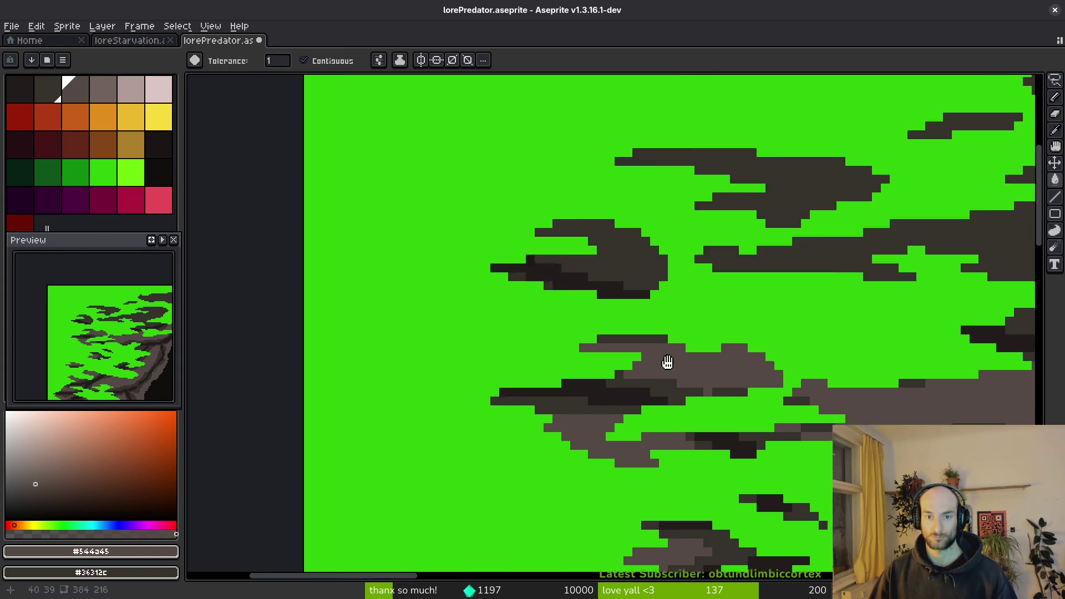
scroll(371, 277, up, 2)
drag(629, 331, 760, 339)
scroll(618, 316, right, 3)
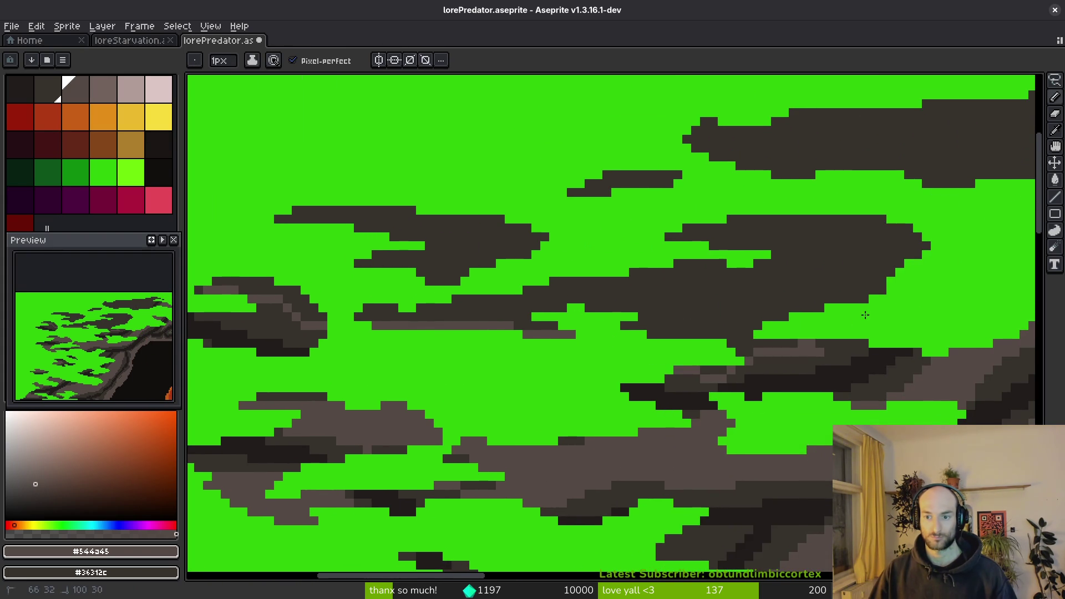
drag(916, 250, 624, 229)
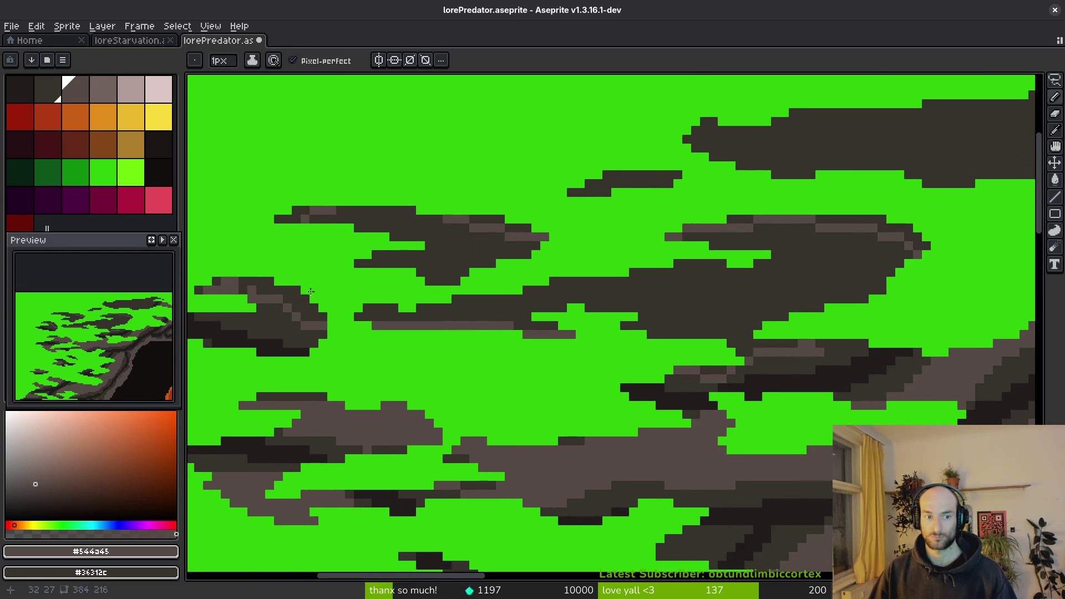
scroll(642, 350, up, 5)
scroll(809, 225, right, 2)
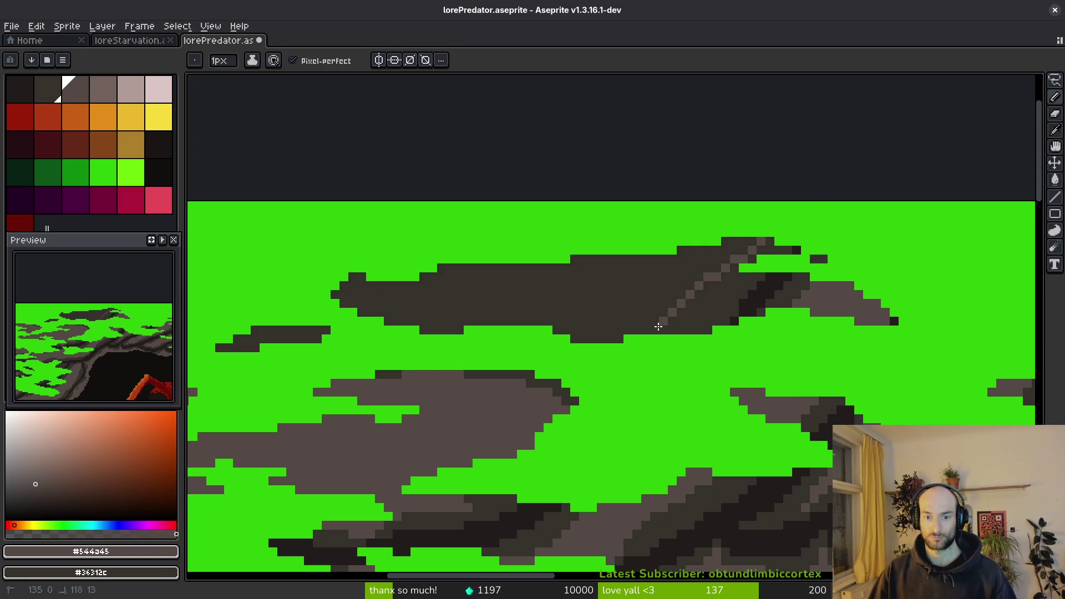
key(g)
click(652, 281)
key(f)
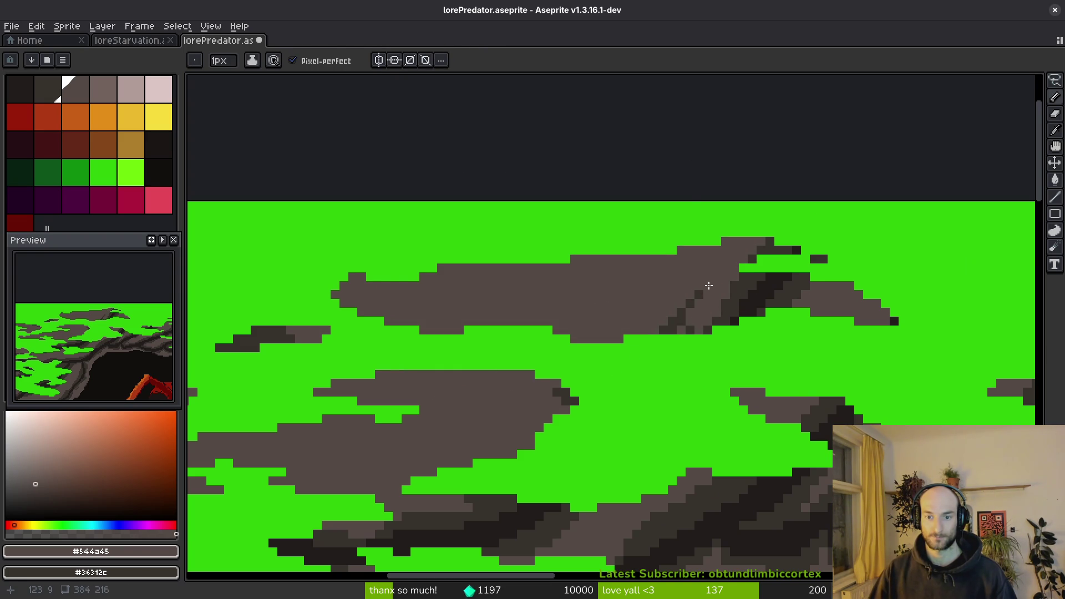
Zoom in and out to review the shaded rock clumps above the burrow.
scroll(709, 285, down, 2)
scroll(678, 309, up, 1)
scroll(677, 309, down, 1)
scroll(580, 326, up, 1)
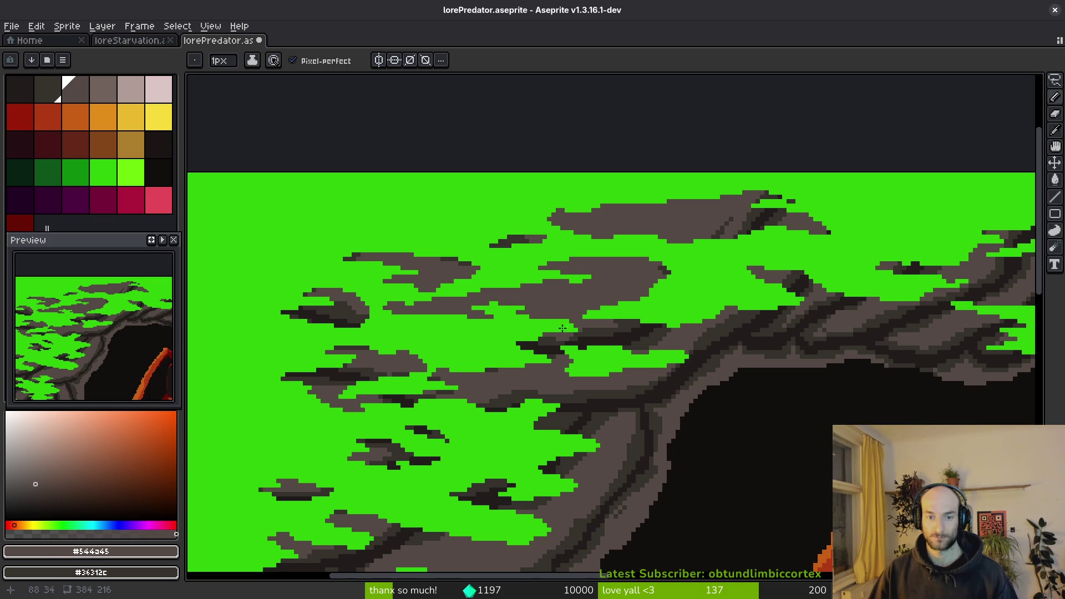
scroll(350, 309, up, 3)
key(g)
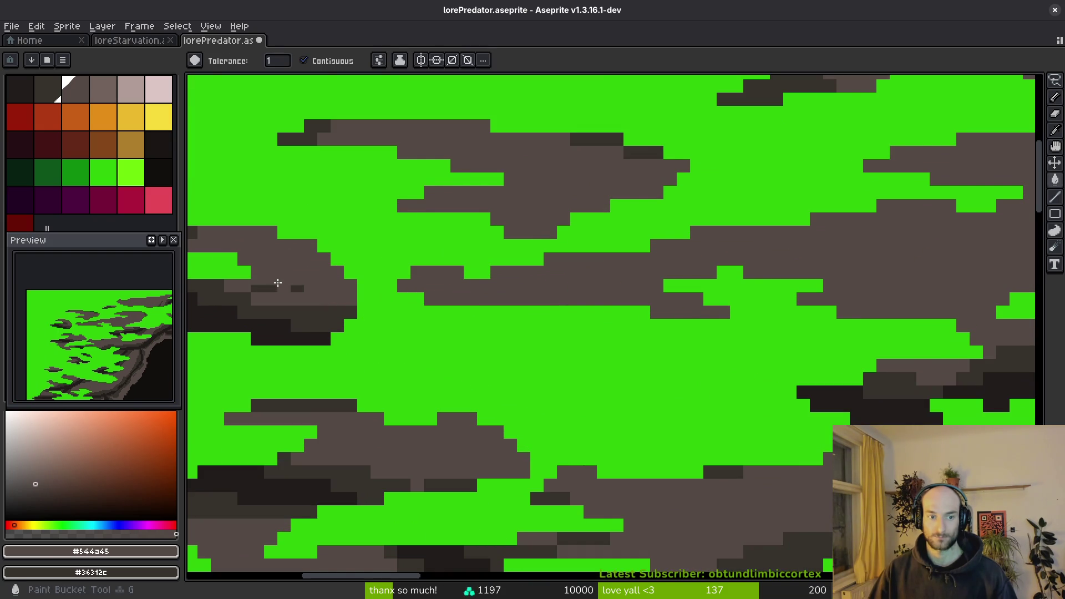
key(b)
scroll(549, 163, down, 3)
scroll(615, 281, up, 2)
scroll(614, 281, up, 1)
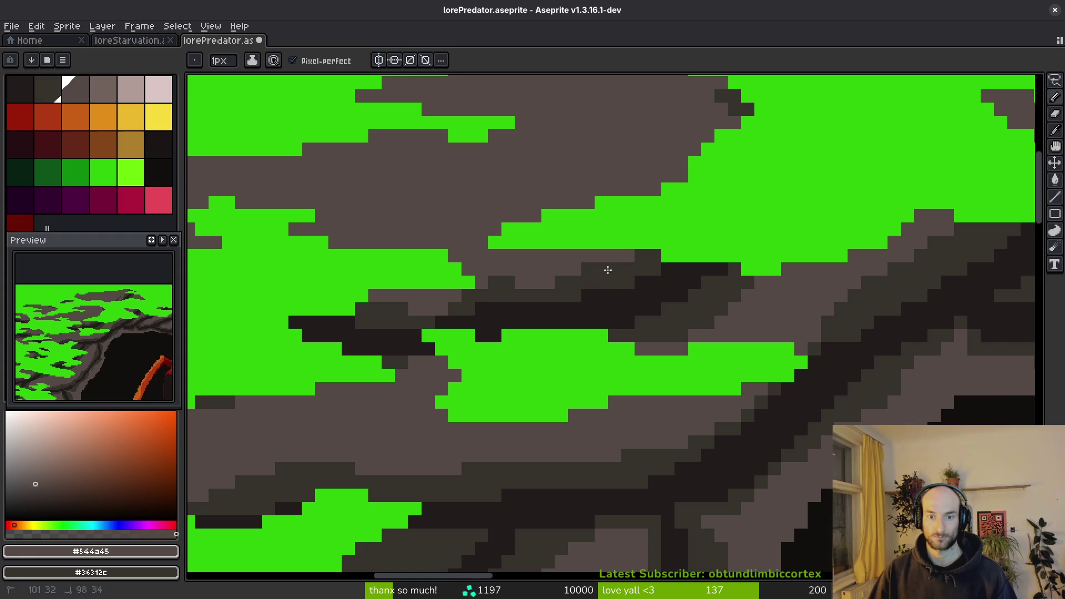
scroll(721, 333, down, 1)
scroll(699, 352, up, 1)
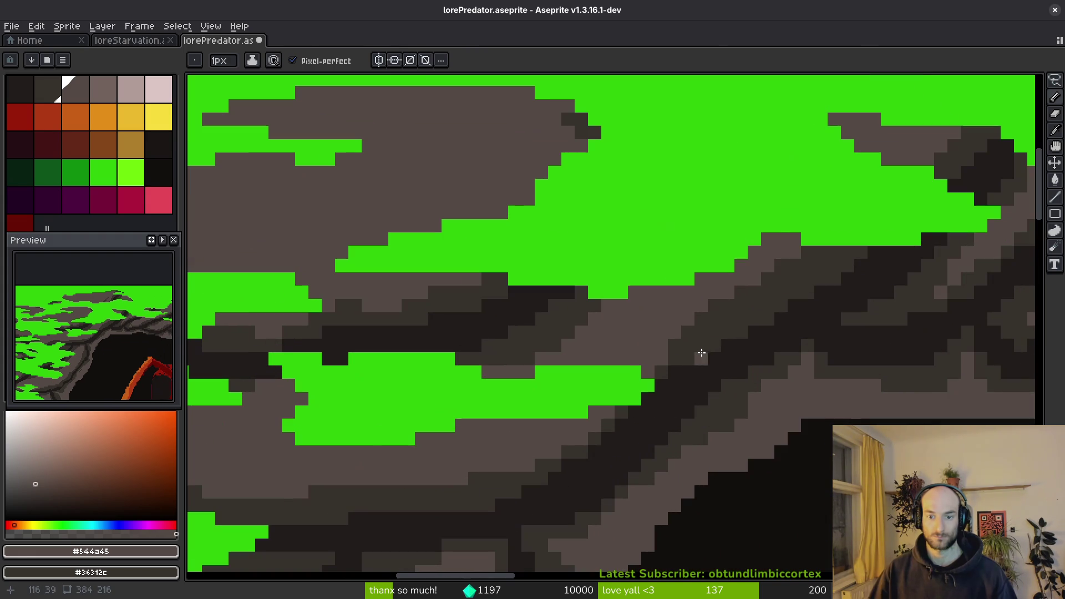
scroll(767, 305, down, 1)
scroll(763, 267, up, 1)
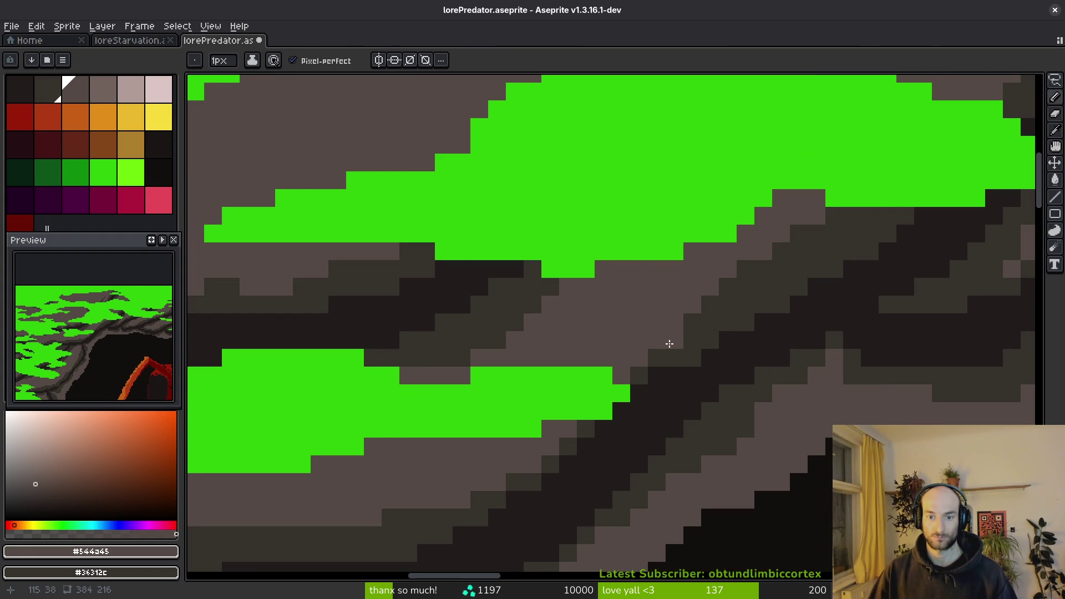
scroll(686, 335, down, 5)
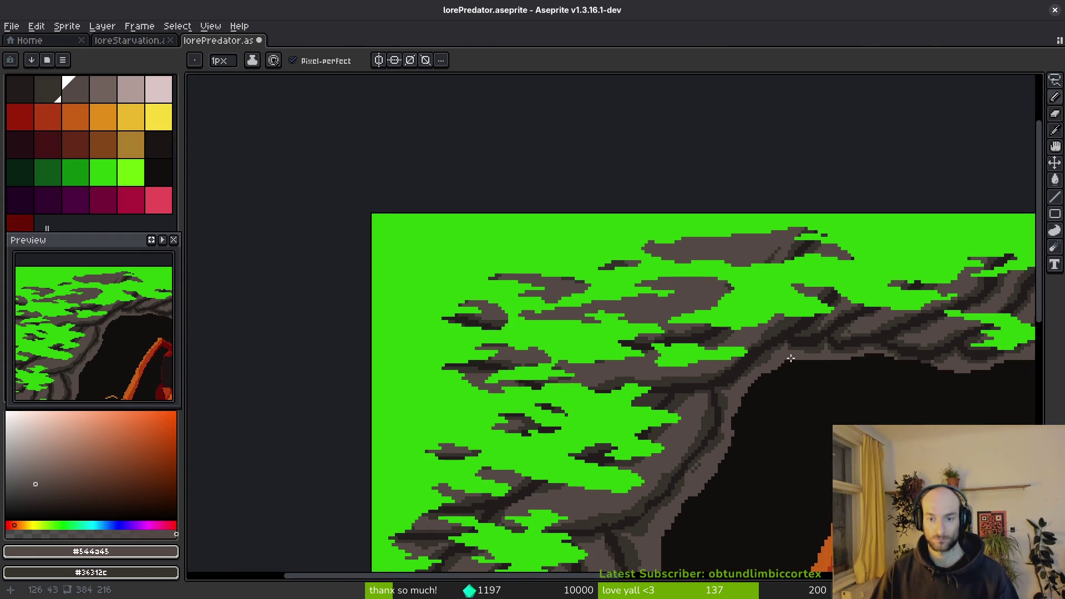
scroll(721, 355, up, 1)
scroll(621, 311, up, 1)
scroll(621, 311, down, 4)
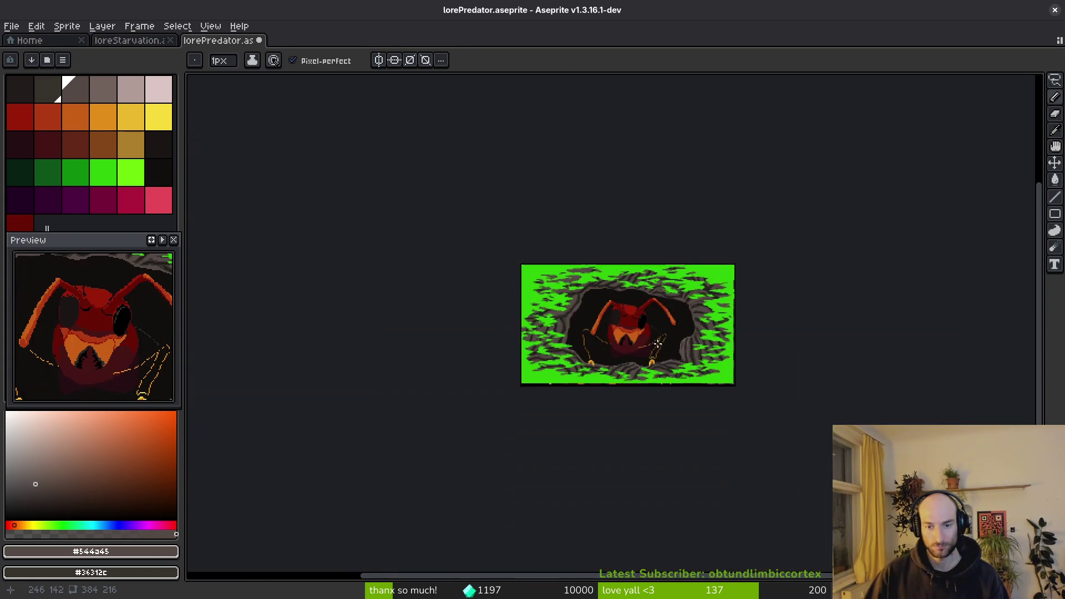
Paint a diagonal light highlight over the dark rock, then add a short dark stroke and pixel to the crack.
scroll(665, 333, up, 2)
scroll(699, 344, up, 1)
scroll(720, 352, up, 1)
scroll(720, 351, up, 5)
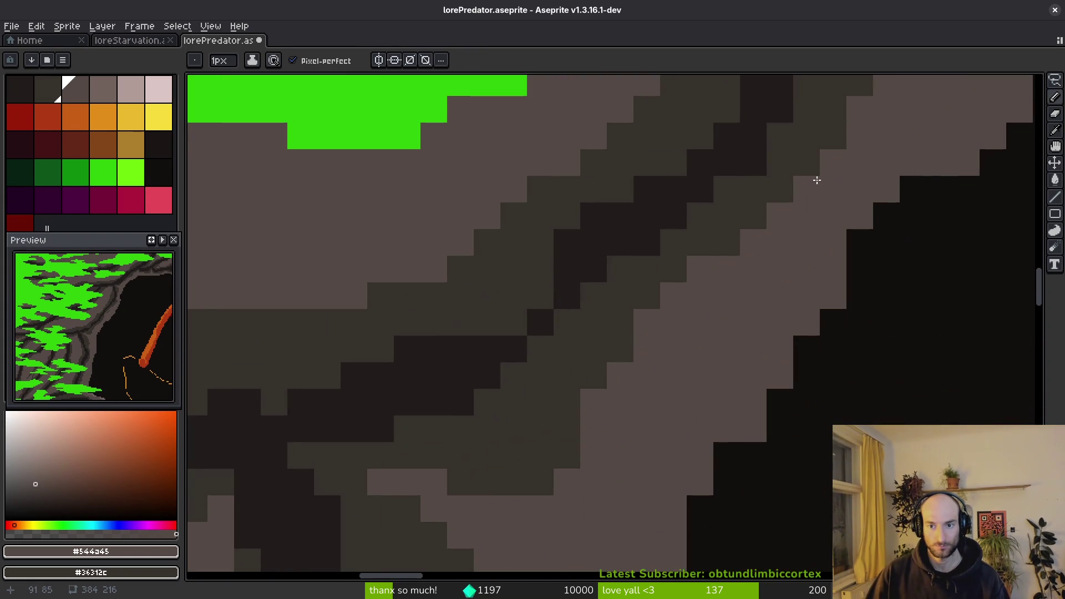
mouse_move(818, 181)
mouse_down()
mouse_move(589, 338)
mouse_move(571, 430)
mouse_move(532, 476)
mouse_up()
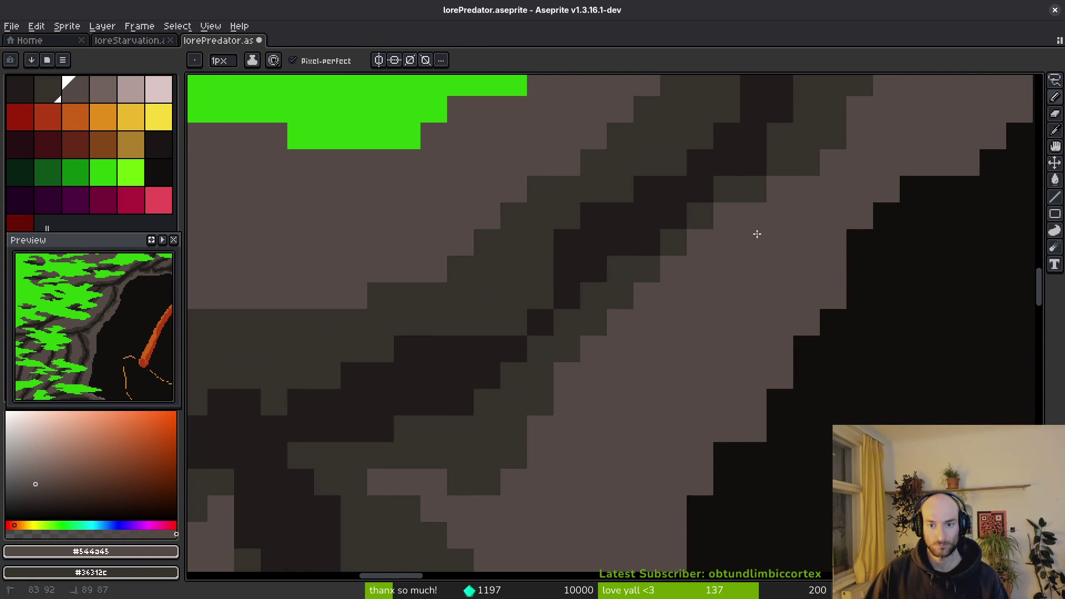
scroll(758, 233, down, 3)
scroll(706, 345, up, 3)
drag(502, 335, 488, 342)
click(525, 309)
Lighten one pixel and darken another in the rock band.
scroll(621, 334, down, 3)
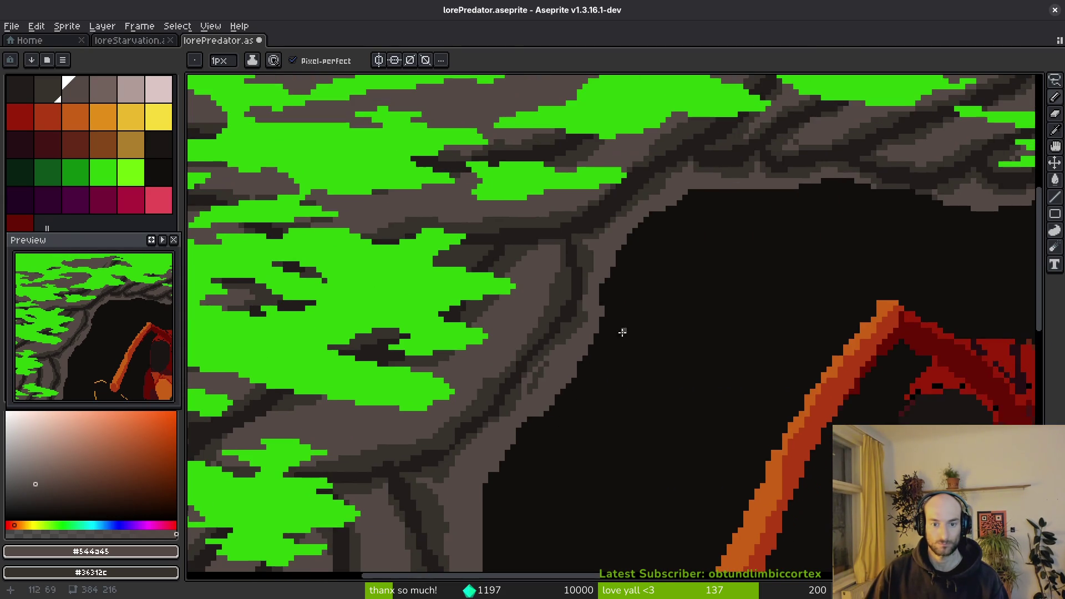
scroll(623, 333, up, 3)
right_click(434, 371)
click(440, 428)
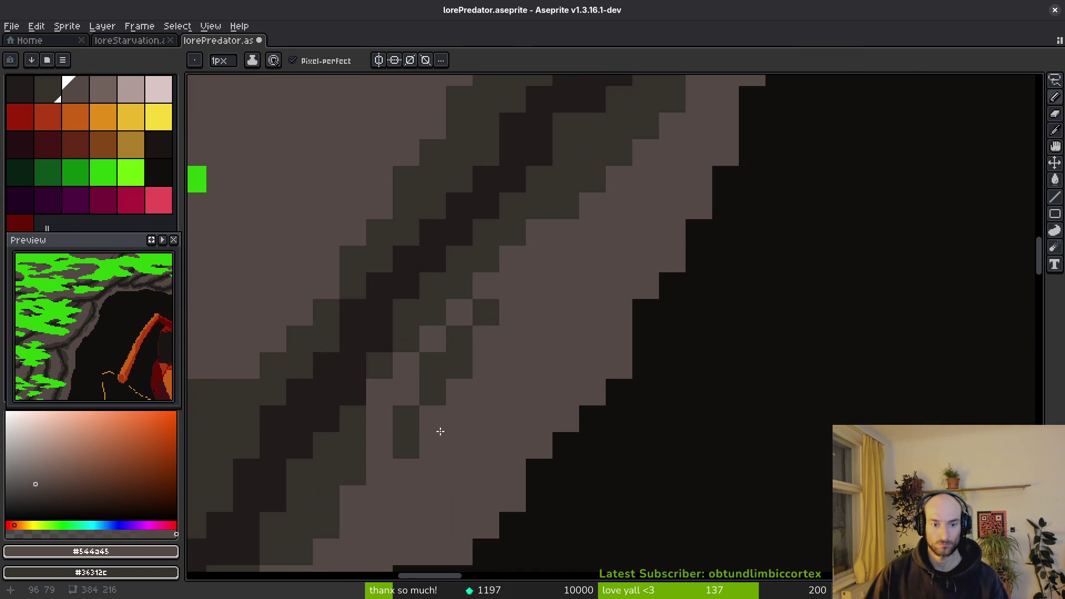
Pick the darkest rock colour #201c1a and paint a dark pixel on the rock ridge.
scroll(554, 385, down, 2)
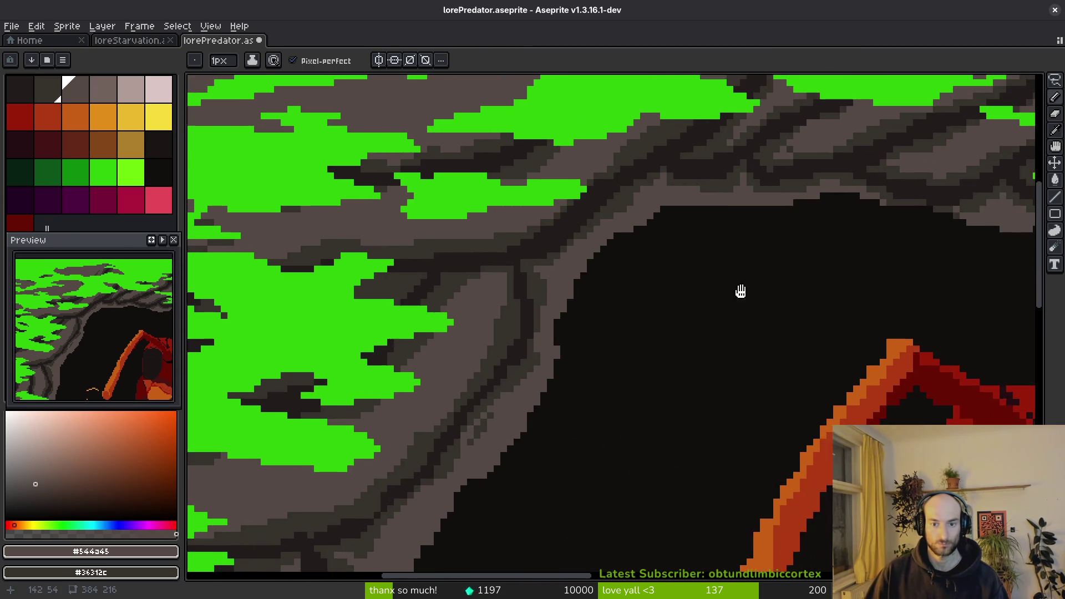
scroll(704, 298, up, 3)
scroll(737, 317, down, 2)
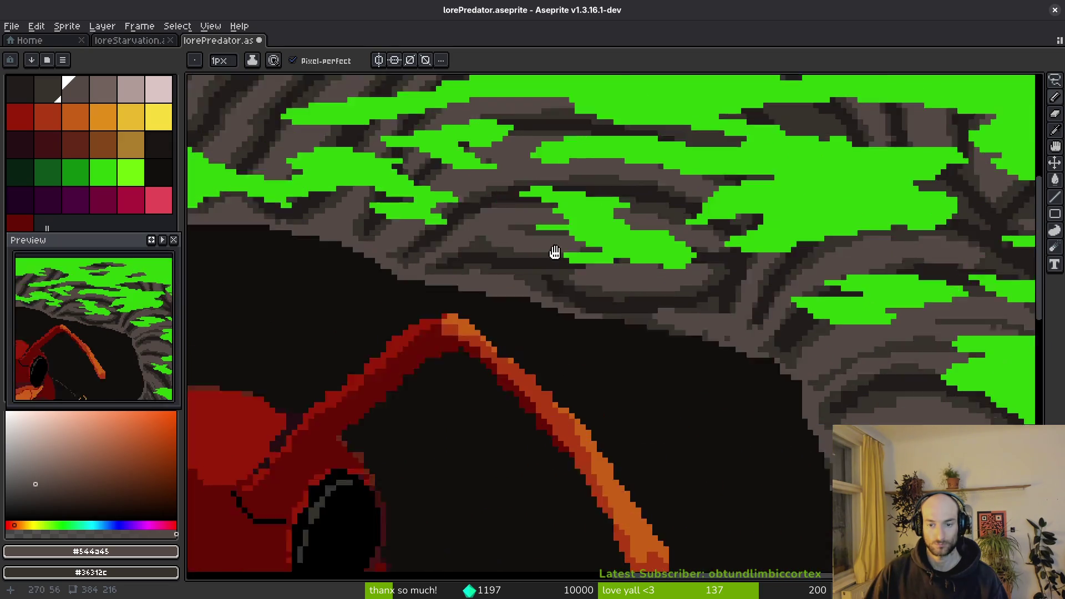
scroll(661, 301, up, 2)
scroll(627, 306, up, 2)
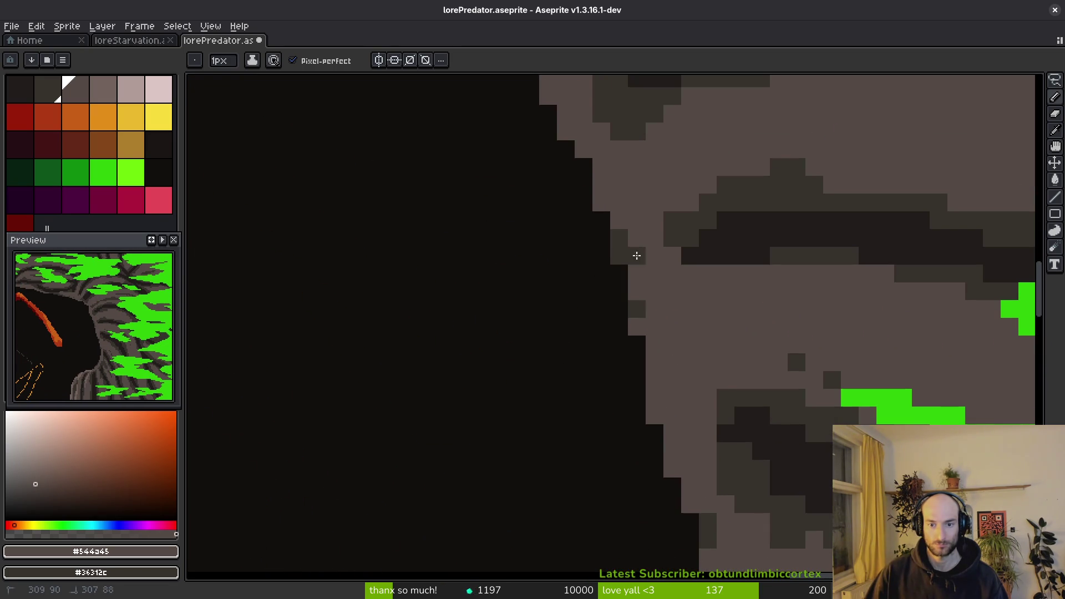
scroll(687, 373, down, 2)
scroll(660, 389, up, 2)
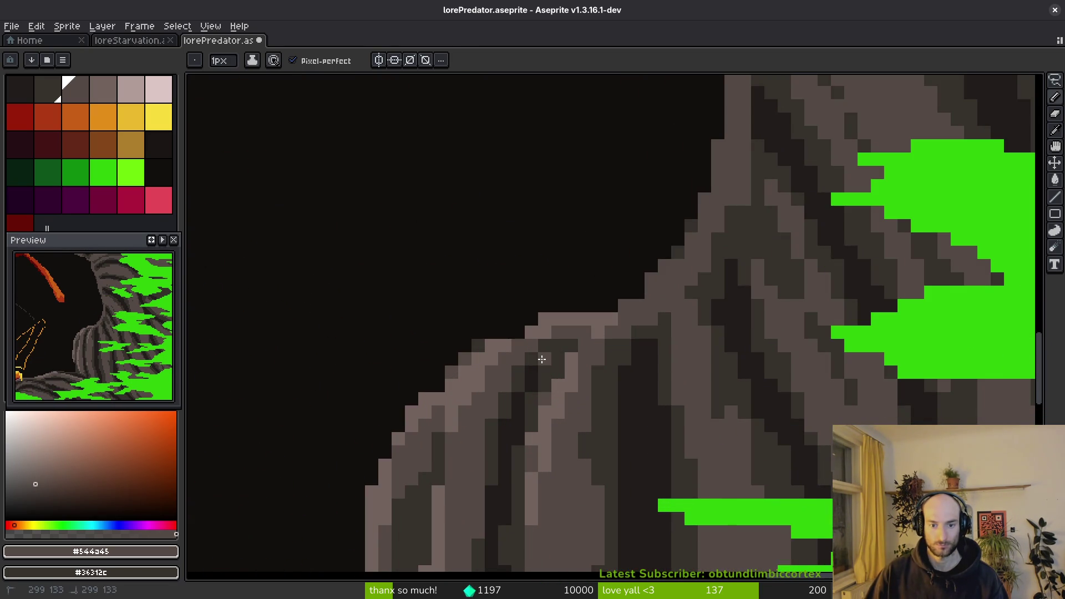
scroll(542, 359, down, 3)
scroll(547, 341, up, 4)
alt+click(555, 314)
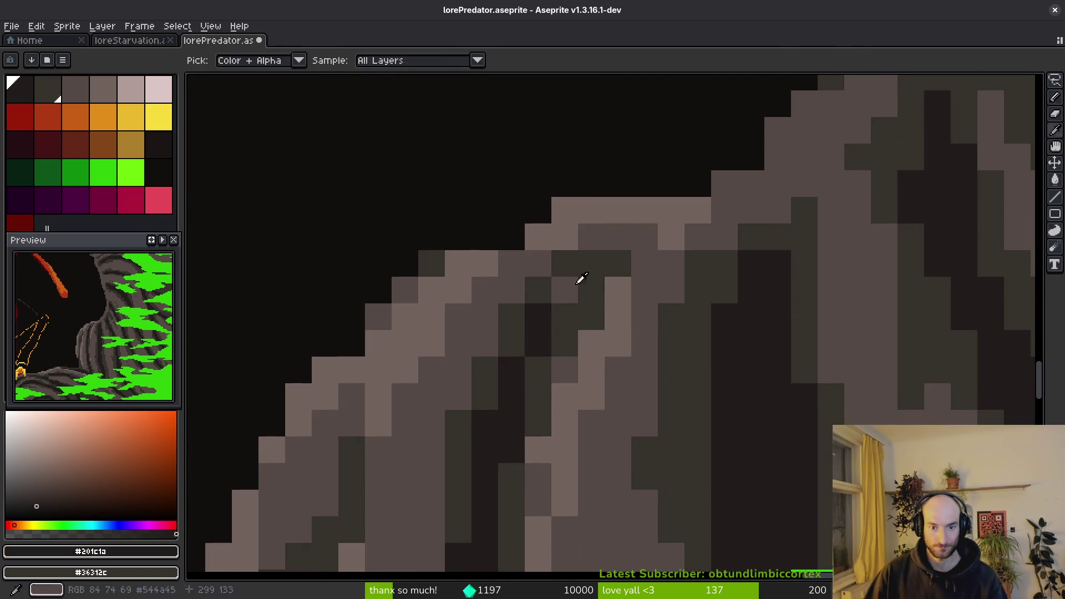
click(568, 284)
With mid-tone #36312c, repaint two dark pixels and draw a diagonal line along the crack.
scroll(658, 361, down, 3)
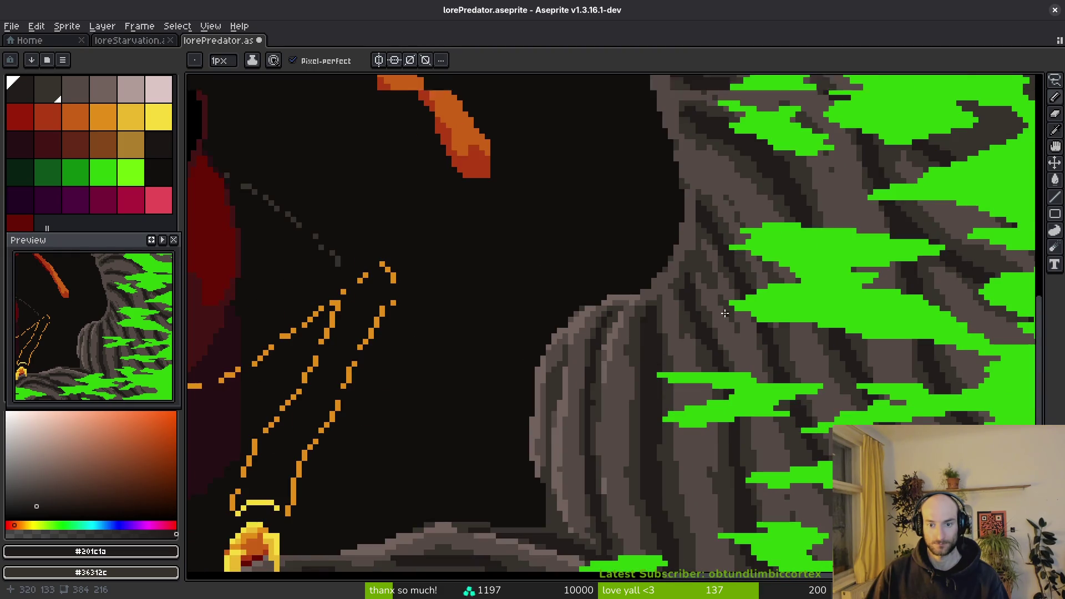
scroll(725, 314, up, 3)
alt+click(573, 314)
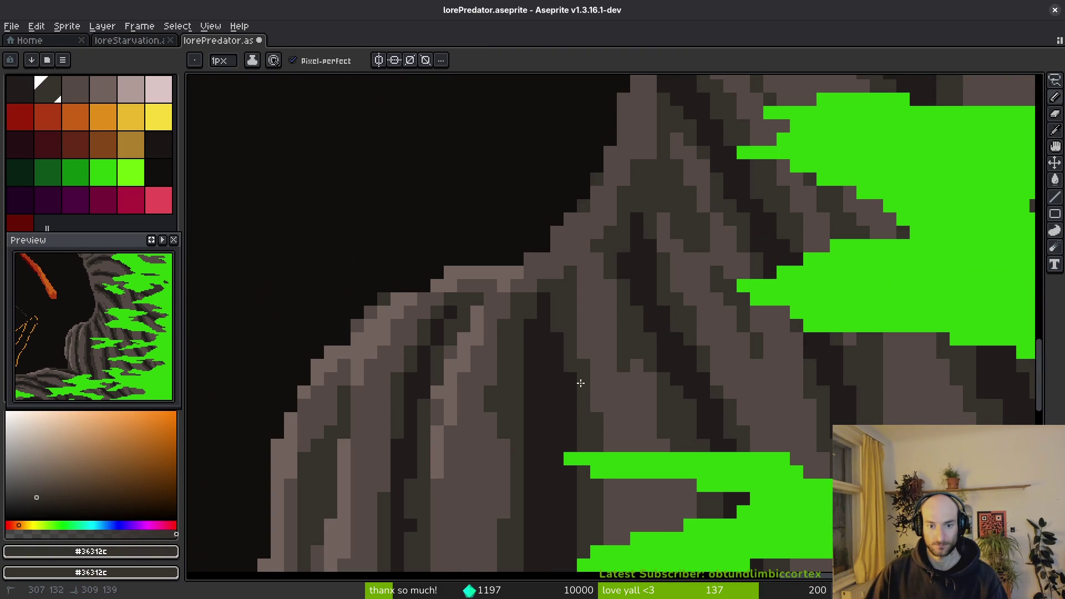
scroll(659, 507, down, 3)
scroll(637, 297, up, 5)
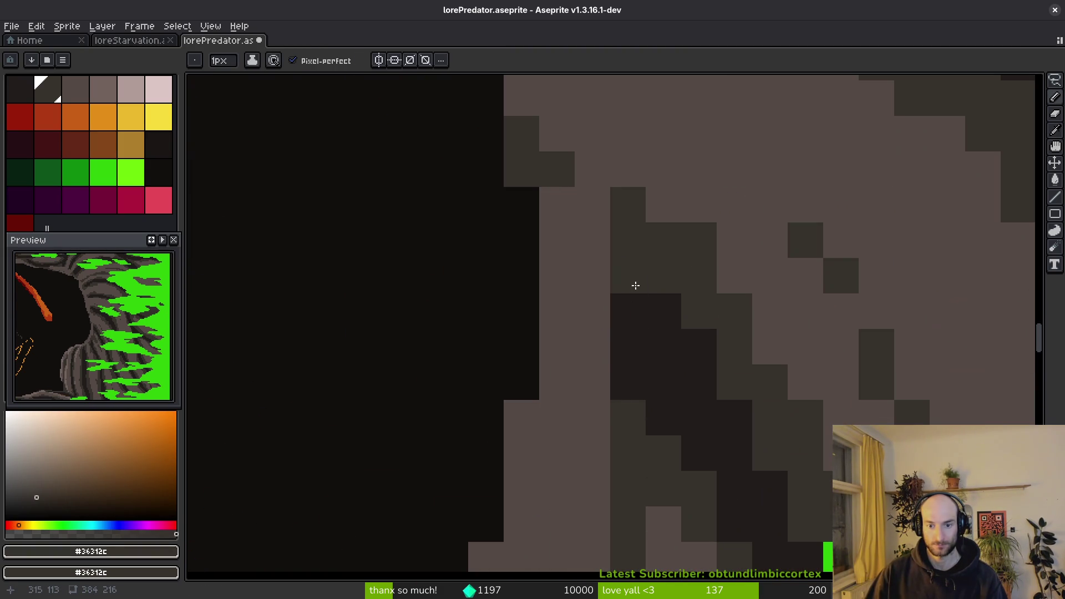
click(644, 390)
click(749, 417)
scroll(749, 417, down, 3)
scroll(730, 347, up, 3)
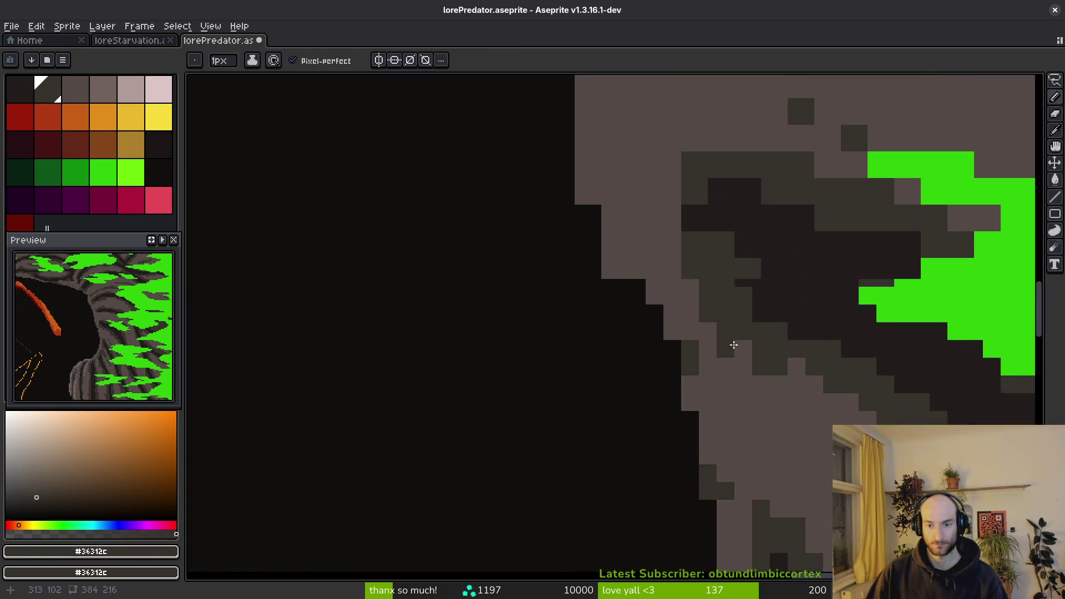
shift+click(711, 232)
scroll(771, 207, down, 3)
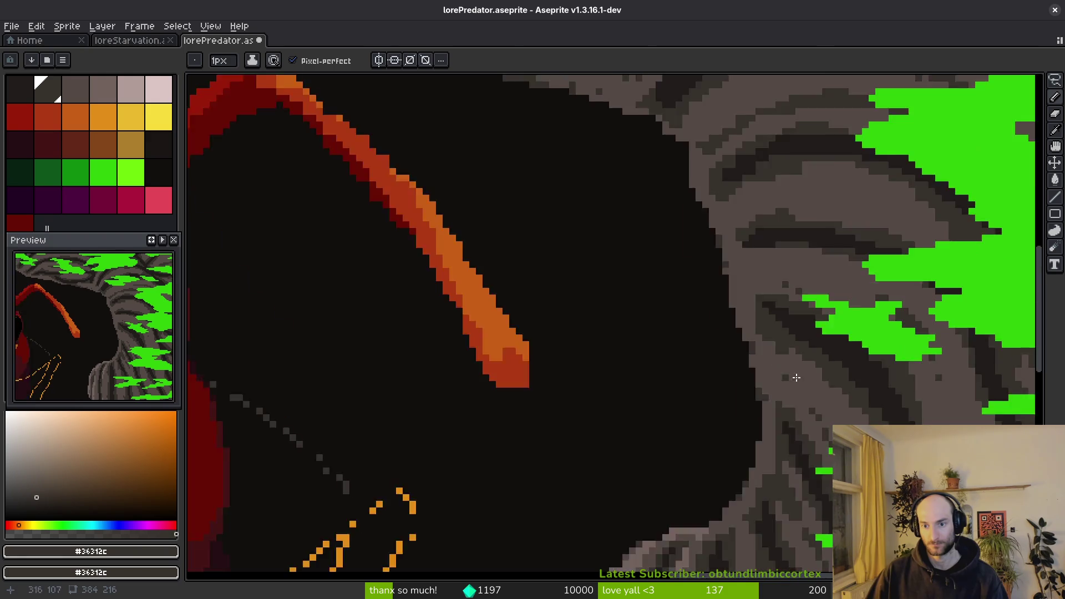
scroll(656, 392, up, 3)
Lighten pixels along the rock edge with light brown #544a45.
alt+click(540, 248)
drag(655, 364, 577, 266)
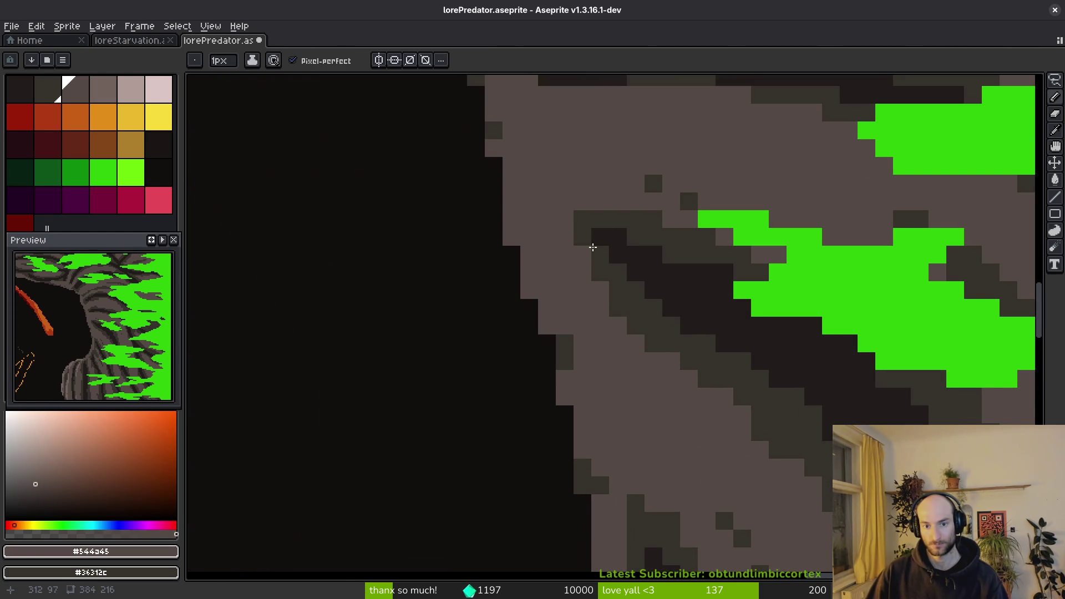
scroll(610, 239, down, 2)
scroll(643, 217, up, 2)
scroll(751, 236, down, 3)
scroll(637, 269, up, 3)
Paint #36312c mid-tone pixels along the crack plus one shading pixel nearby.
alt+click(627, 421)
drag(632, 419, 512, 424)
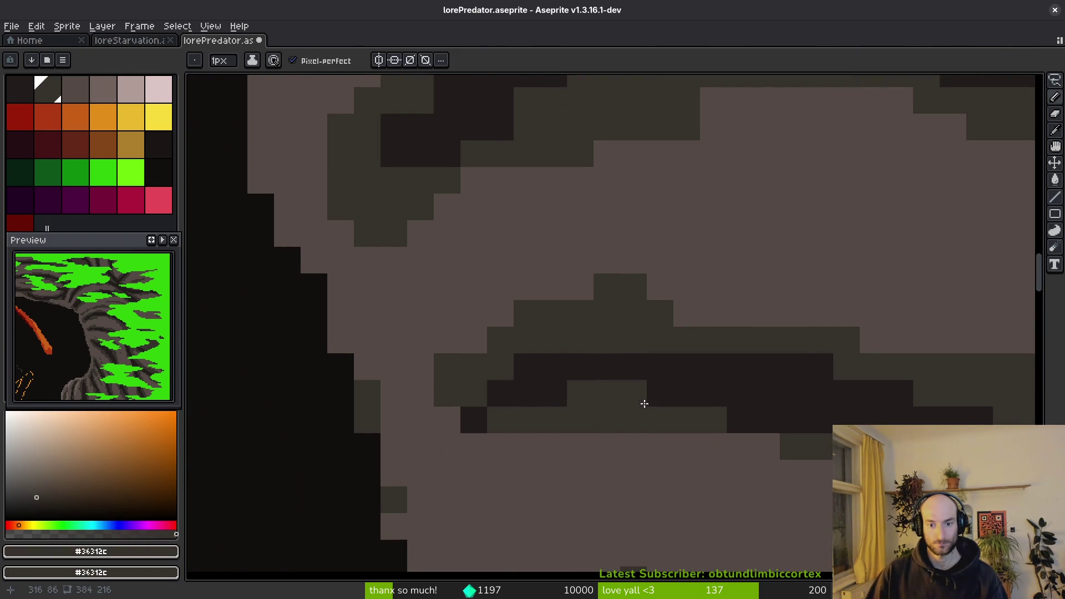
click(644, 404)
scroll(644, 404, down, 3)
scroll(588, 397, up, 3)
scroll(587, 397, down, 3)
scroll(471, 381, up, 3)
Add a sampled shading pixel and two dark band pixels, then a #544a45 light stroke toward lower-left.
alt+click(485, 237)
click(407, 274)
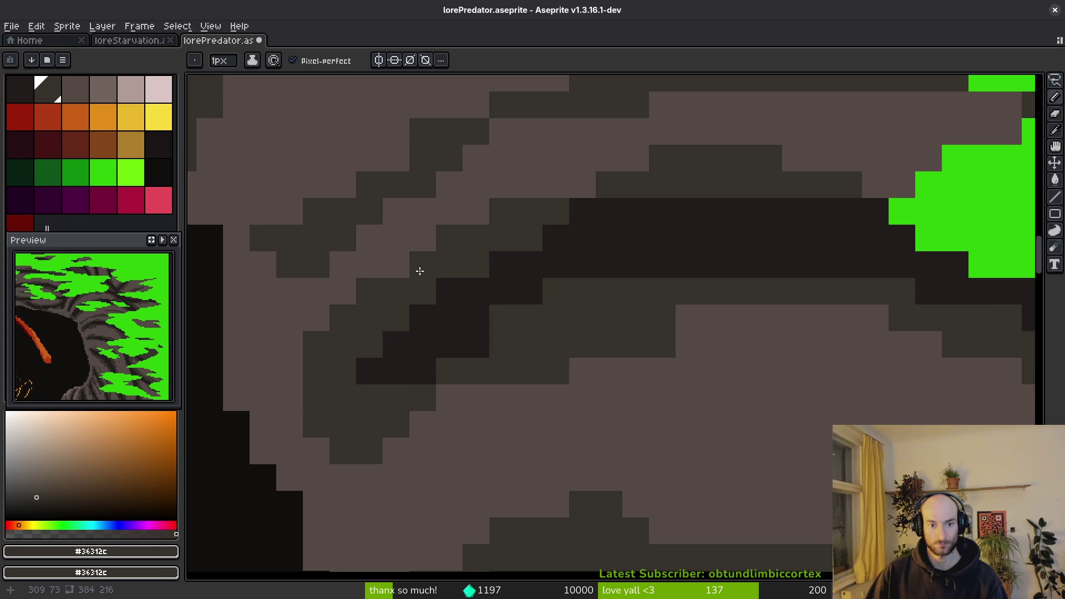
drag(549, 292, 588, 291)
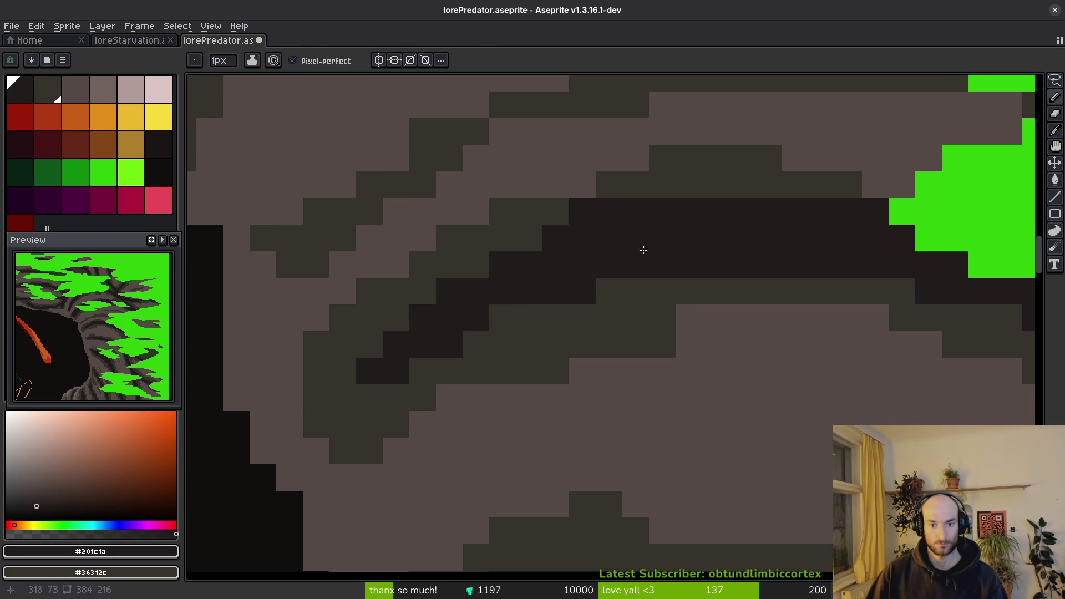
alt+click(678, 327)
mouse_move(666, 344)
mouse_down()
mouse_move(569, 355)
mouse_move(538, 371)
mouse_up()
scroll(738, 418, down, 3)
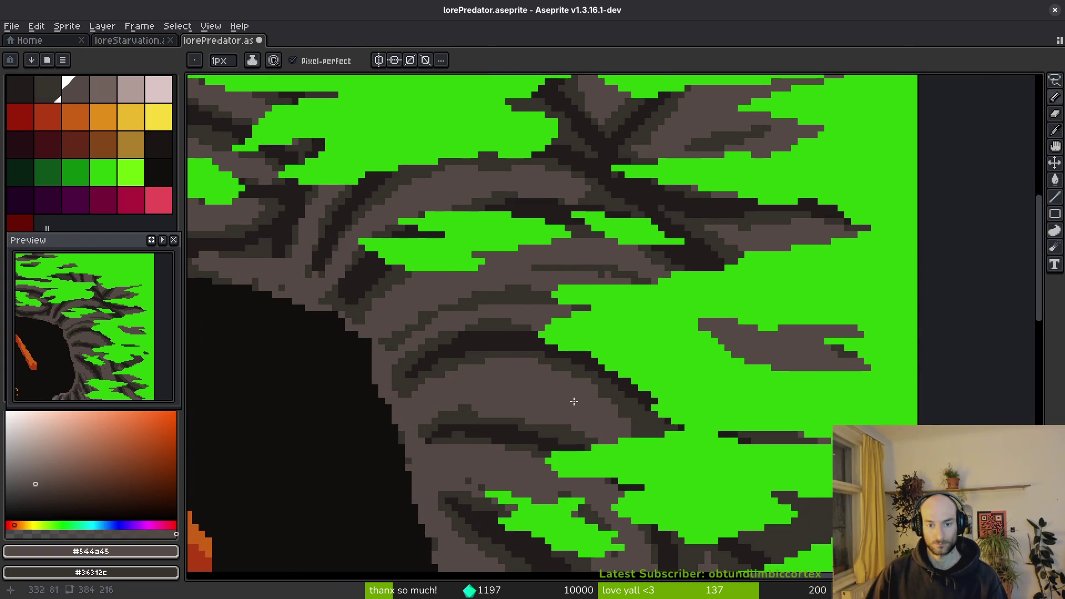
Paint a light stroke over the dark band pixels and bring another part of the wall into view.
scroll(594, 322, up, 4)
drag(644, 357, 743, 386)
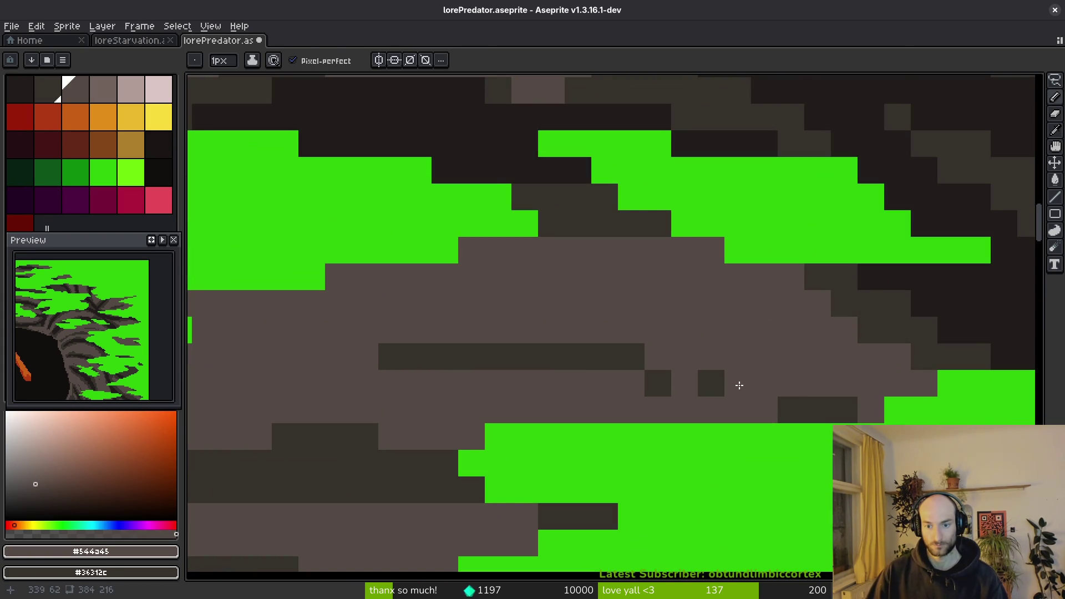
scroll(844, 405, down, 2)
drag(561, 333, 738, 426)
scroll(738, 426, up, 2)
Paint a #36312c stroke across the light band, then repaint and extend band pixels in #544a45.
alt+click(880, 361)
drag(760, 358, 333, 280)
alt+click(496, 313)
drag(629, 321, 487, 315)
mouse_move(757, 322)
mouse_down()
mouse_move(778, 333)
mouse_move(715, 309)
mouse_up()
scroll(880, 416, down, 4)
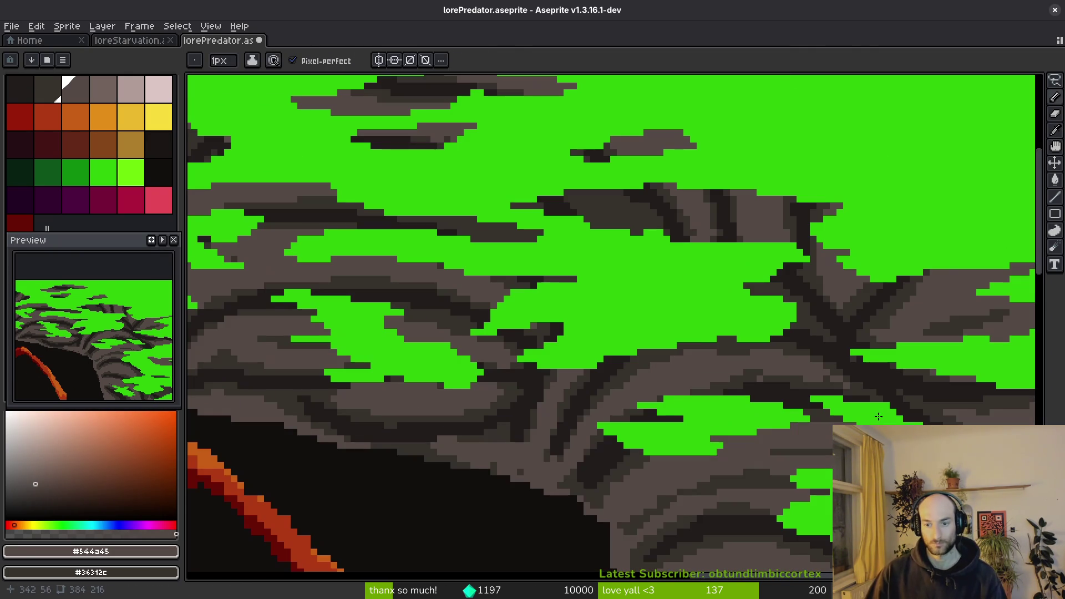
scroll(561, 297, up, 4)
Add a short #36312c mid-tone stroke on the rock.
alt+click(549, 235)
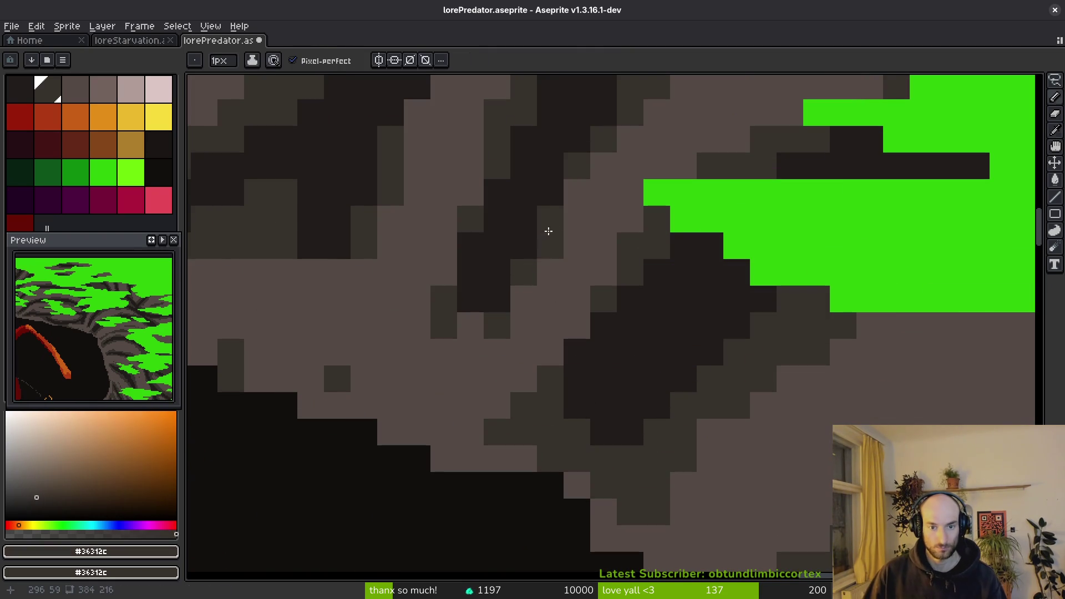
drag(524, 244, 482, 320)
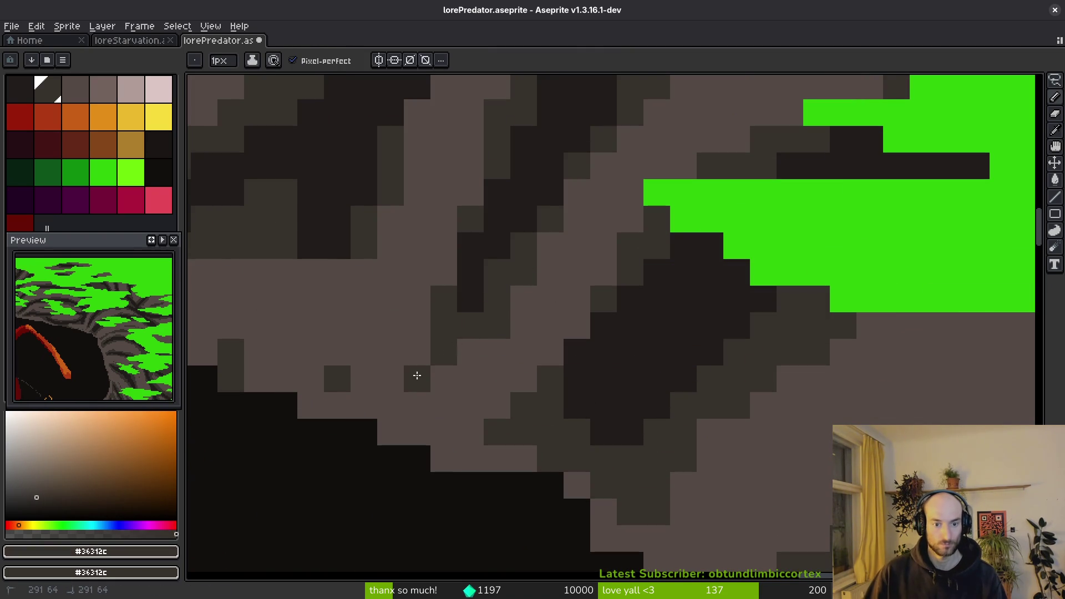
scroll(417, 376, down, 3)
scroll(672, 339, up, 4)
Paint #36312c mid-tone pixels on the band: a pair, then a diagonal run of three.
alt+click(771, 328)
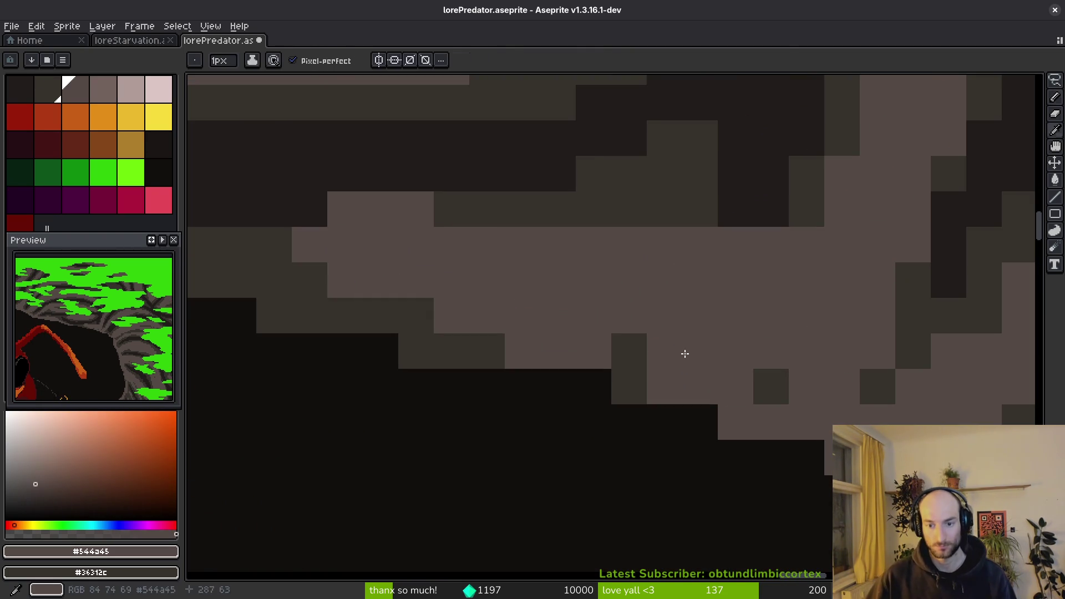
scroll(666, 360, down, 3)
scroll(742, 392, up, 3)
alt+click(829, 235)
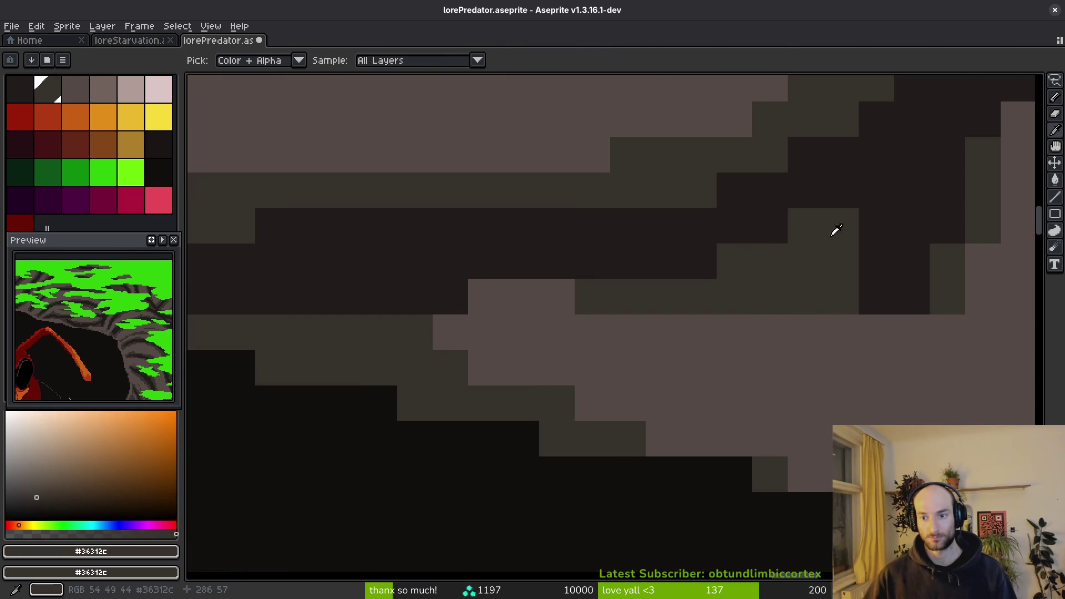
drag(868, 192, 861, 217)
scroll(866, 226, down, 2)
scroll(682, 394, up, 2)
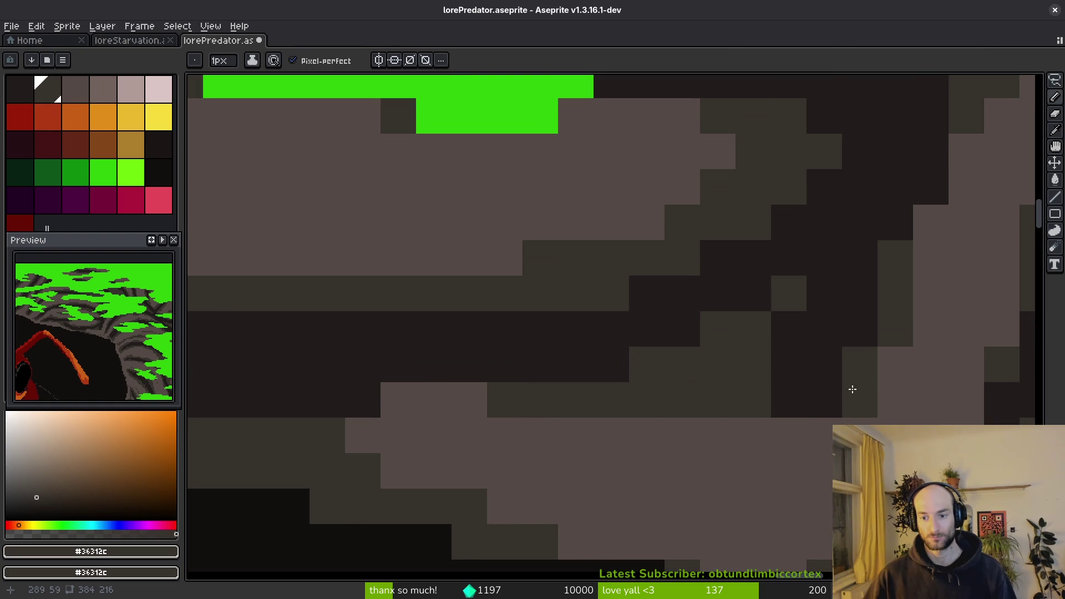
drag(860, 329, 821, 400)
scroll(759, 416, down, 1)
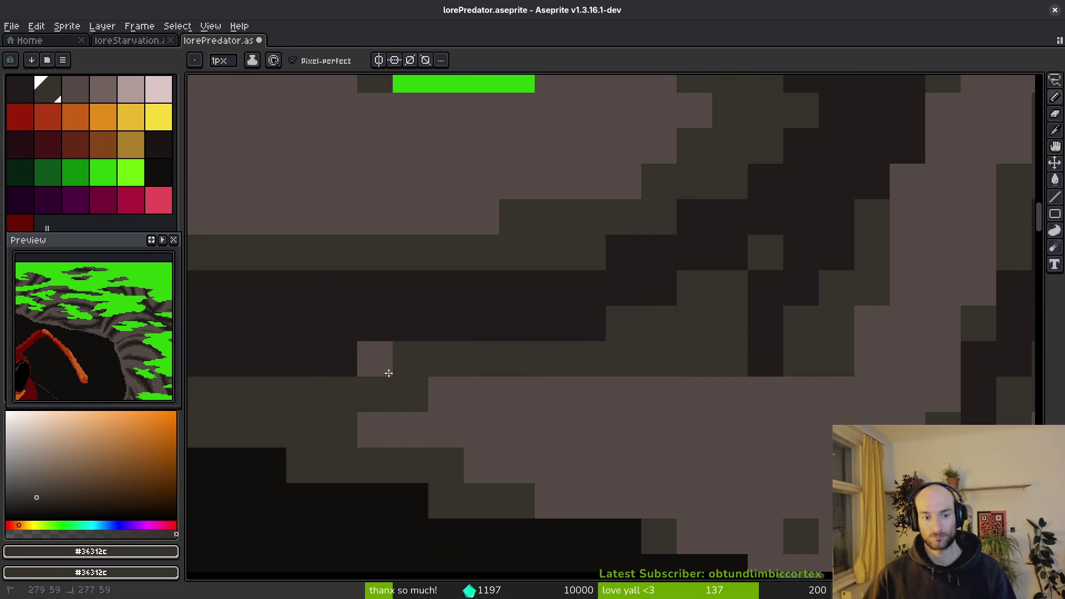
Lighten band pixels with light brown, add one #36312c pixel, and save lorePredator.aseprite.
alt+click(516, 411)
scroll(652, 385, left, 2)
drag(651, 385, 762, 333)
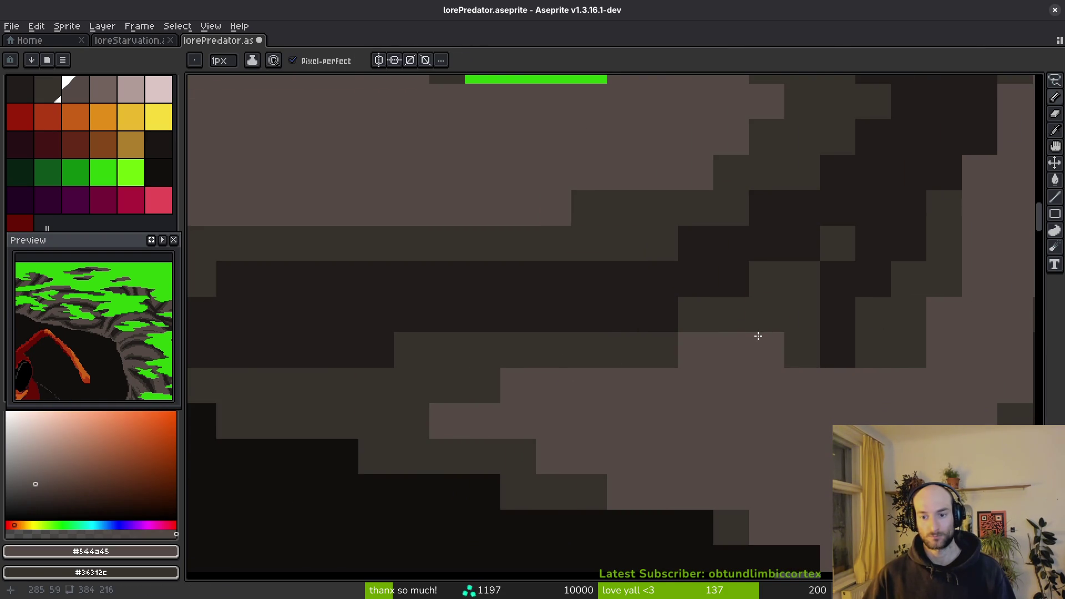
alt+click(801, 347)
click(767, 350)
key(ctrl+s)
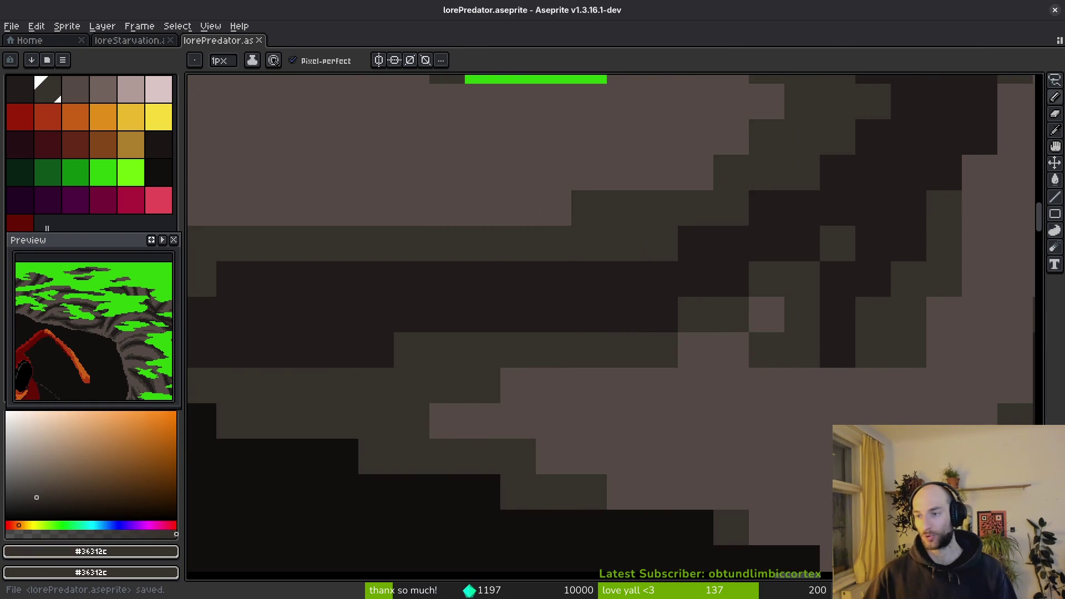
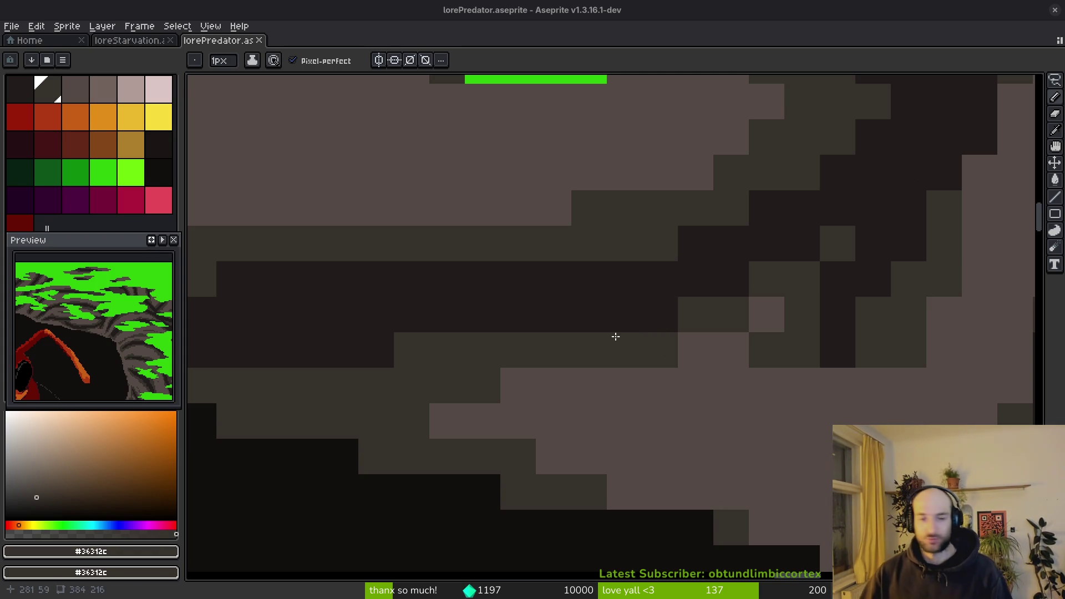
Paint dark grey shading strokes and pixels along the upper rock ridge rows.
scroll(626, 341, down, 3)
scroll(552, 358, up, 4)
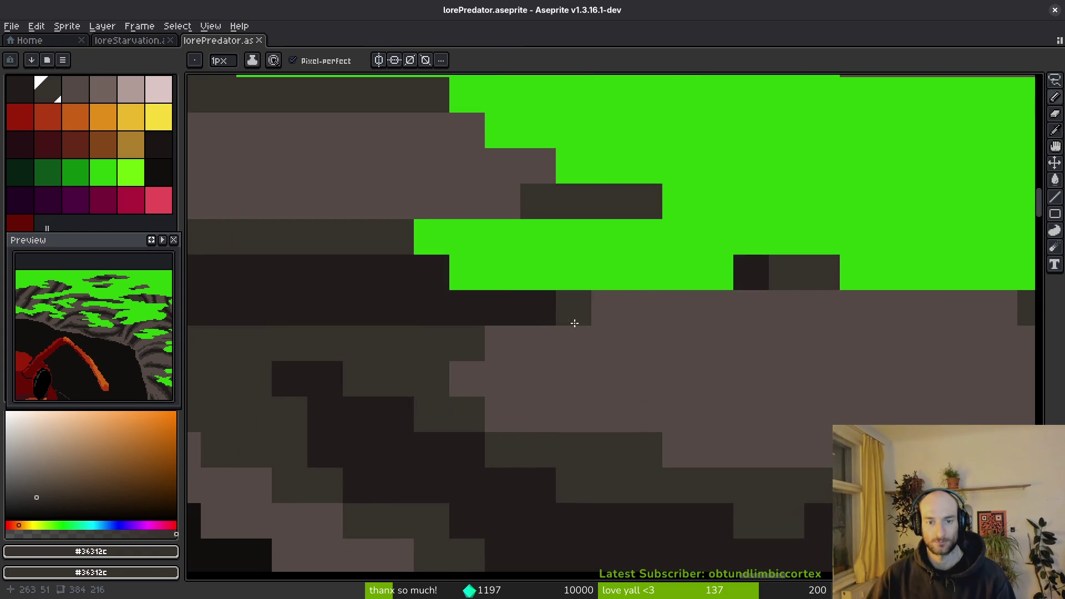
drag(575, 323, 759, 273)
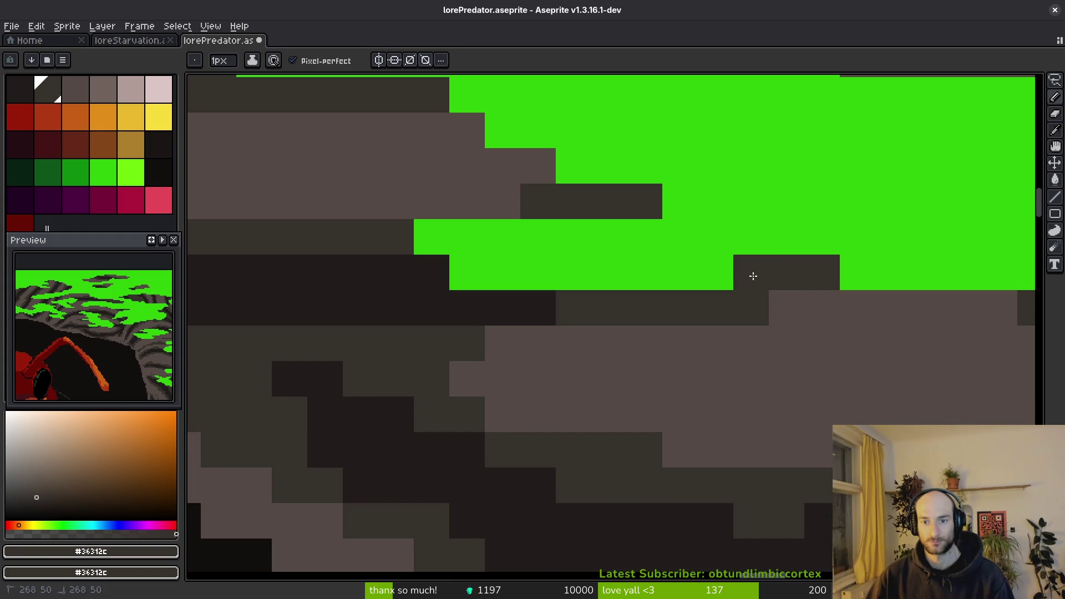
scroll(562, 366, down, 3)
scroll(562, 366, up, 4)
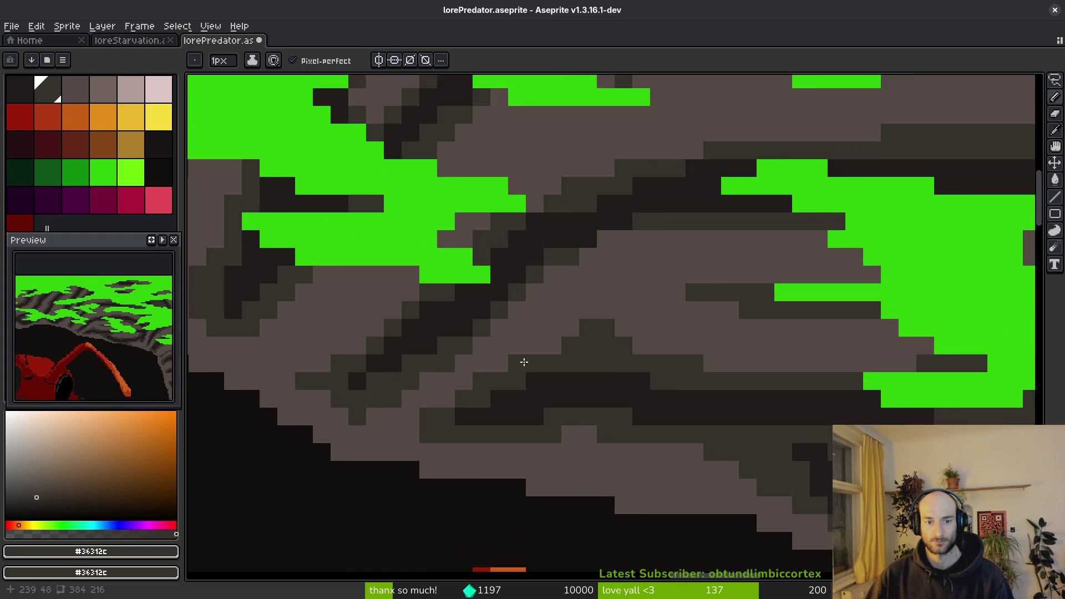
scroll(547, 416, down, 4)
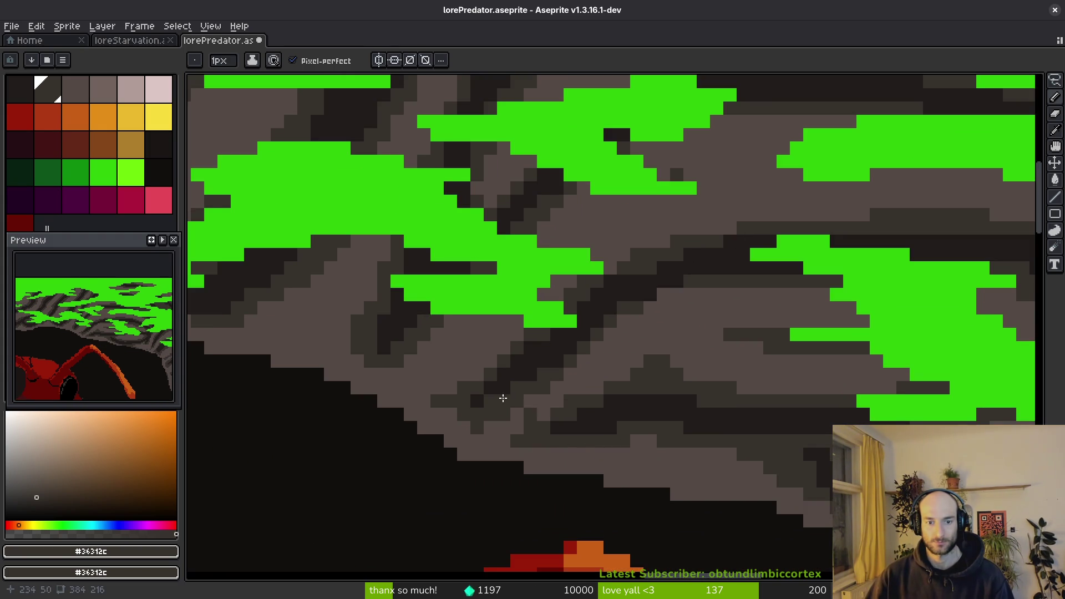
scroll(548, 416, up, 4)
scroll(537, 357, down, 4)
drag(712, 440, 551, 423)
scroll(523, 395, up, 3)
click(469, 385)
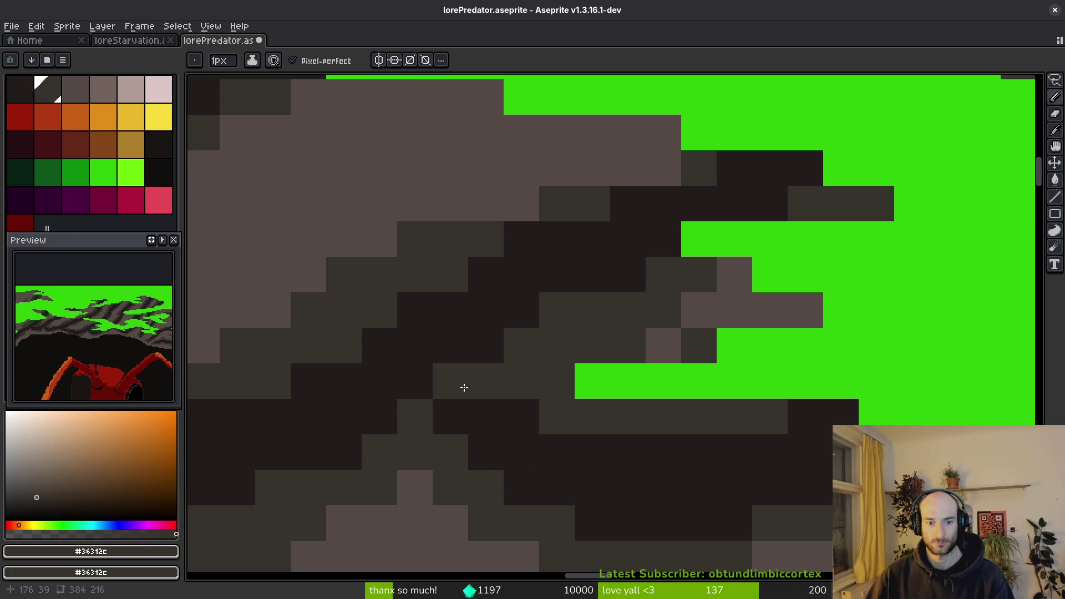
Add a diagonal mid-grey stroke along the ridge and repaint ridge pixels in darker grey.
scroll(554, 397, down, 3)
scroll(607, 428, up, 2)
alt+click(573, 311)
drag(573, 312, 454, 364)
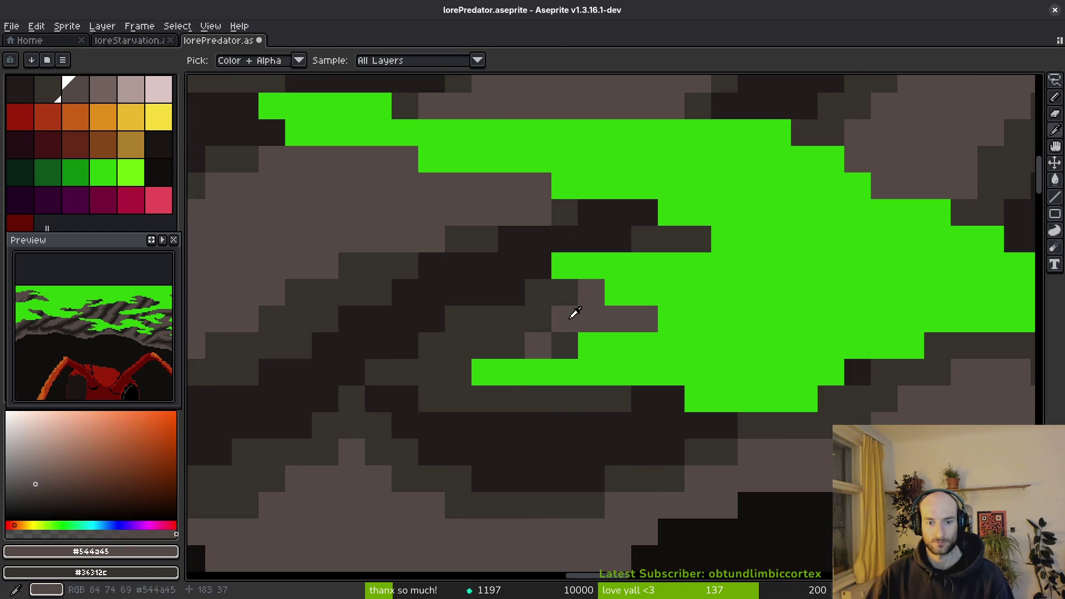
scroll(563, 442, down, 3)
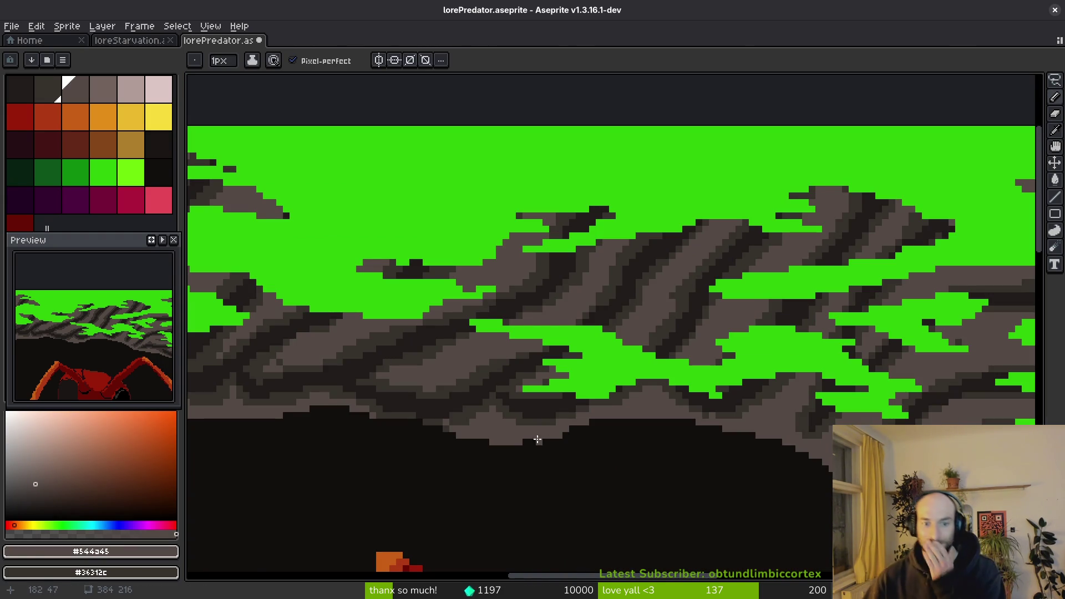
scroll(540, 440, up, 4)
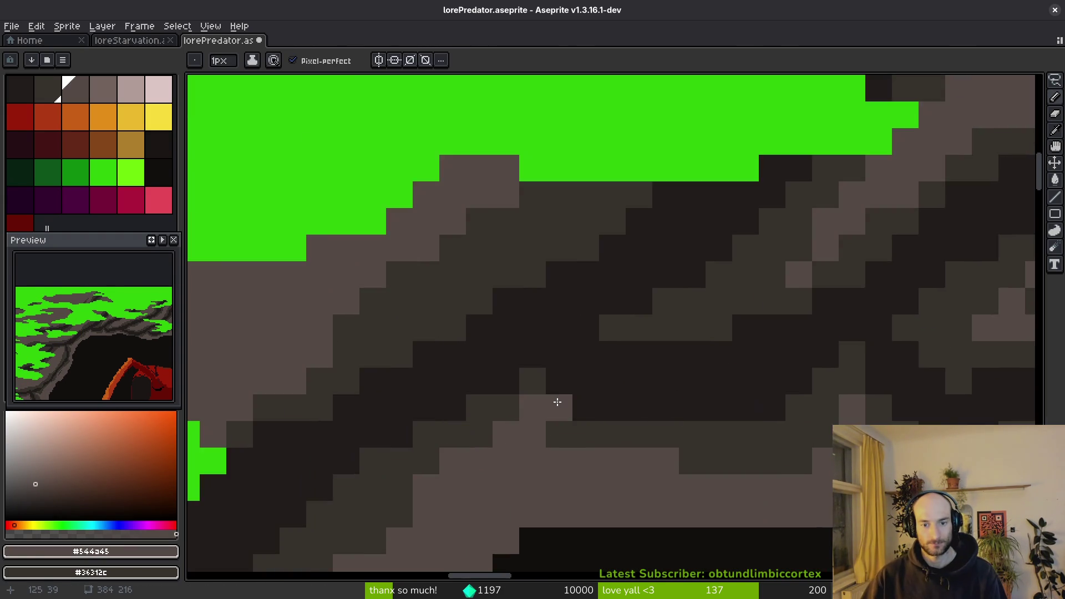
scroll(559, 403, up, 1)
alt+click(580, 352)
drag(497, 350, 426, 386)
Paint three mid-grey #544d45 pixels just below the ridge.
alt+click(511, 409)
scroll(435, 387, down, 3)
scroll(664, 388, up, 2)
alt+click(637, 393)
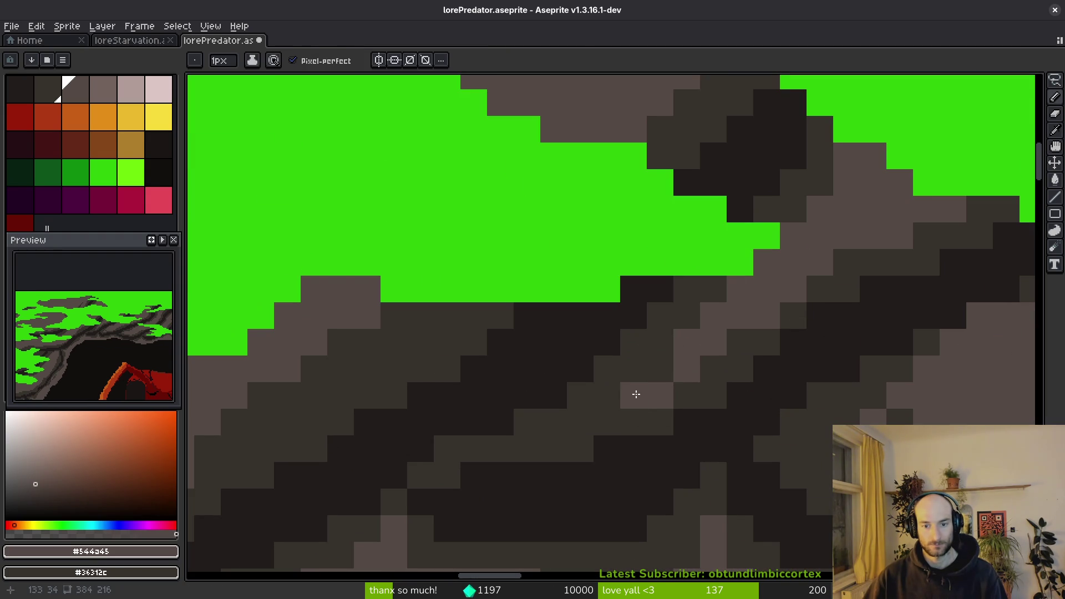
drag(638, 393, 571, 421)
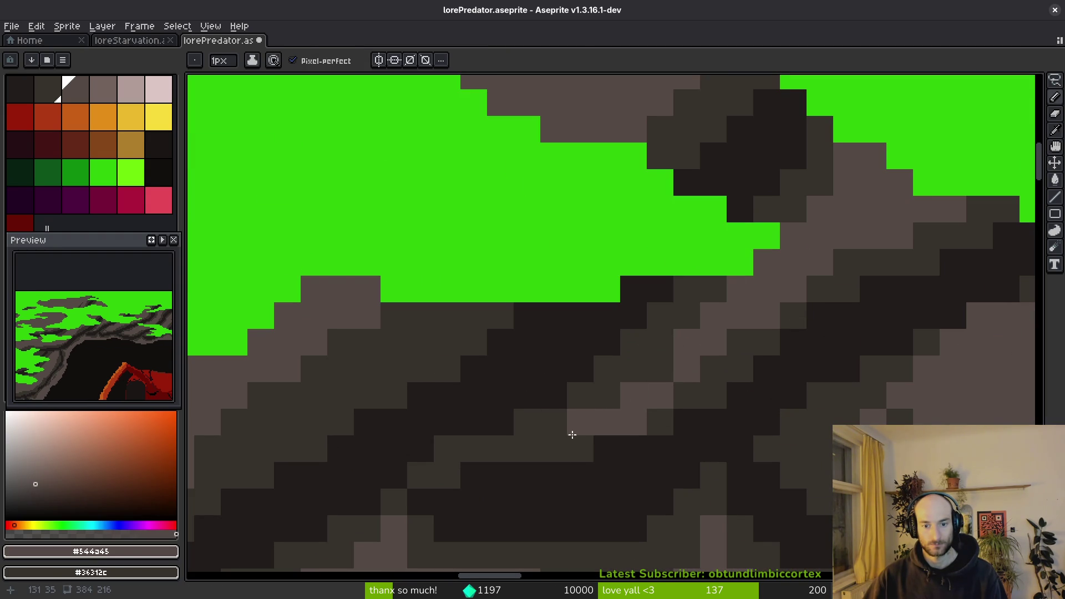
scroll(694, 447, down, 3)
scroll(661, 501, up, 2)
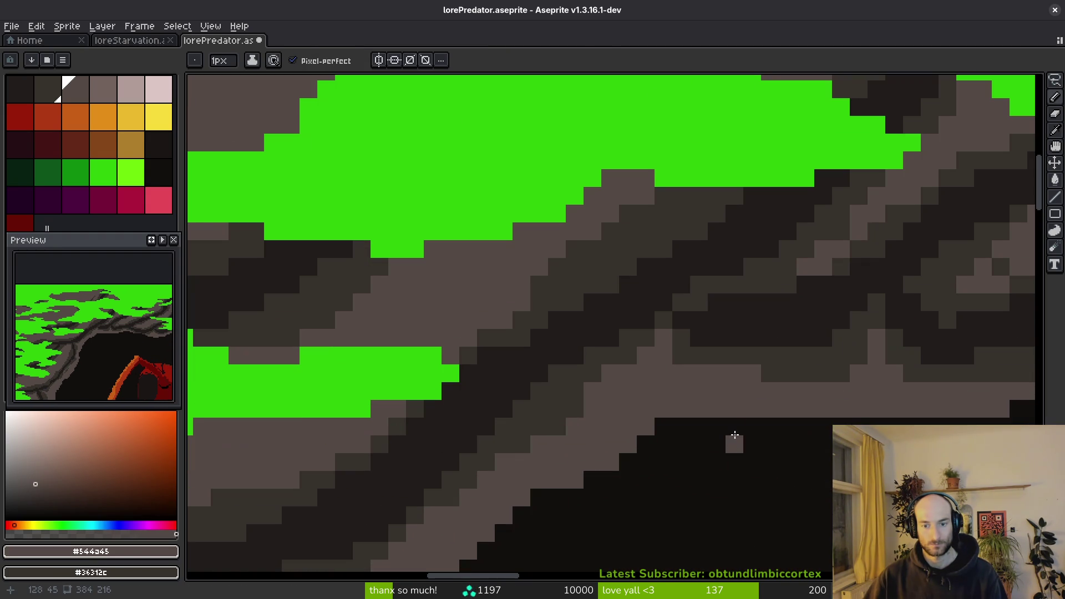
Lighten several rock-edge pixels with the light grey #71625d.
scroll(684, 370, down, 3)
scroll(694, 422, up, 2)
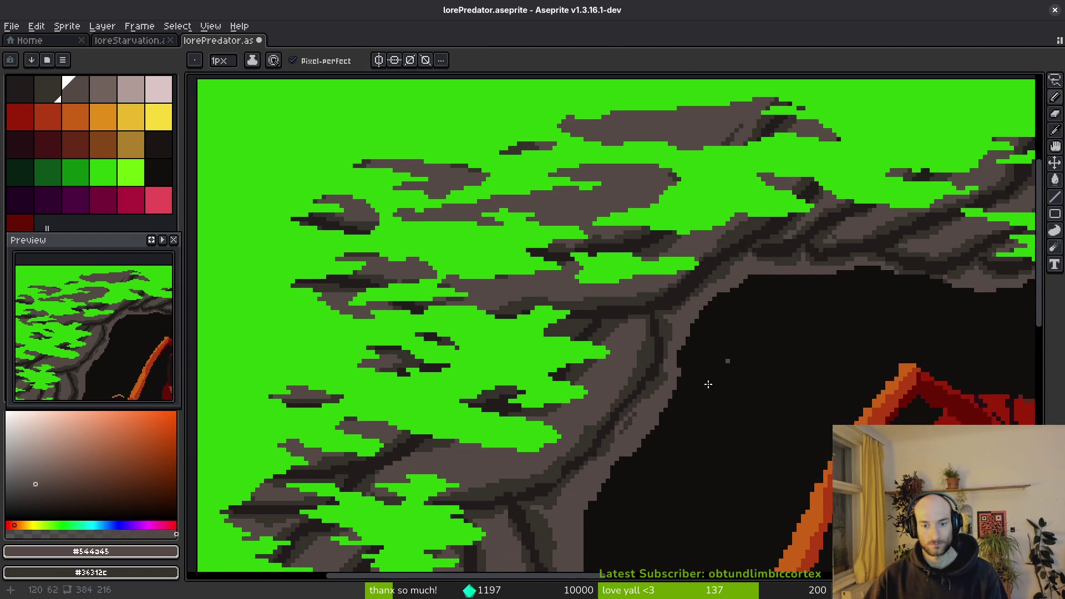
scroll(659, 317, up, 2)
scroll(706, 344, down, 3)
scroll(706, 380, up, 2)
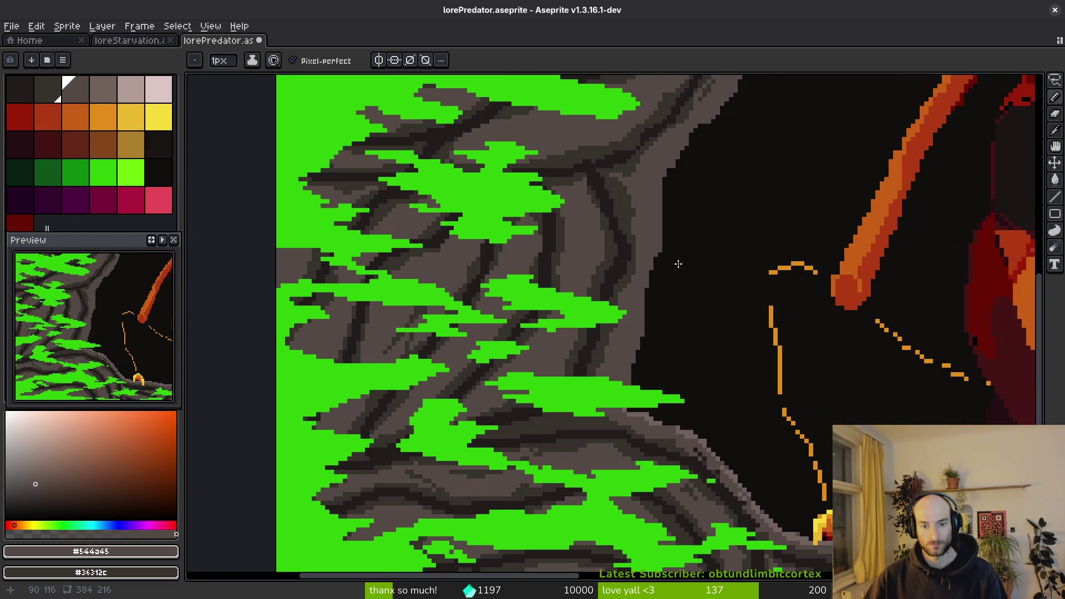
scroll(618, 457, up, 2)
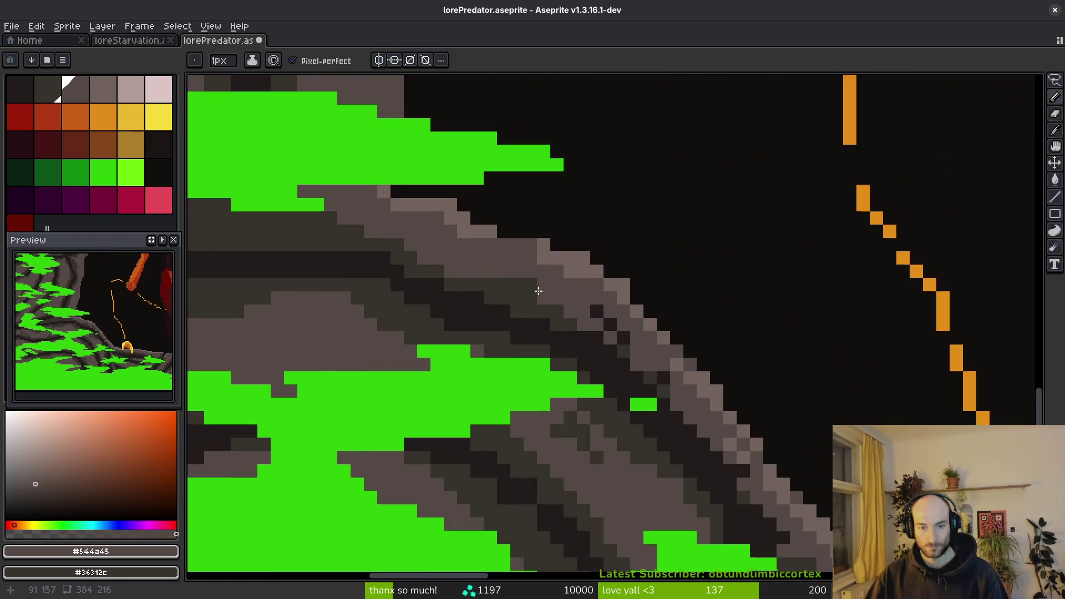
scroll(559, 297, up, 2)
scroll(499, 285, up, 1)
alt+click(709, 207)
click(573, 150)
scroll(580, 249, down, 3)
scroll(583, 273, down, 1)
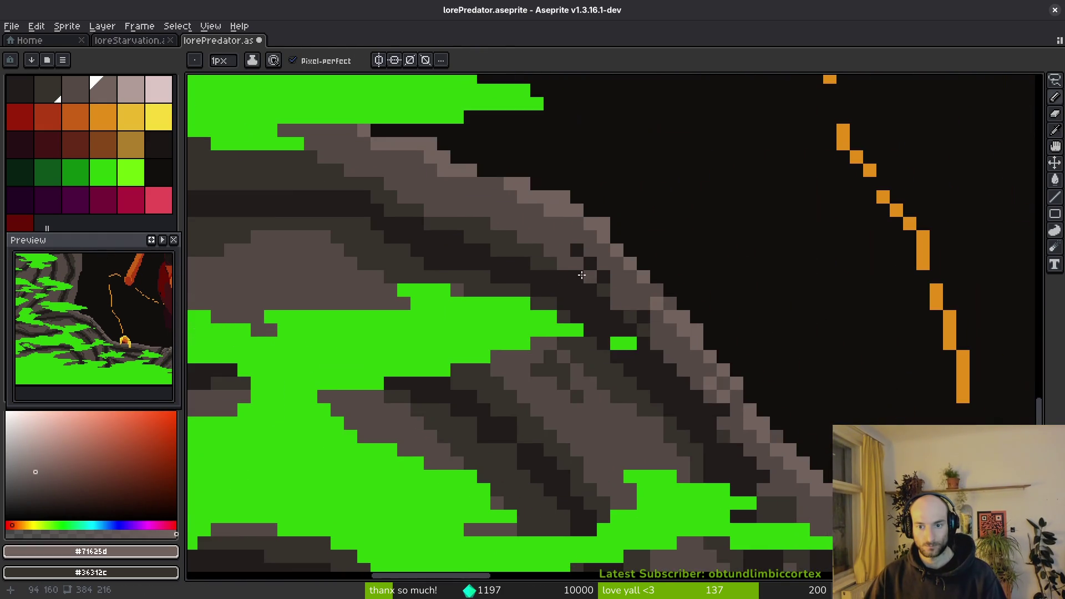
scroll(625, 233, up, 2)
click(625, 261)
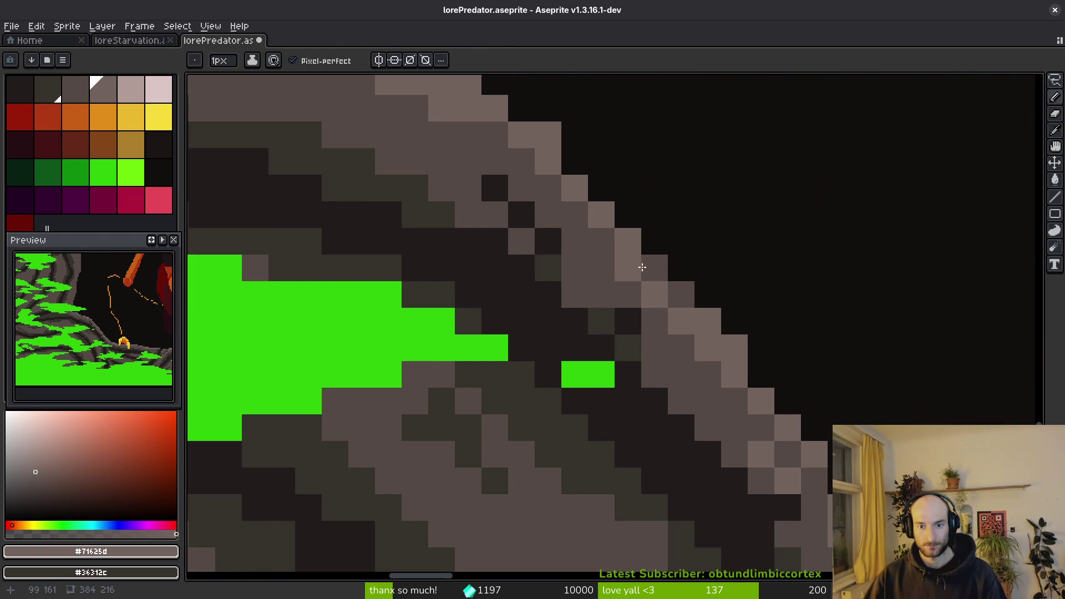
click(681, 300)
Add a dark grey #36312c pixel and a darkest-brown #201c1a stroke toward the upper left.
scroll(681, 300, down, 3)
scroll(583, 277, up, 2)
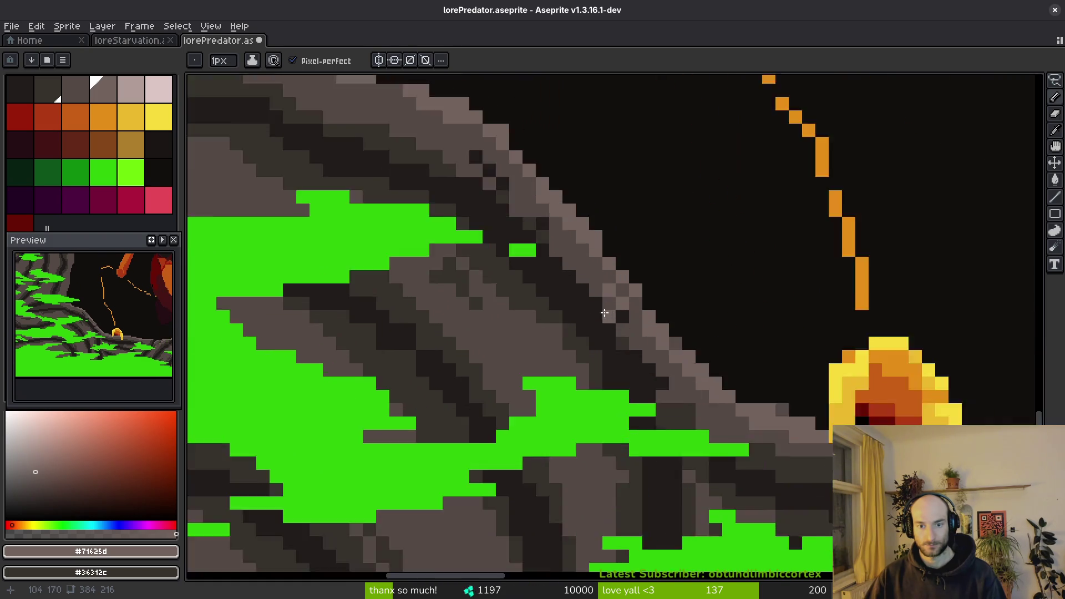
scroll(557, 264, up, 1)
alt+click(592, 335)
alt+click(514, 264)
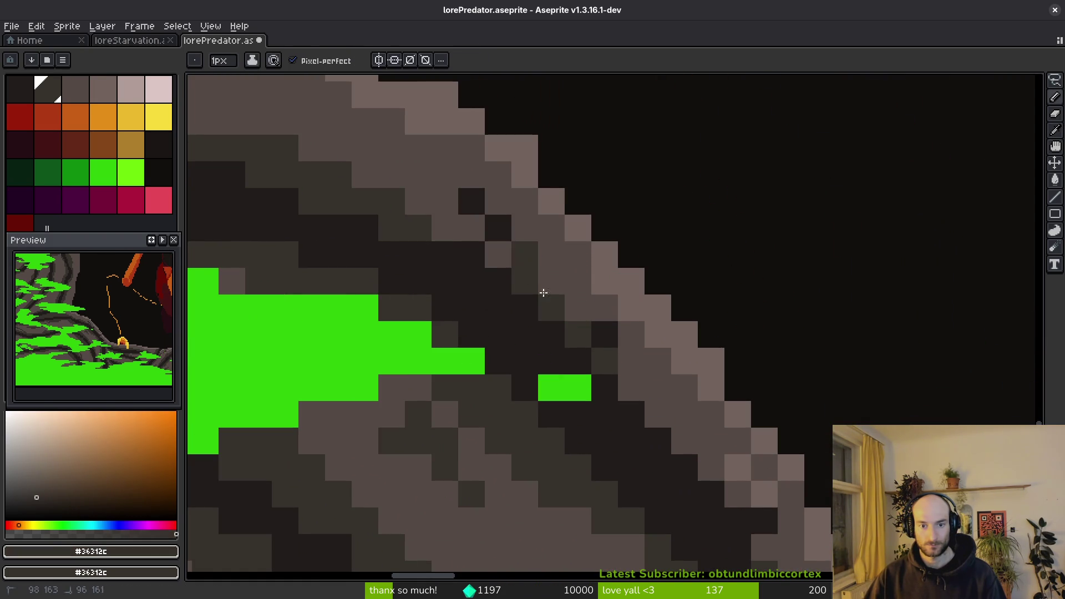
click(604, 367)
alt+click(560, 332)
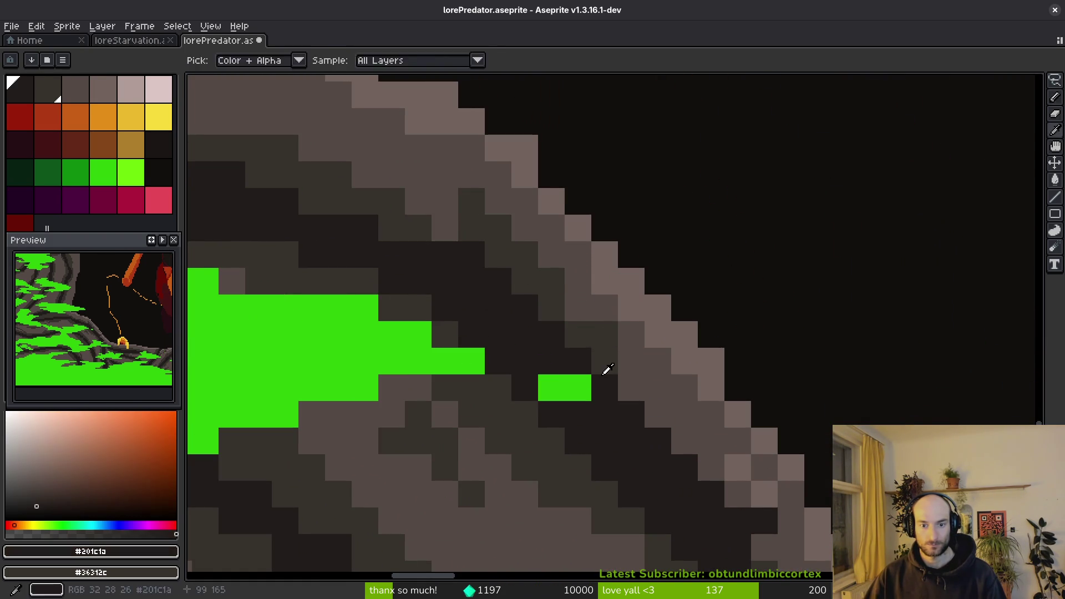
drag(498, 233, 321, 147)
Draw a diagonal #36312c stroke in the rock and darken ridge pixels with #201c1a.
alt+click(471, 222)
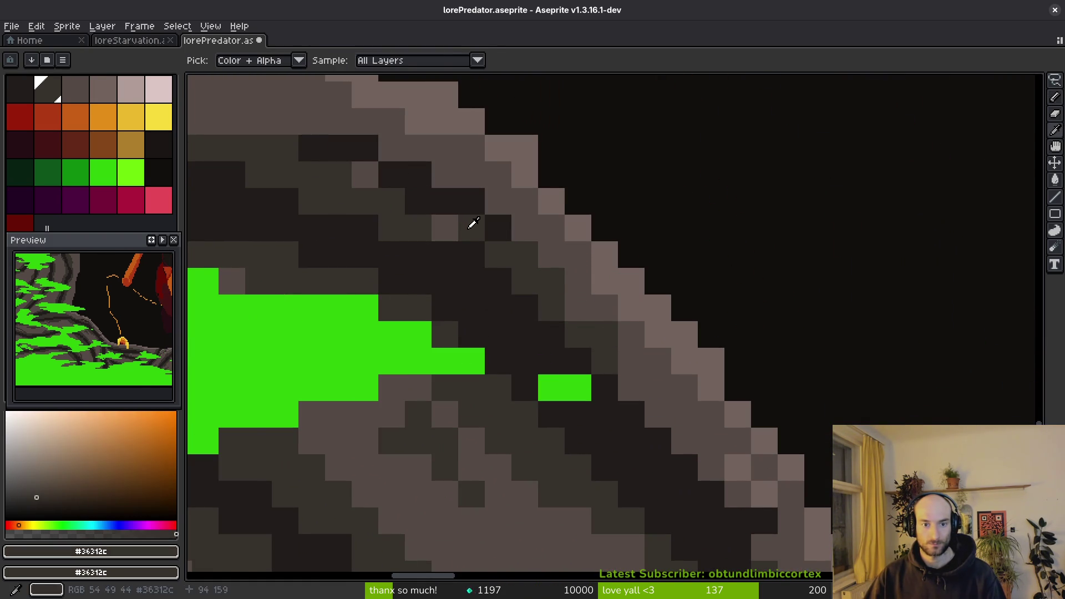
drag(357, 201, 548, 330)
drag(472, 225, 669, 335)
alt+click(670, 376)
click(652, 359)
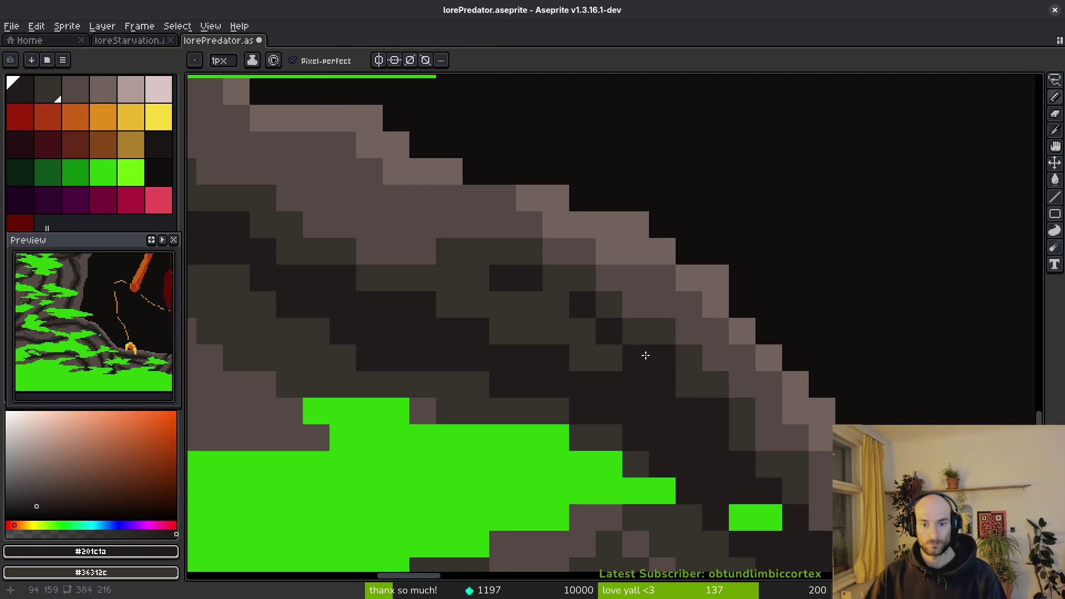
click(553, 292)
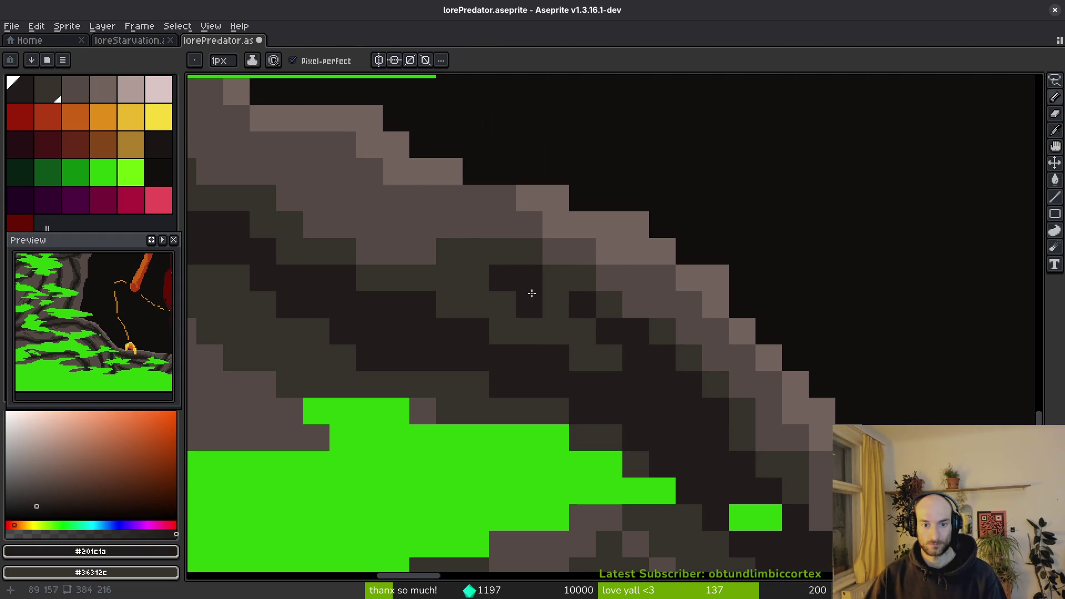
Sample the rock greys at the lower ledge near the lantern, then save lorePredator.aseprite.
scroll(591, 317, down, 4)
scroll(591, 318, up, 4)
alt+click(534, 254)
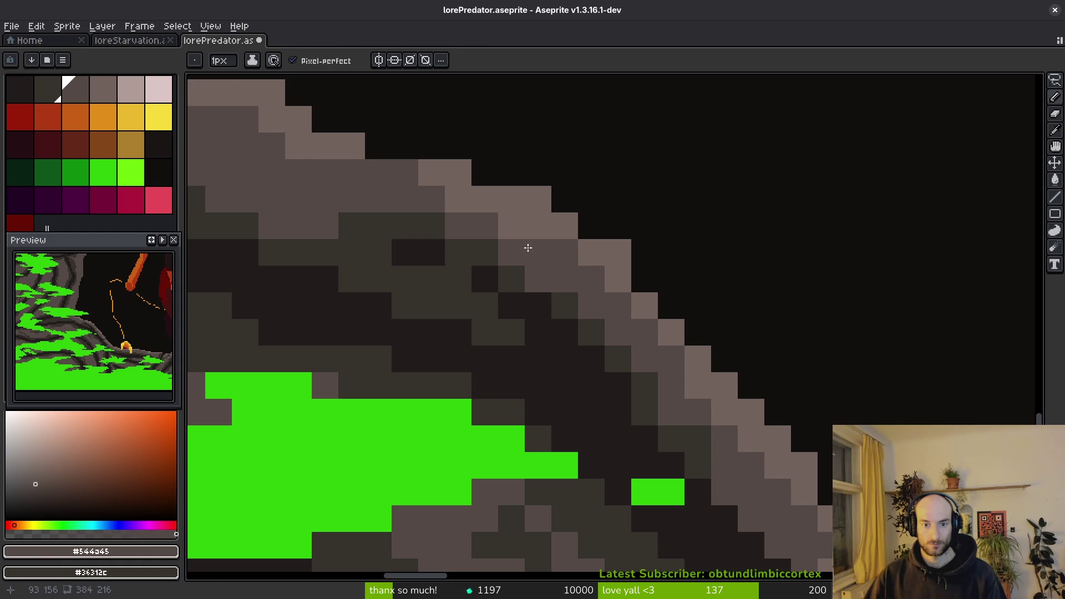
alt+click(621, 252)
scroll(601, 332, down, 4)
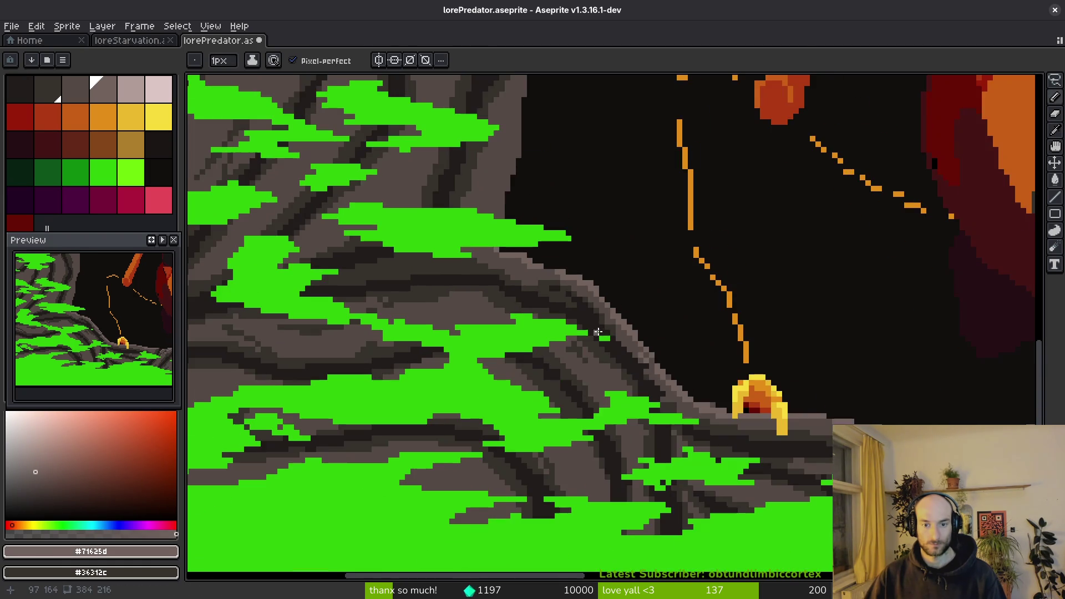
scroll(553, 302, up, 3)
drag(531, 258, 601, 323)
scroll(564, 318, down, 4)
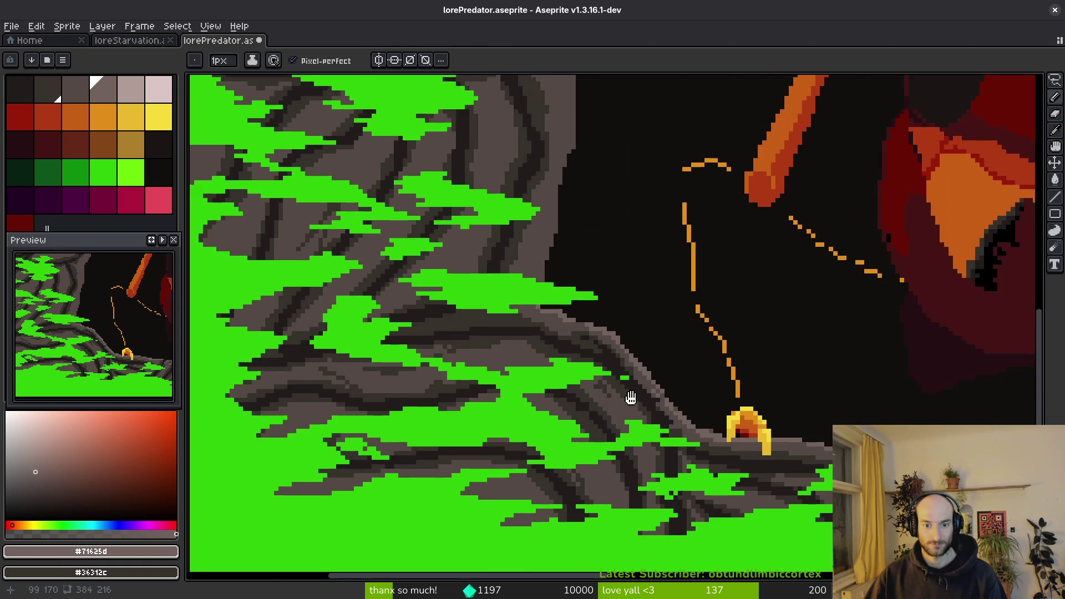
scroll(566, 302, up, 4)
alt+click(566, 299)
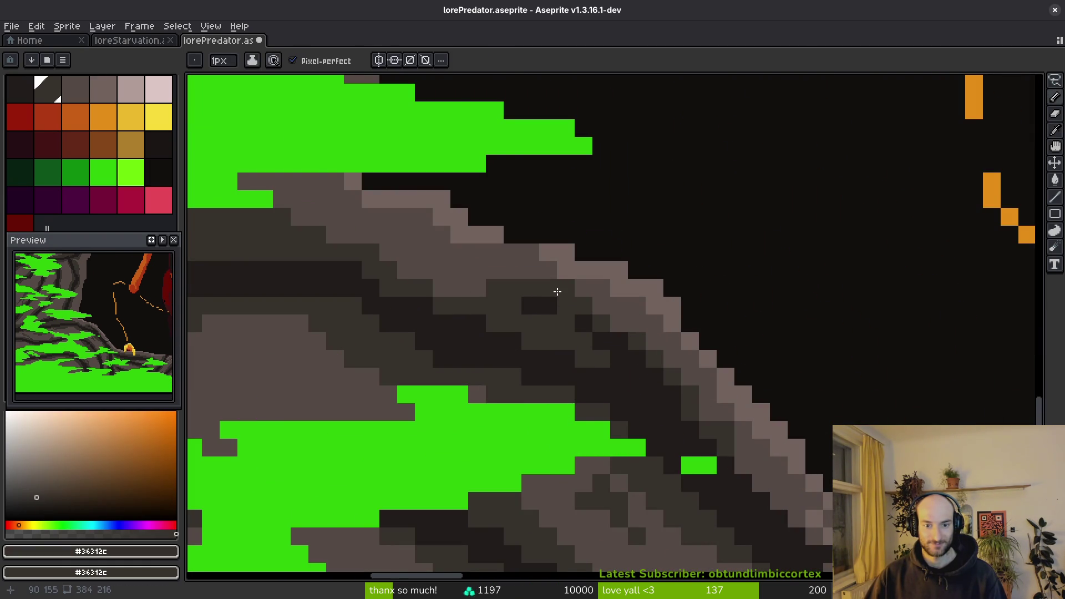
alt+click(542, 276)
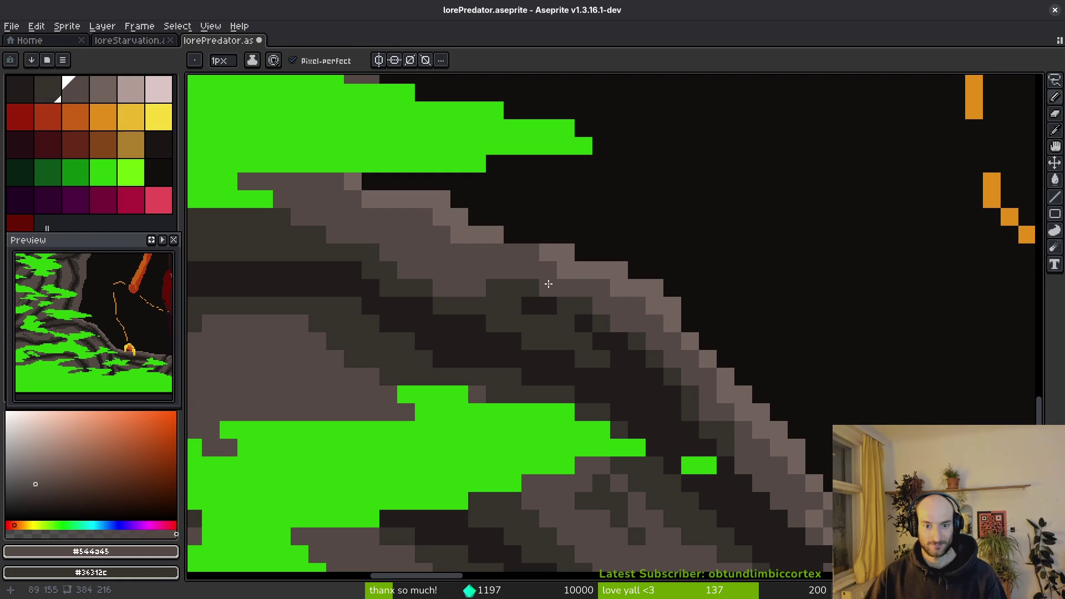
alt+click(559, 316)
scroll(606, 361, down, 3)
key(ctrl+s)
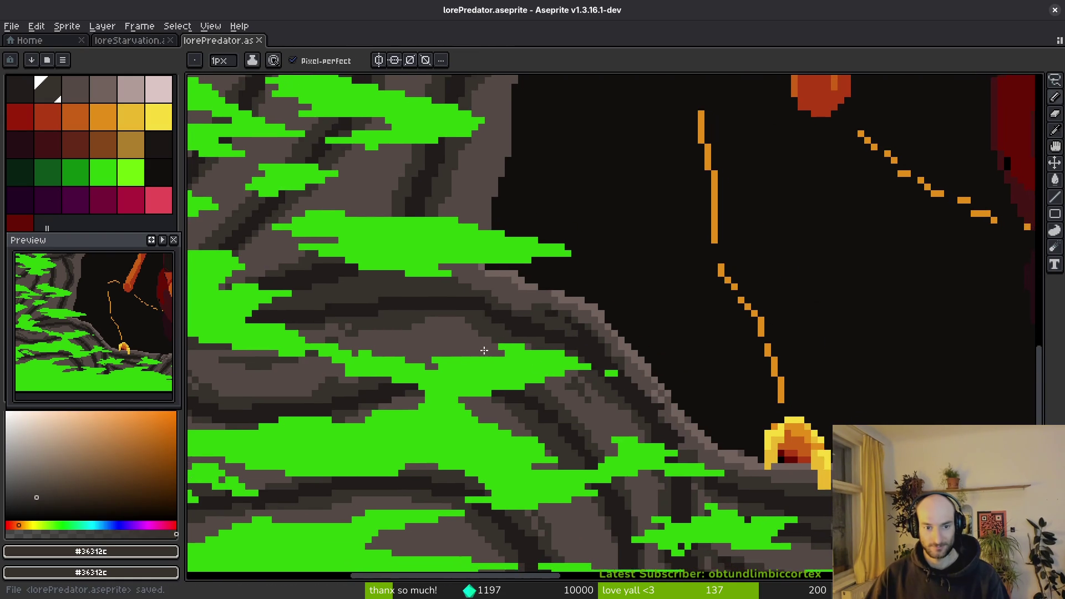
Touch up the ridge's top edge with dark and mid-grey pixels plus a light highlight.
scroll(701, 338, up, 3)
scroll(702, 338, up, 4)
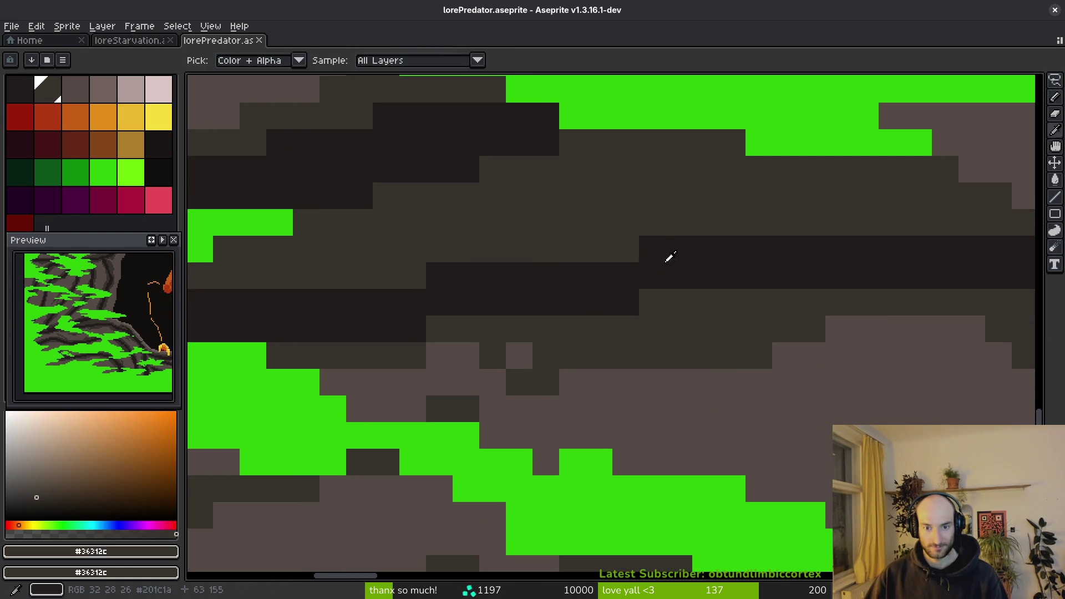
scroll(654, 262, down, 4)
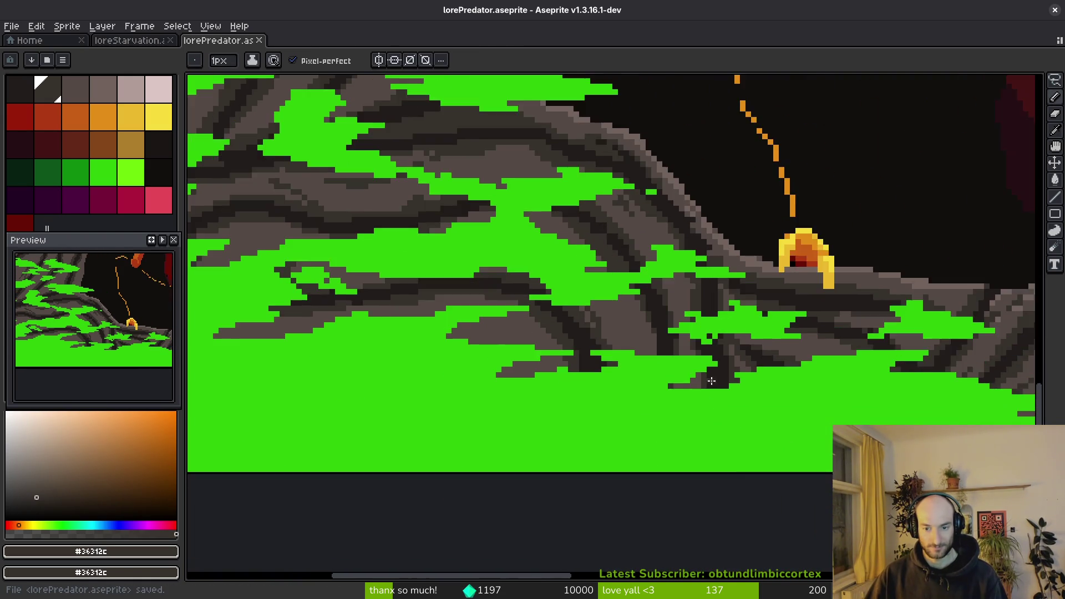
scroll(686, 363, up, 4)
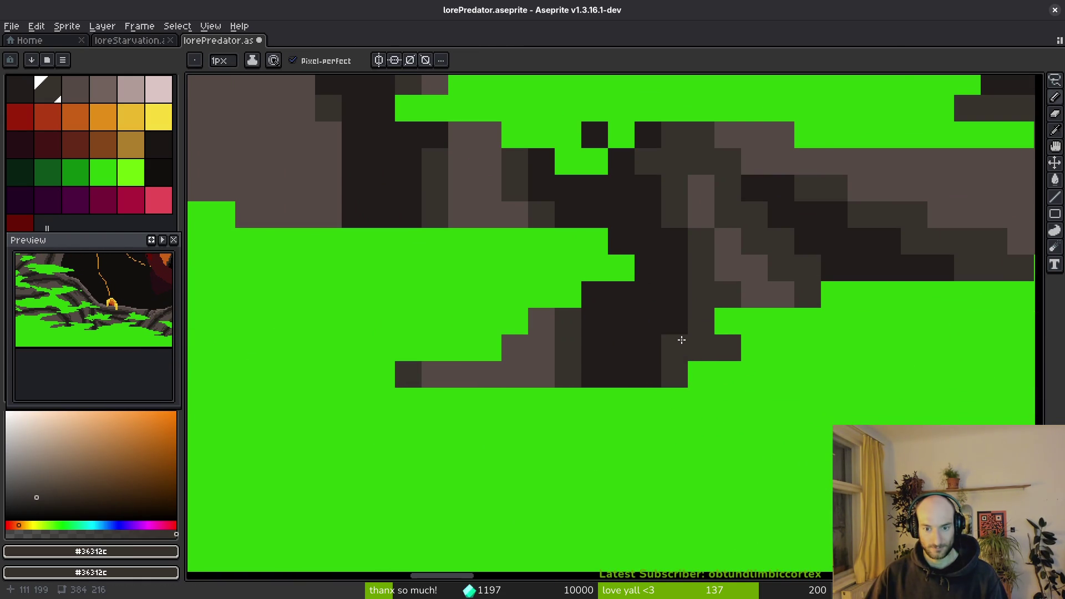
scroll(682, 339, down, 5)
scroll(612, 388, up, 3)
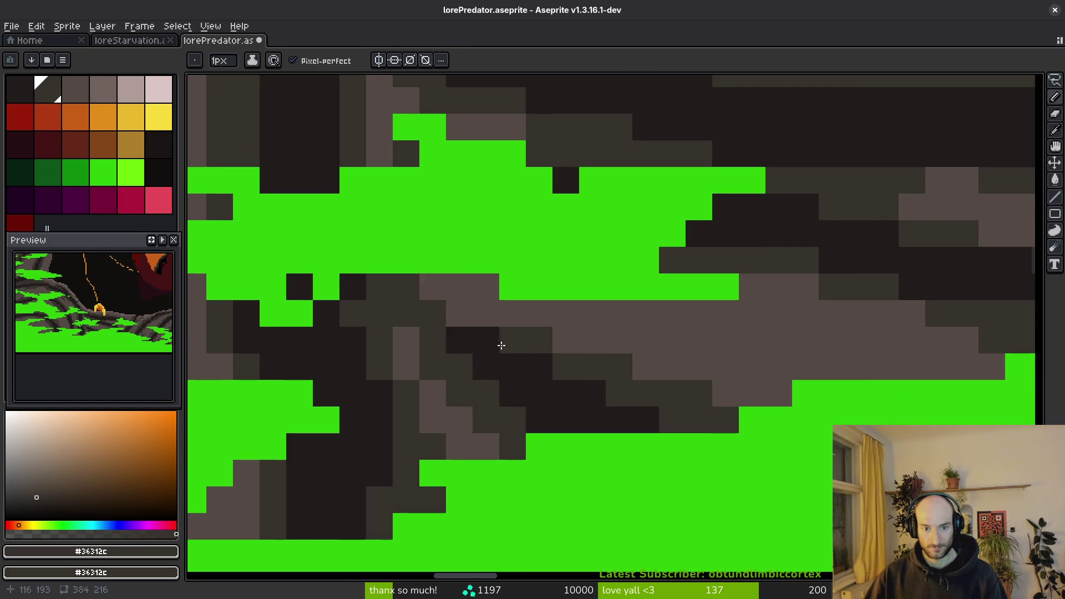
scroll(671, 340, down, 4)
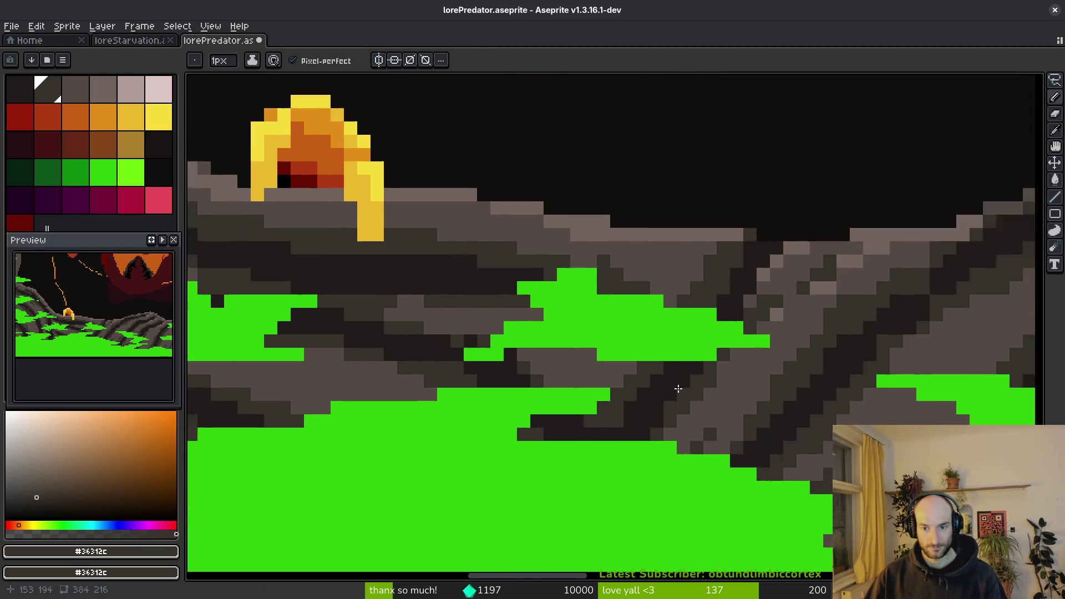
scroll(649, 309, up, 2)
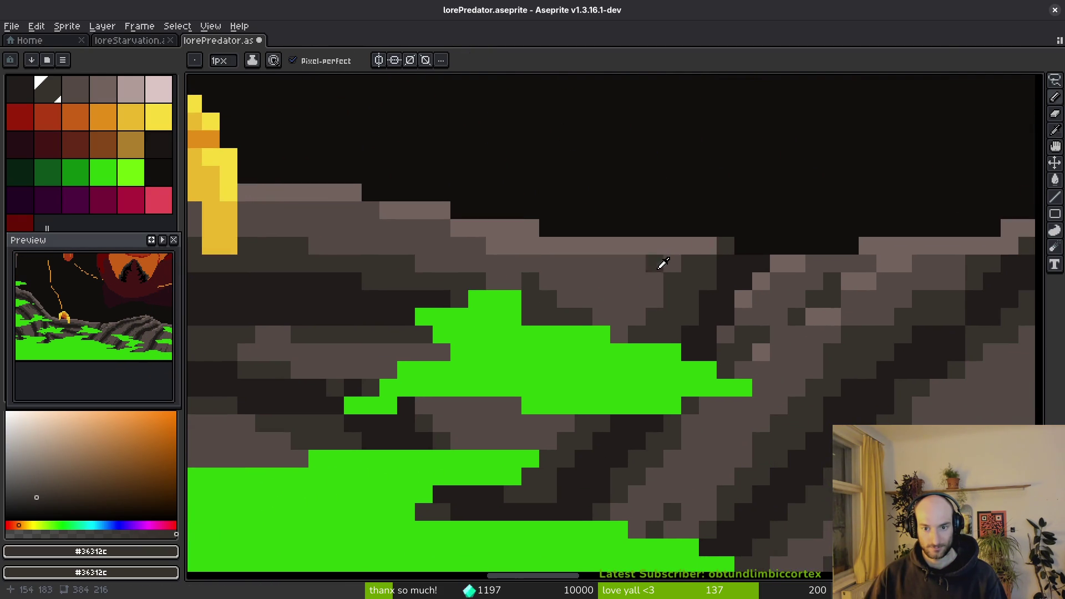
alt+click(710, 250)
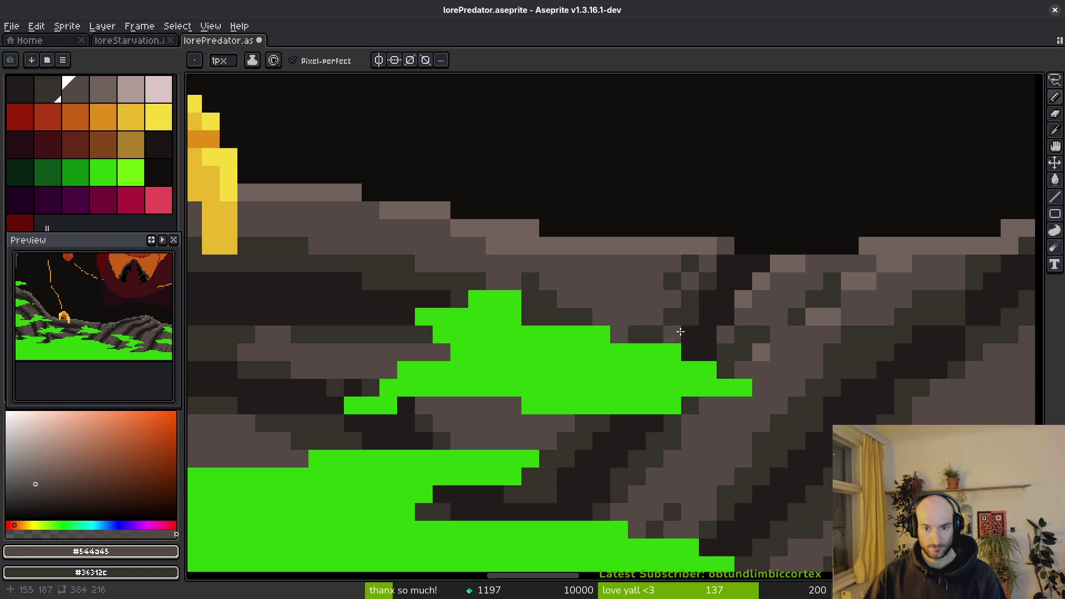
scroll(677, 324, down, 3)
scroll(673, 233, up, 4)
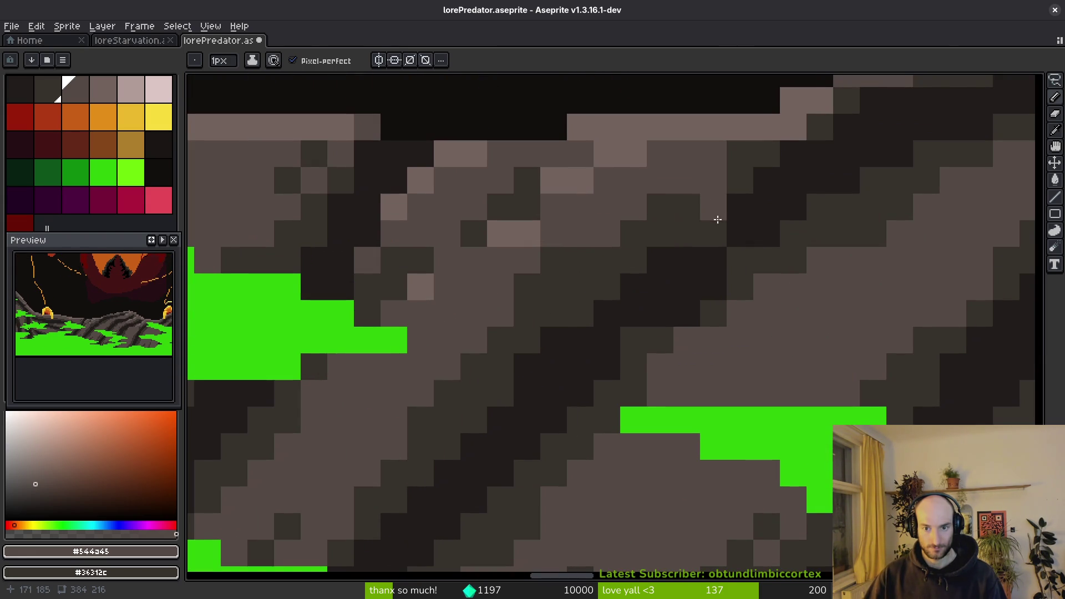
alt+click(713, 227)
scroll(684, 239, up, 3)
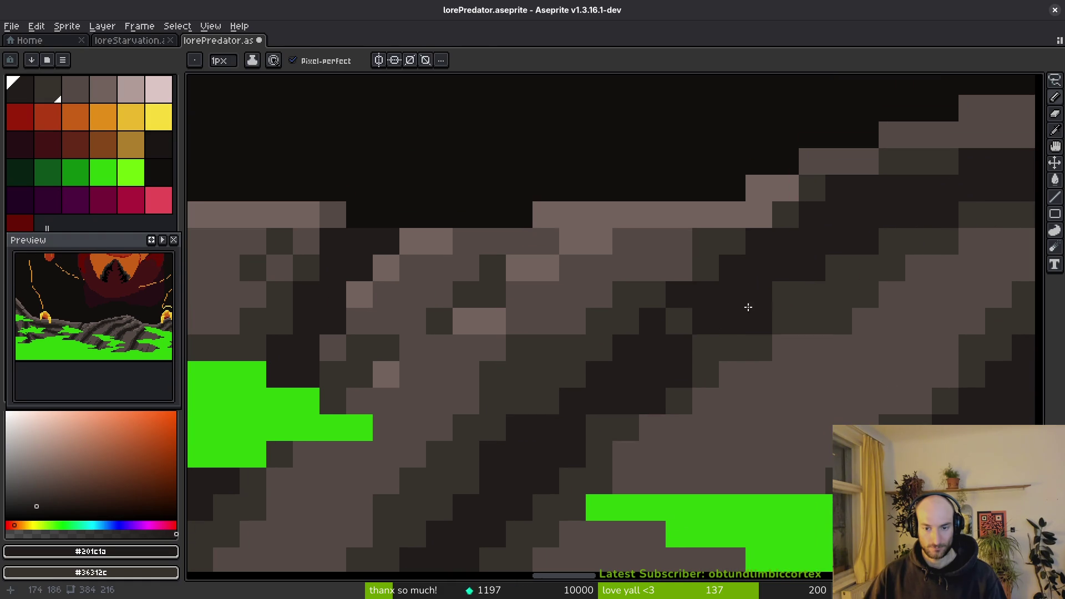
alt+click(684, 378)
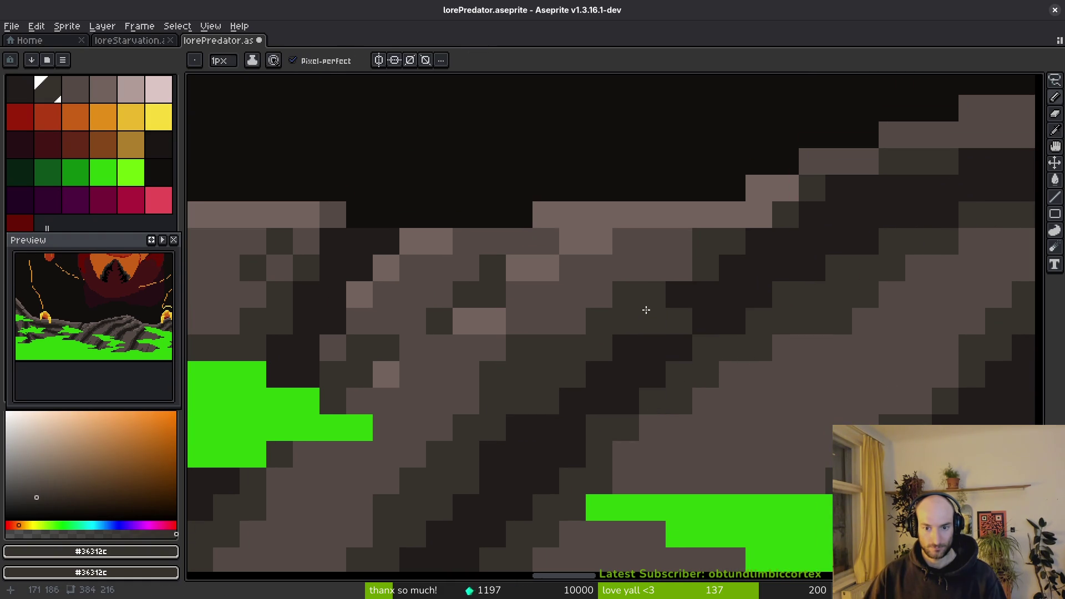
alt+click(797, 198)
right_click(797, 198)
click(786, 189)
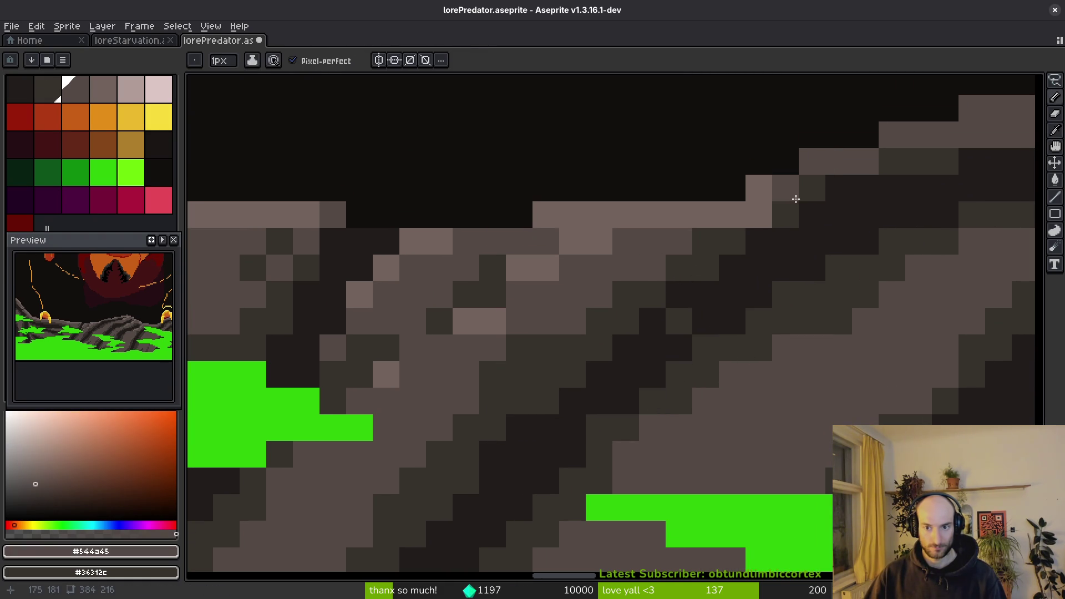
click(768, 214)
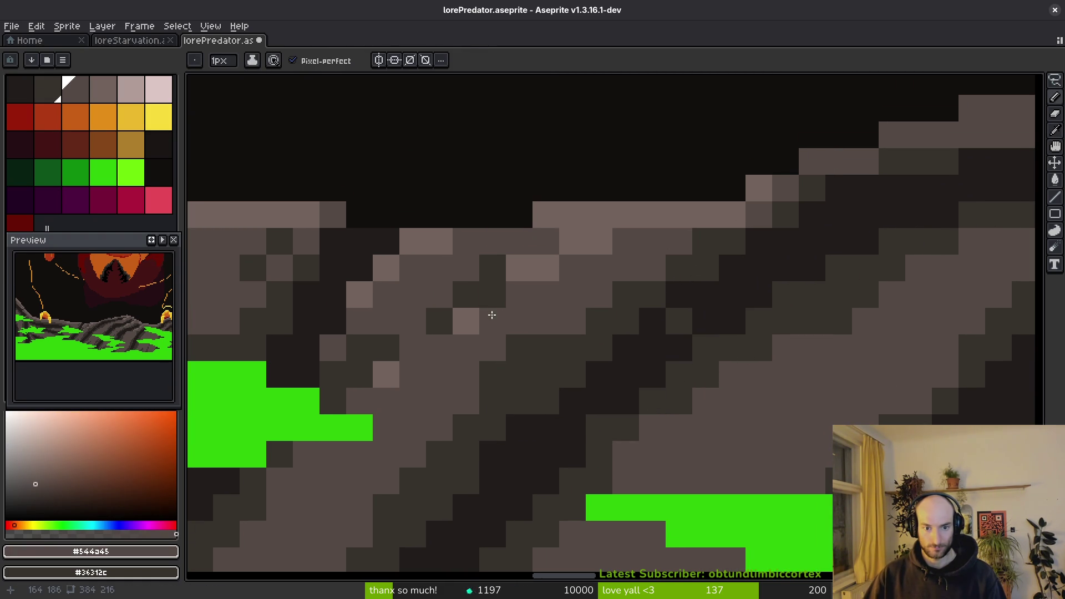
alt+click(518, 276)
click(518, 276)
alt+click(509, 291)
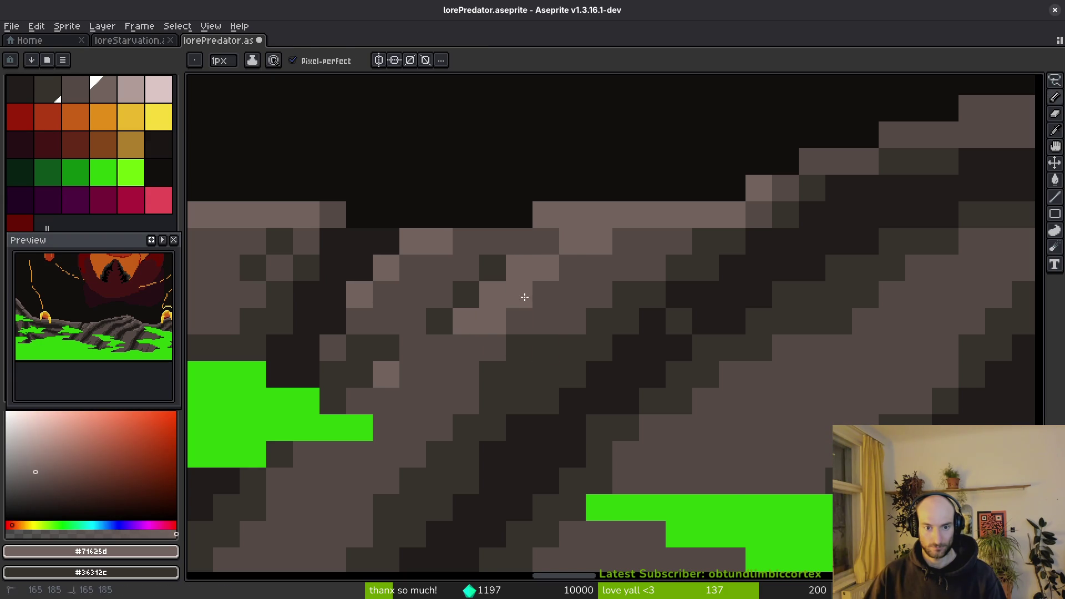
Paint grey rock pixels at the lantern's lower left.
scroll(525, 297, down, 3)
scroll(477, 347, down, 2)
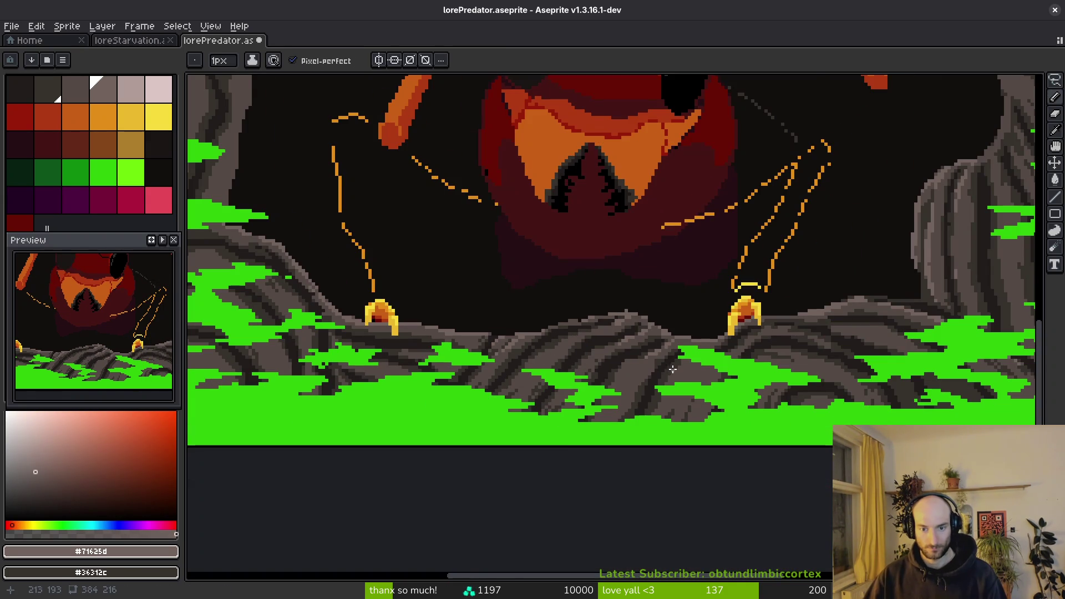
scroll(673, 369, up, 3)
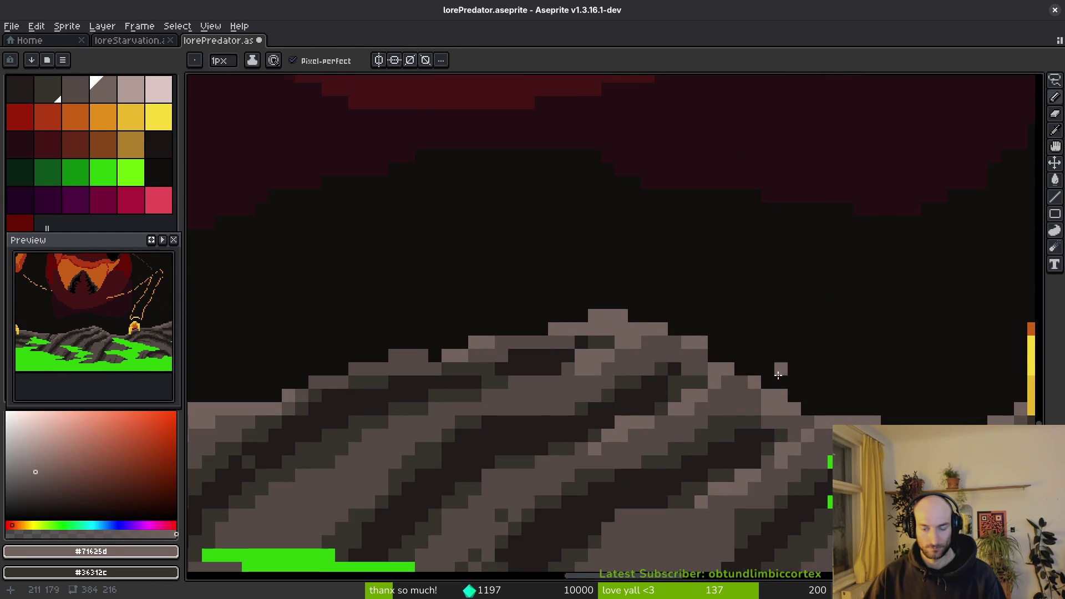
scroll(781, 375, up, 2)
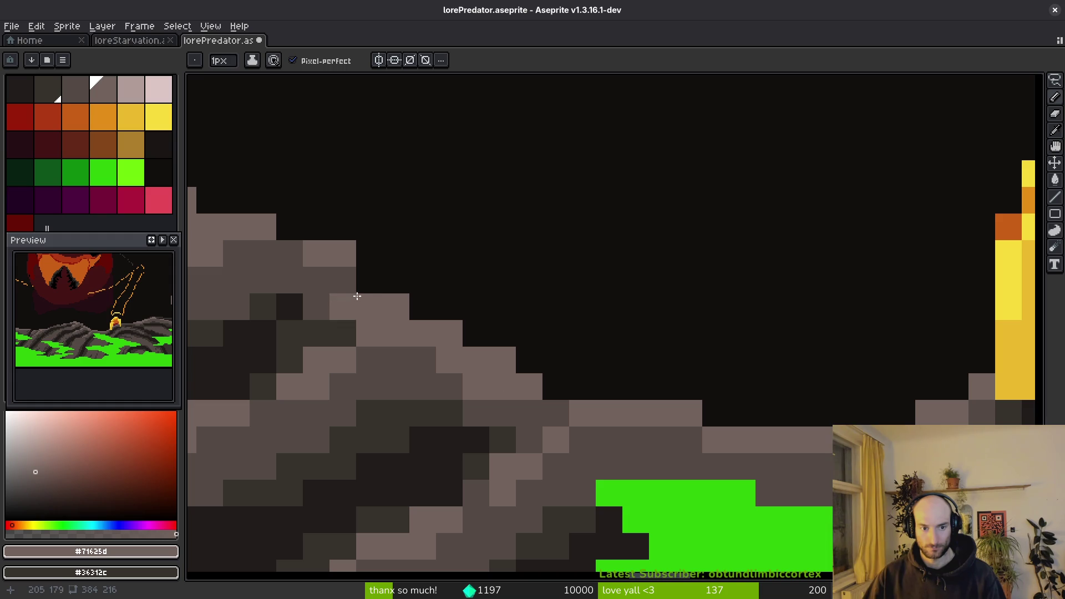
scroll(366, 277, down, 1)
scroll(565, 333, right, 5)
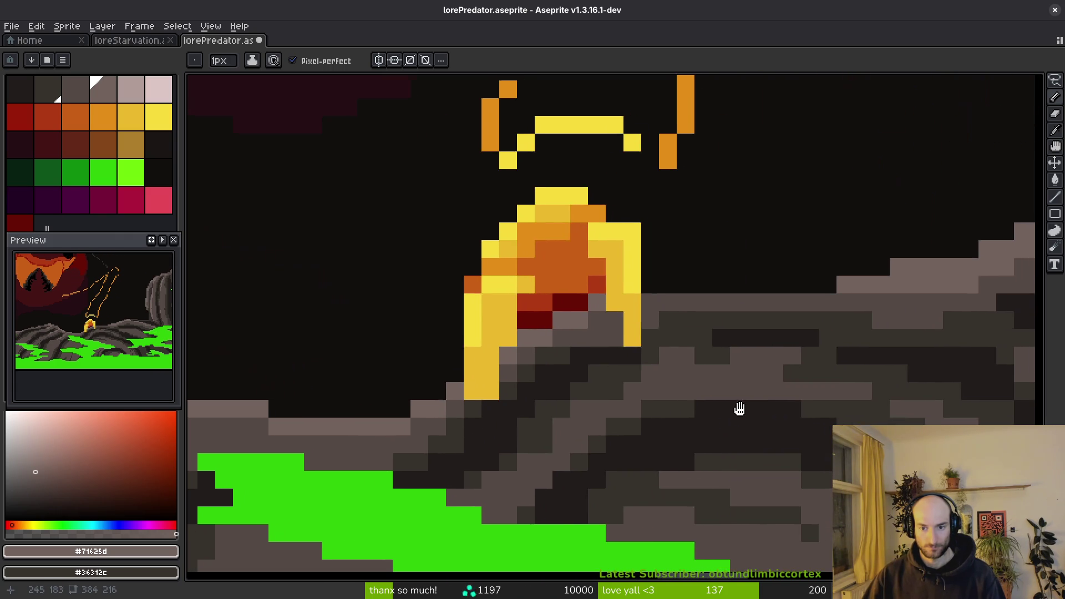
scroll(565, 333, down, 1)
scroll(507, 319, up, 2)
key(i)
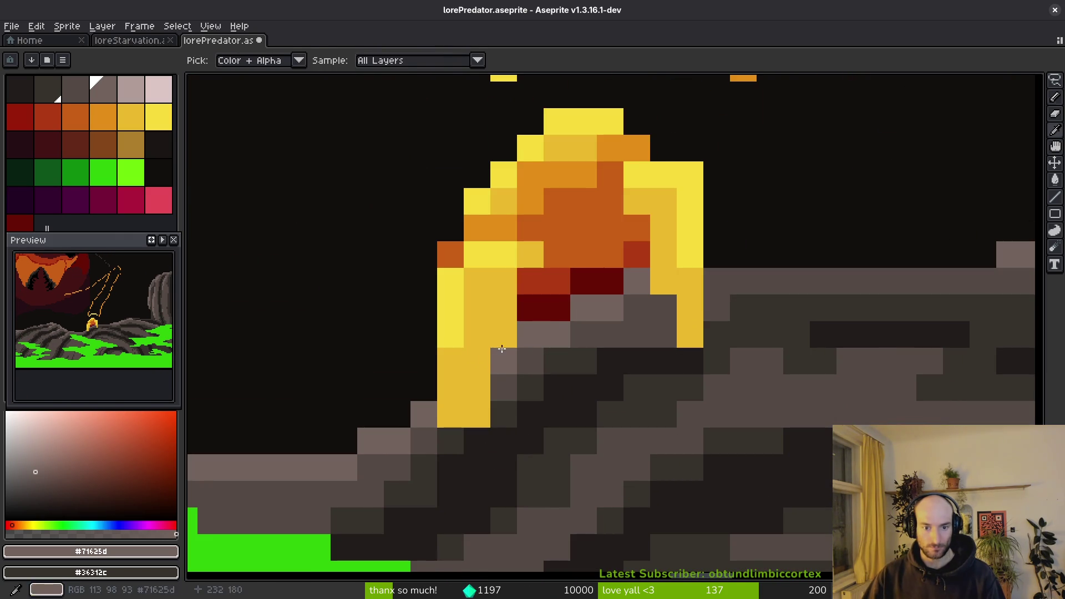
key(b)
drag(477, 414, 485, 392)
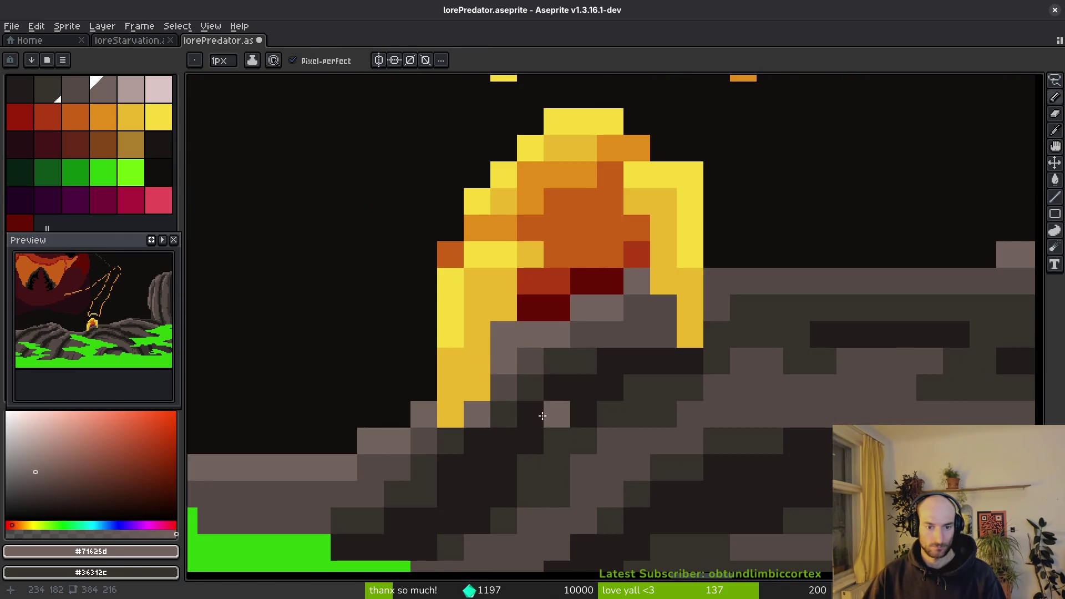
scroll(559, 417, down, 2)
scroll(610, 410, up, 2)
Add a bright yellow pixel to the flame's left edge, correcting its placement.
key(i)
click(545, 303)
key(b)
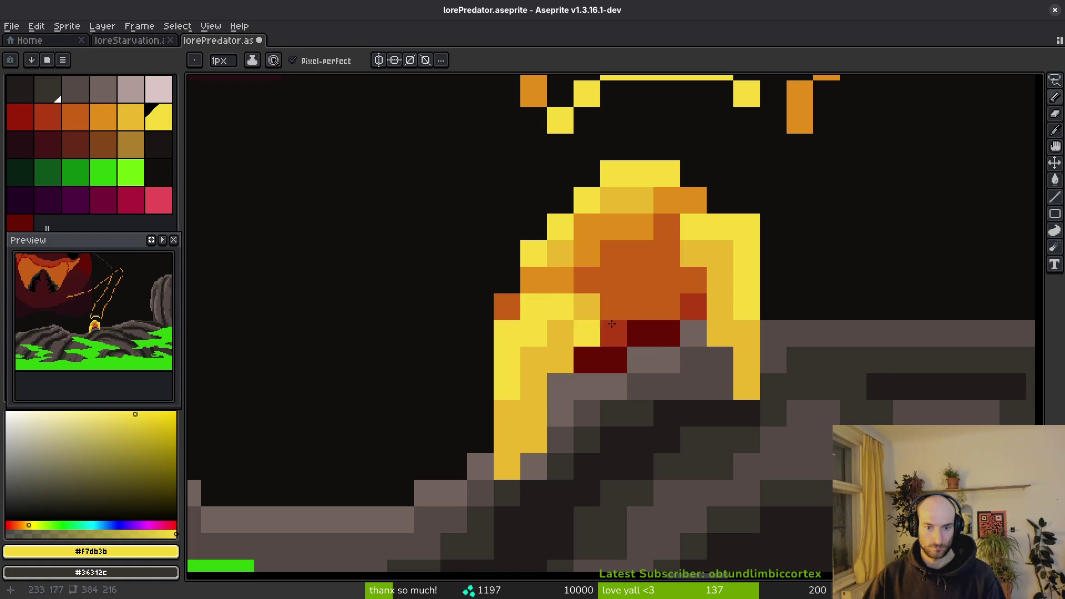
click(560, 280)
key(ctrl+z)
click(585, 282)
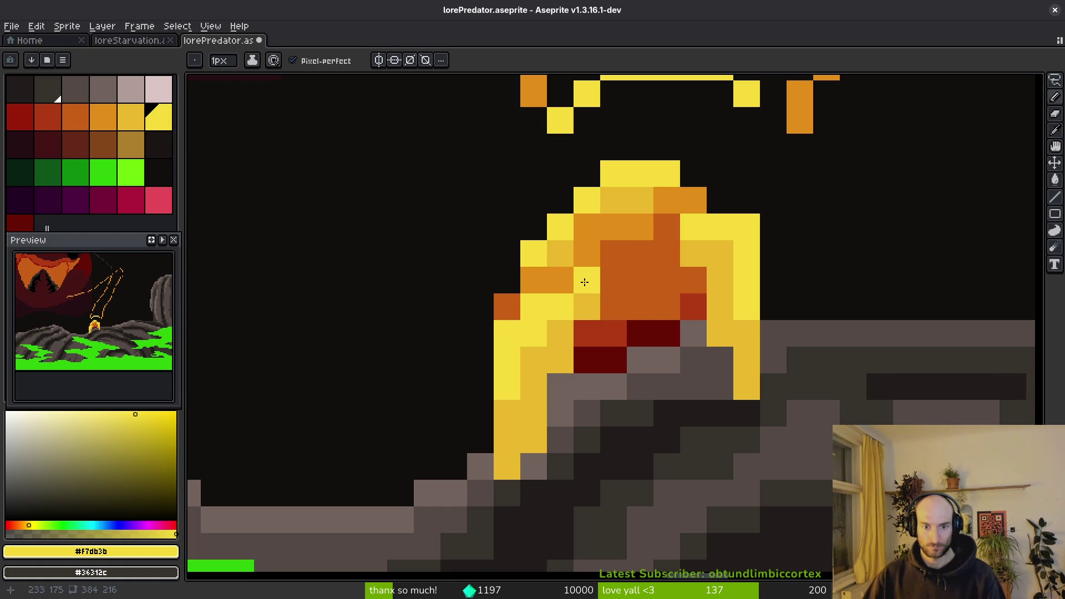
key(ctrl+z)
click(587, 280)
Adjust pixels on the flame's right side, restoring them to bright yellow.
alt+click(773, 228)
click(746, 228)
key(alt)
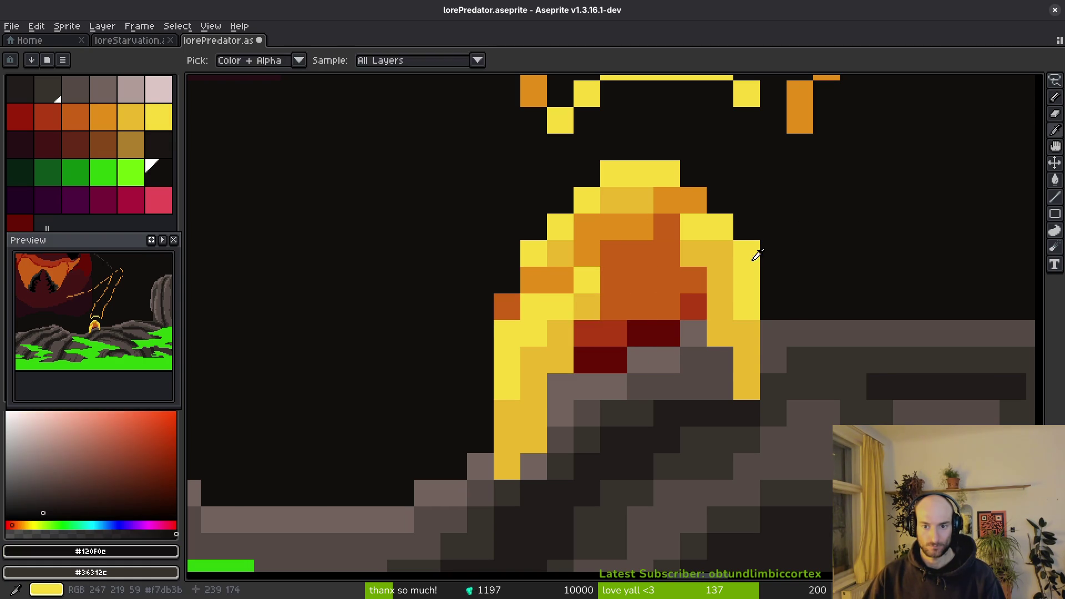
click(729, 244)
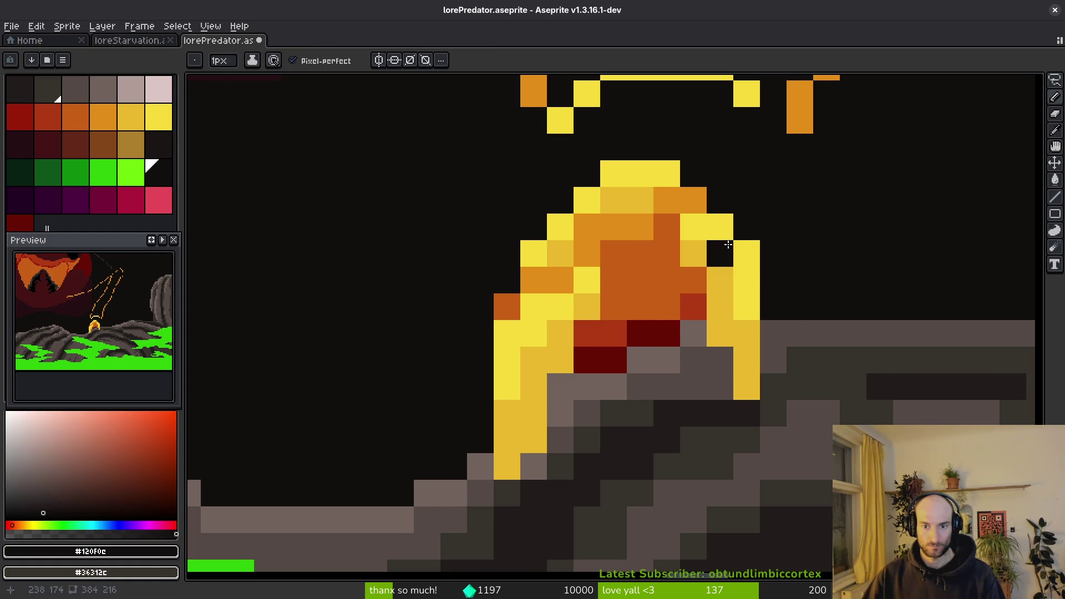
alt+click(751, 252)
click(730, 247)
mouse_move(730, 247)
mouse_down()
mouse_move(744, 309)
mouse_move(737, 352)
mouse_up()
click(737, 351)
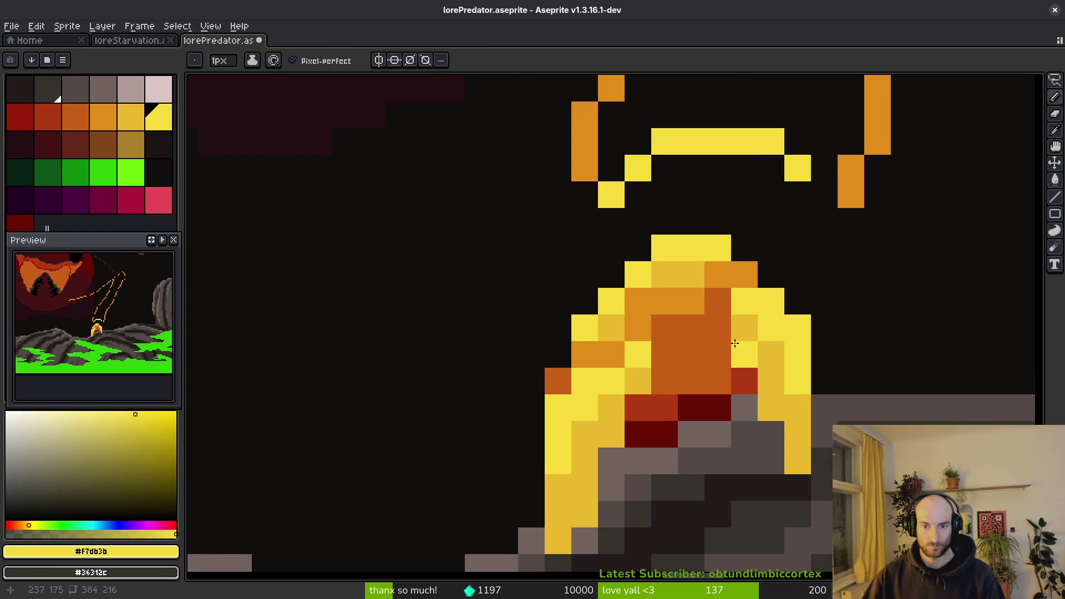
scroll(737, 352, down, 3)
scroll(721, 305, up, 3)
Shade the flame with ochre pixels and brighten its top row and centre.
alt+click(693, 275)
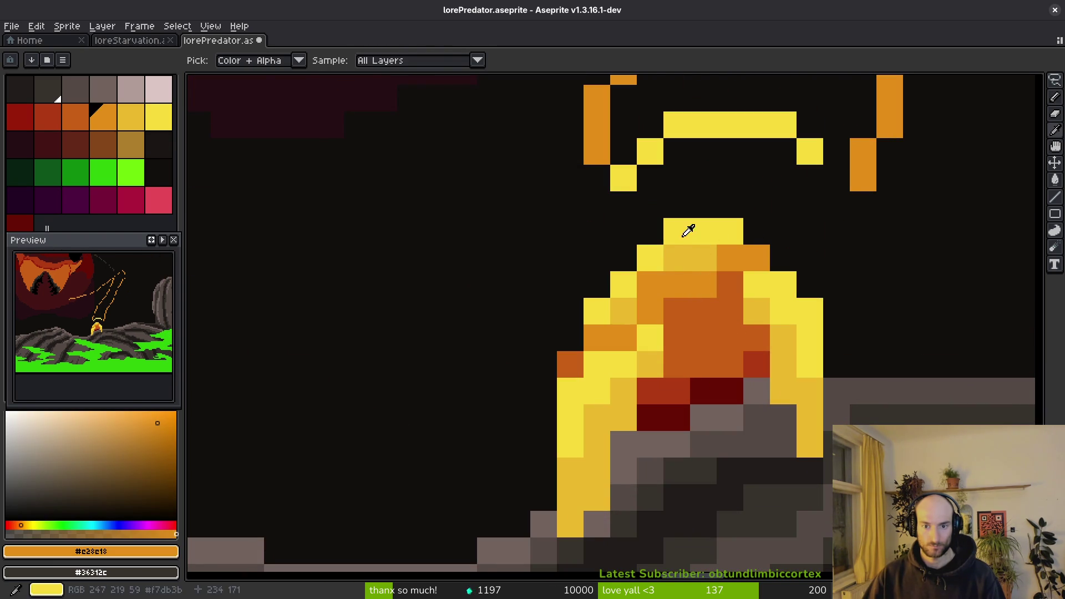
alt+click(688, 234)
click(677, 258)
alt+click(697, 250)
click(730, 258)
click(651, 284)
click(702, 327)
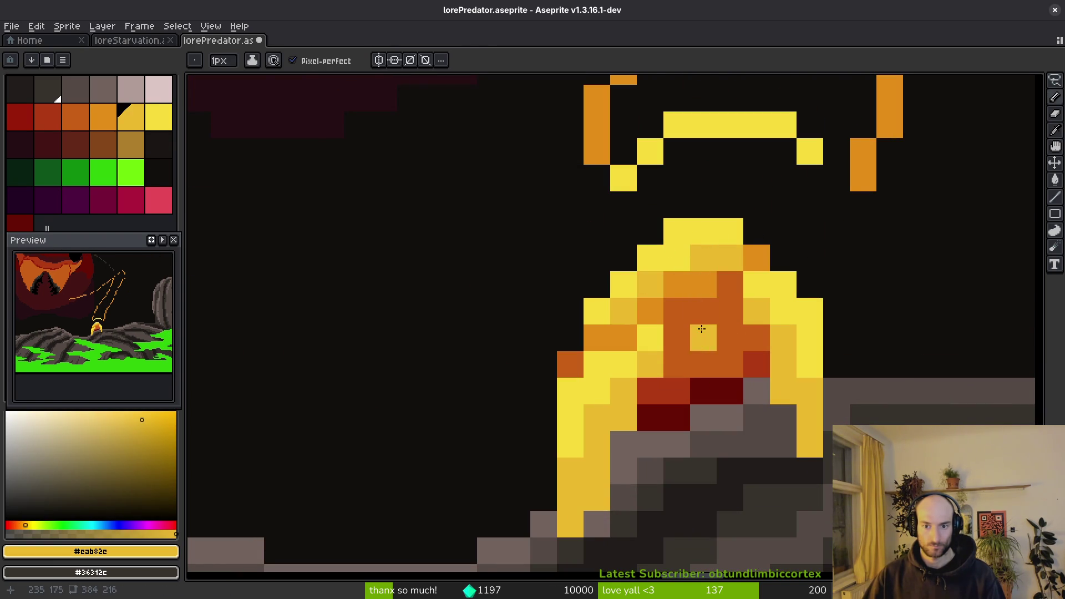
key(ctrl+z)
Add dark red and red-brown pixels at the flame base, redrawing one a pixel right.
alt+click(696, 389)
click(740, 366)
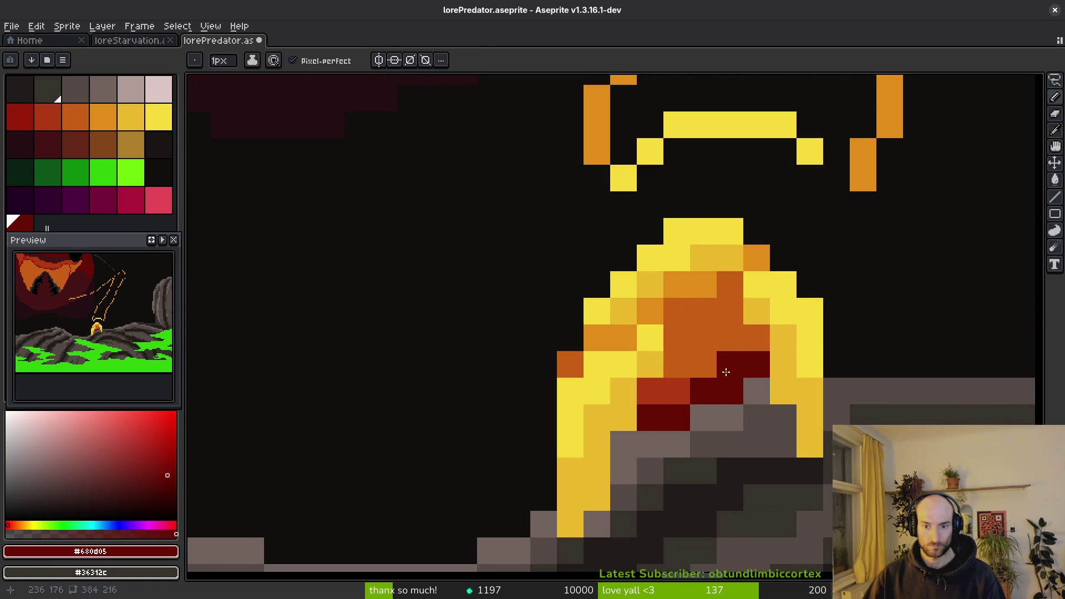
alt+click(650, 391)
click(678, 395)
click(696, 367)
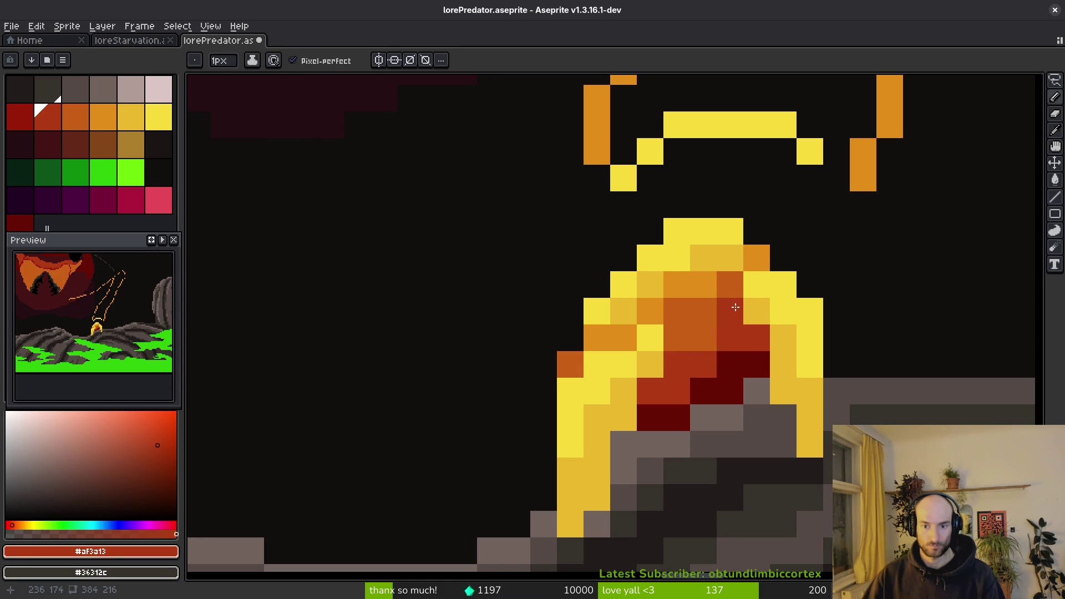
key(ctrl+z)
click(705, 344)
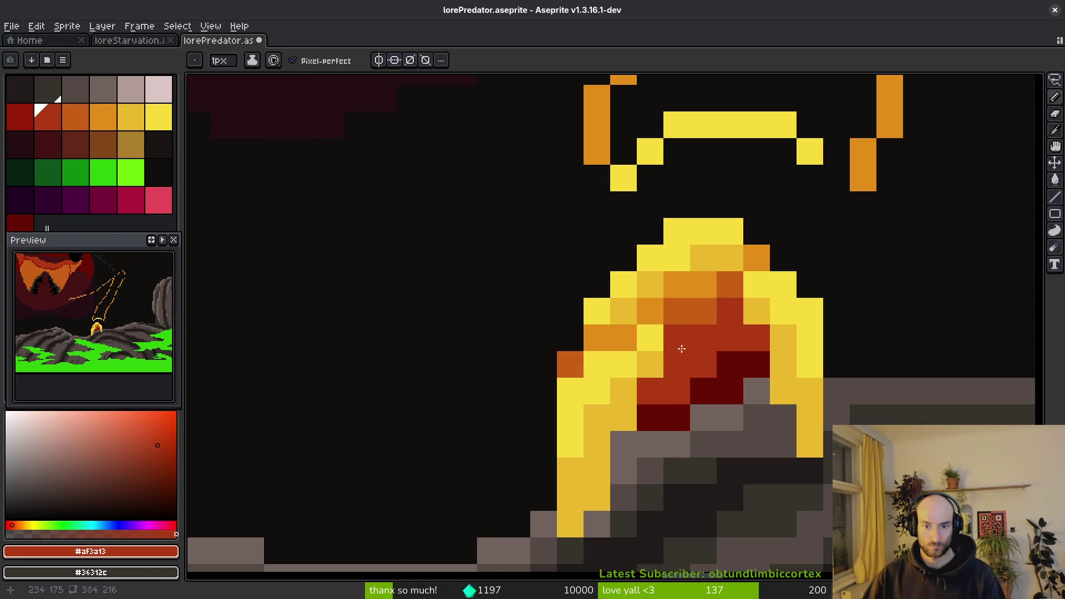
Sample the flame's yellow and orange, then try an orange pixel inside the flame.
scroll(779, 370, down, 5)
scroll(779, 370, up, 3)
scroll(779, 369, down, 3)
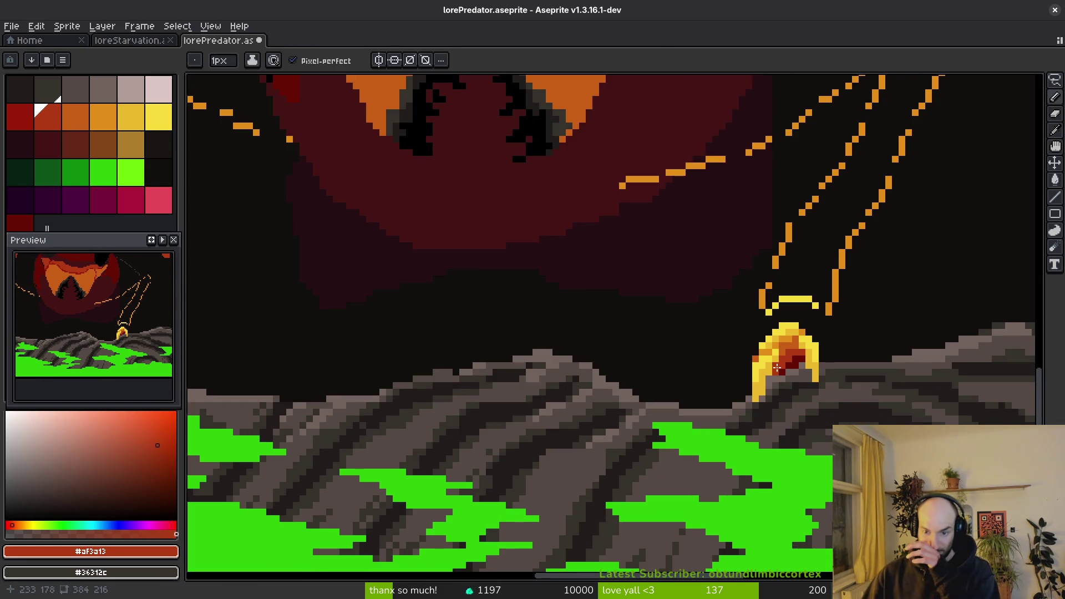
scroll(779, 369, up, 4)
alt+click(755, 362)
scroll(753, 361, down, 4)
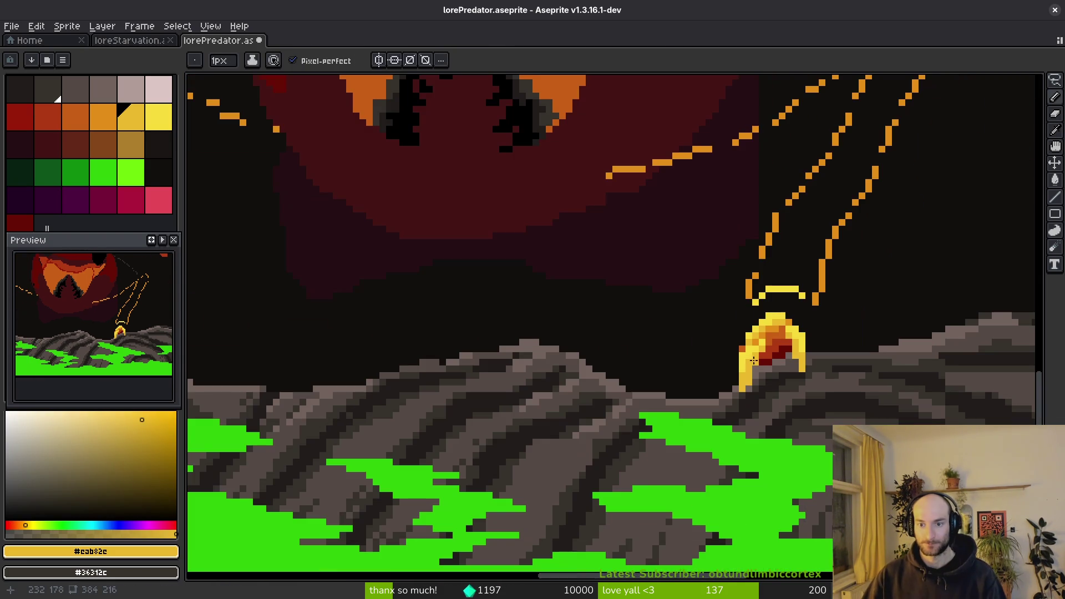
scroll(753, 361, down, 3)
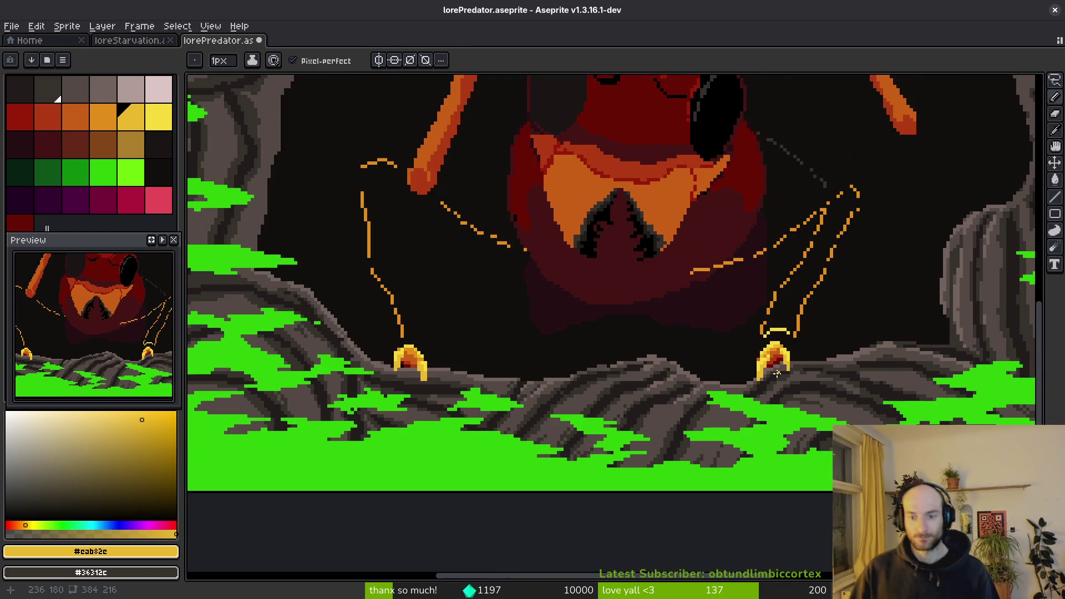
scroll(781, 373, down, 2)
scroll(779, 378, up, 6)
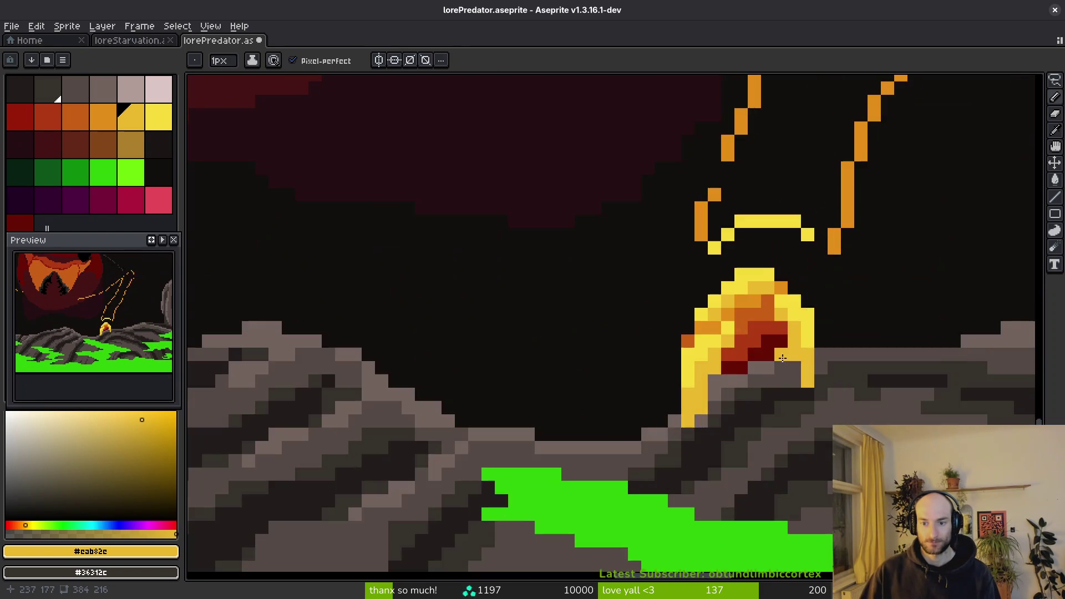
alt+click(776, 253)
click(749, 263)
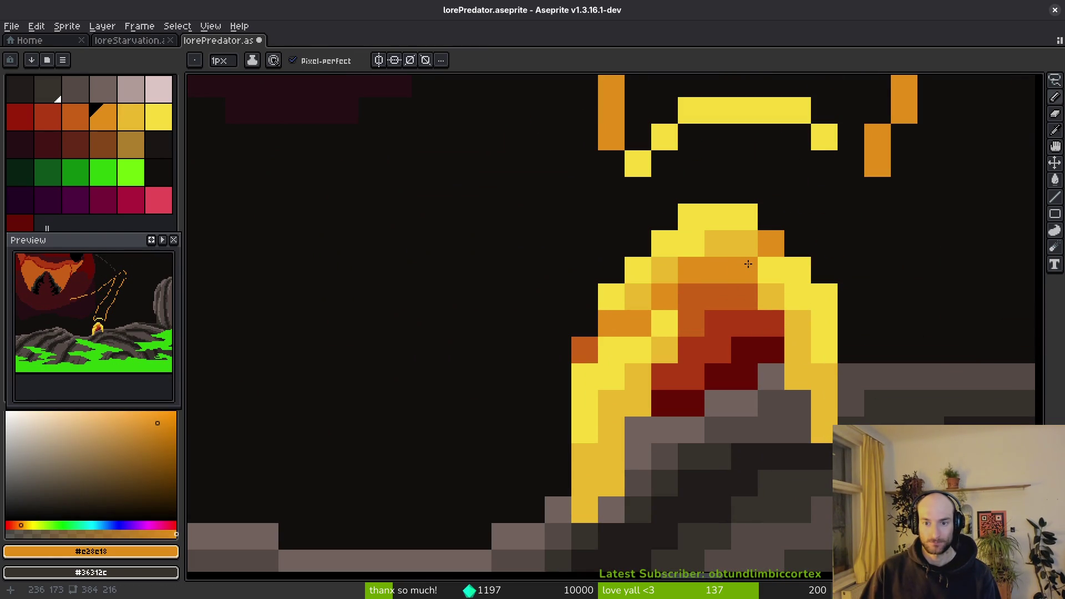
key(ctrl+z)
Repaint flame core pixels with dark orange #c96016 and red-brown #af3a13.
alt+click(760, 291)
click(774, 300)
key(ctrl+z)
click(762, 334)
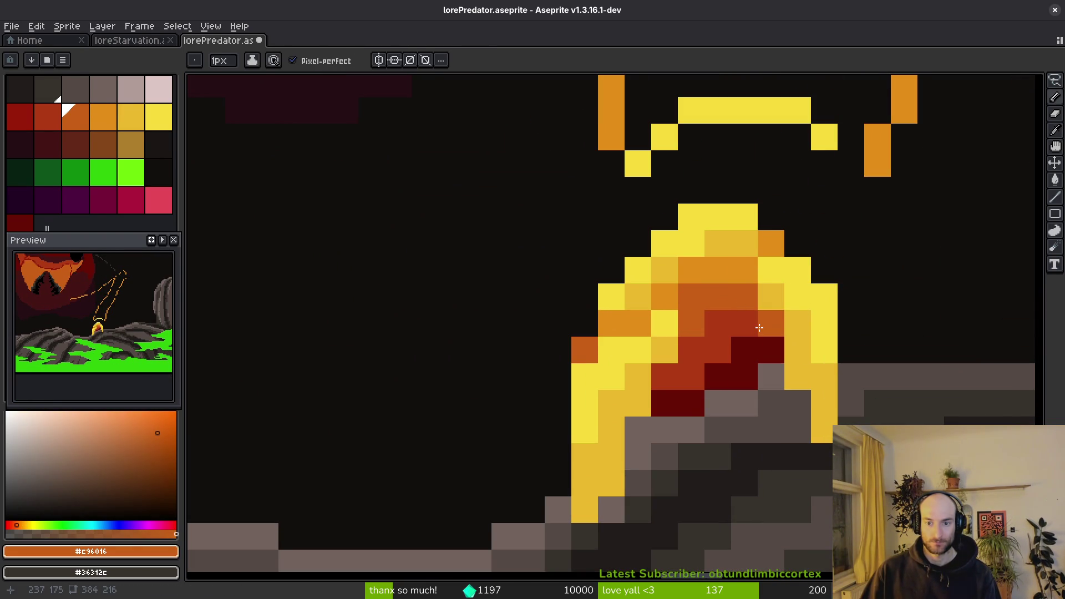
alt+click(784, 360)
scroll(785, 388, down, 4)
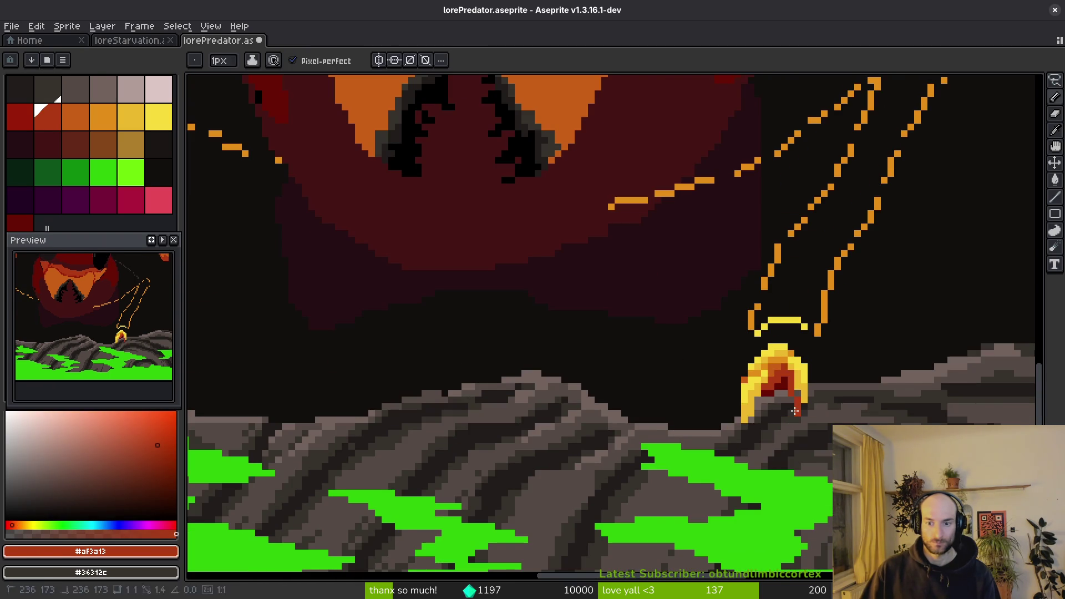
Step through the animation frames and save lorePredator.aseprite.
key(period)
key(period)
key(period)
key(period)
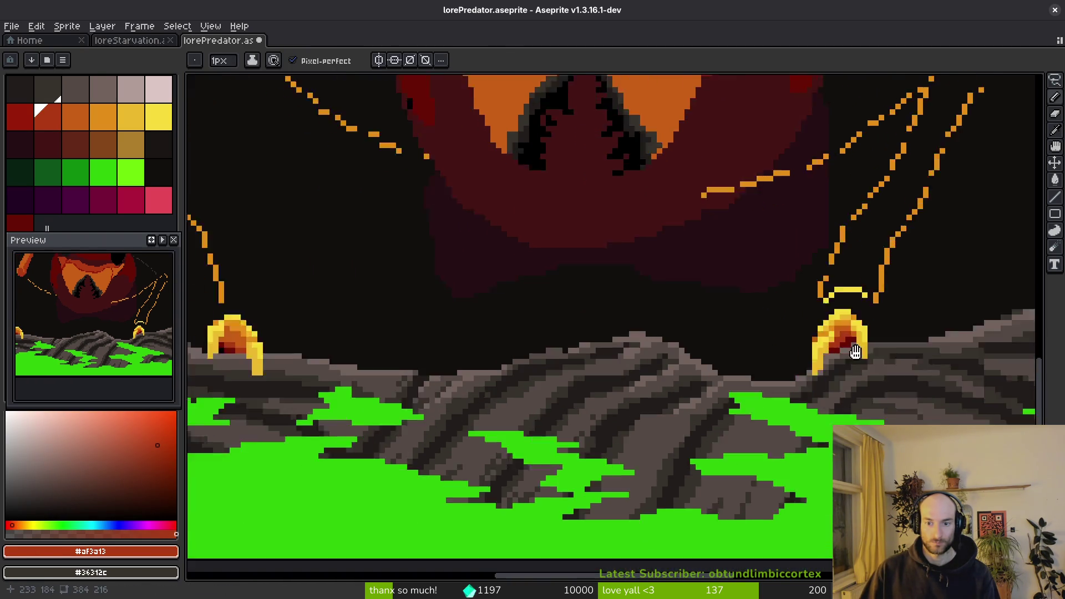
key(ctrl+s)
key(period)
key(period)
key(period)
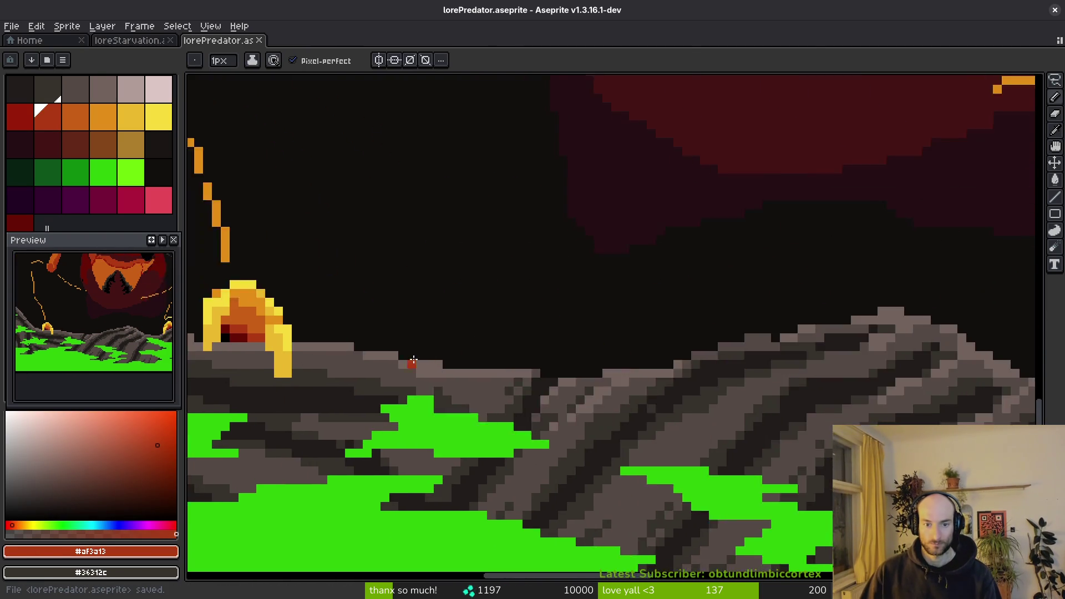
Select the right lantern's flame and move it, nudging it three pixels right.
key(m)
drag(627, 210, 738, 302)
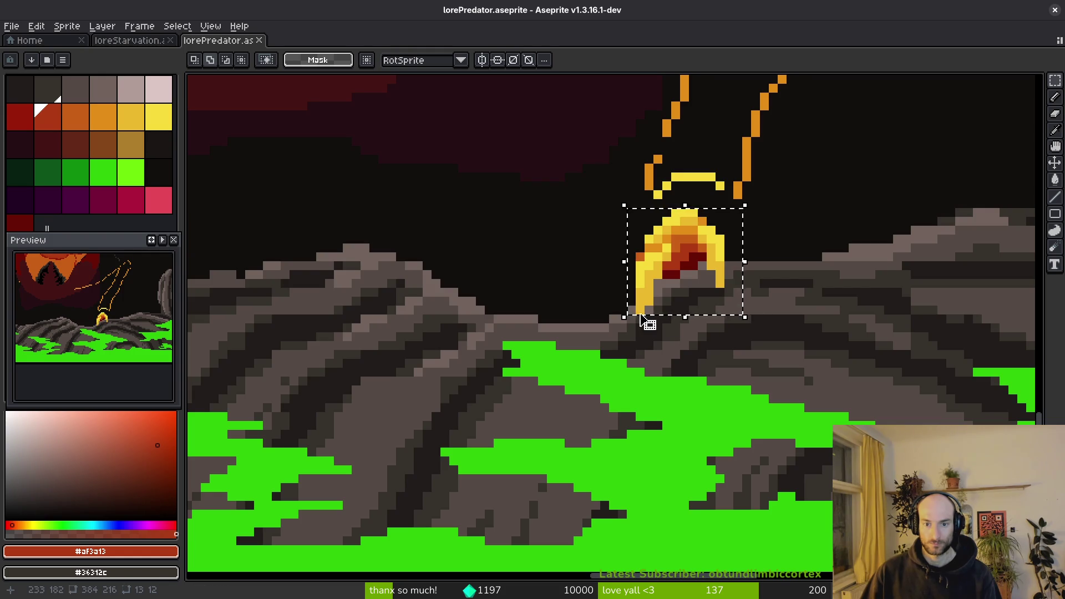
scroll(673, 321, up, 4)
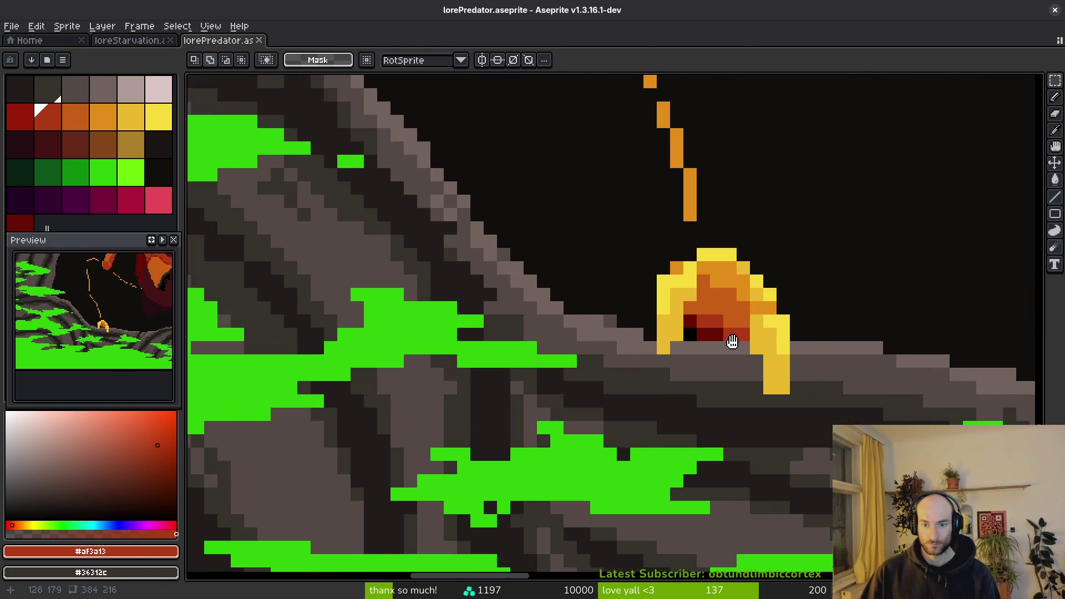
drag(732, 342, 716, 333)
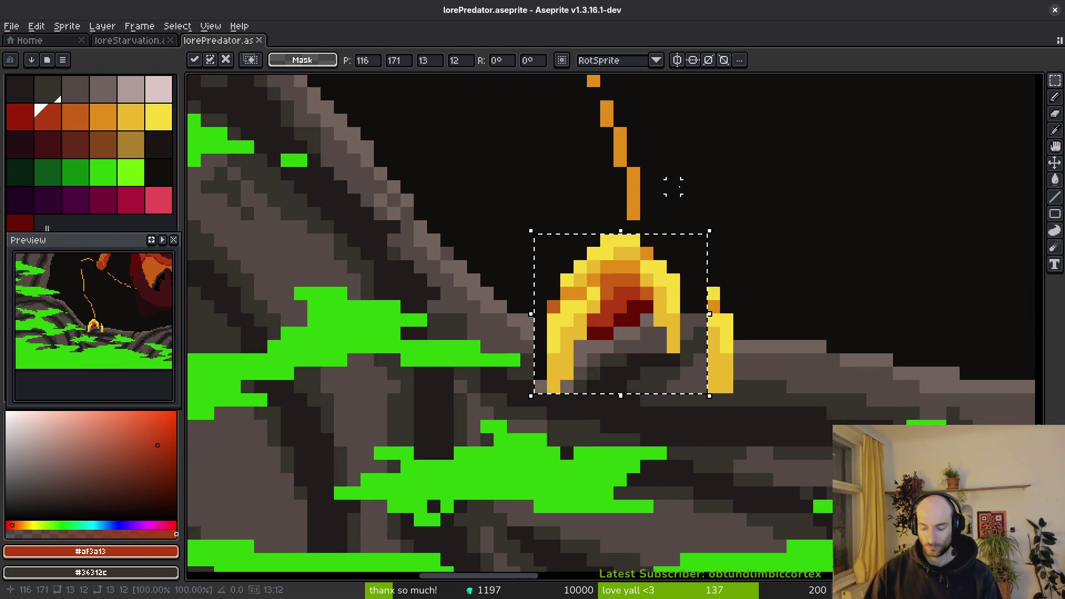
key(Right)
key(Right)
key(Right)
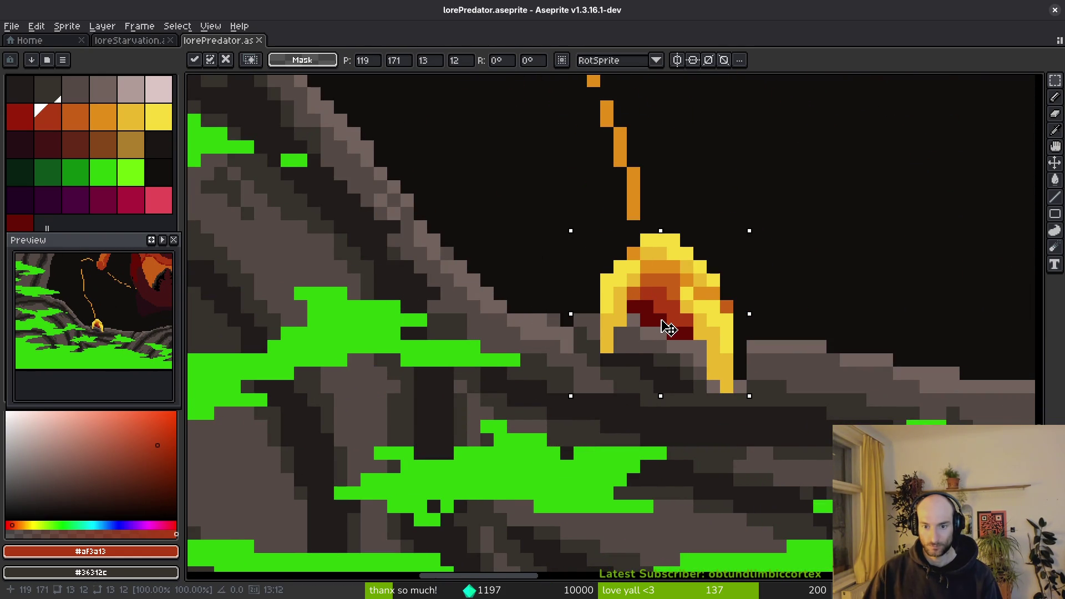
key(Return)
scroll(668, 328, up, 3)
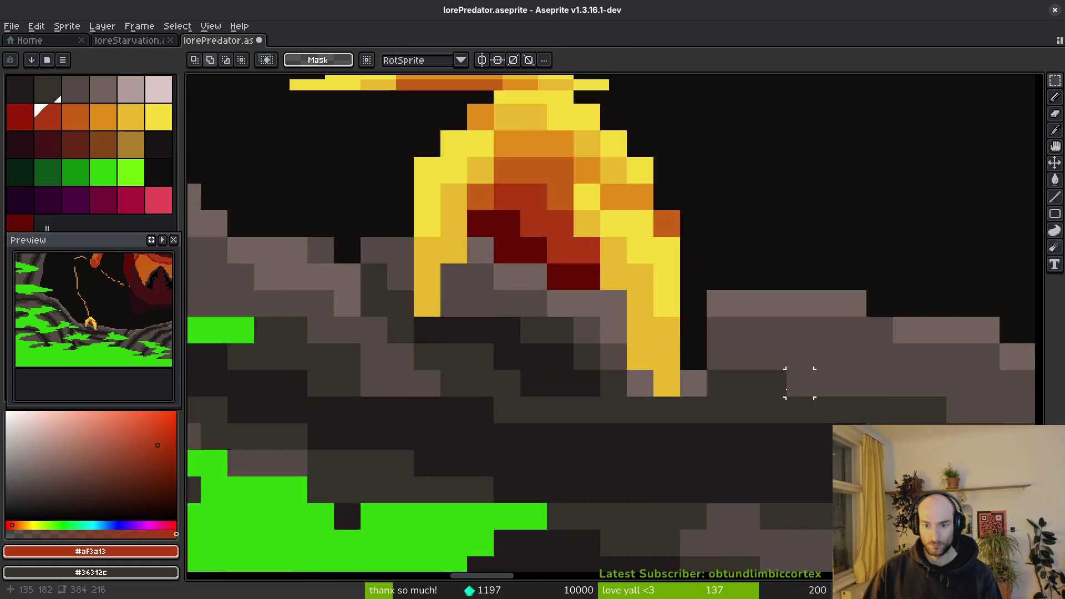
Darken a few rock pixels under the flame with dark grey #36312c.
alt+click(592, 409)
drag(455, 326, 431, 278)
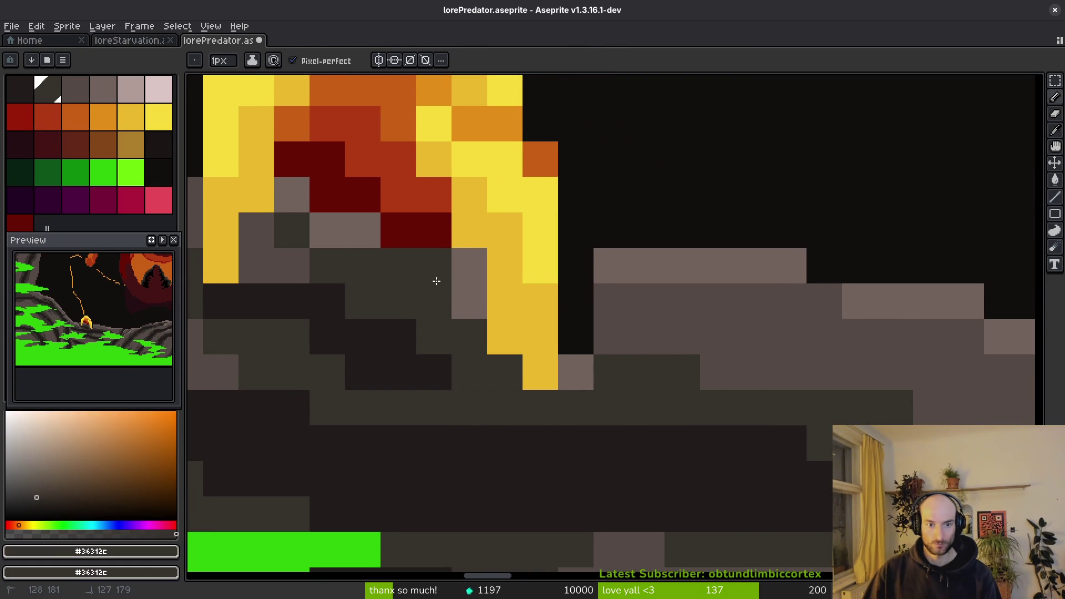
scroll(457, 302, down, 3)
mouse_move(936, 269)
mouse_down()
mouse_move(586, 353)
mouse_move(638, 333)
mouse_up()
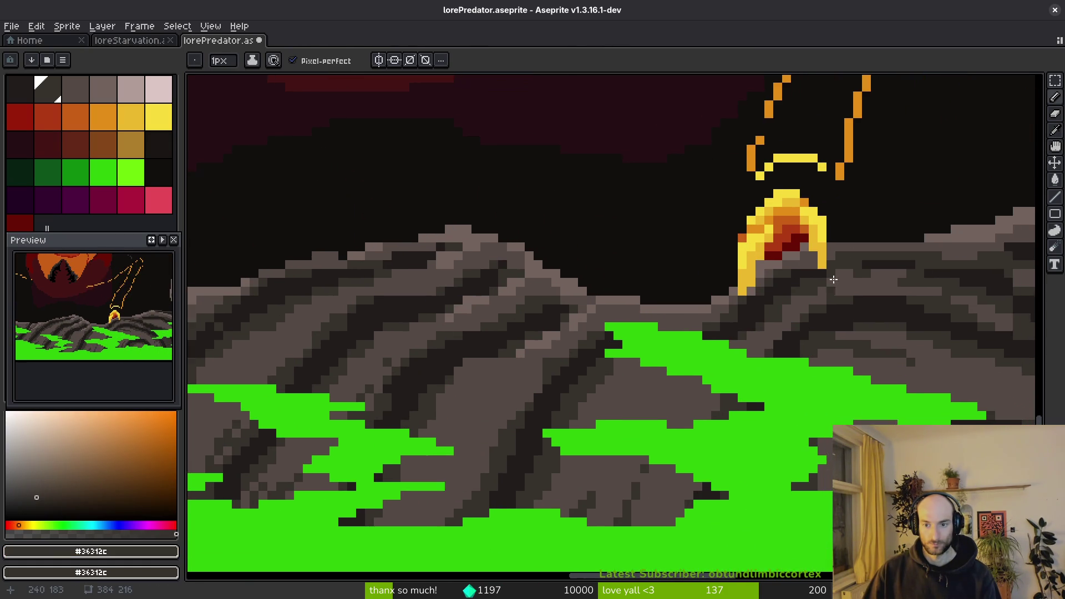
Fill rock patches below the flame with grey #544a45 and dark grey #36312c.
scroll(654, 314, up, 3)
click(654, 330)
alt+click(613, 302)
key(g)
click(630, 258)
click(563, 303)
click(499, 333)
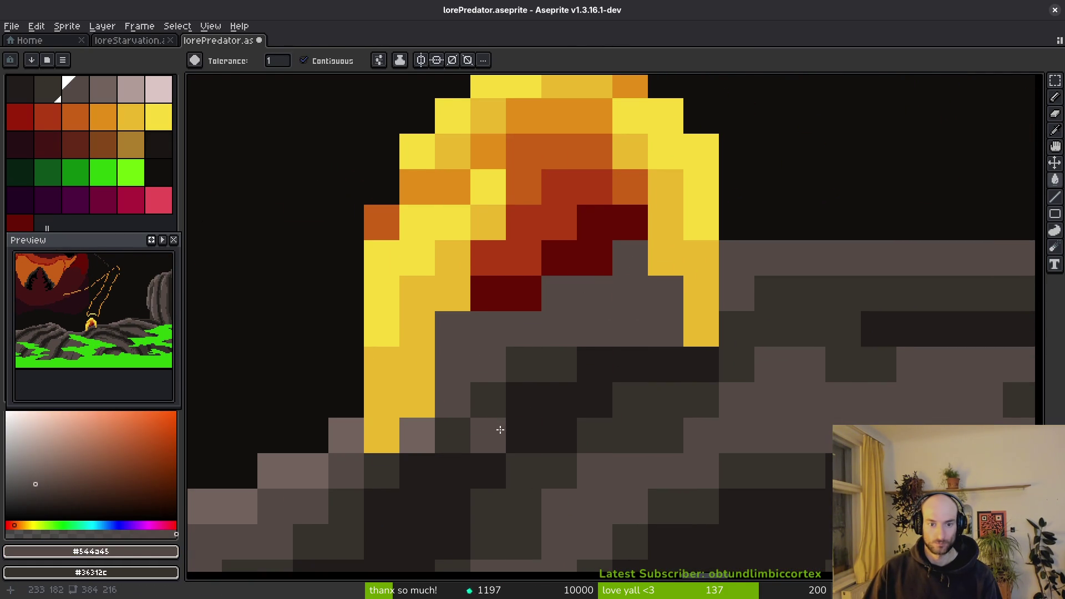
alt+click(560, 361)
key(b)
click(582, 321)
key(g)
click(626, 322)
click(600, 363)
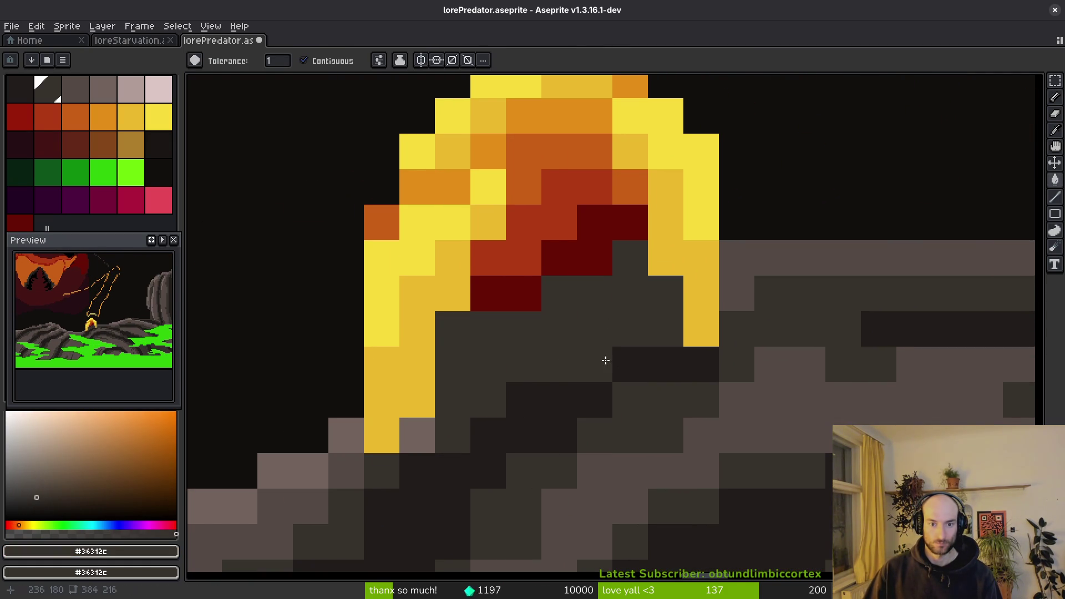
scroll(582, 380, down, 3)
scroll(540, 394, up, 3)
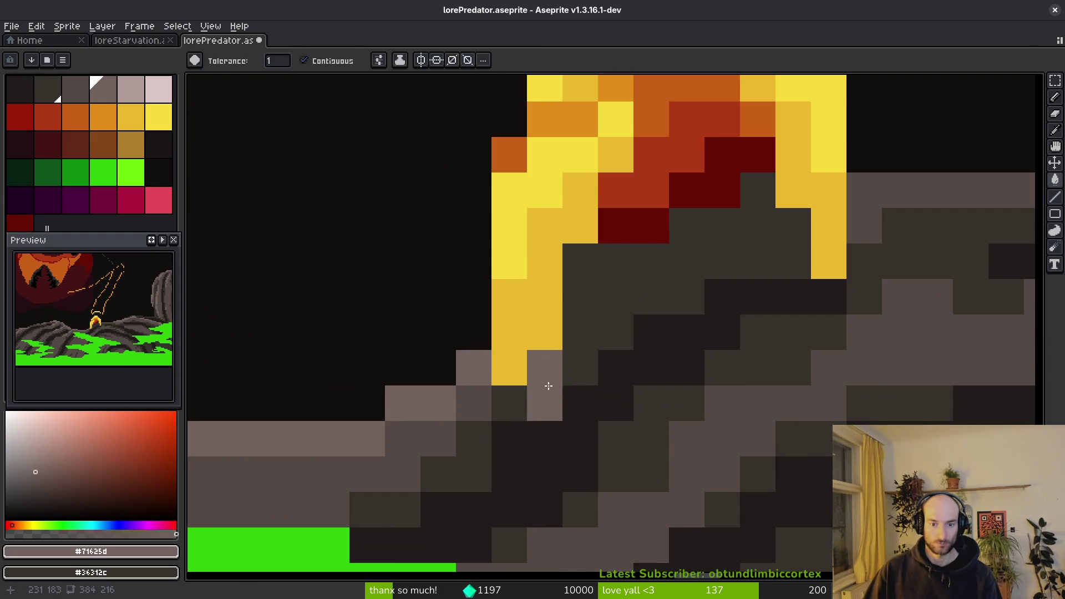
Touch up individual rock pixels around the flame's base in light and dark grey.
key(b)
alt+click(468, 426)
click(576, 257)
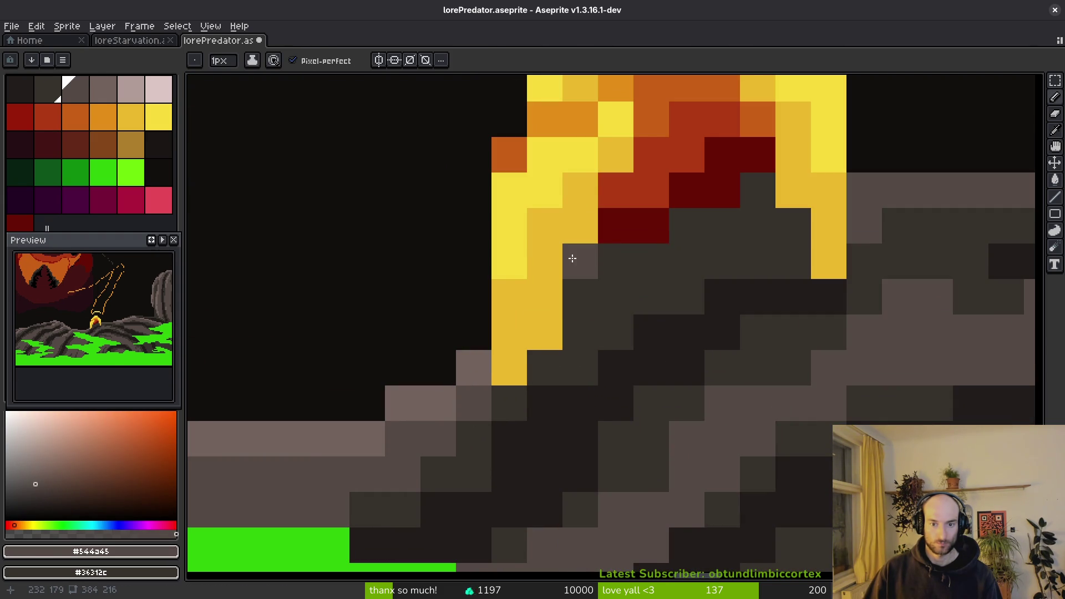
key(ctrl+z)
click(755, 250)
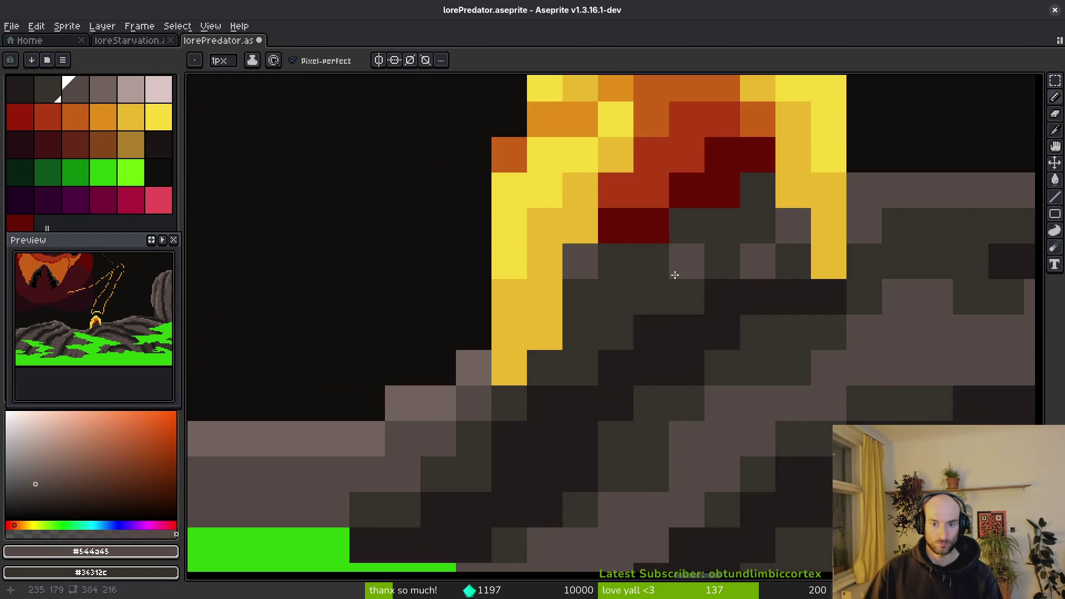
key(ctrl+z)
click(662, 289)
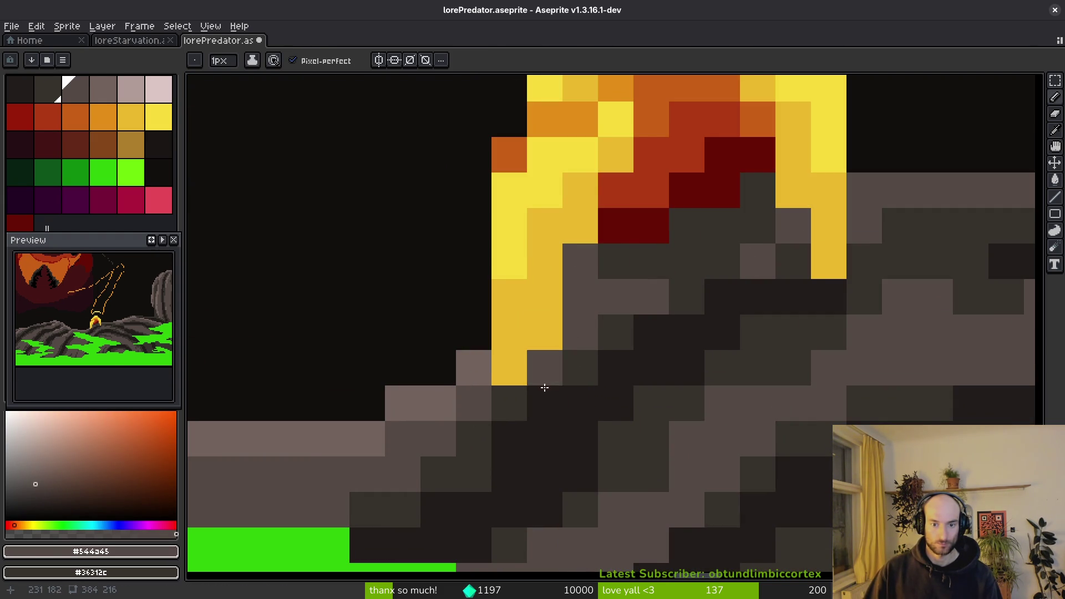
key(ctrl+z)
alt+click(626, 259)
click(588, 294)
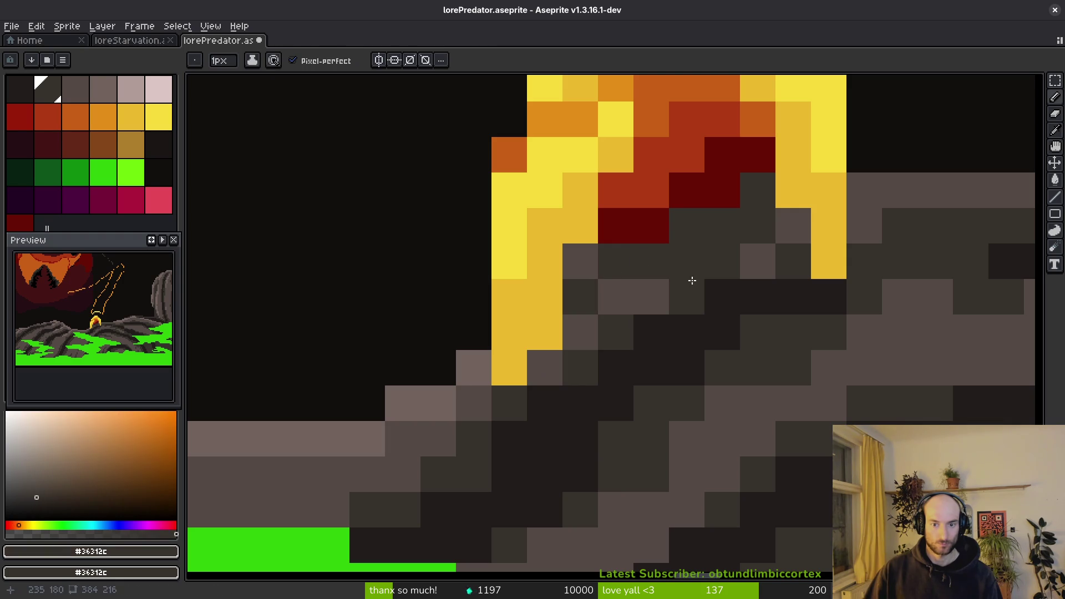
alt+click(628, 297)
click(611, 321)
alt+click(718, 257)
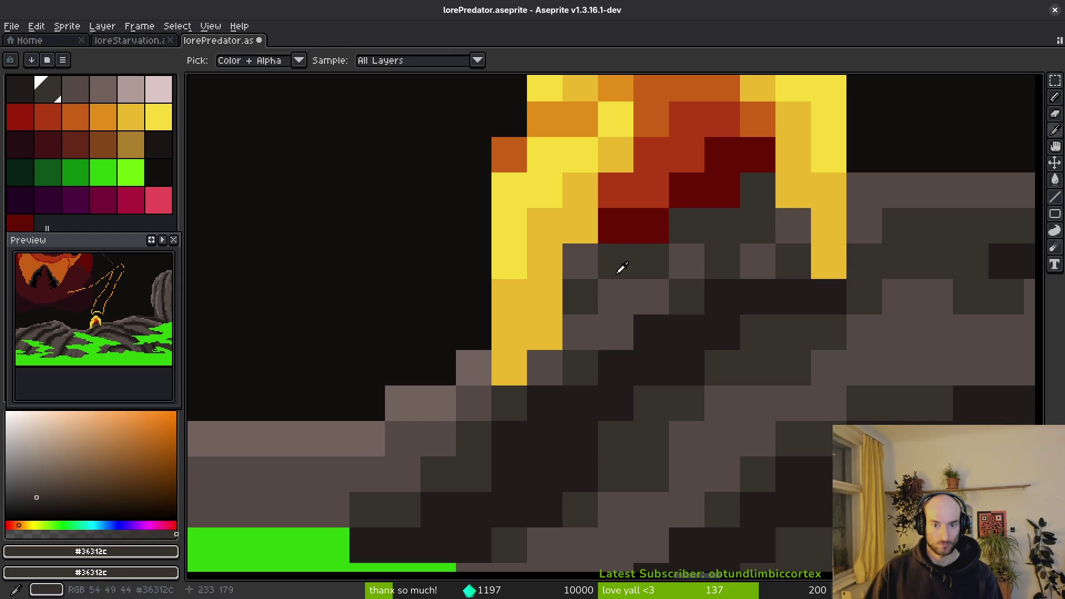
Save lorePredator.aseprite again.
scroll(735, 357, down, 3)
scroll(734, 352, up, 3)
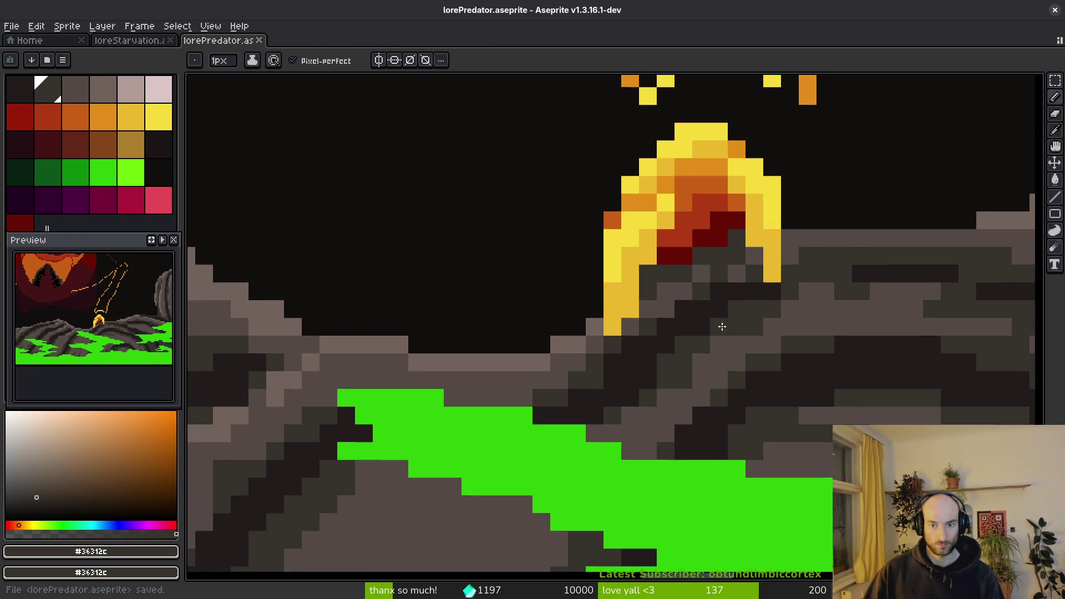
key(ctrl+s)
scroll(718, 335, down, 3)
scroll(755, 344, up, 3)
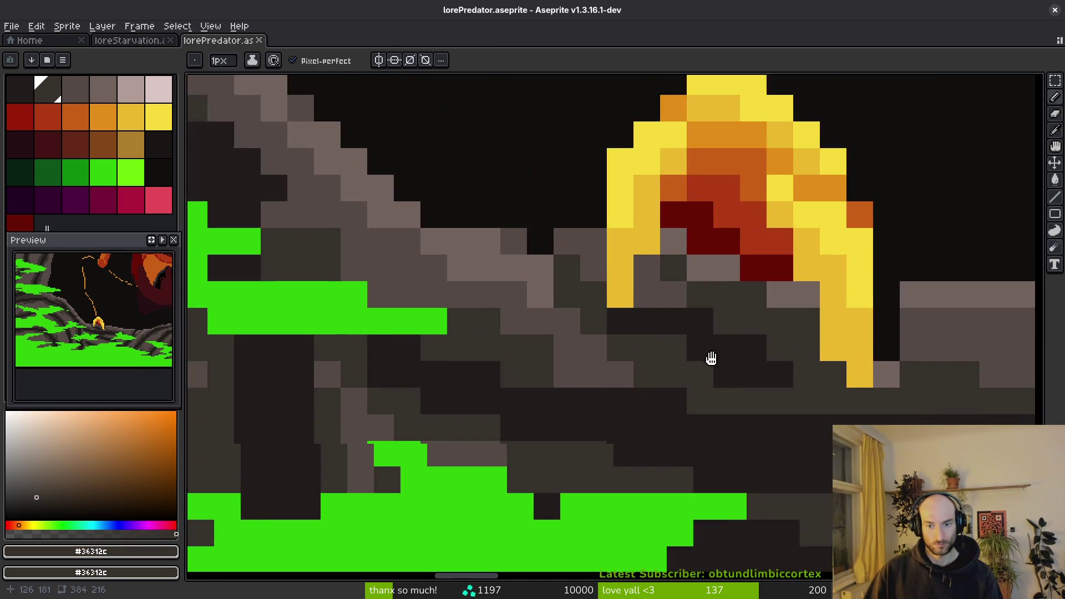
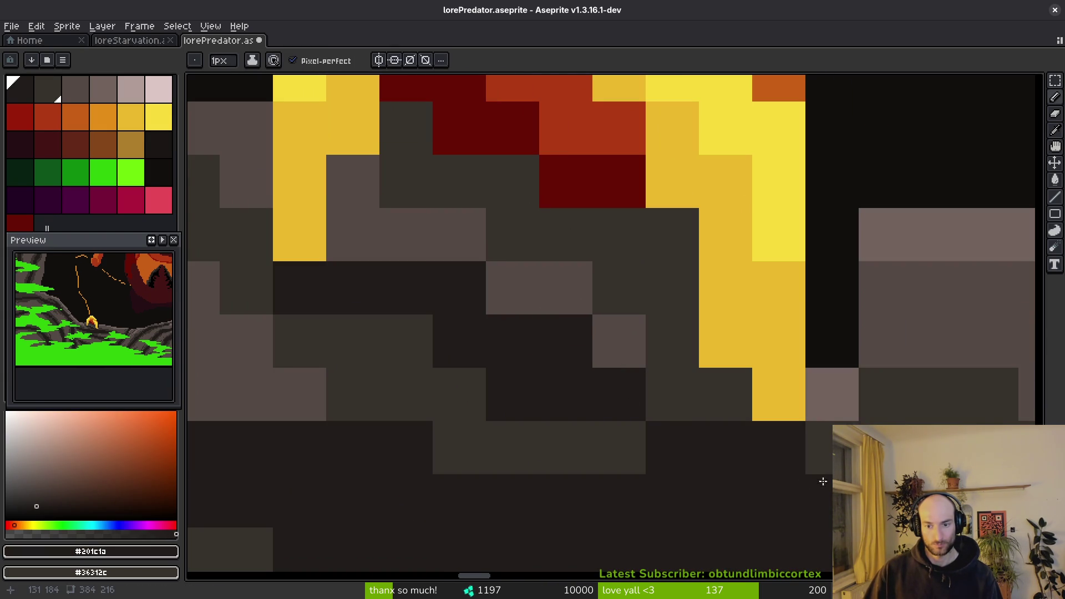
Darken a grey rock pixel beside the fire, sampling the mid and dark rock greys.
alt+click(882, 394)
click(832, 394)
scroll(844, 381, down, 3)
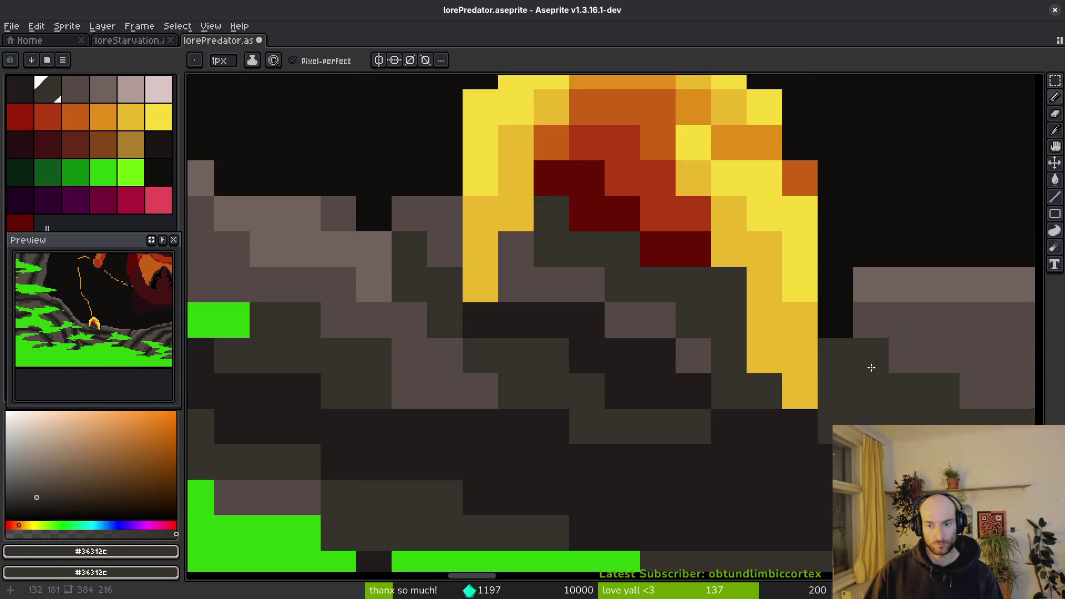
scroll(798, 435, up, 2)
alt+click(744, 333)
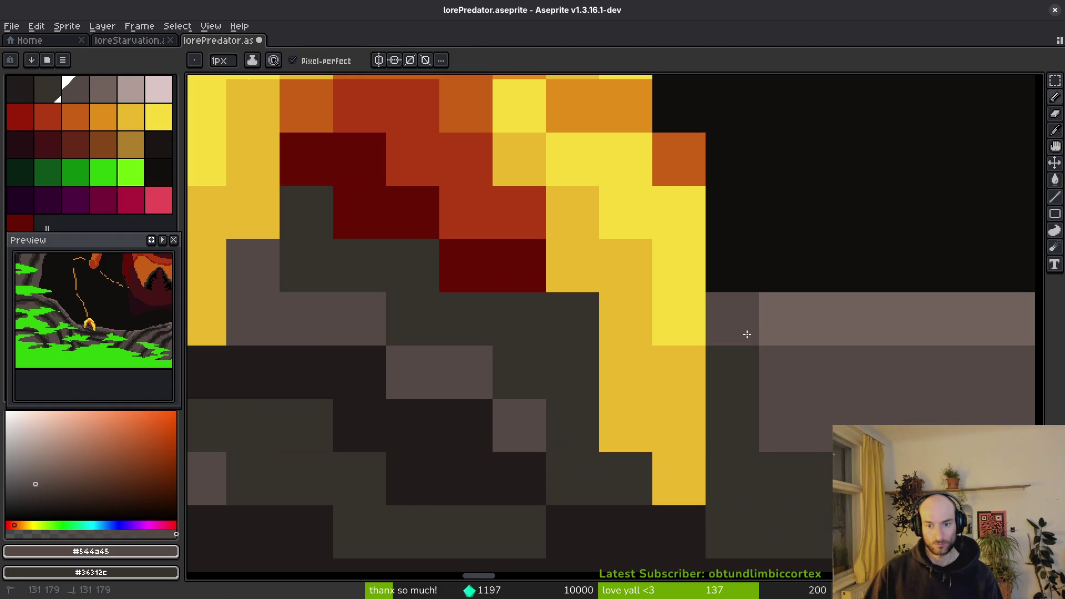
scroll(821, 430, down, 4)
scroll(744, 345, up, 3)
alt+click(727, 335)
scroll(680, 367, down, 3)
scroll(770, 418, up, 2)
scroll(770, 418, up, 2)
scroll(577, 397, down, 2)
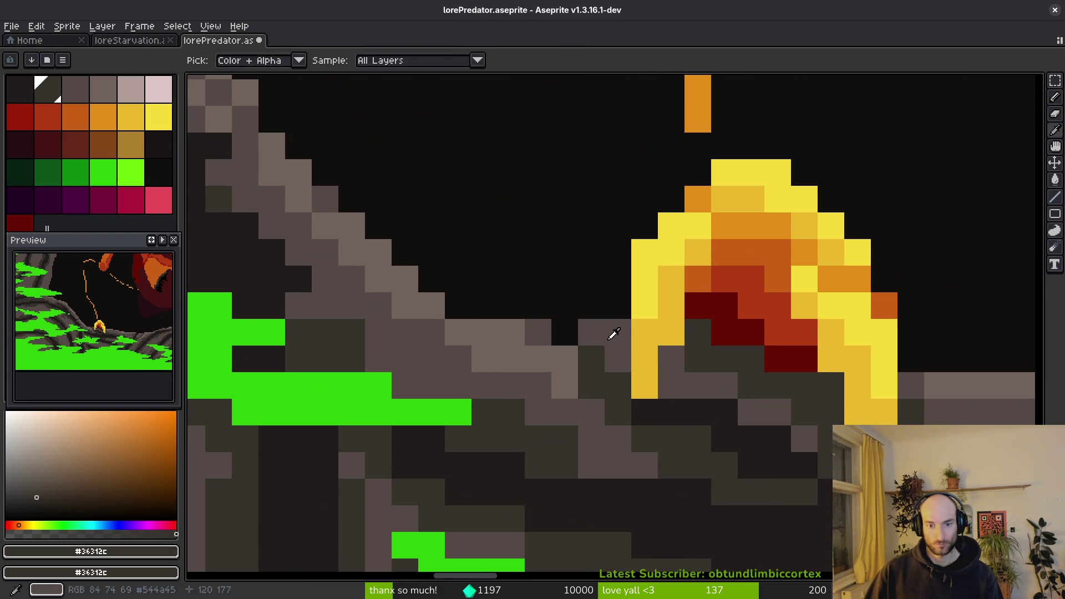
Paint light grey #71625d along the ledge top toward the fire.
alt+click(527, 332)
alt+click(551, 357)
drag(538, 333, 580, 339)
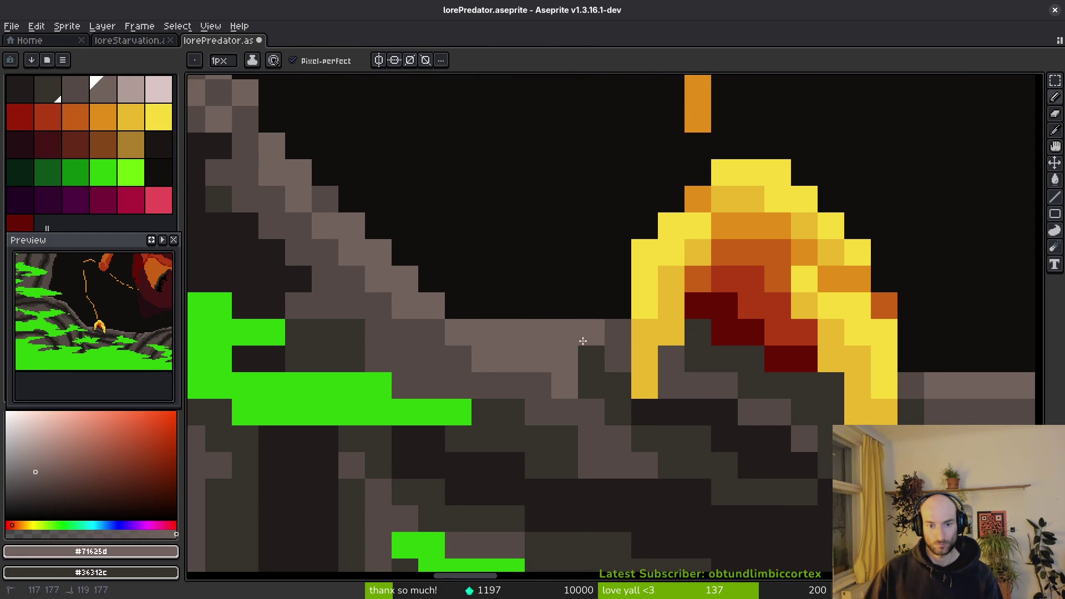
click(583, 351)
Pick the dark grey #36312c from beneath the ledge for the under-shading.
alt+click(606, 369)
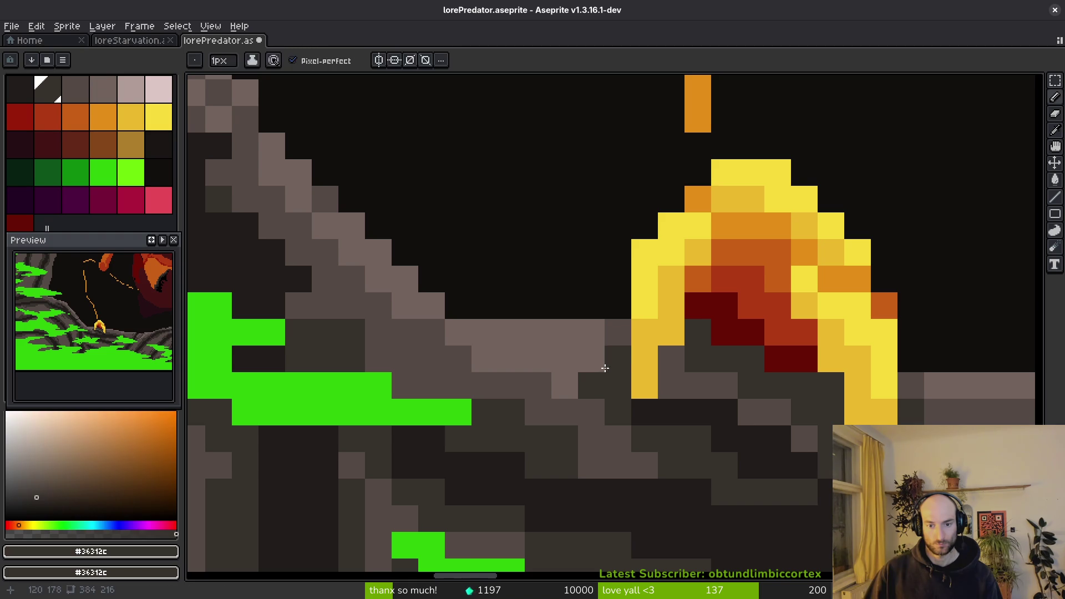
alt+click(595, 367)
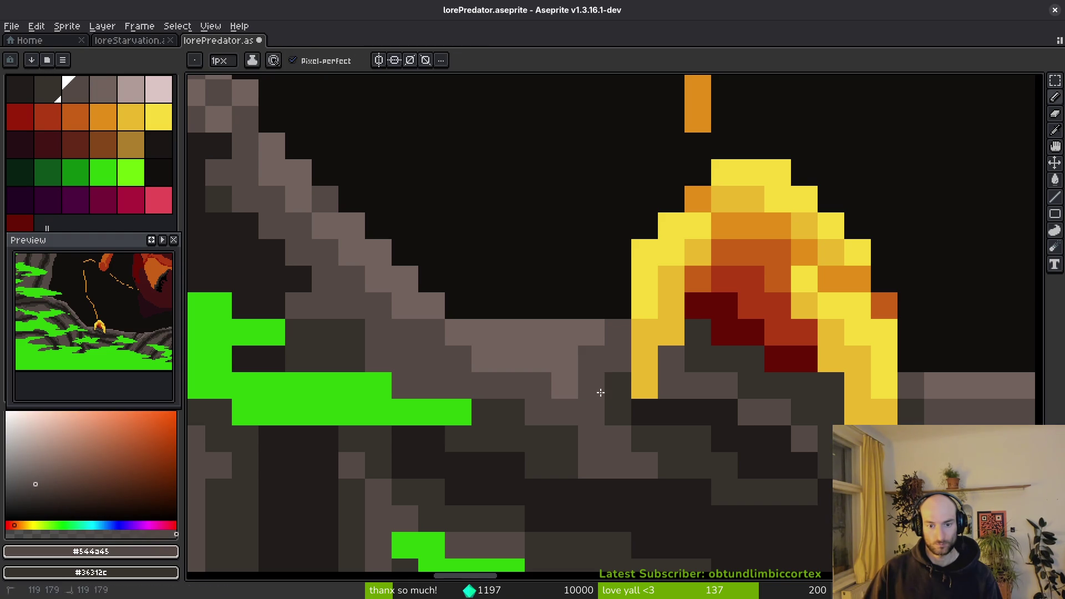
scroll(635, 442, down, 1)
alt+click(599, 399)
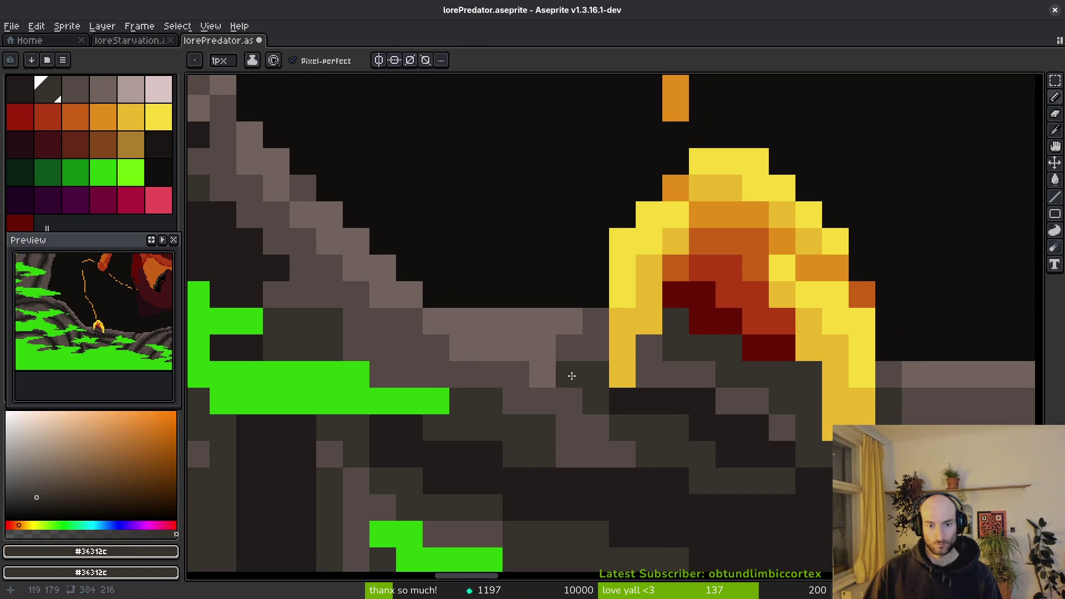
key(alt)
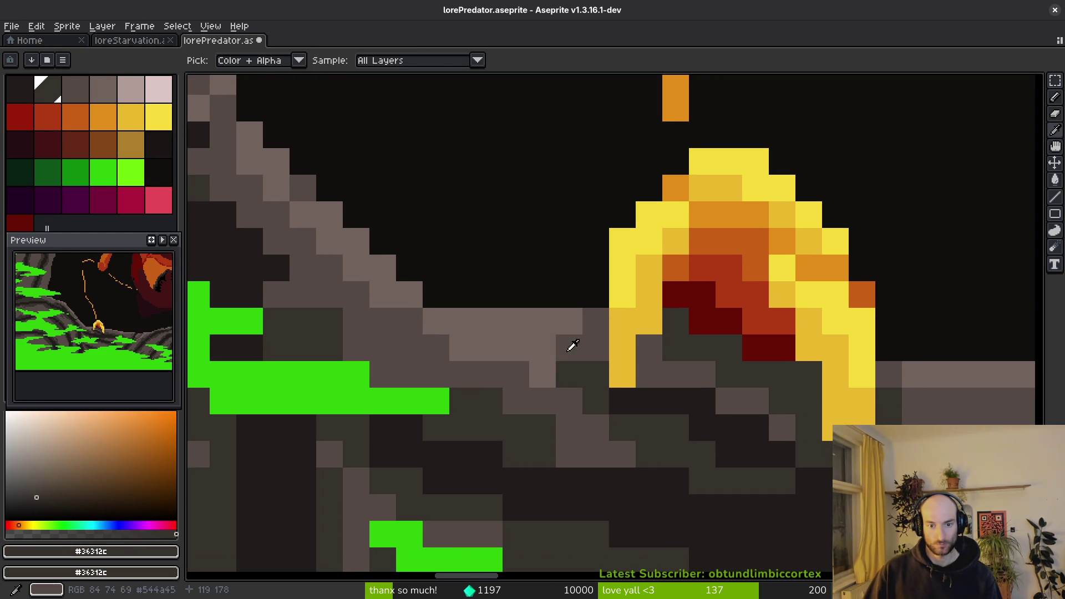